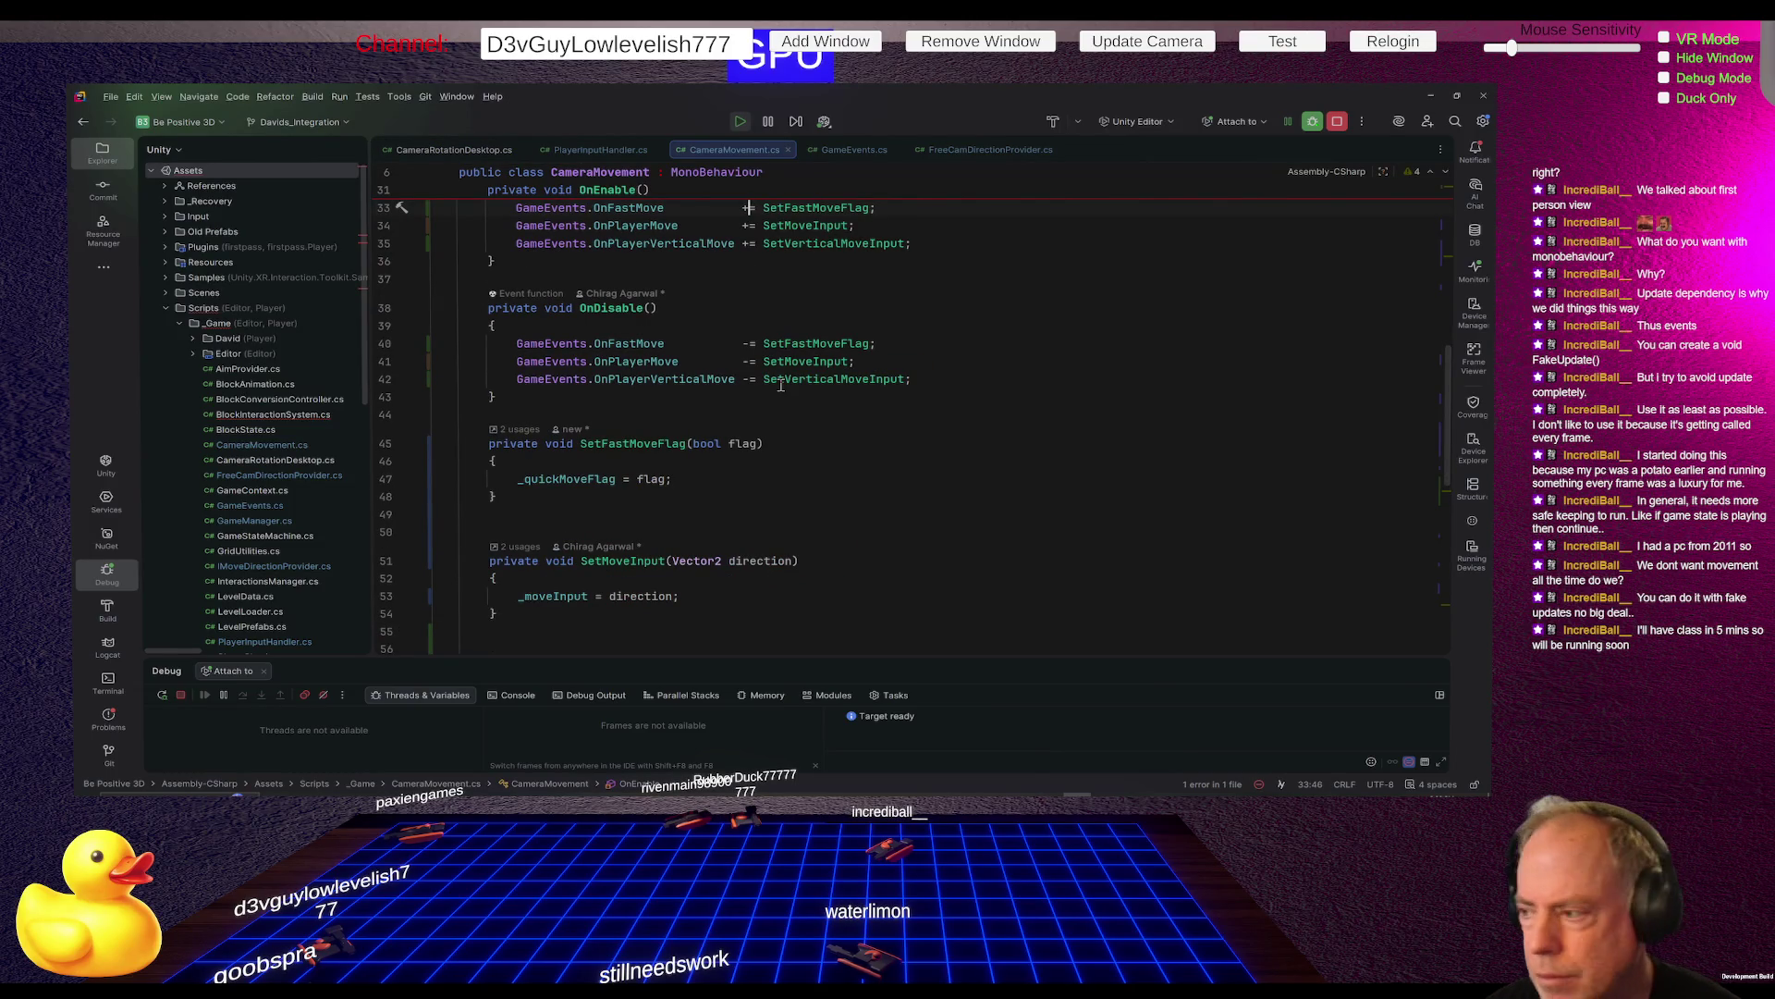
Duplicate the moveSpeed field line and rename the copy to fastMoveSpeed
scroll(781, 385, "up", 10)
left_click(845, 307)
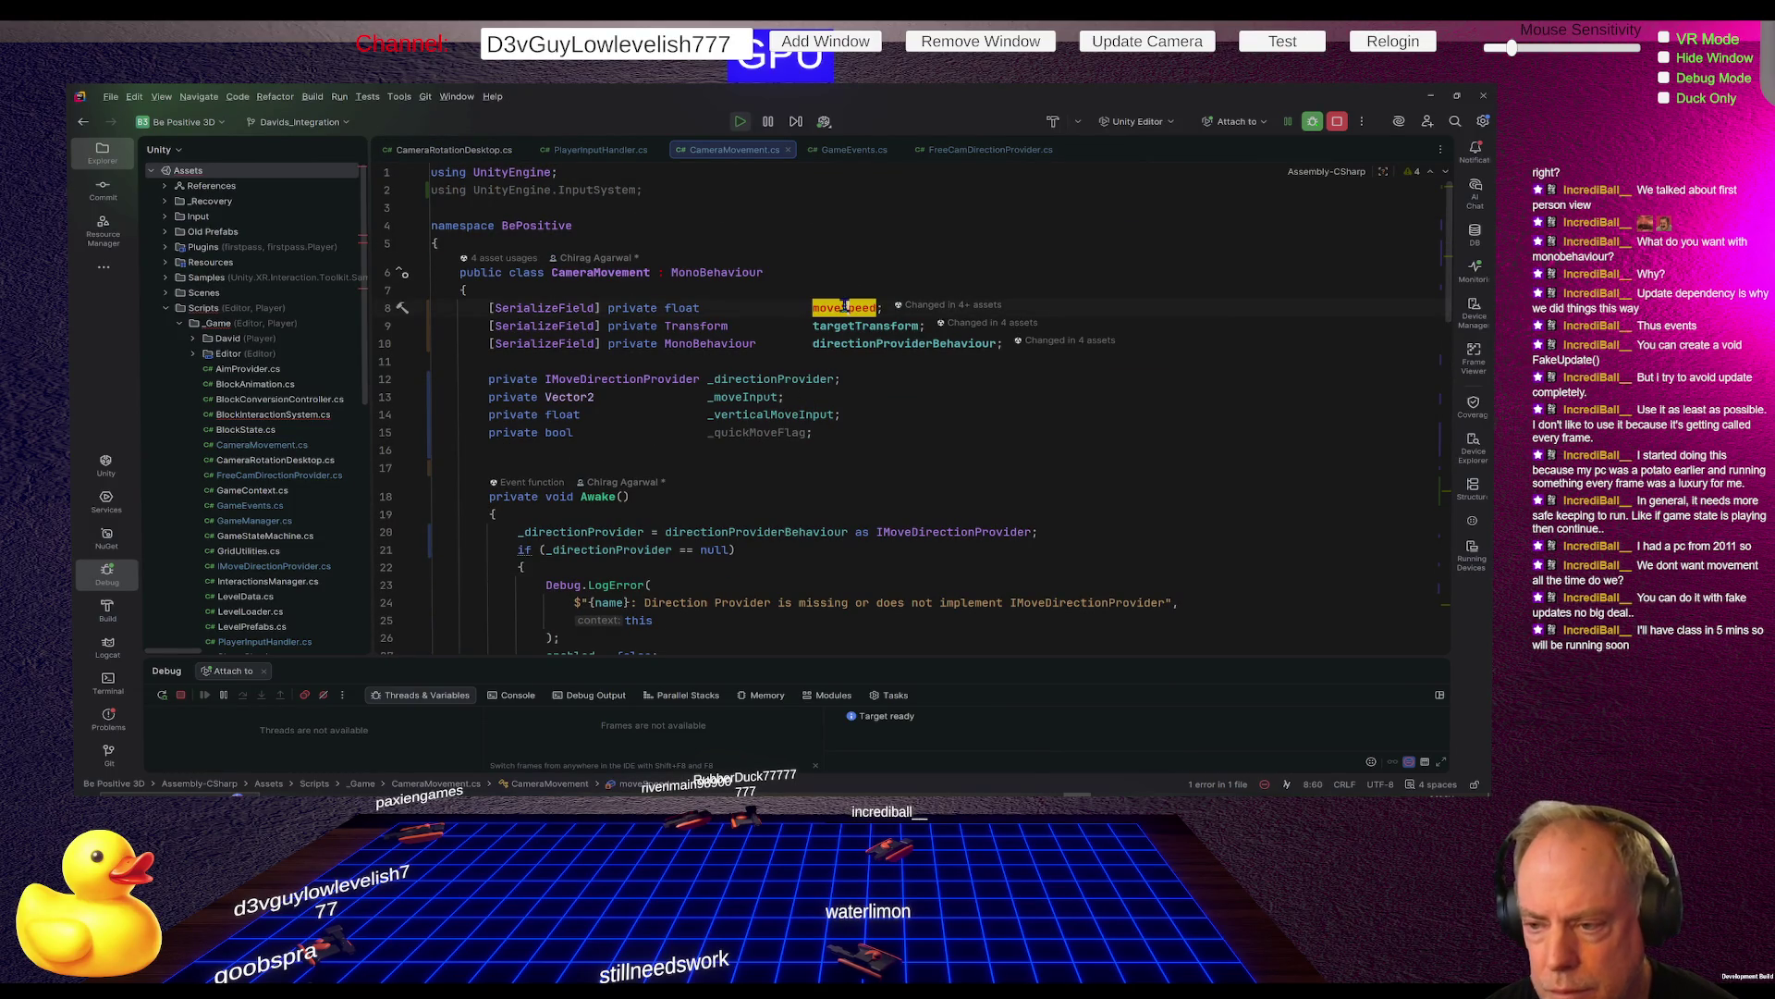
triple_click(845, 307)
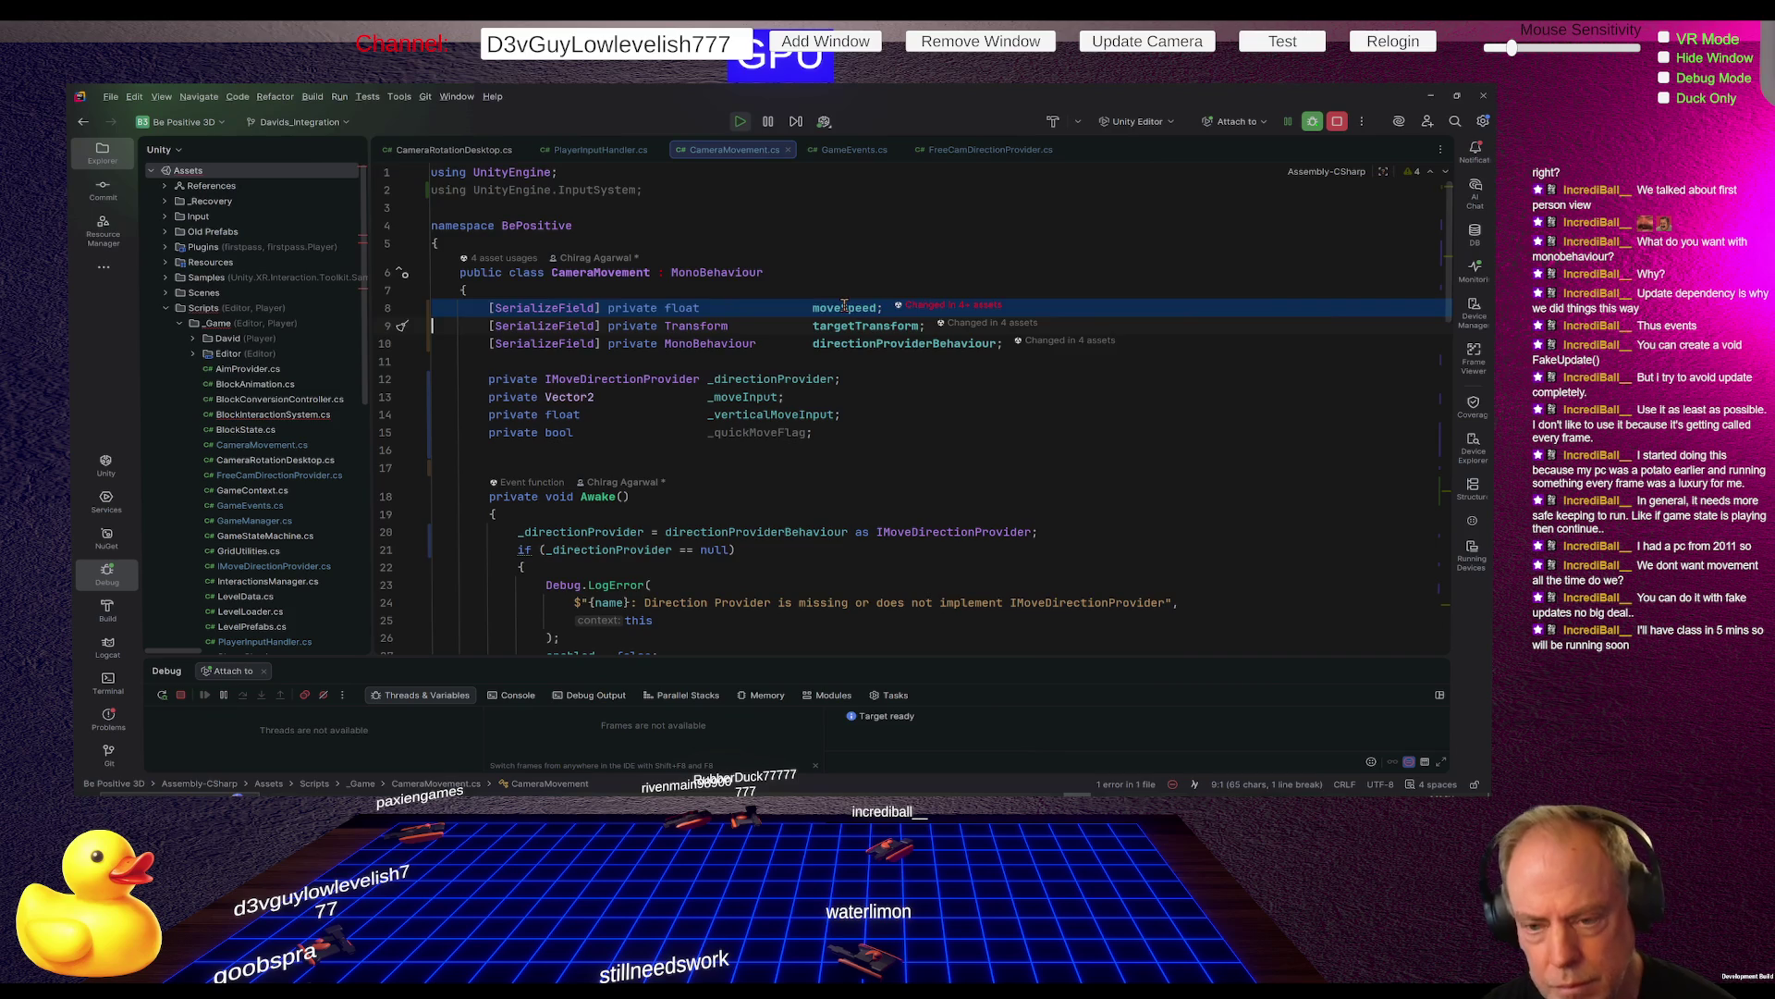
key("ctrl+d")
key("Left")
key("Left")
type("fastM")
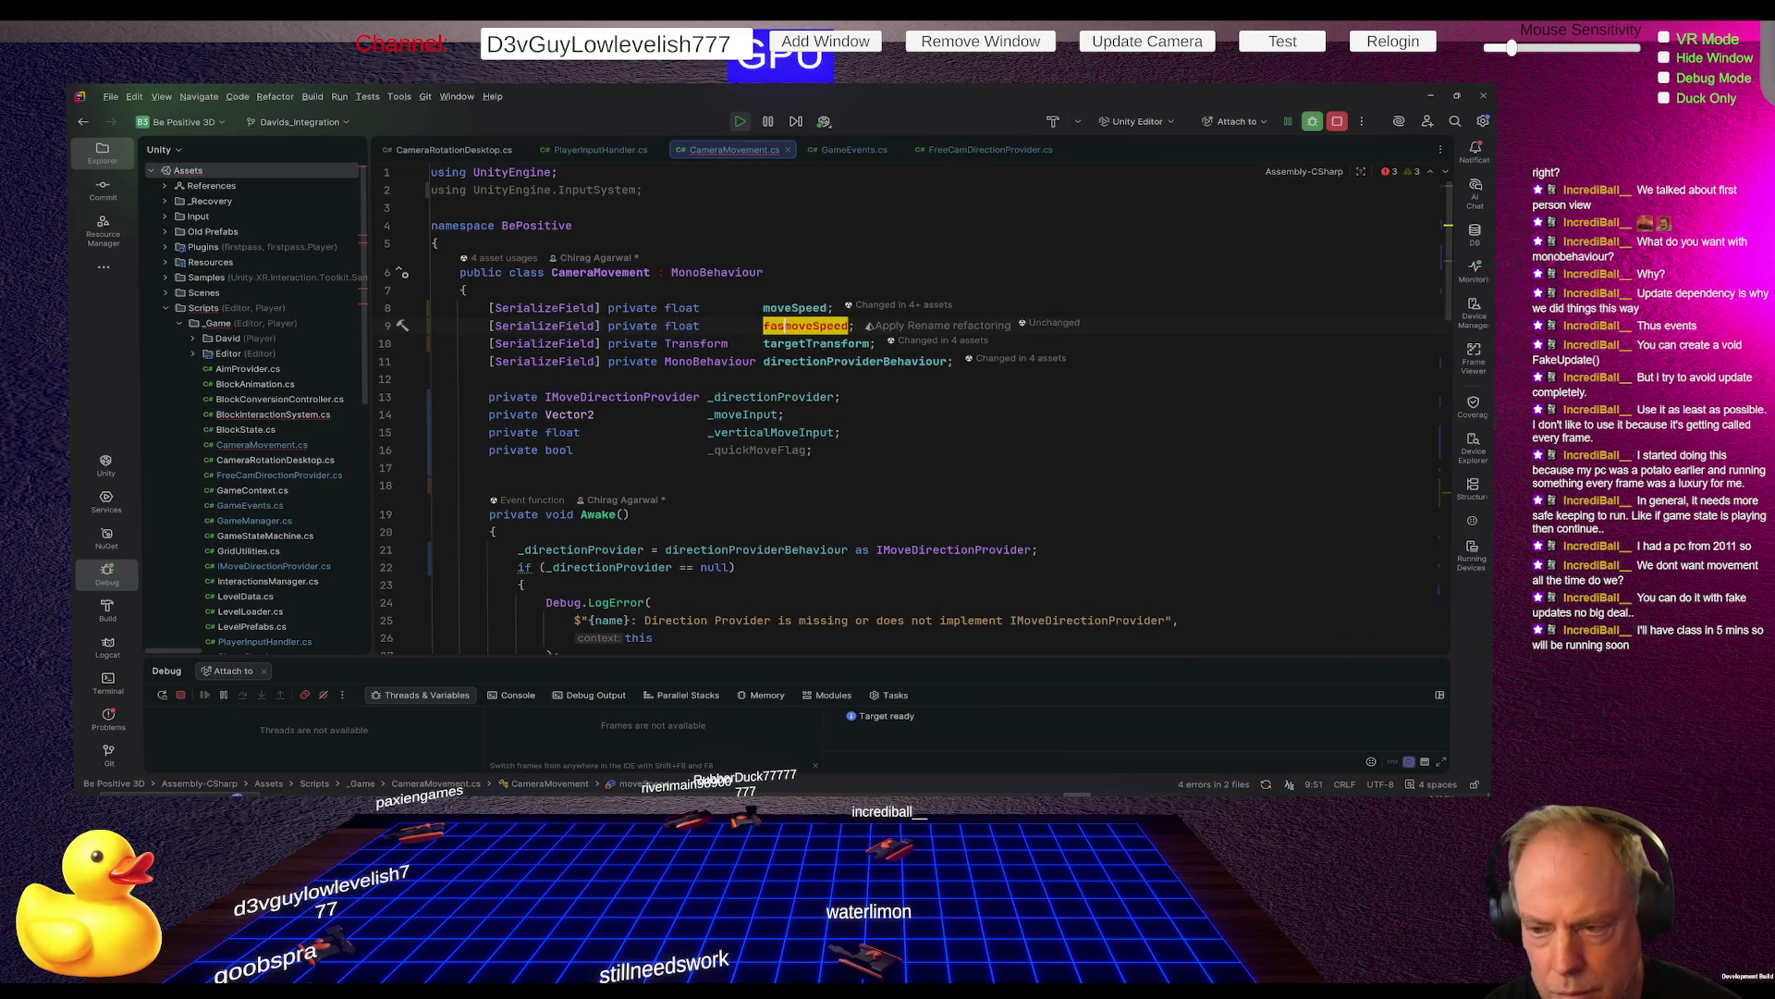
key("Return")
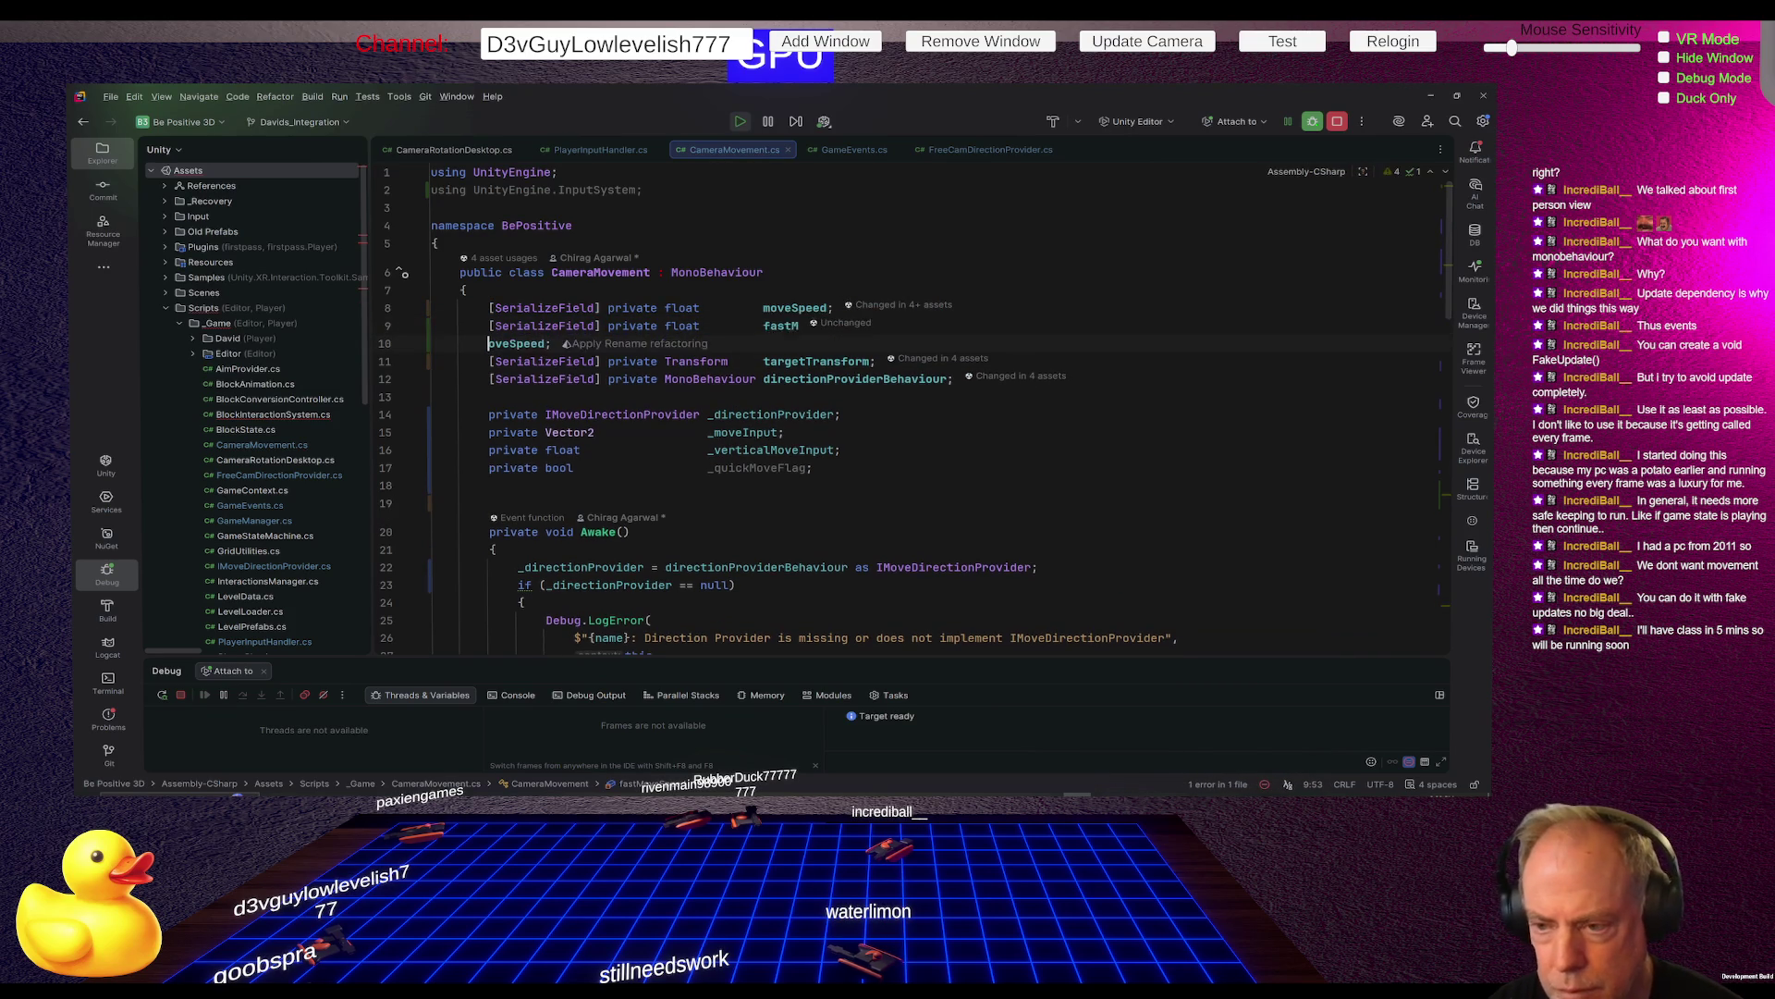
key("BackSpace")
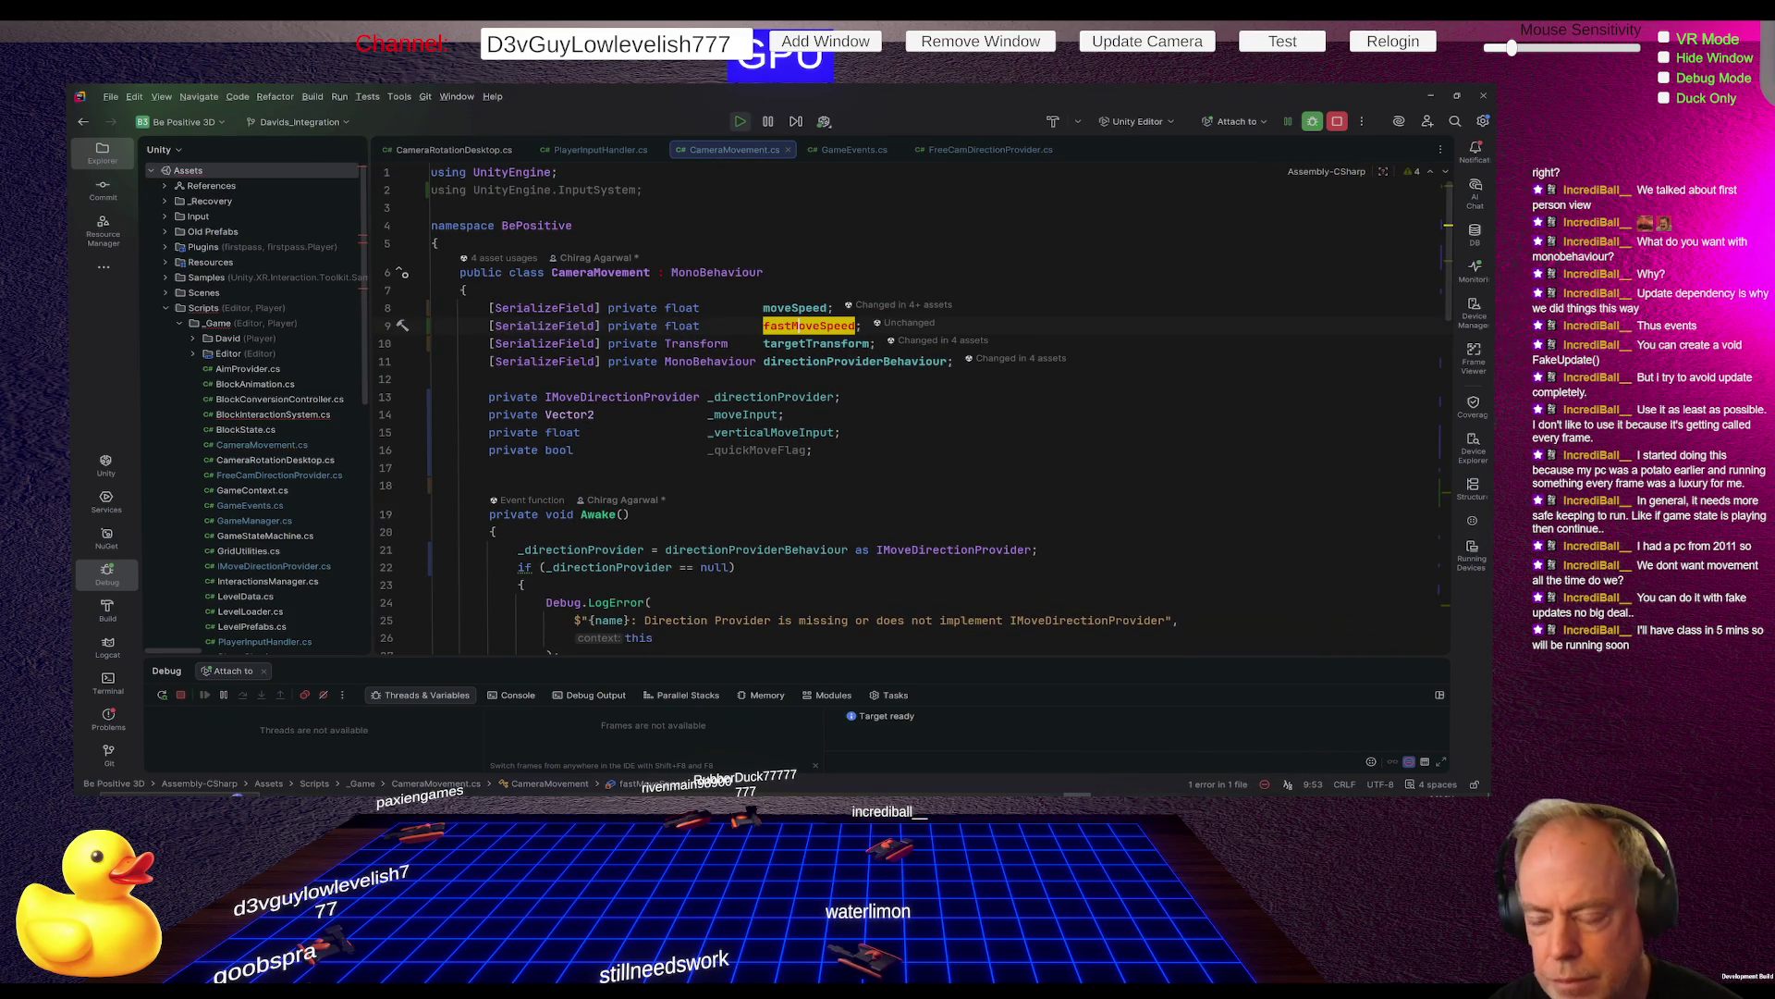
left_click(911, 432)
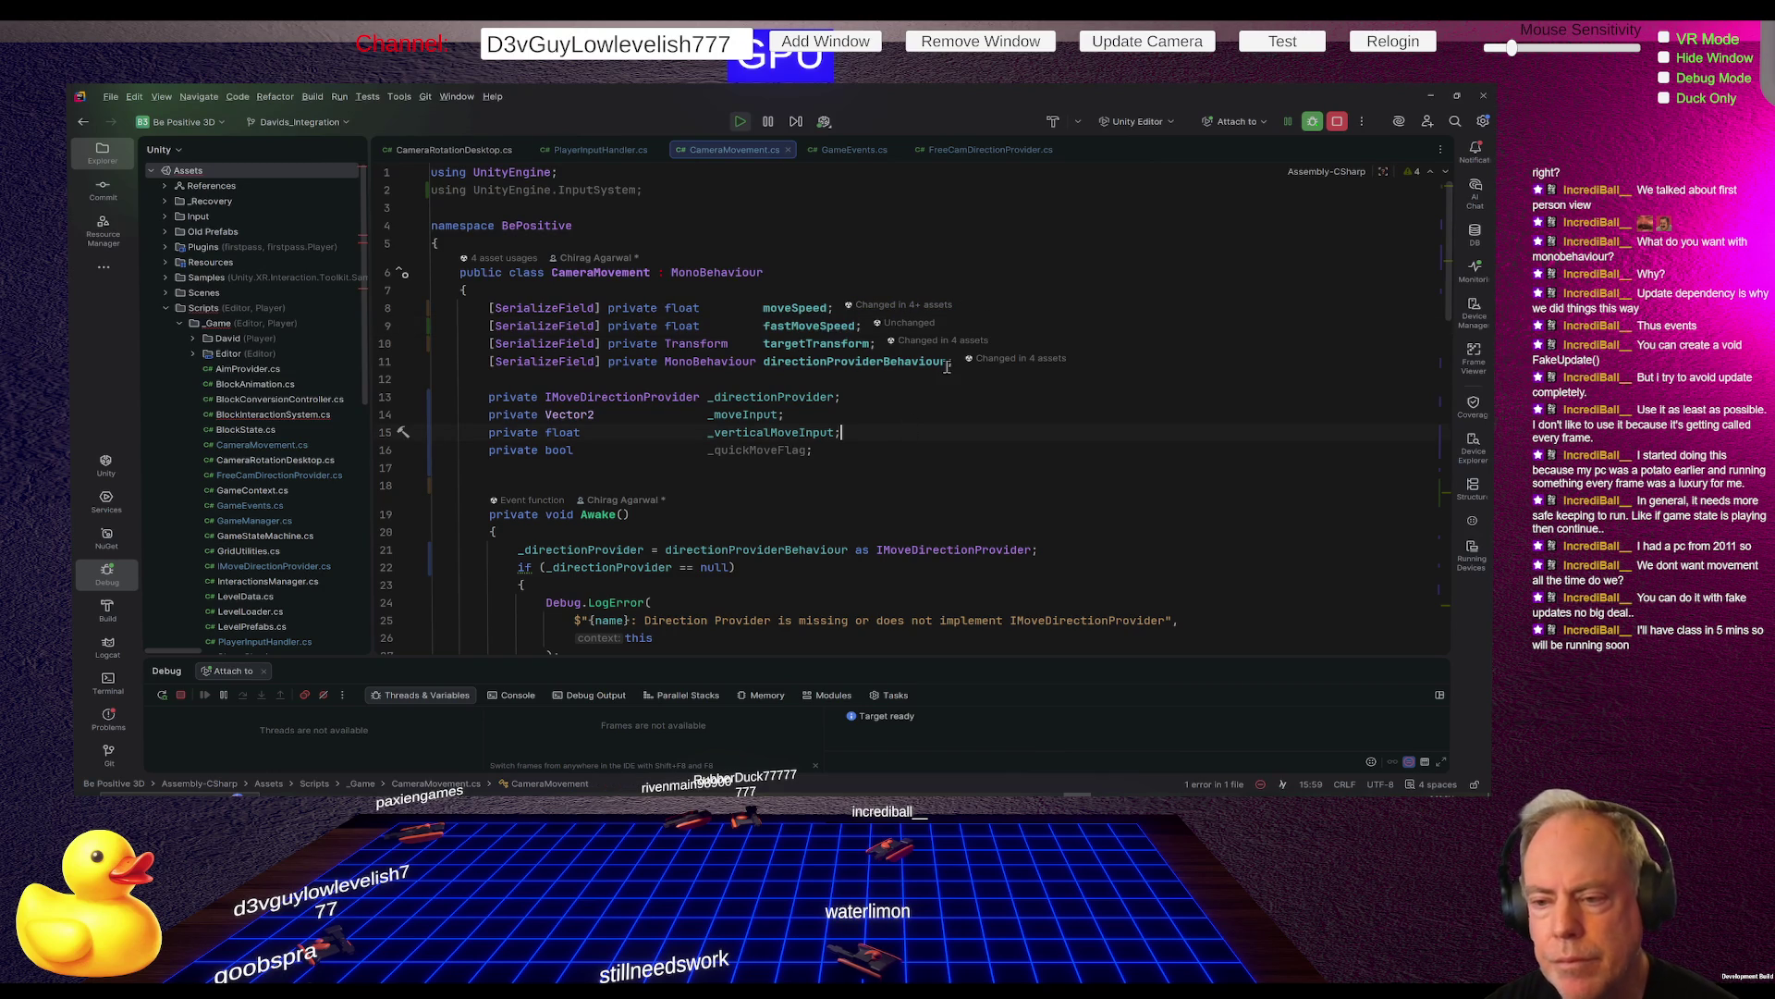
Review the script and put the caret back on the moveSpeed field
scroll(962, 384, "down", 15)
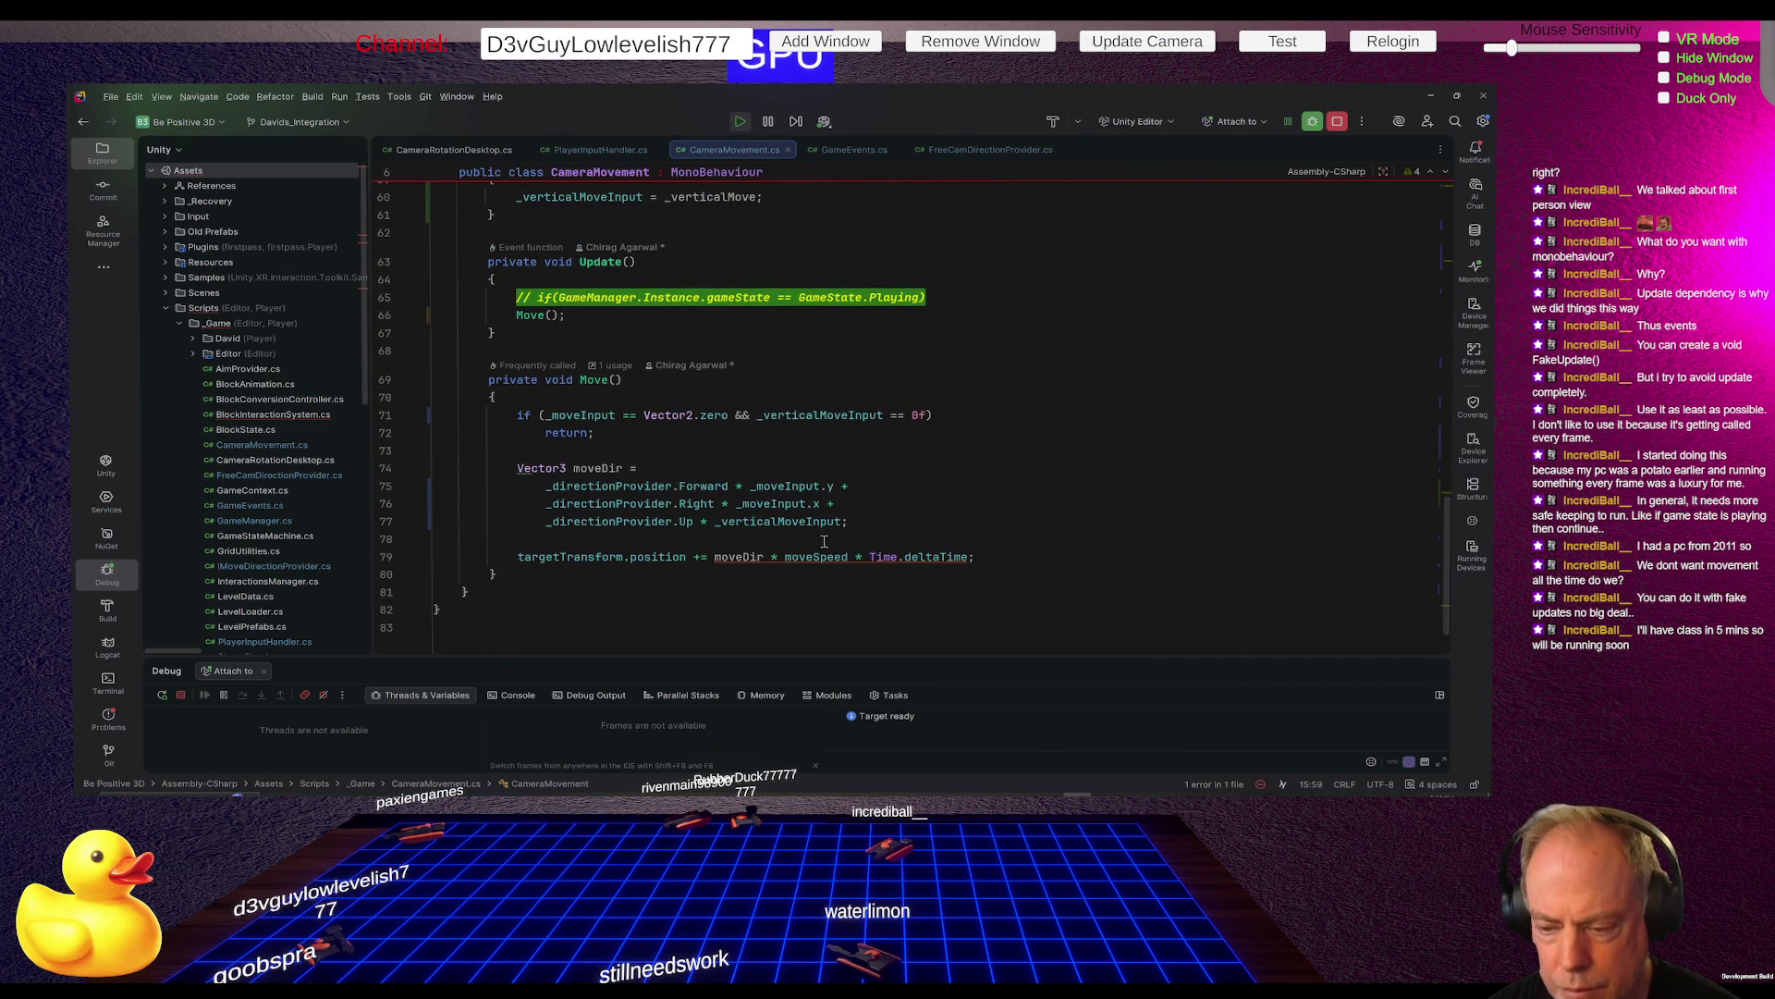
scroll(824, 541, "up", 15)
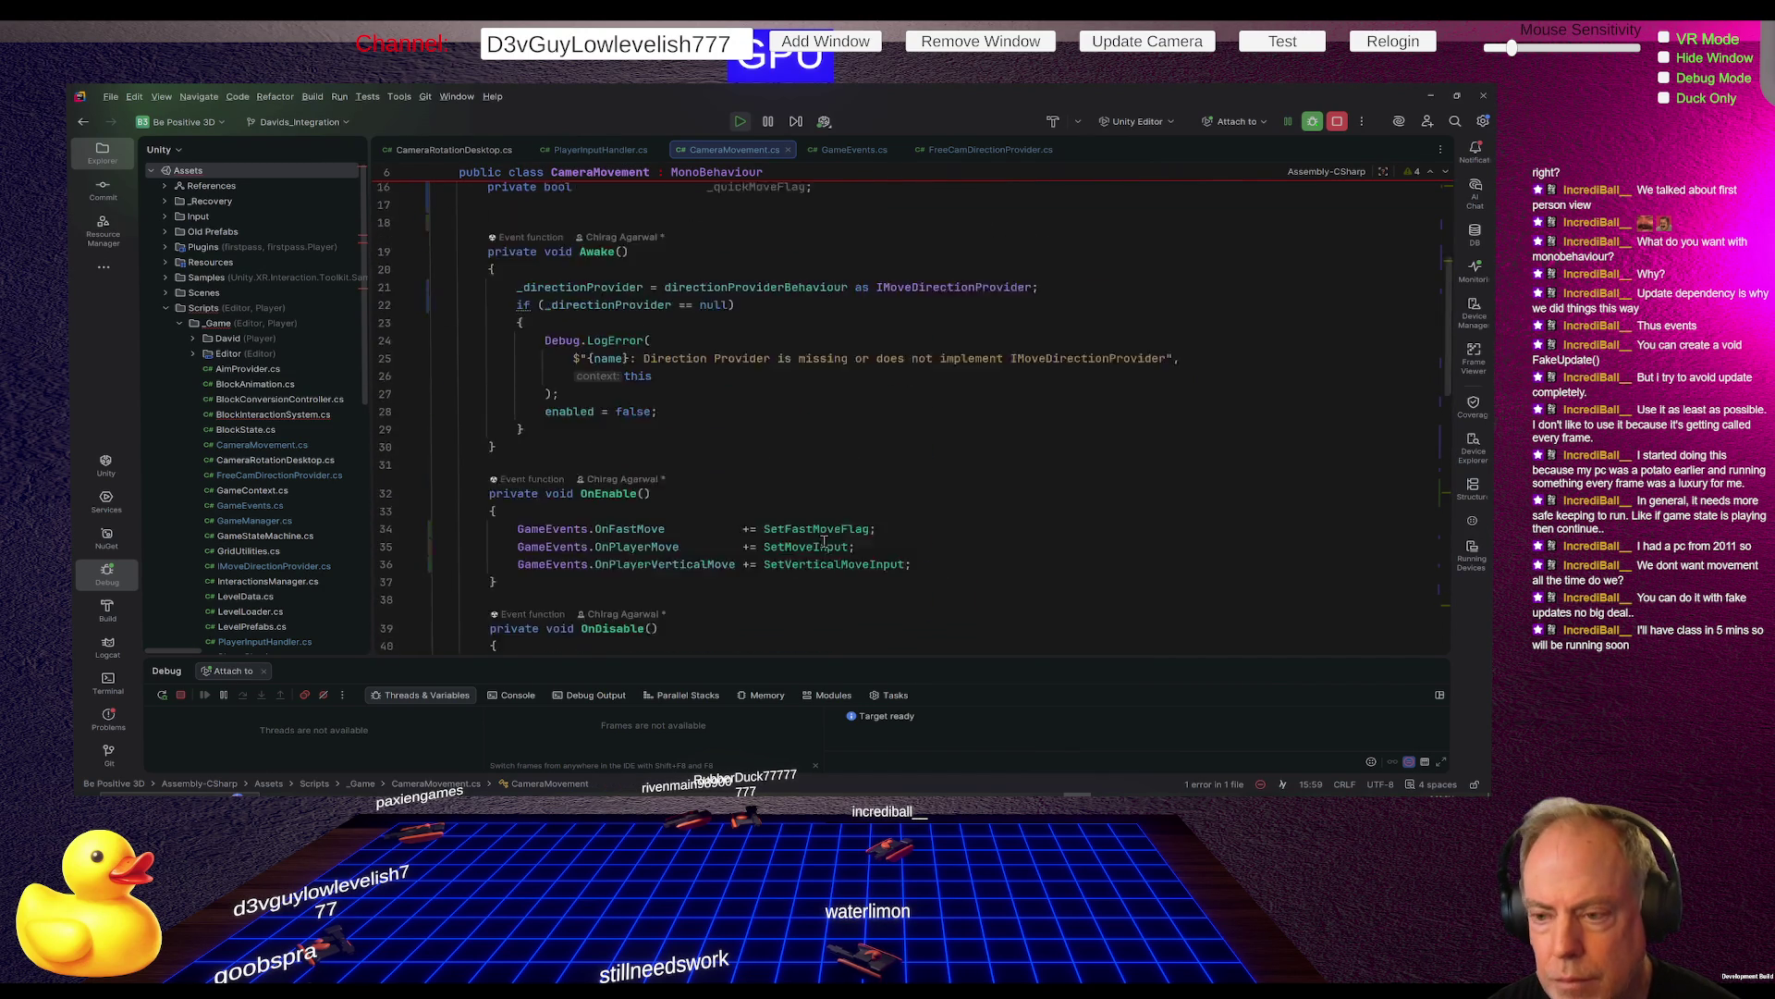
left_click(808, 307)
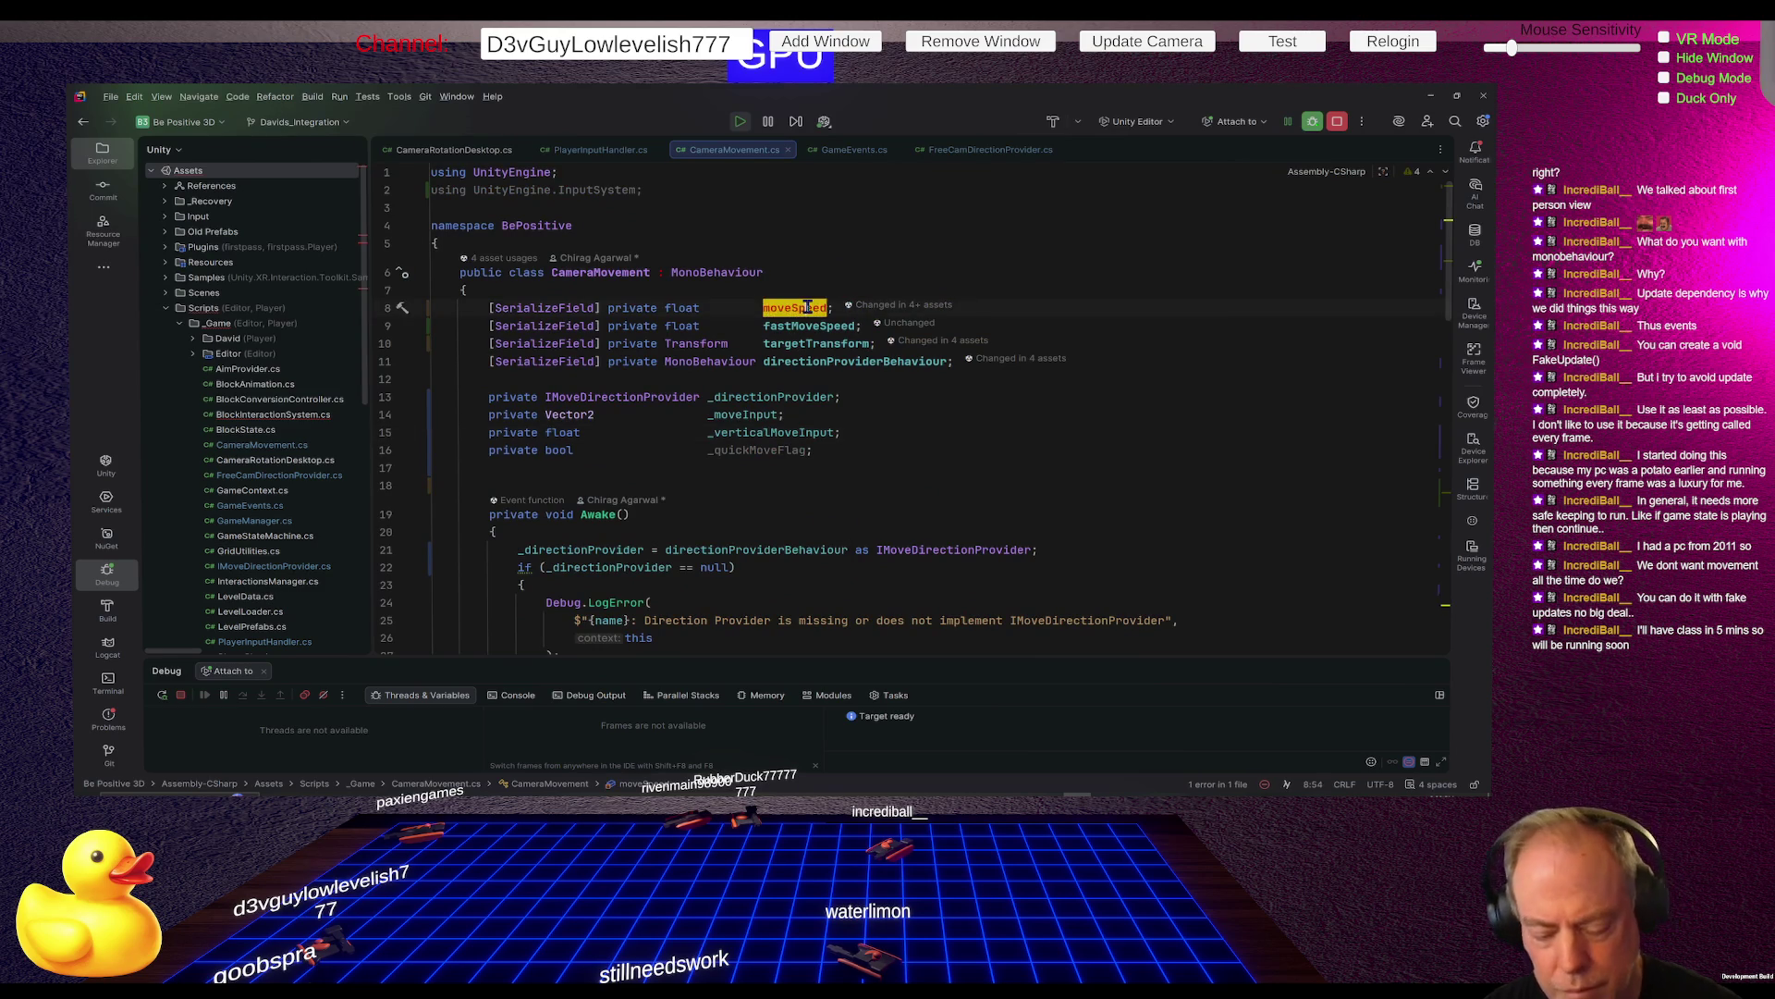
Rename moveSpeed to normalMoveSpeed across the project, then switch back to the Unity Editor
key("ctrl+r")
key("ctrl+r")
type("normal")
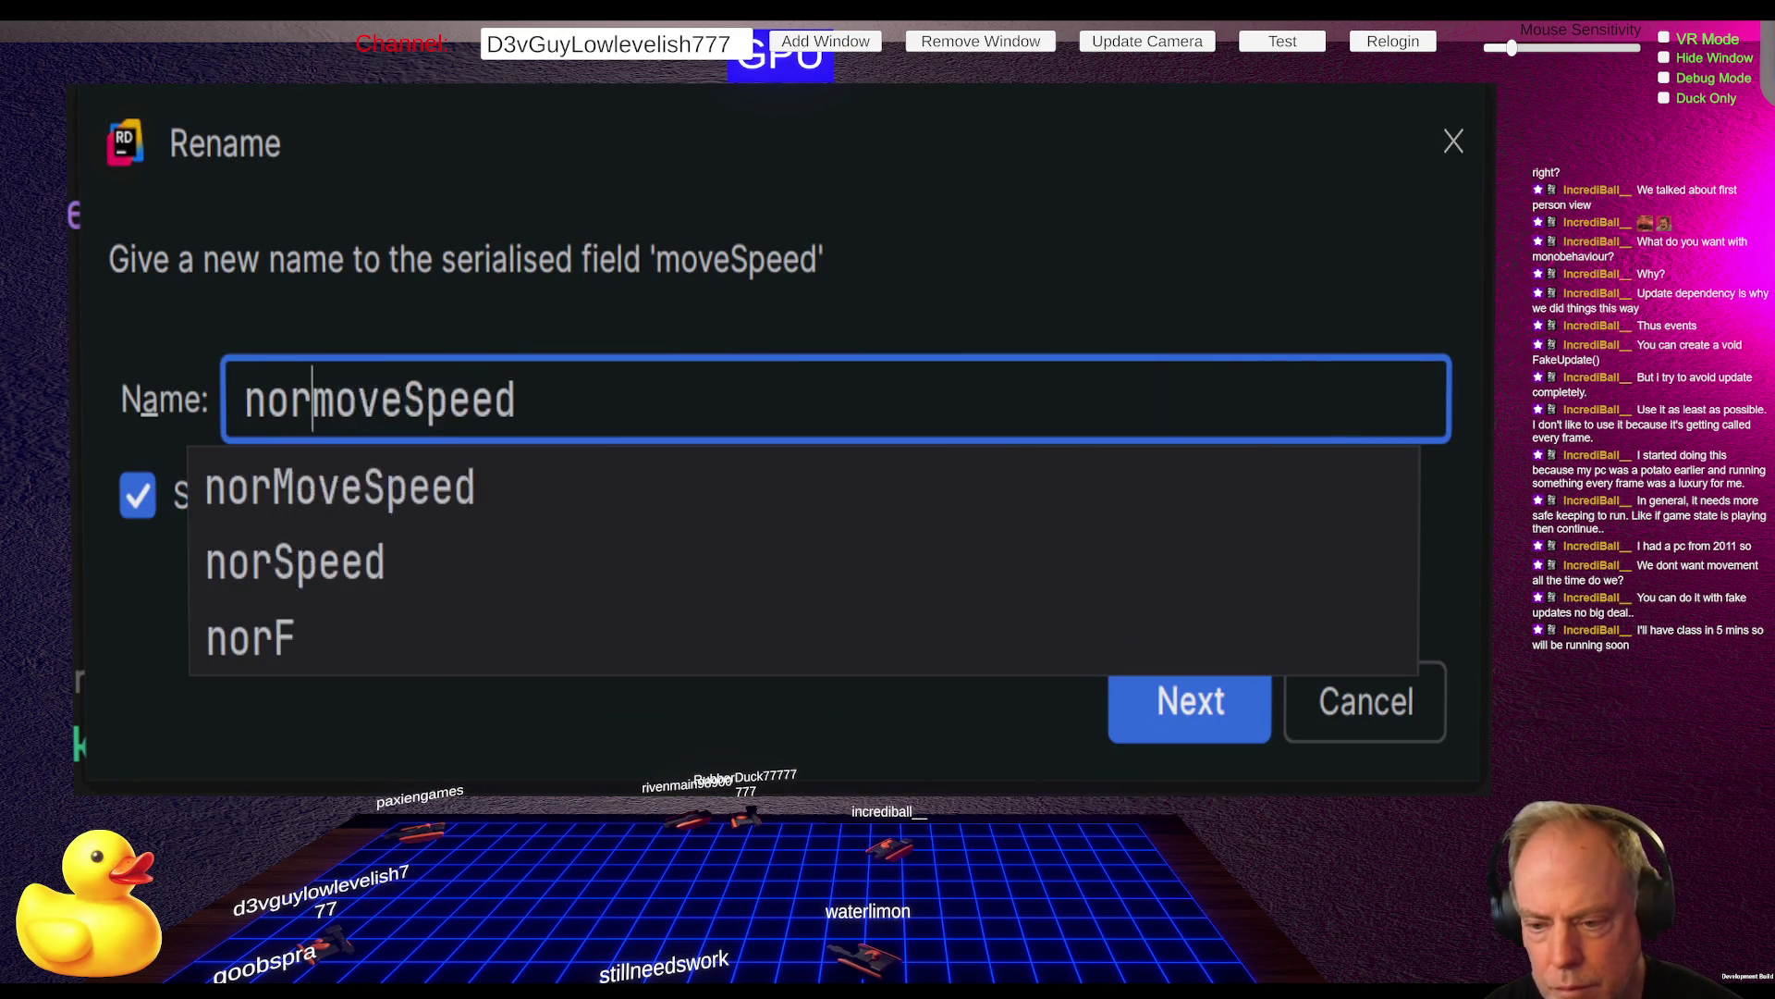
type("M")
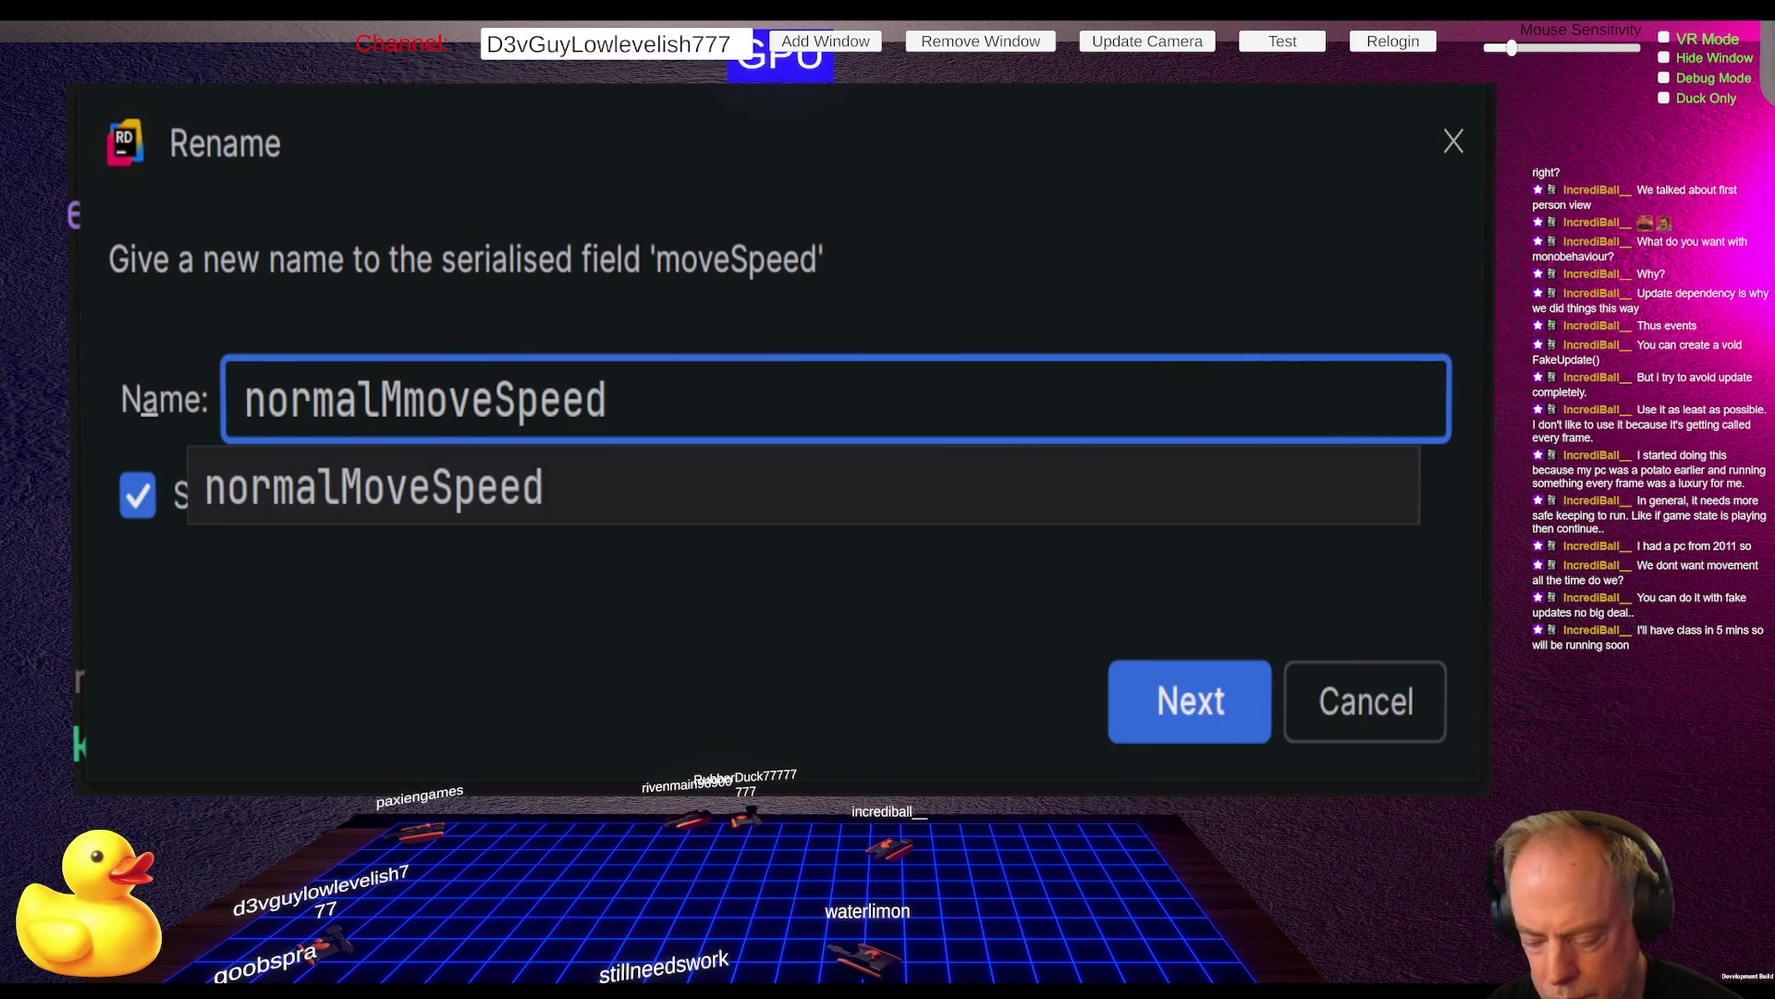
key("Delete")
key("Return")
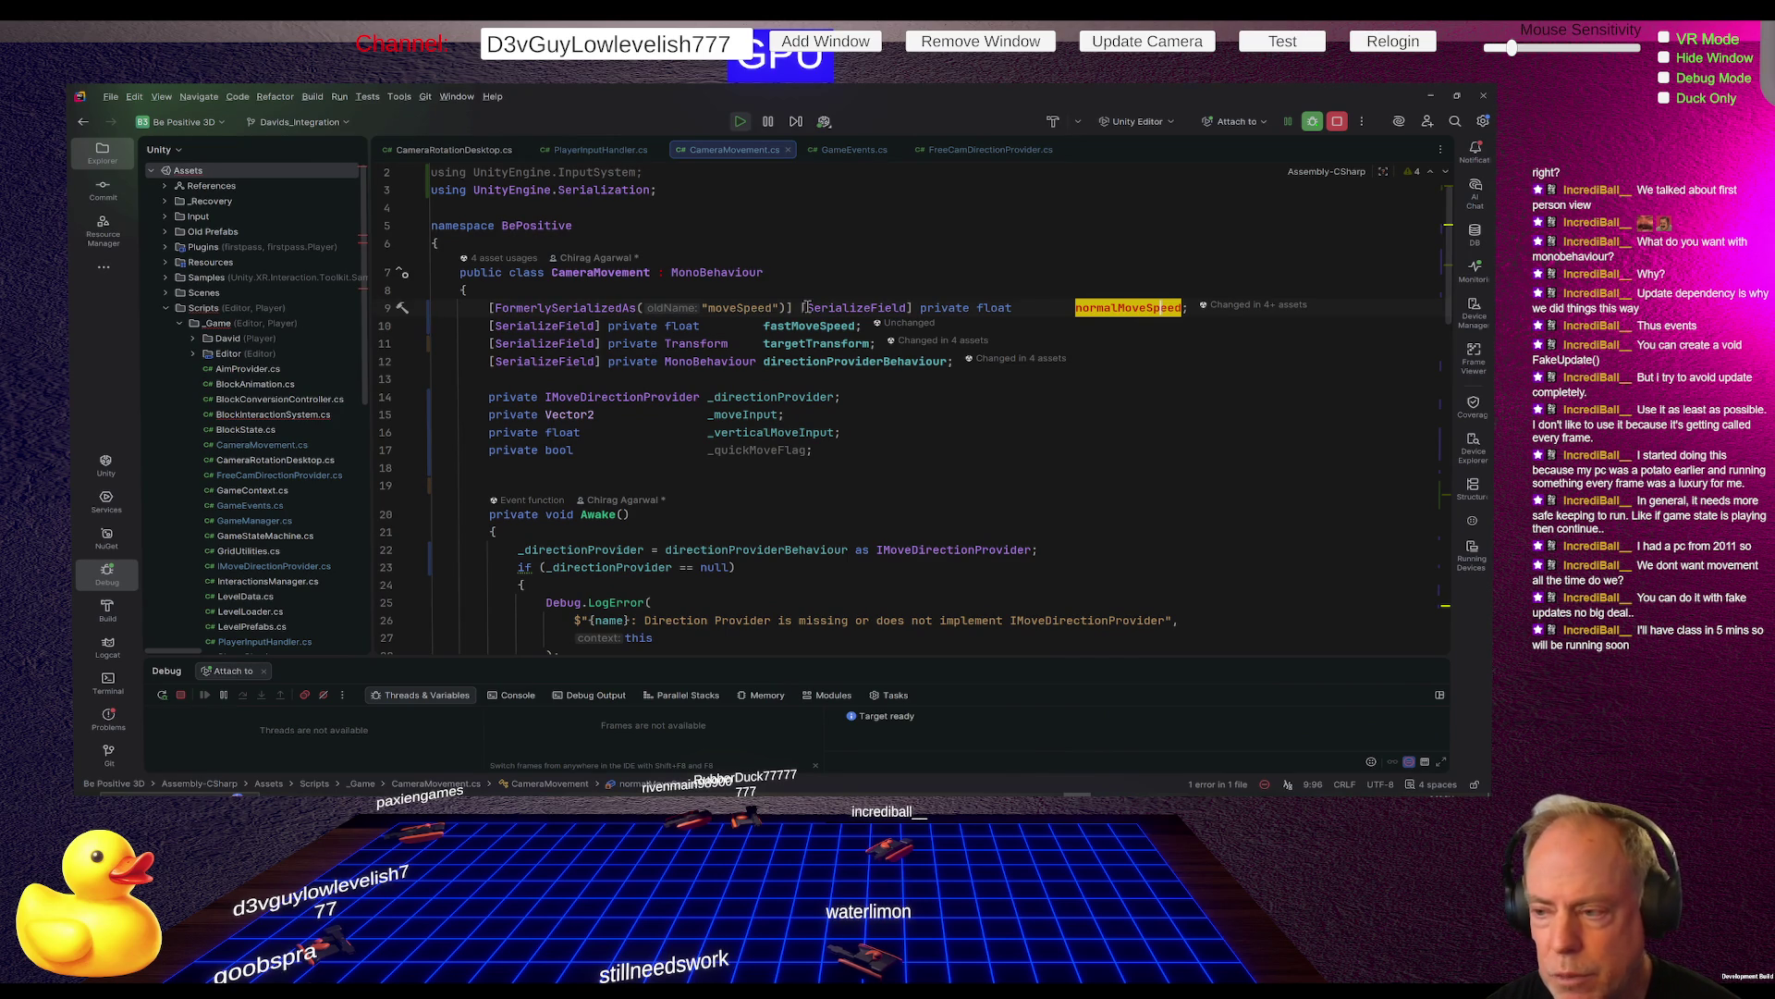
key("alt+Tab")
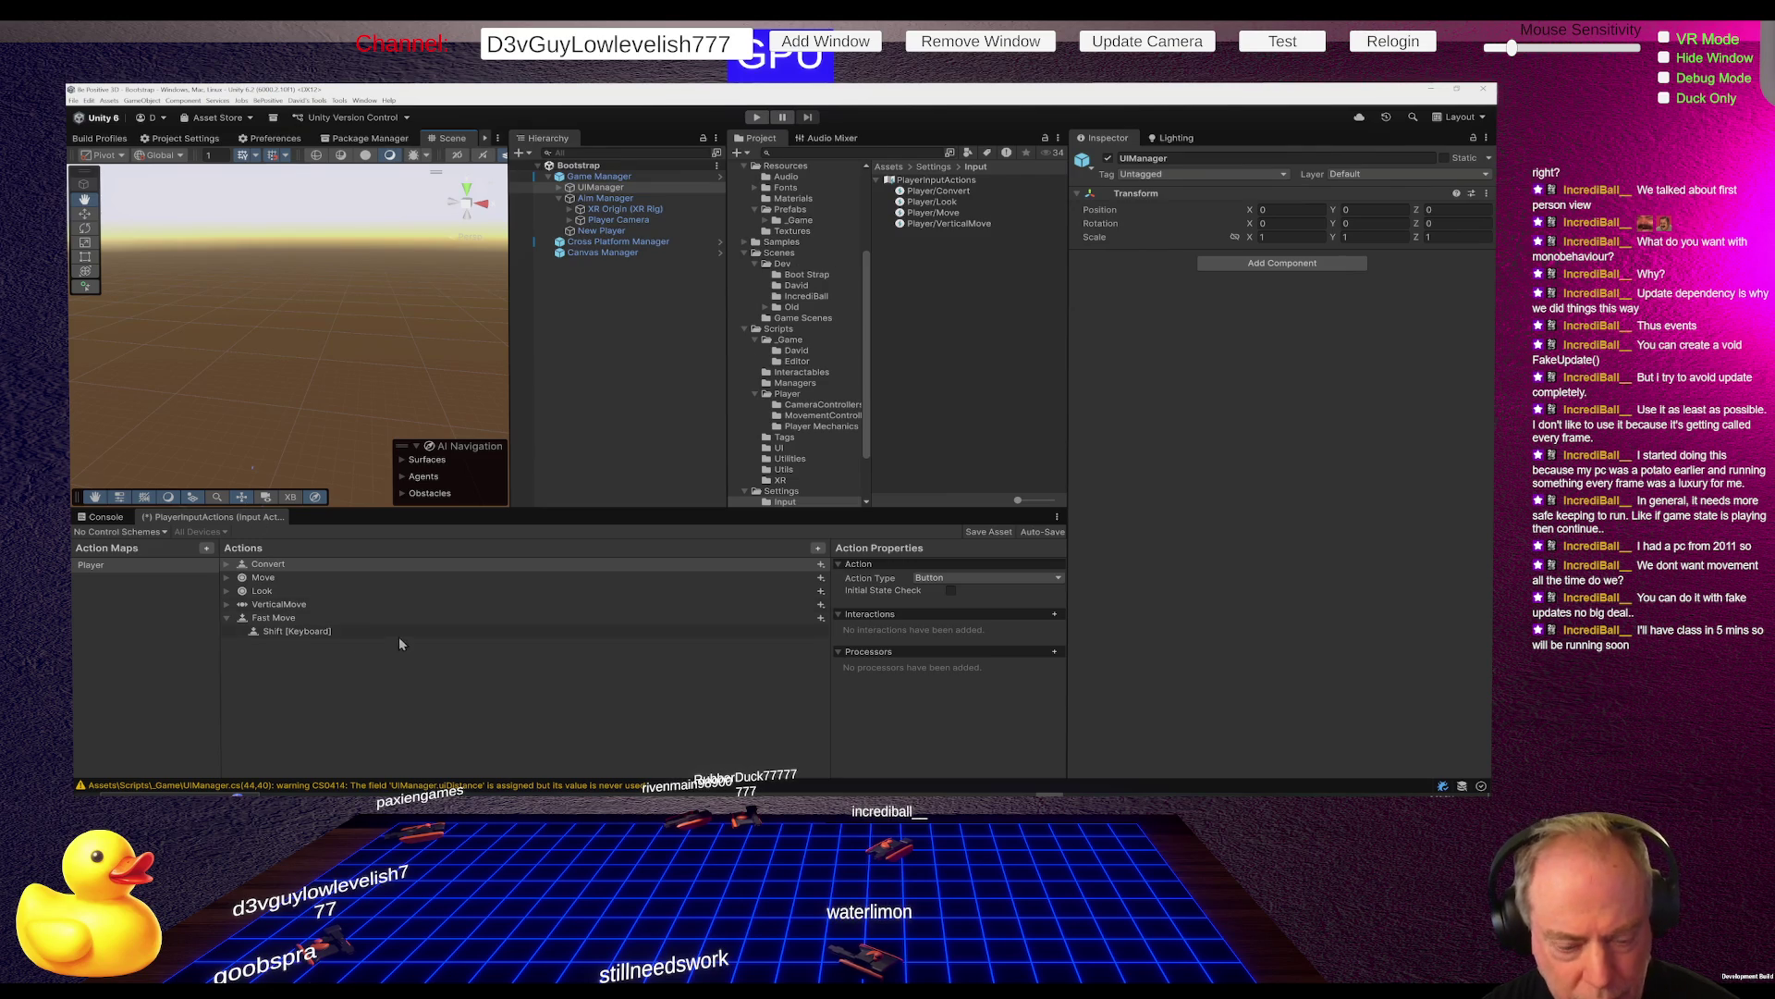
Save the input actions asset, show the Console, and select Game Manager in the Hierarchy
key("ctrl+s")
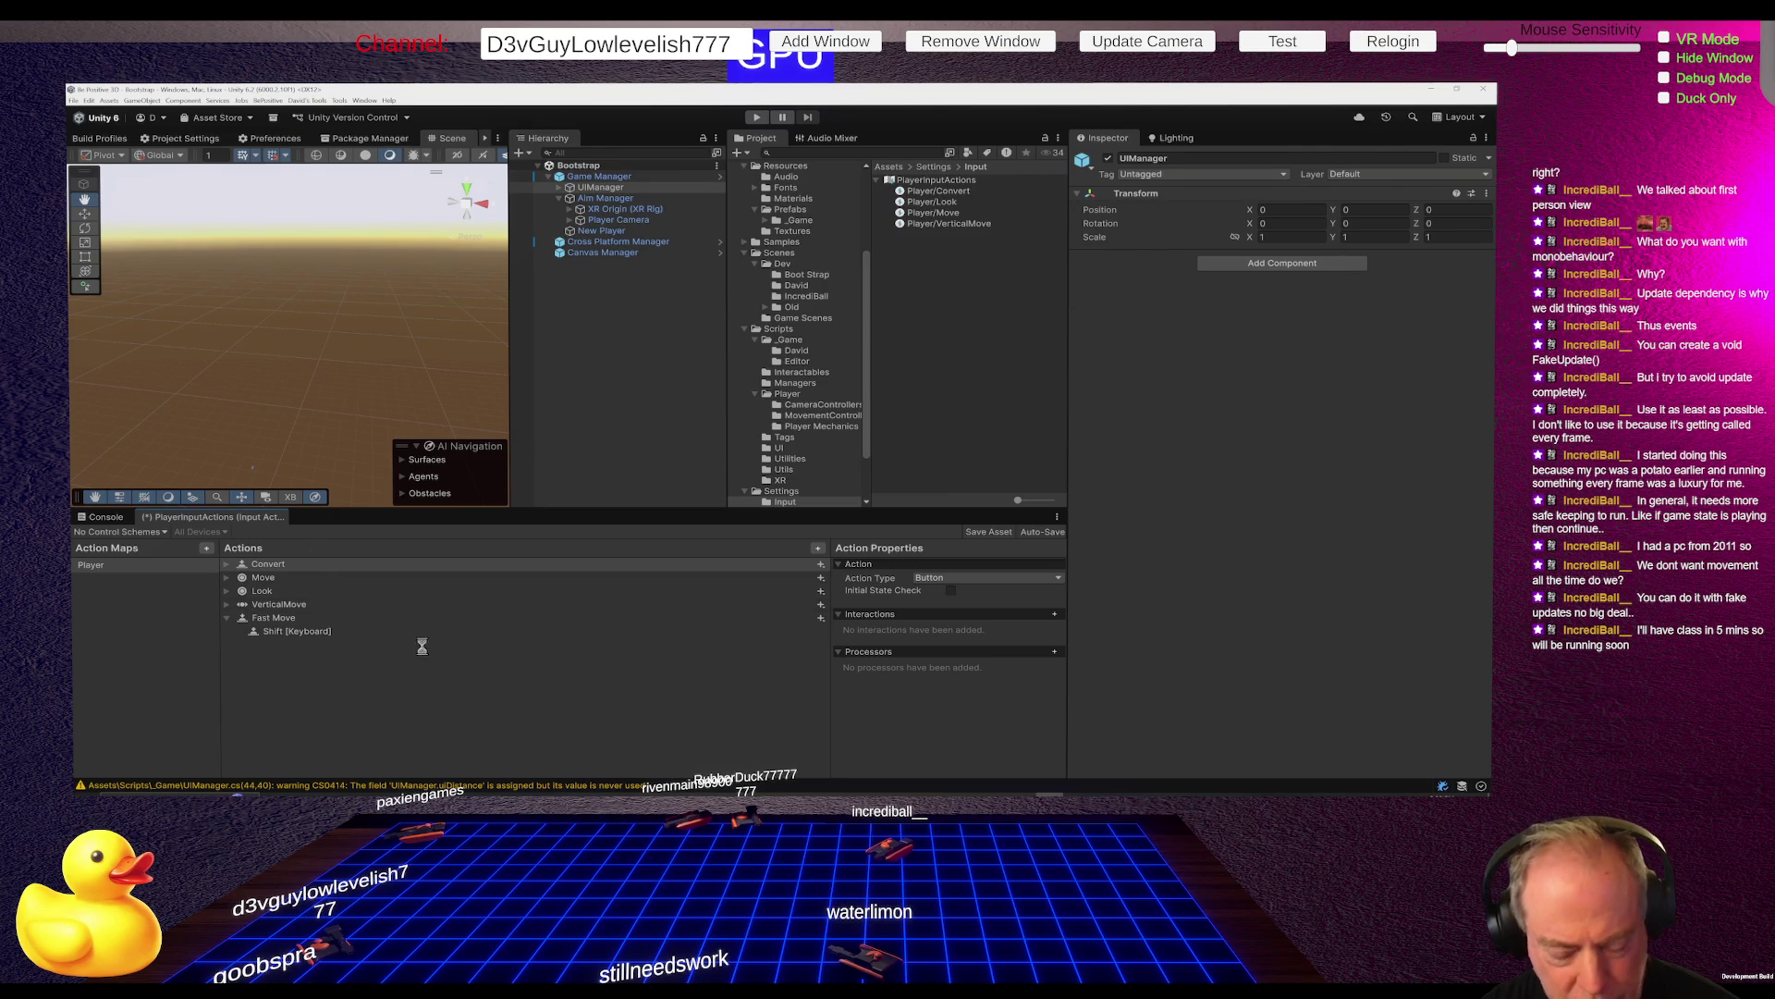
left_click(111, 517)
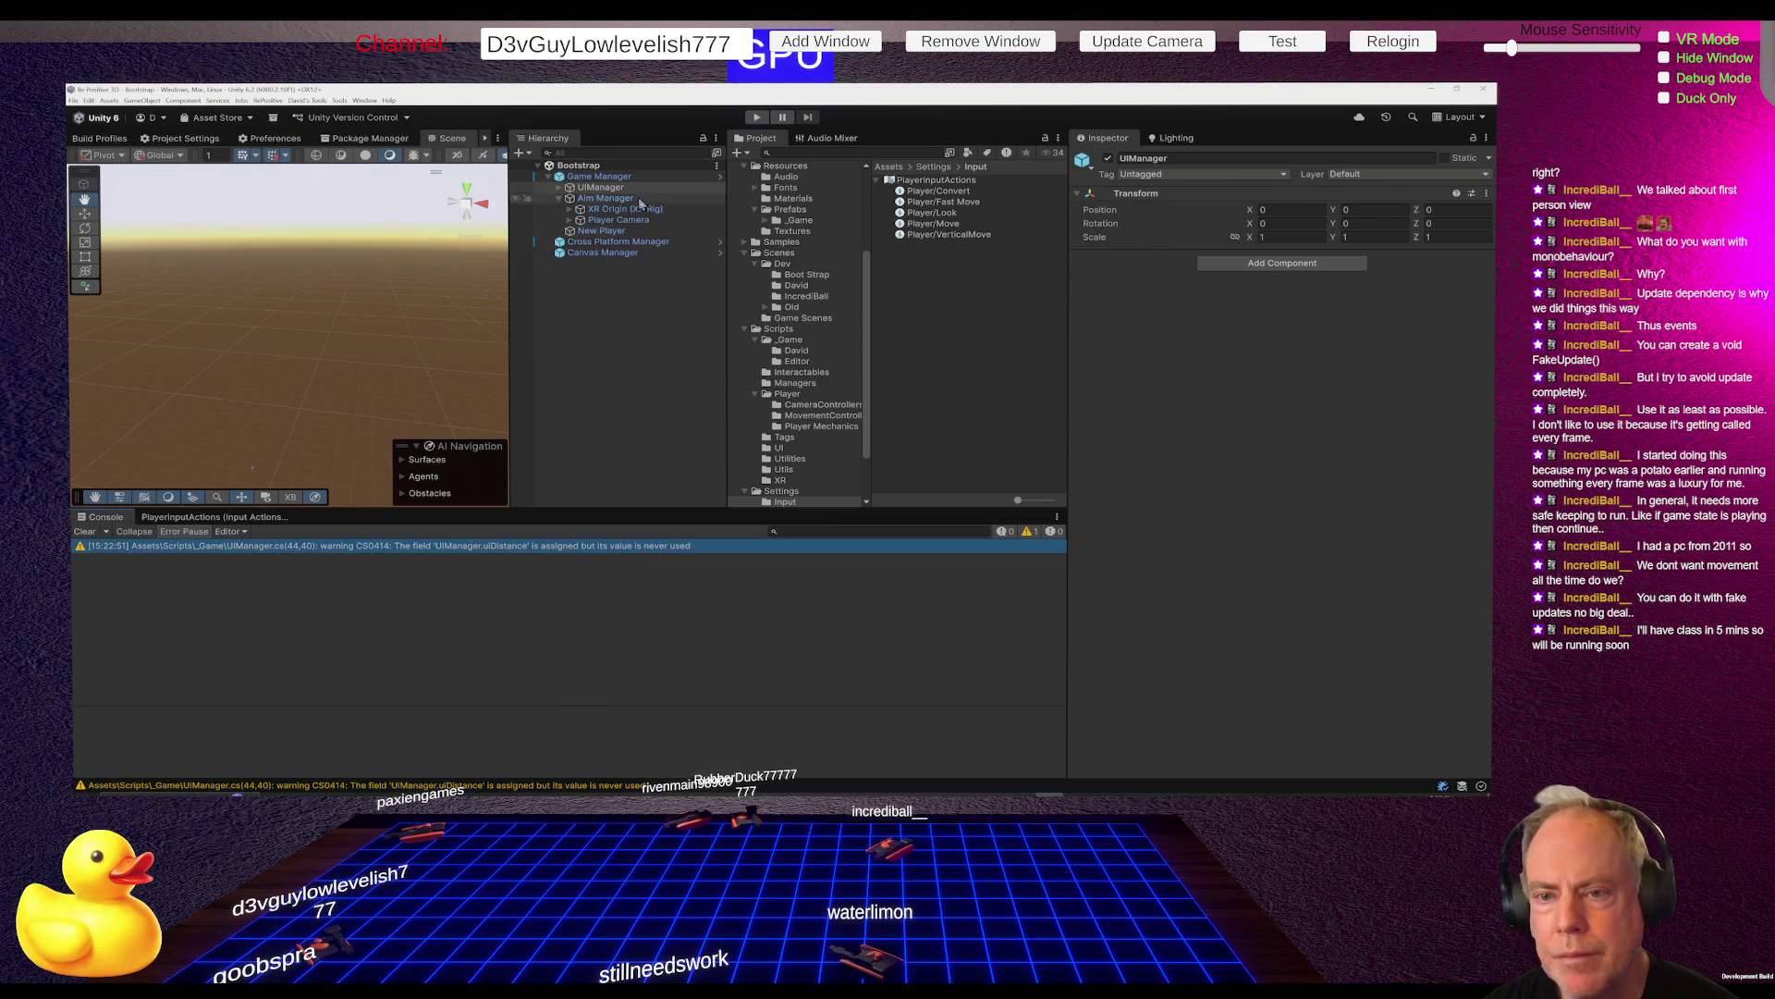
left_click(605, 176)
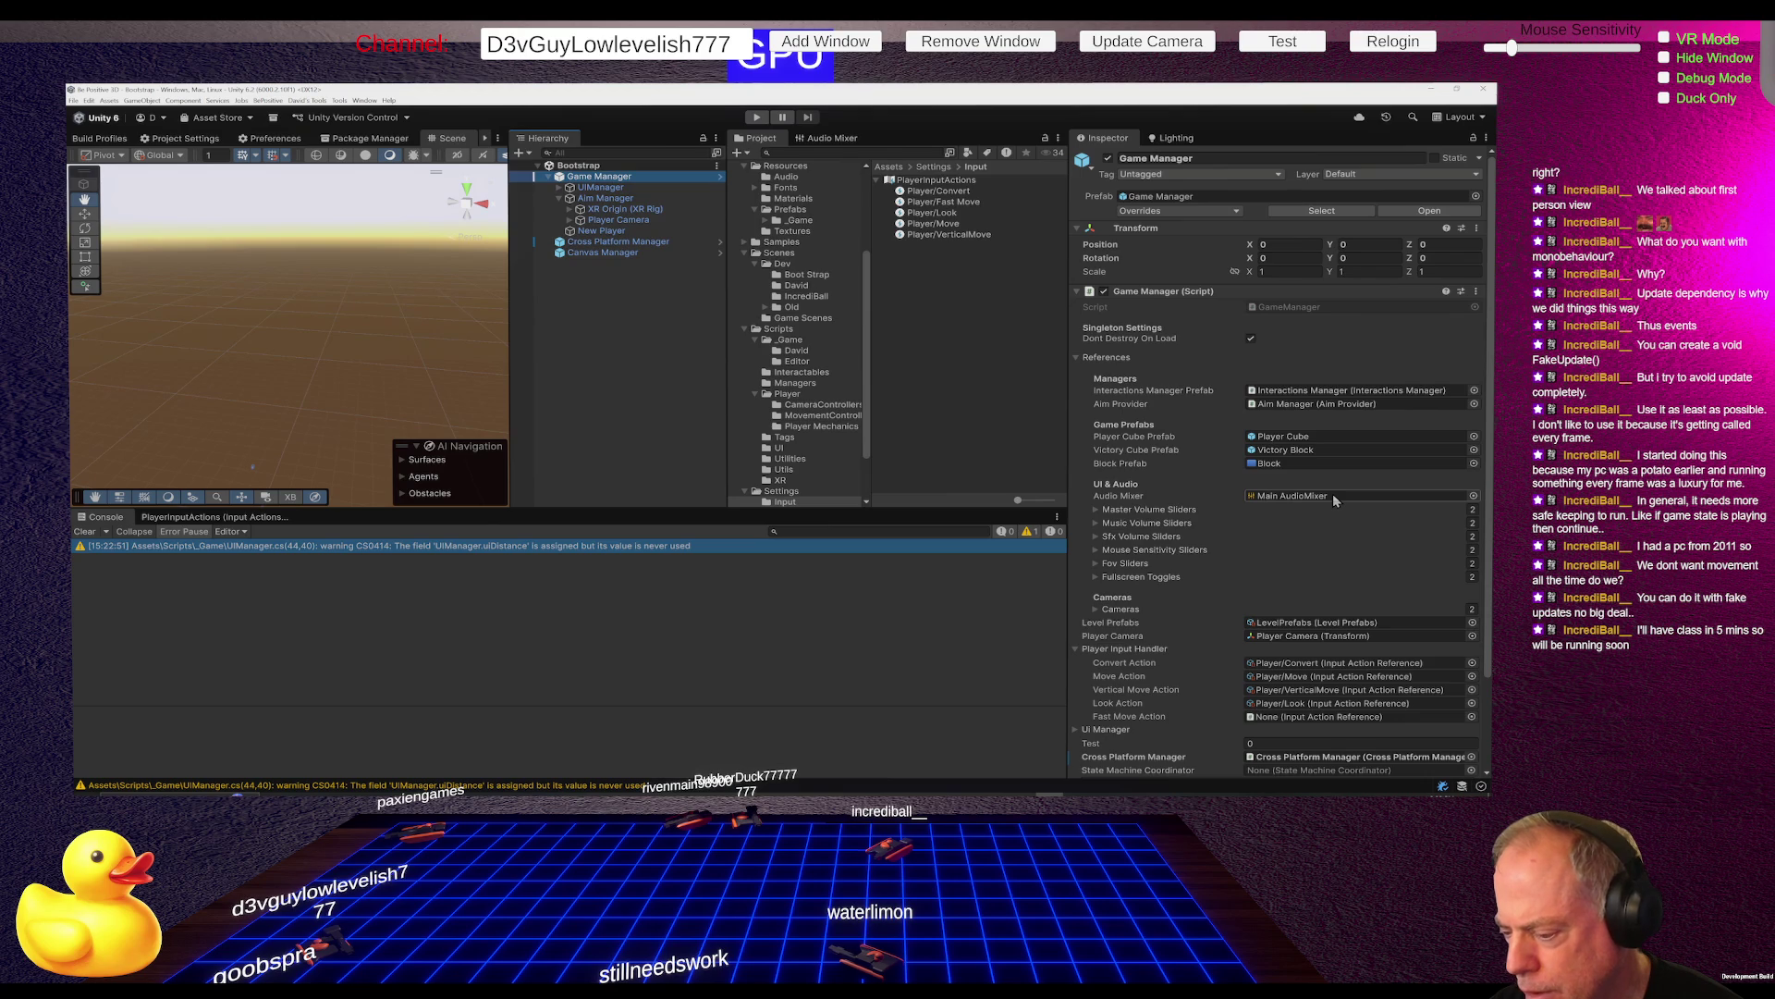
Assign Player/Fast Move to Fast Move Action, apply all prefab overrides, and save Bootstrap
left_click(1337, 704)
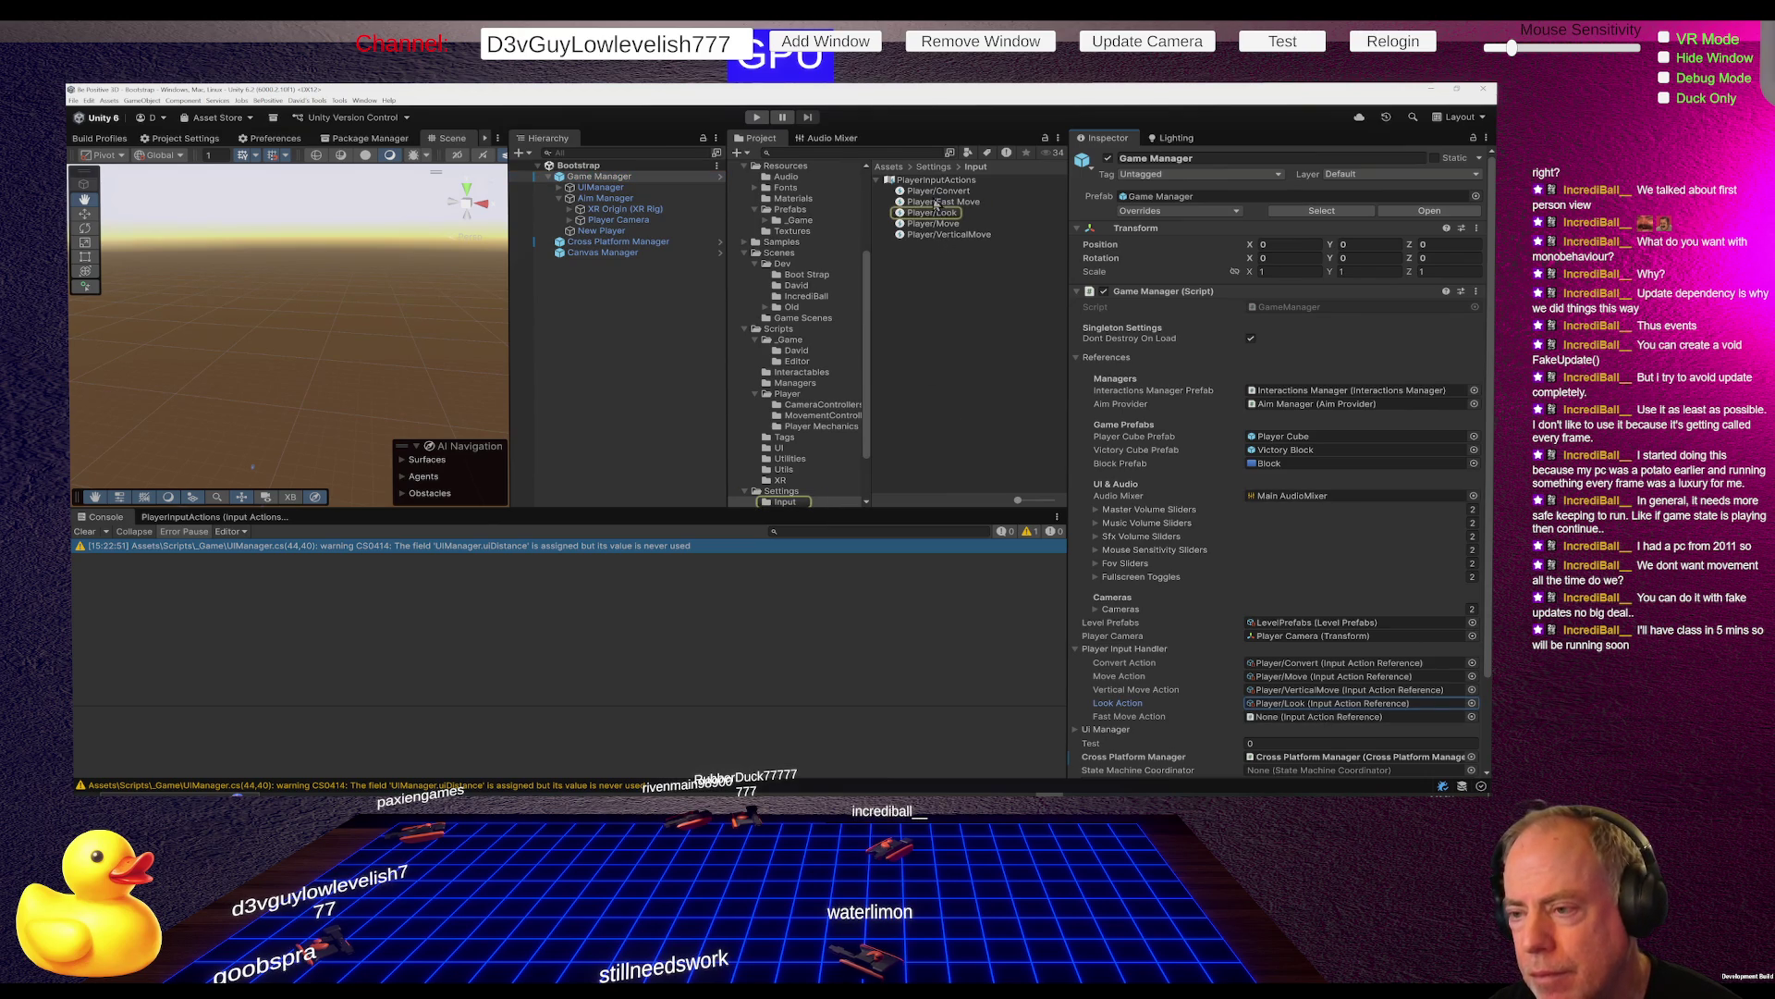
mouse_move(934, 206)
left_mouse_down()
mouse_move(1322, 545)
mouse_move(1327, 718)
left_mouse_up()
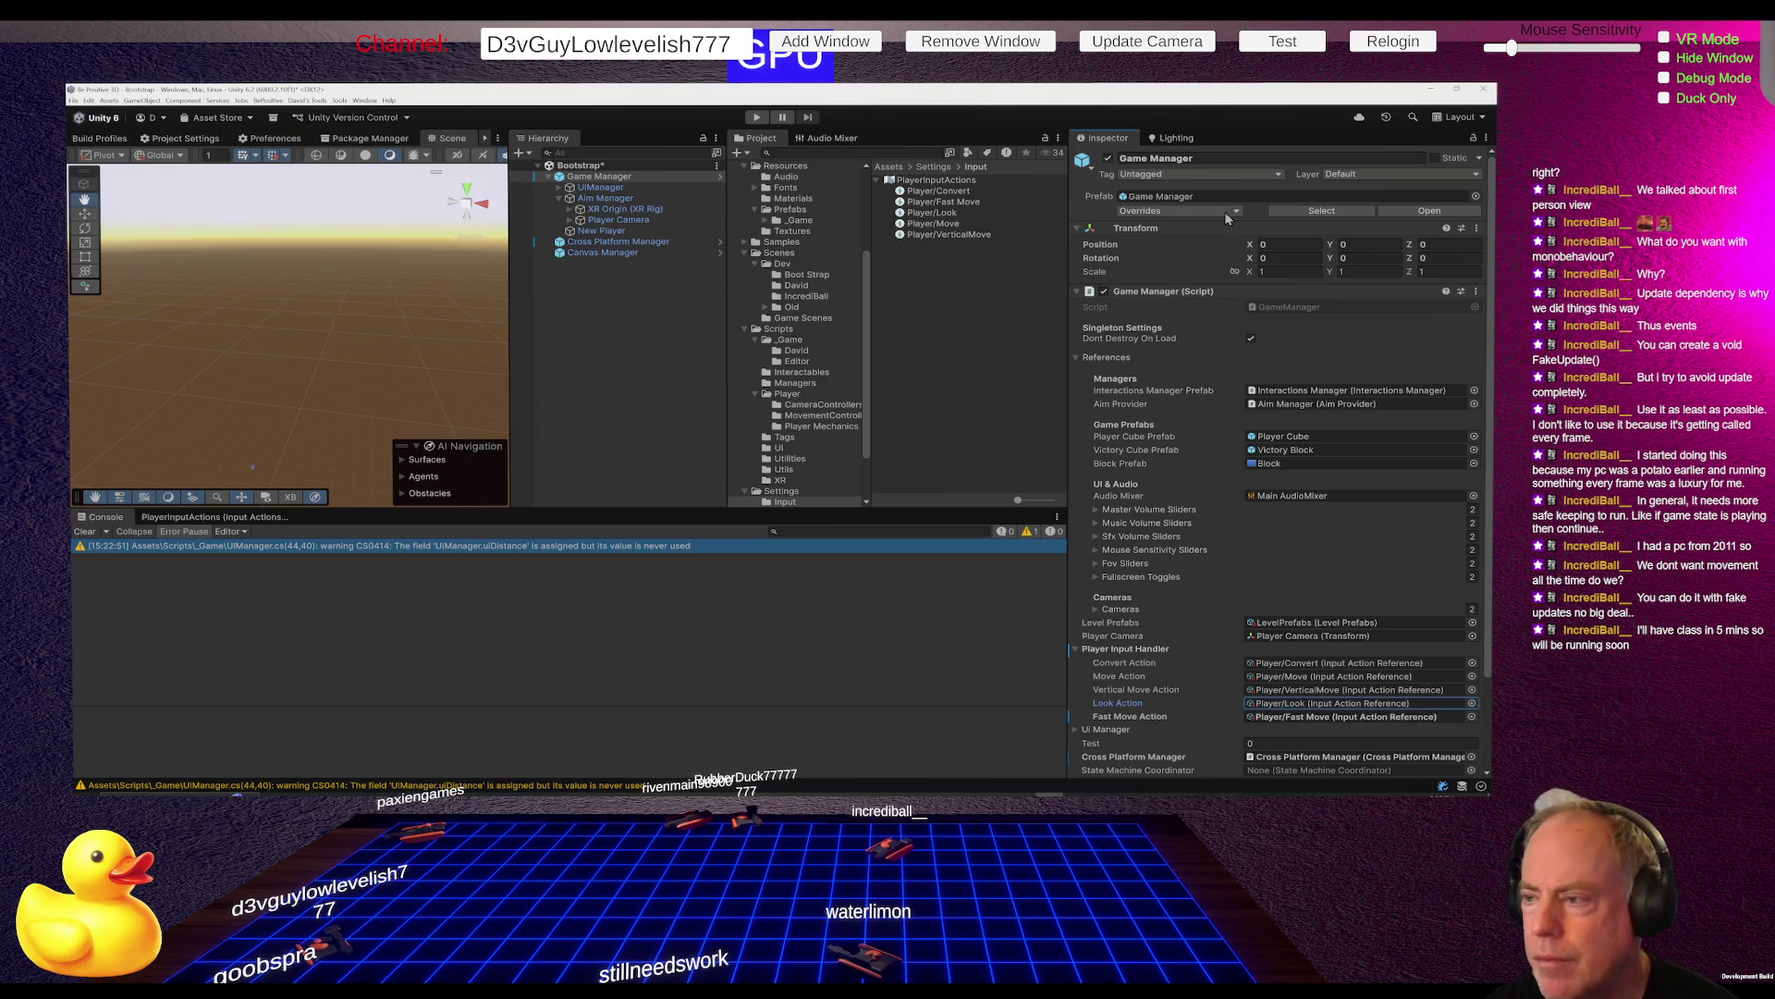
left_click(1190, 209)
left_click(1297, 326)
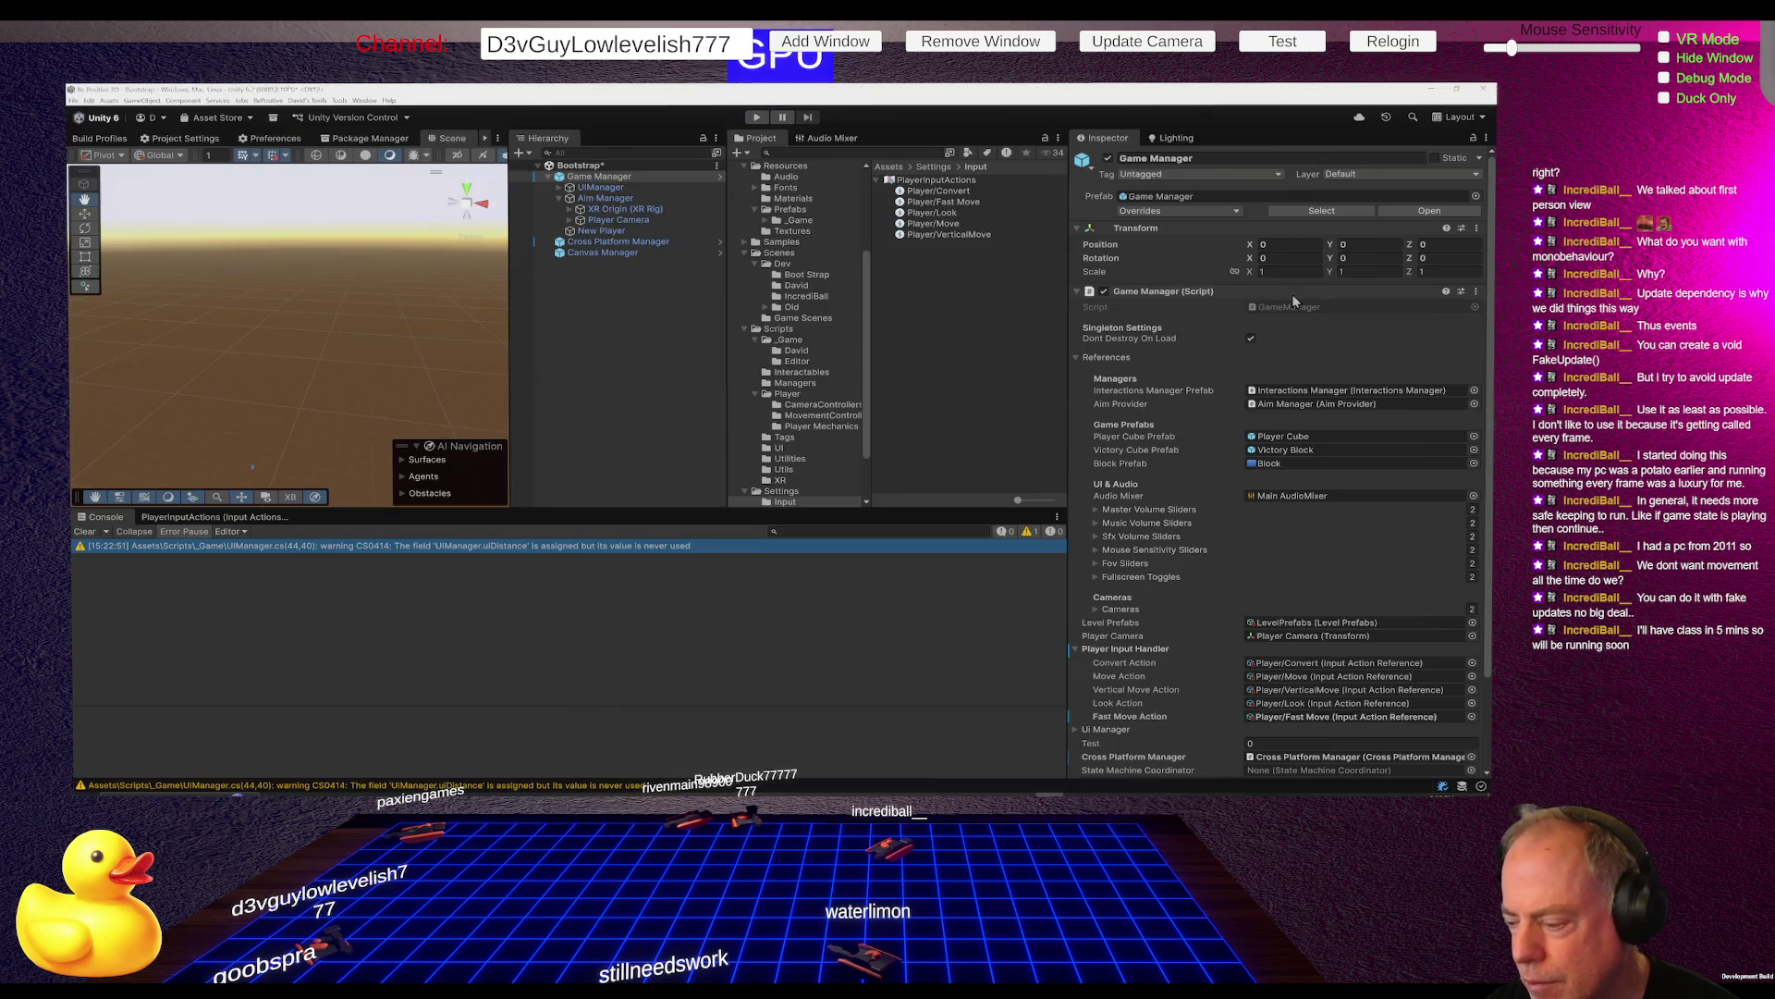
key("ctrl+s")
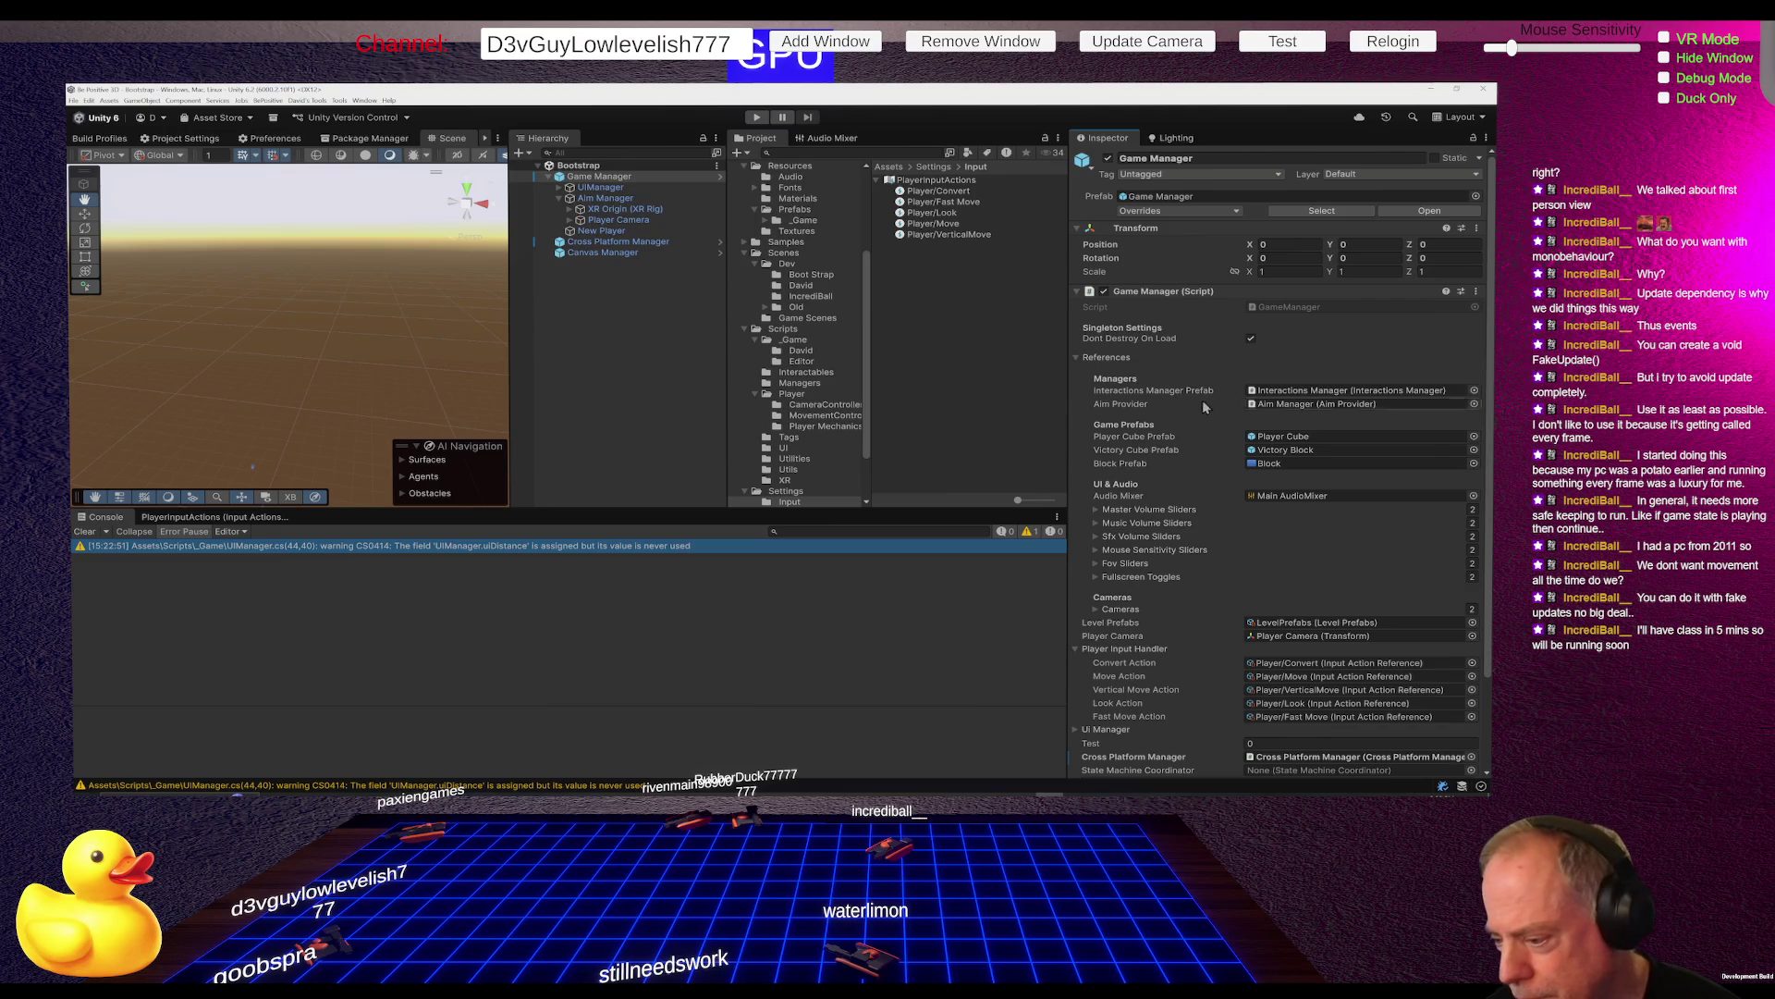
scroll(1214, 398, "down", 2)
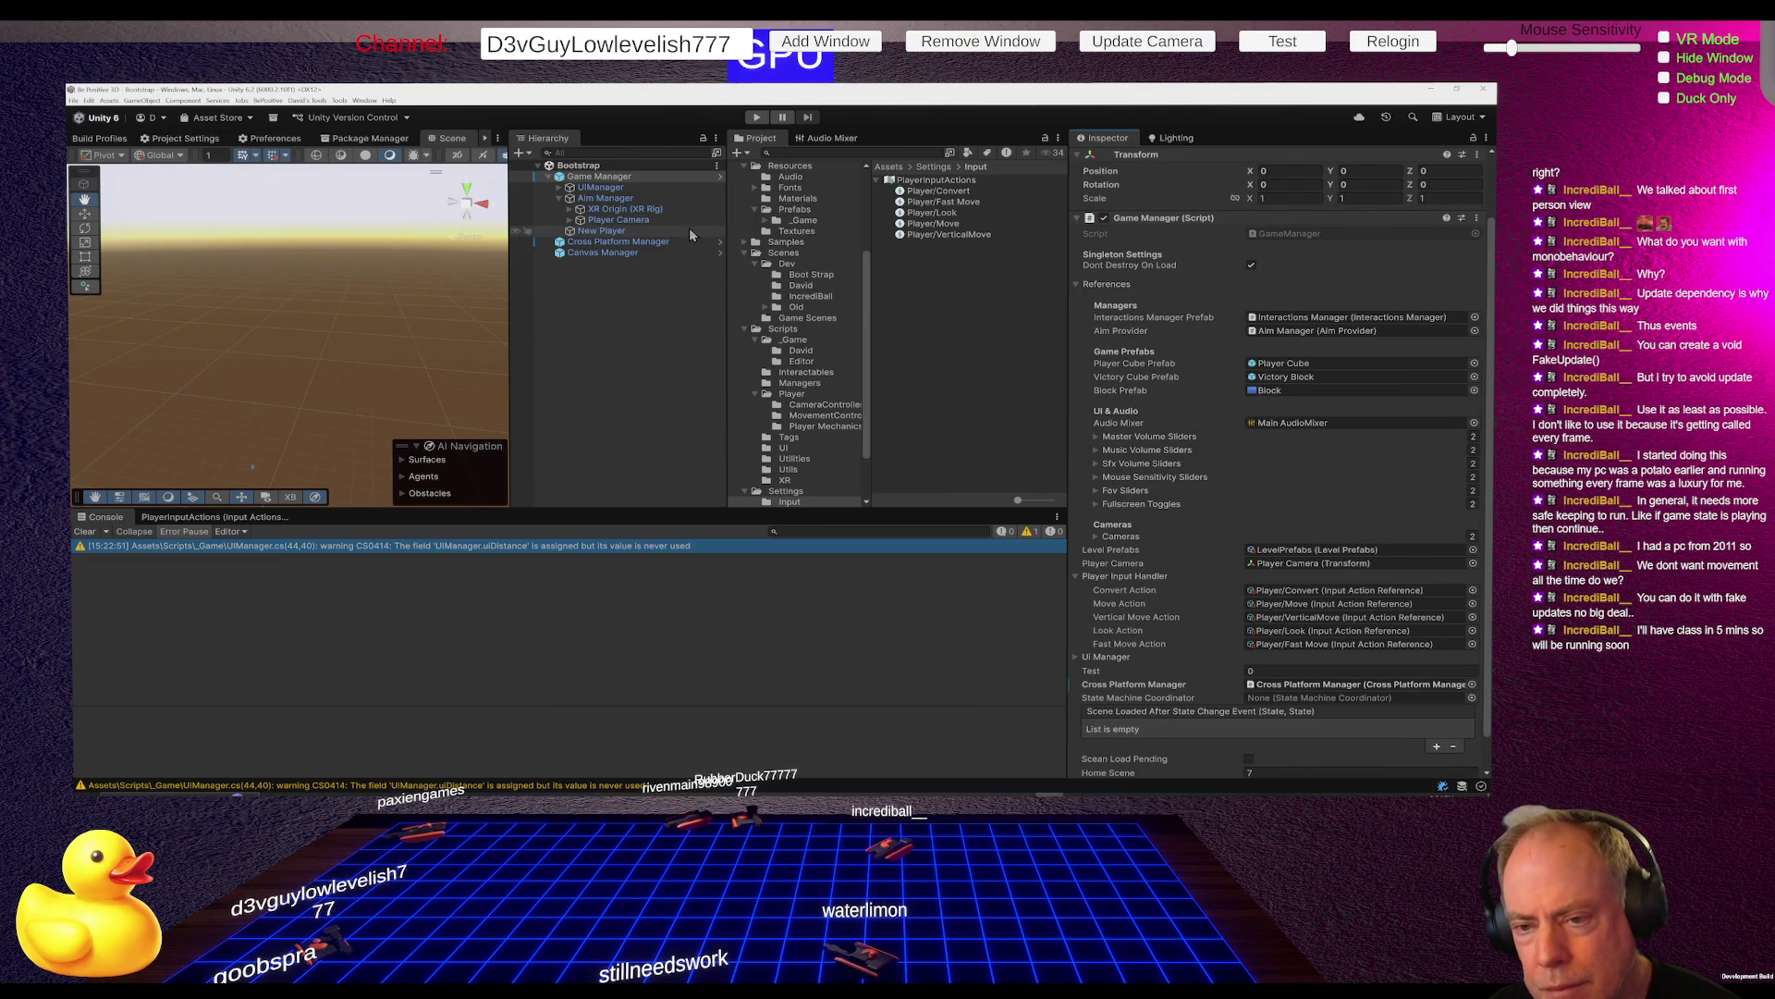
Set the Player Camera's Fast Move Speed to 10
left_click(650, 222)
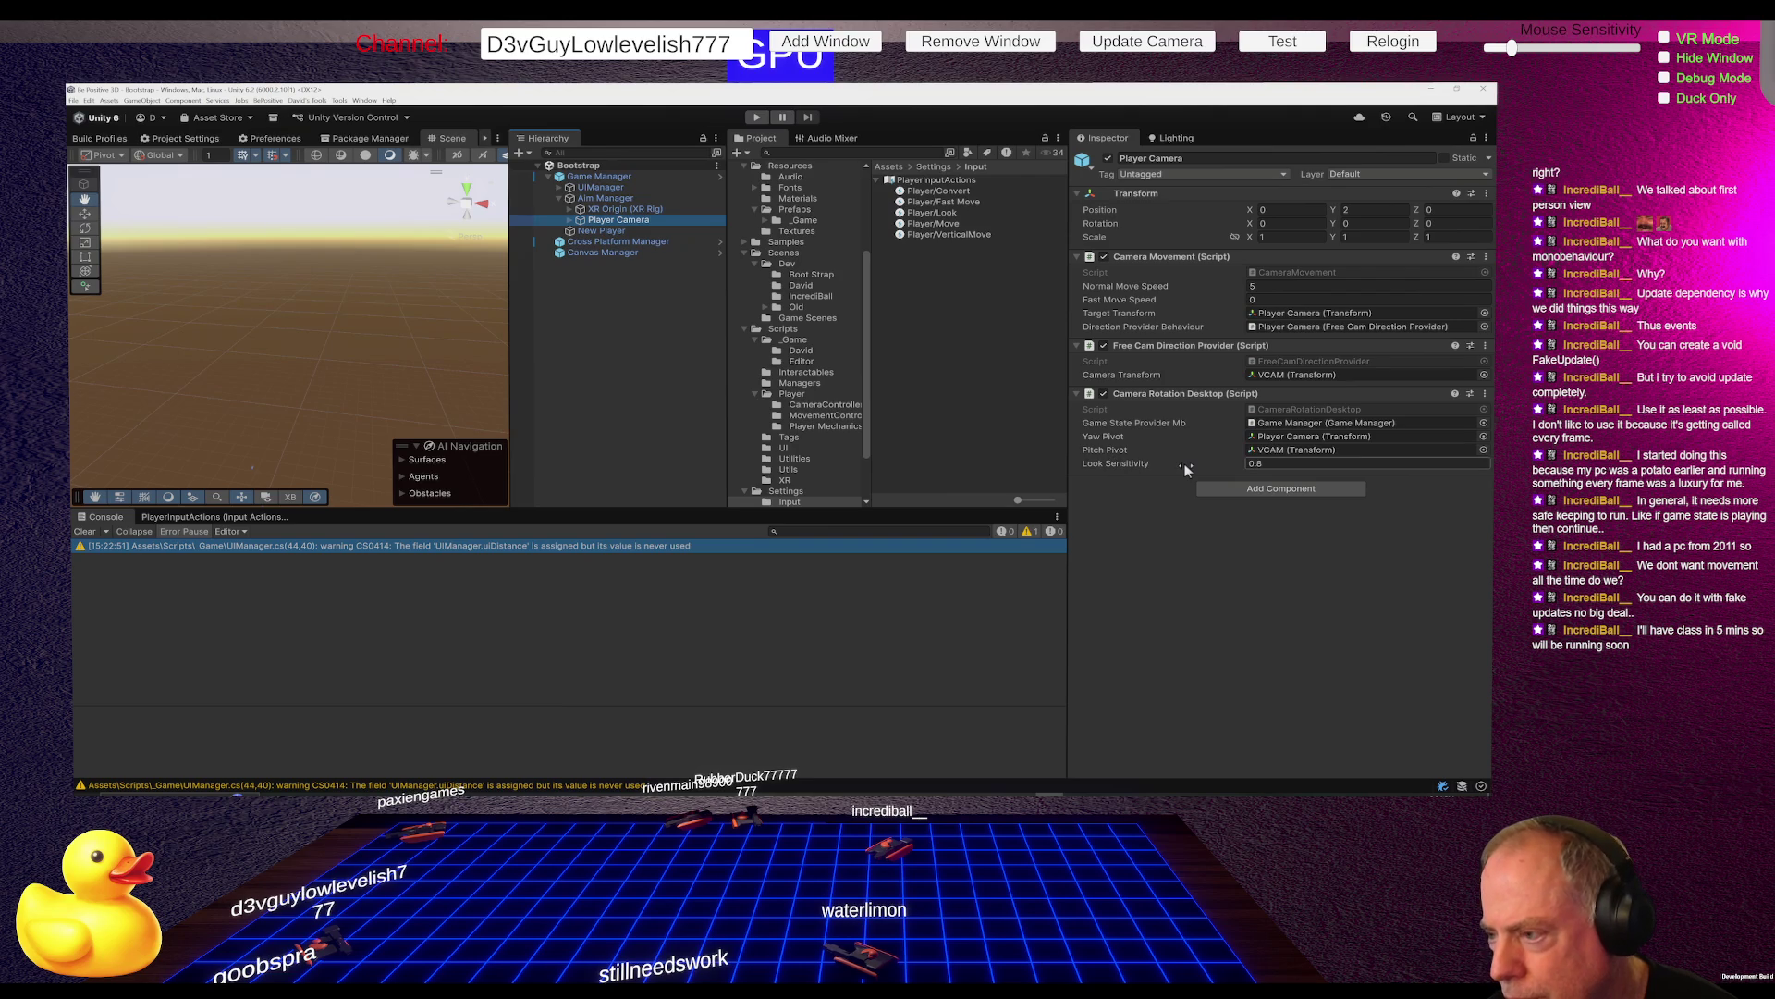
left_click(1292, 299)
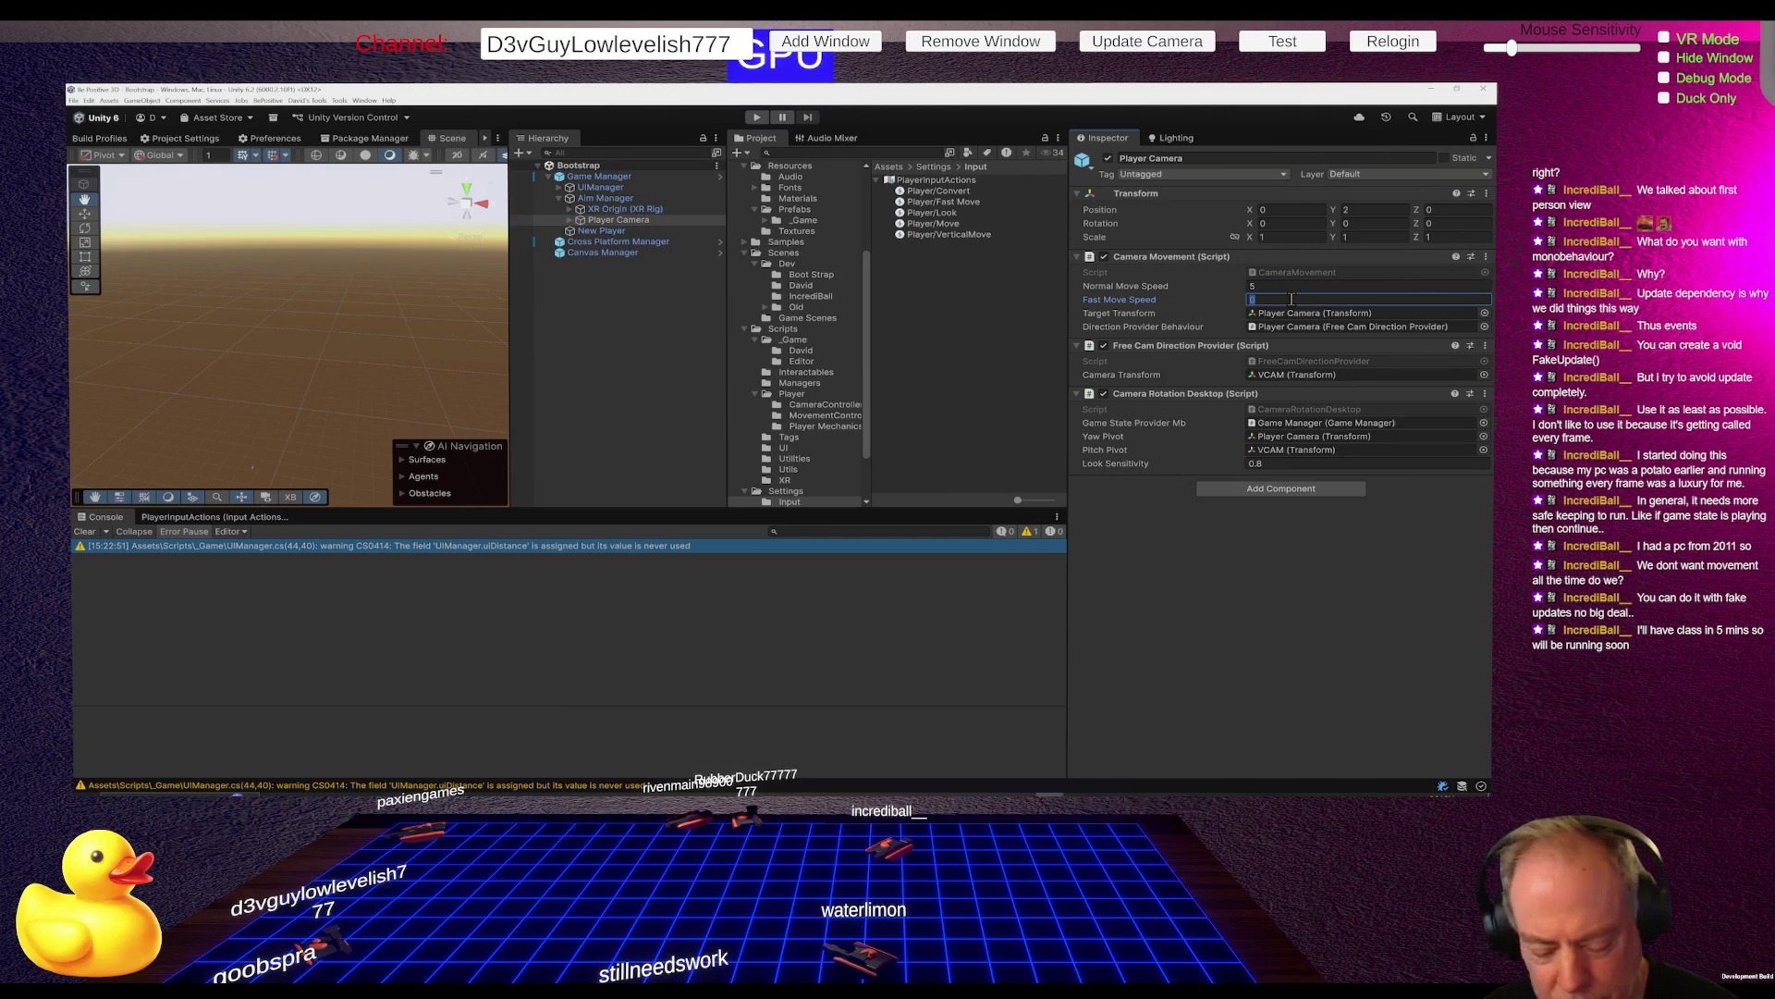
type("0")
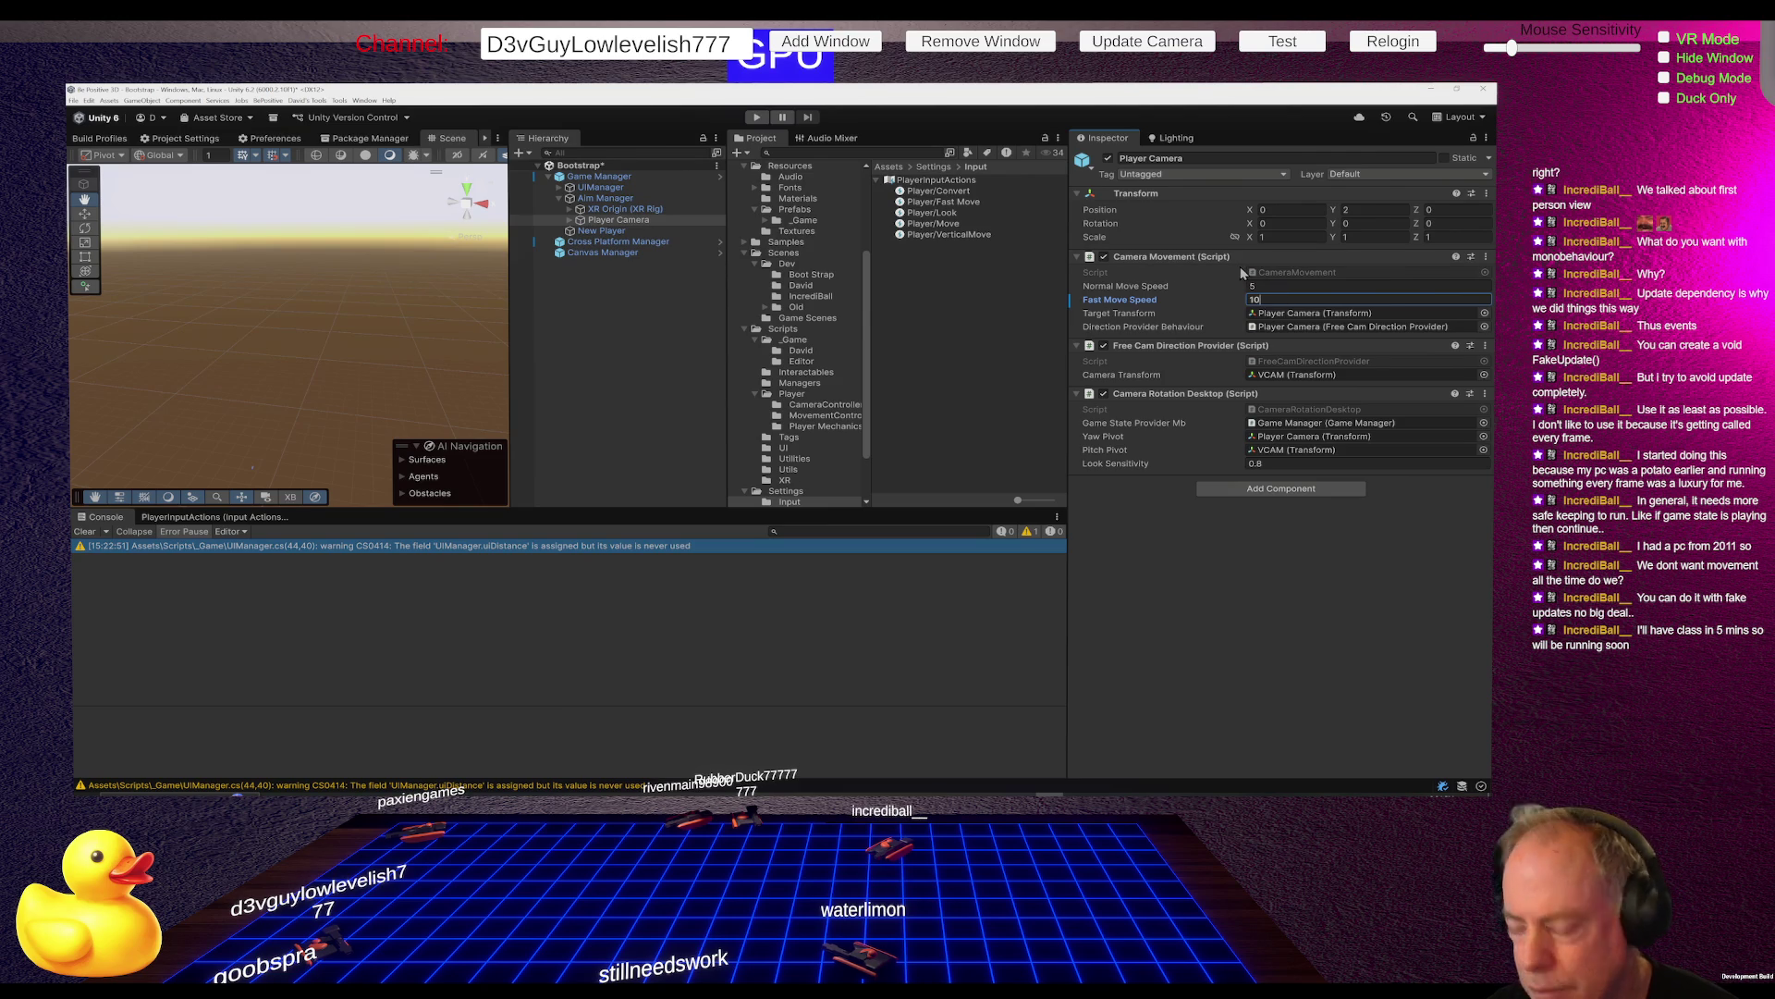
Apply all Game Manager prefab overrides, confirm none remain, and return to Rider
left_click(615, 176)
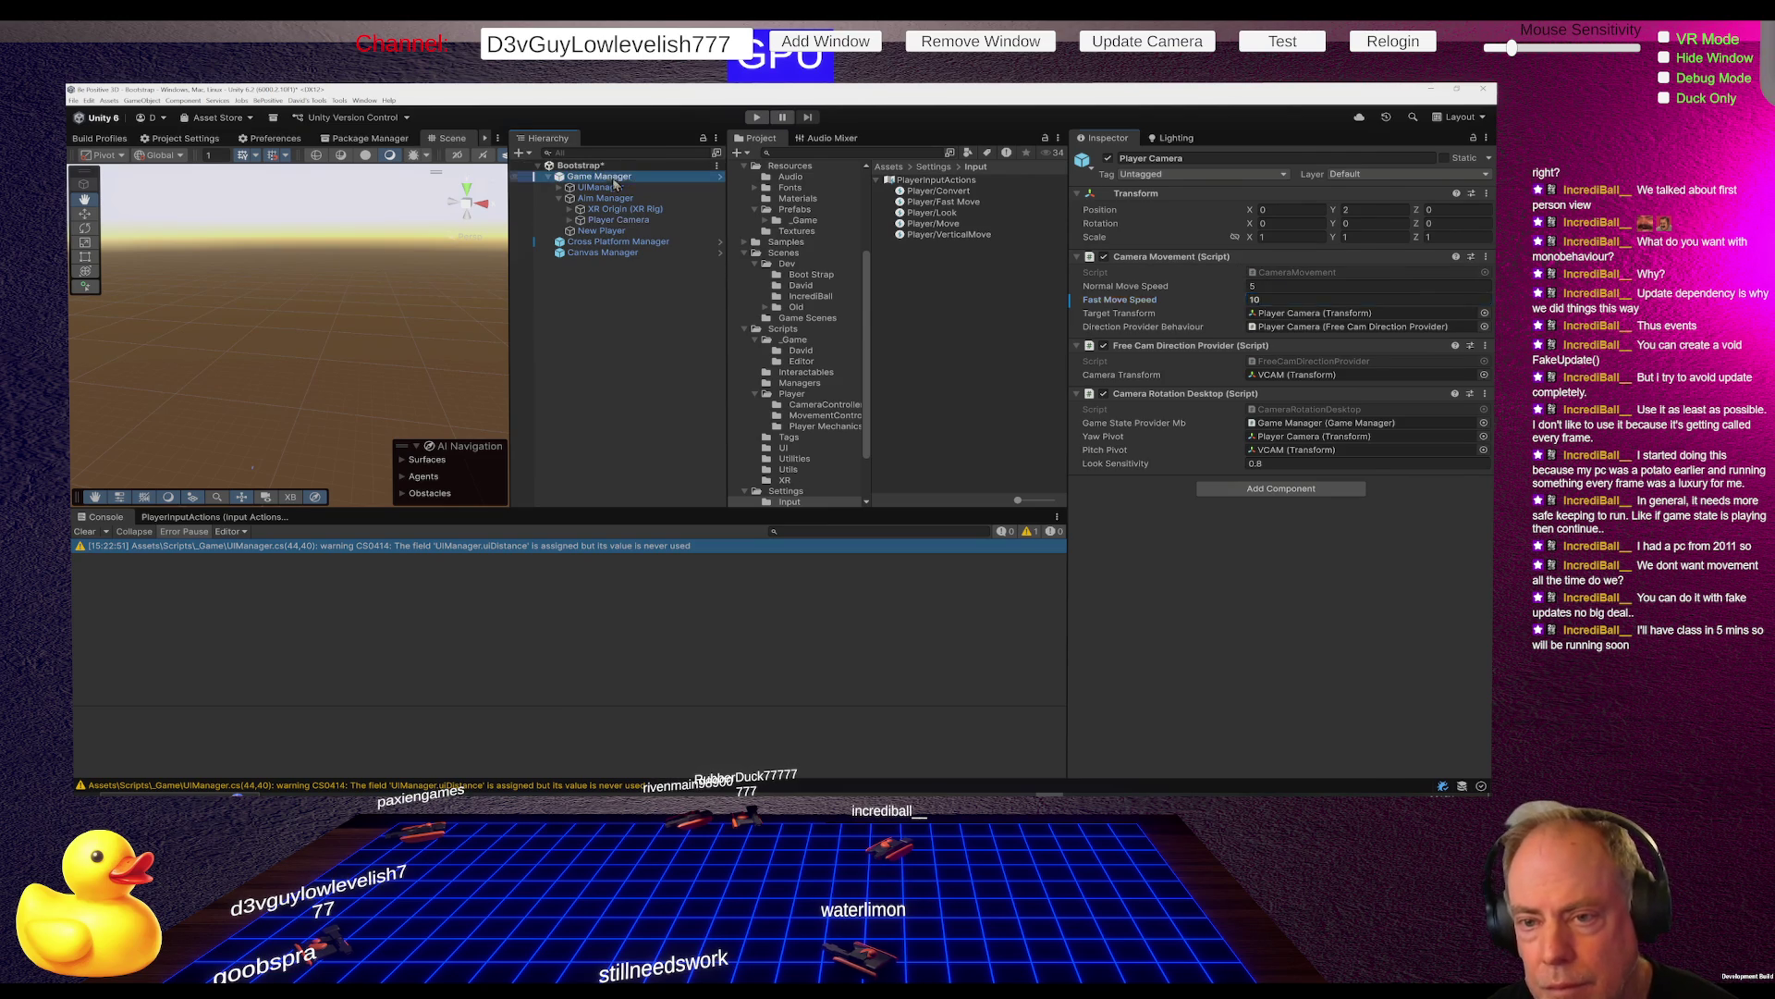
left_click(1152, 210)
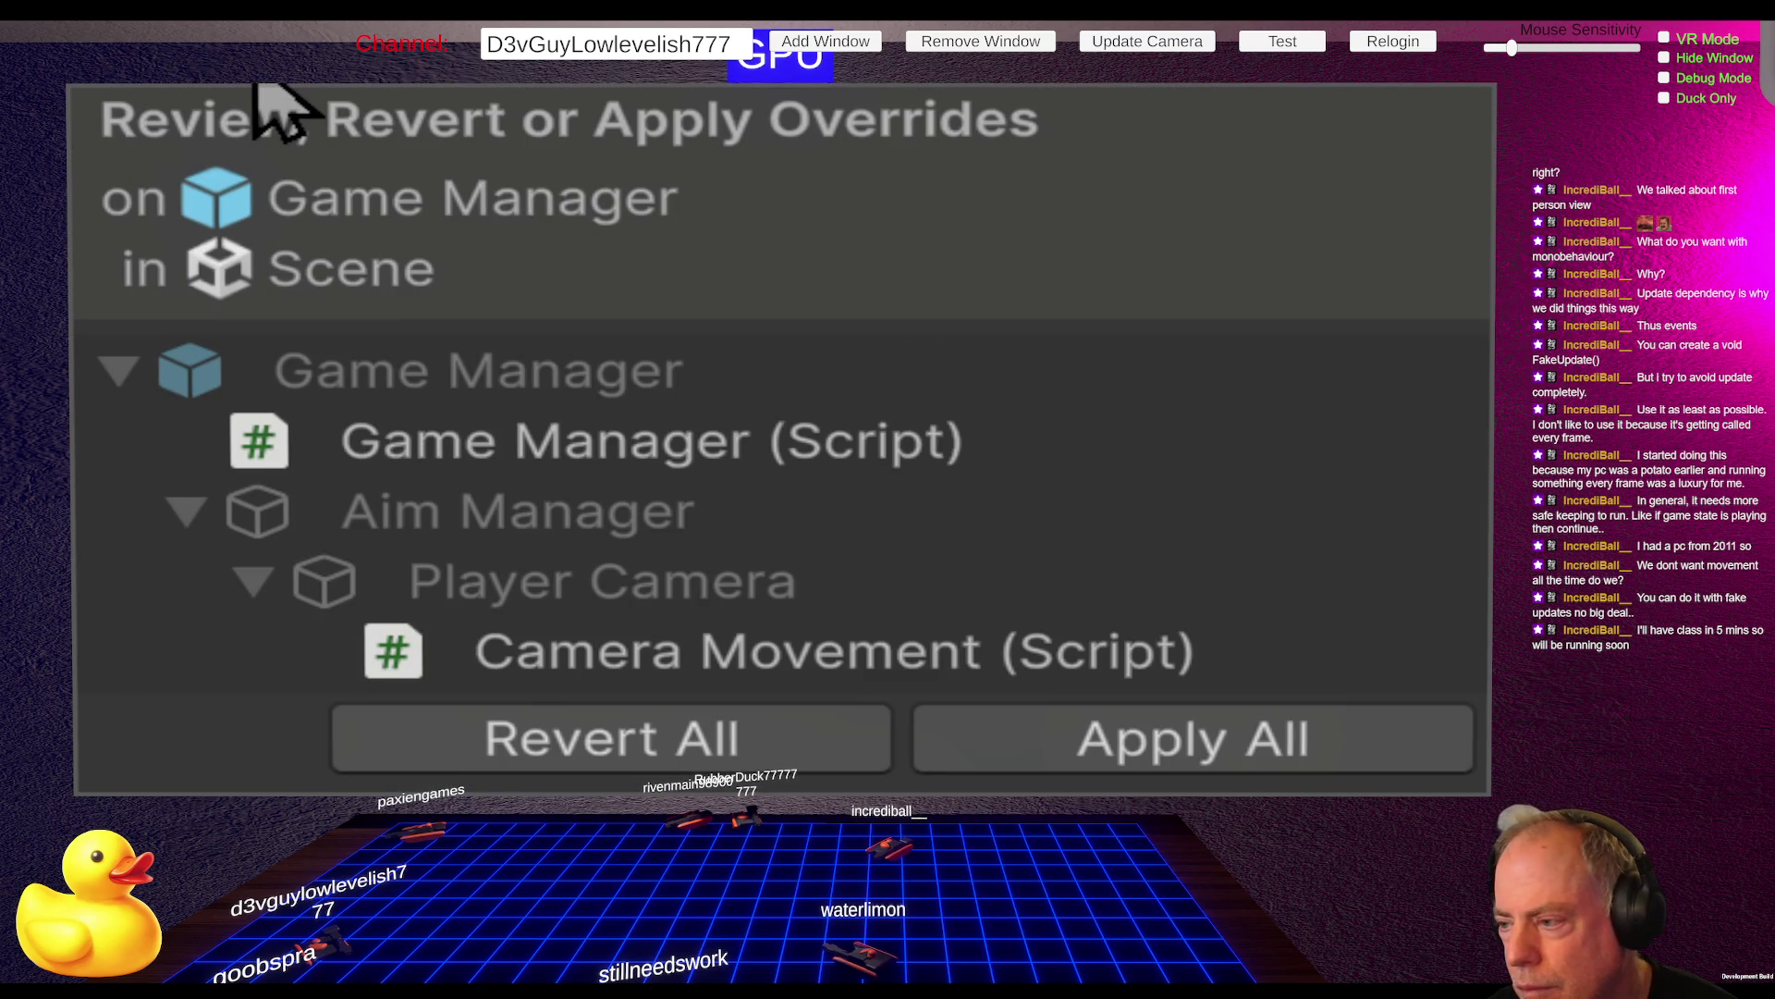
left_click(1332, 762)
left_click(1196, 212)
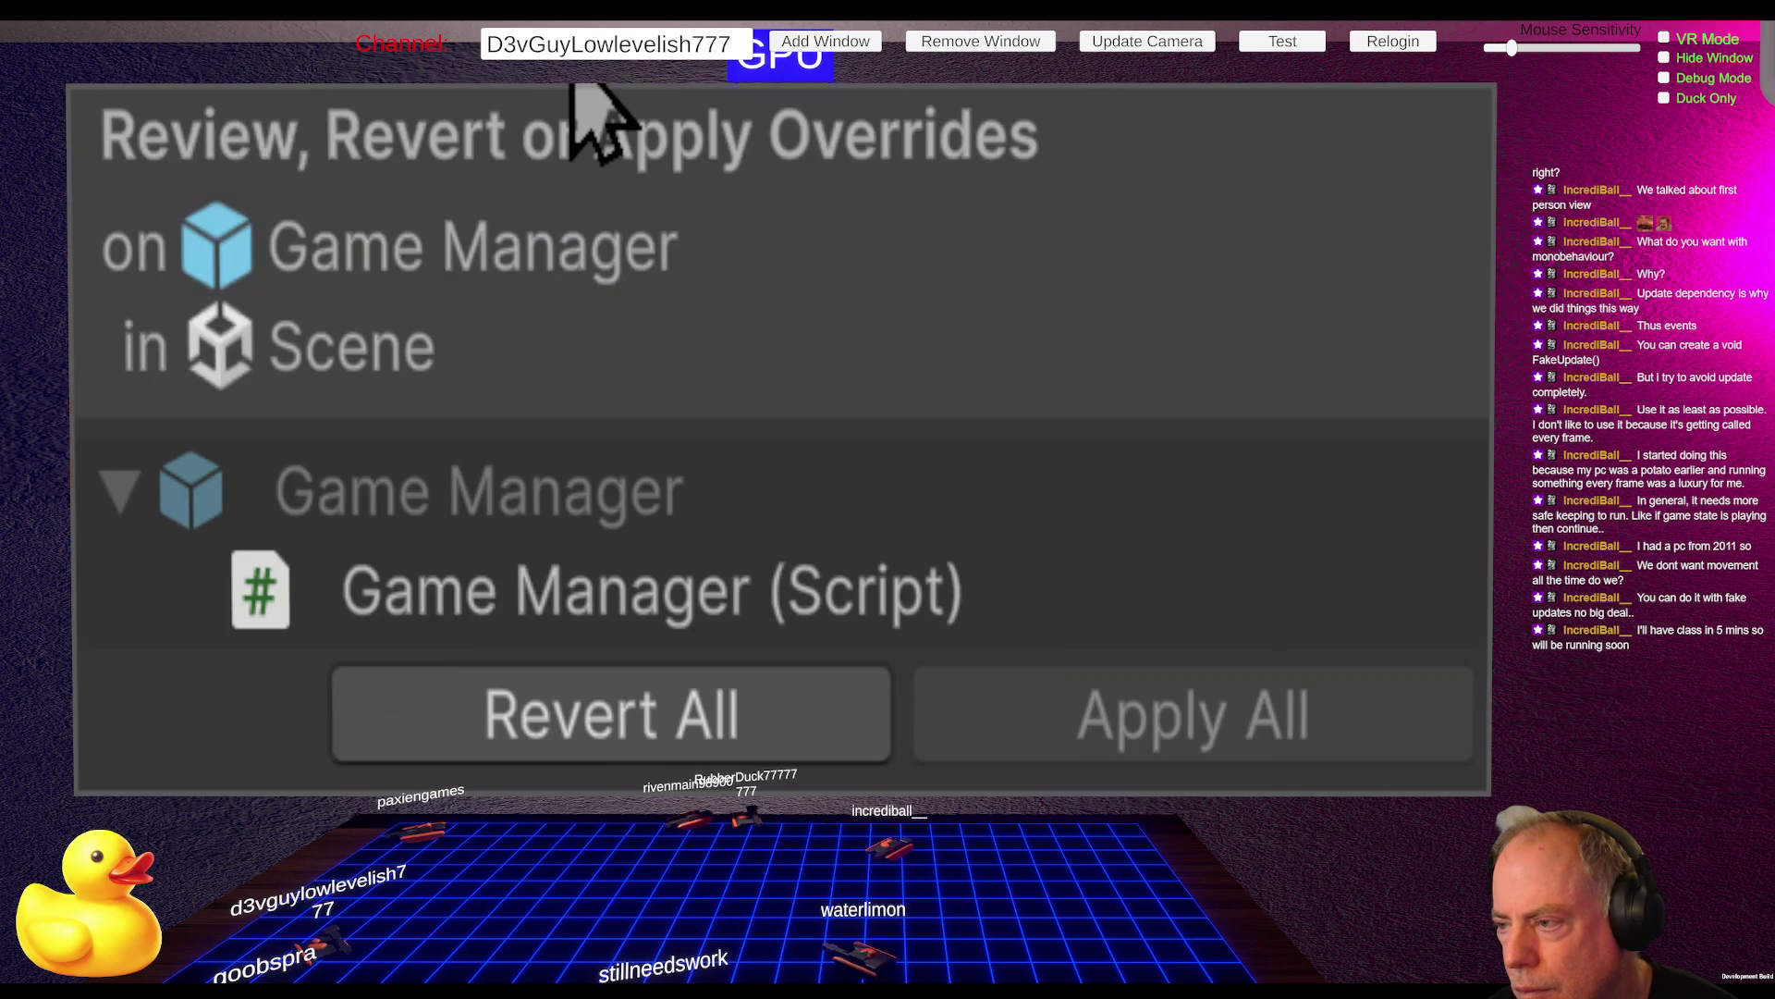
left_click(1195, 214)
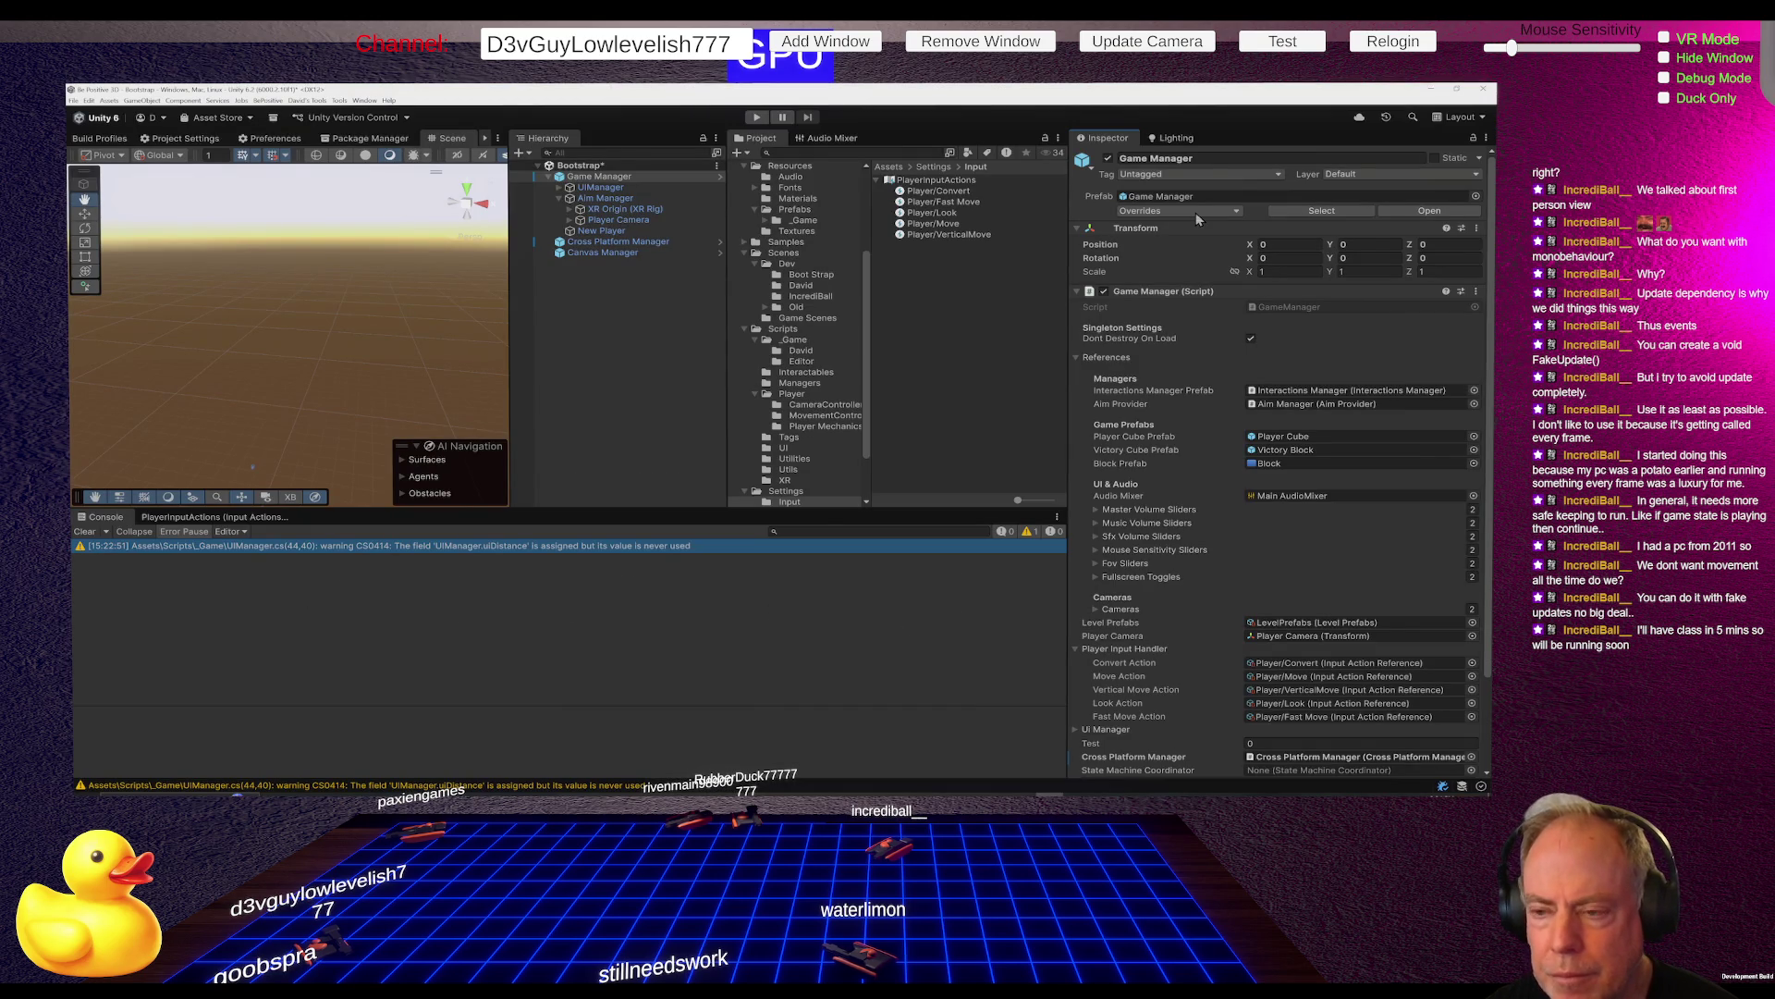
key("alt+Tab")
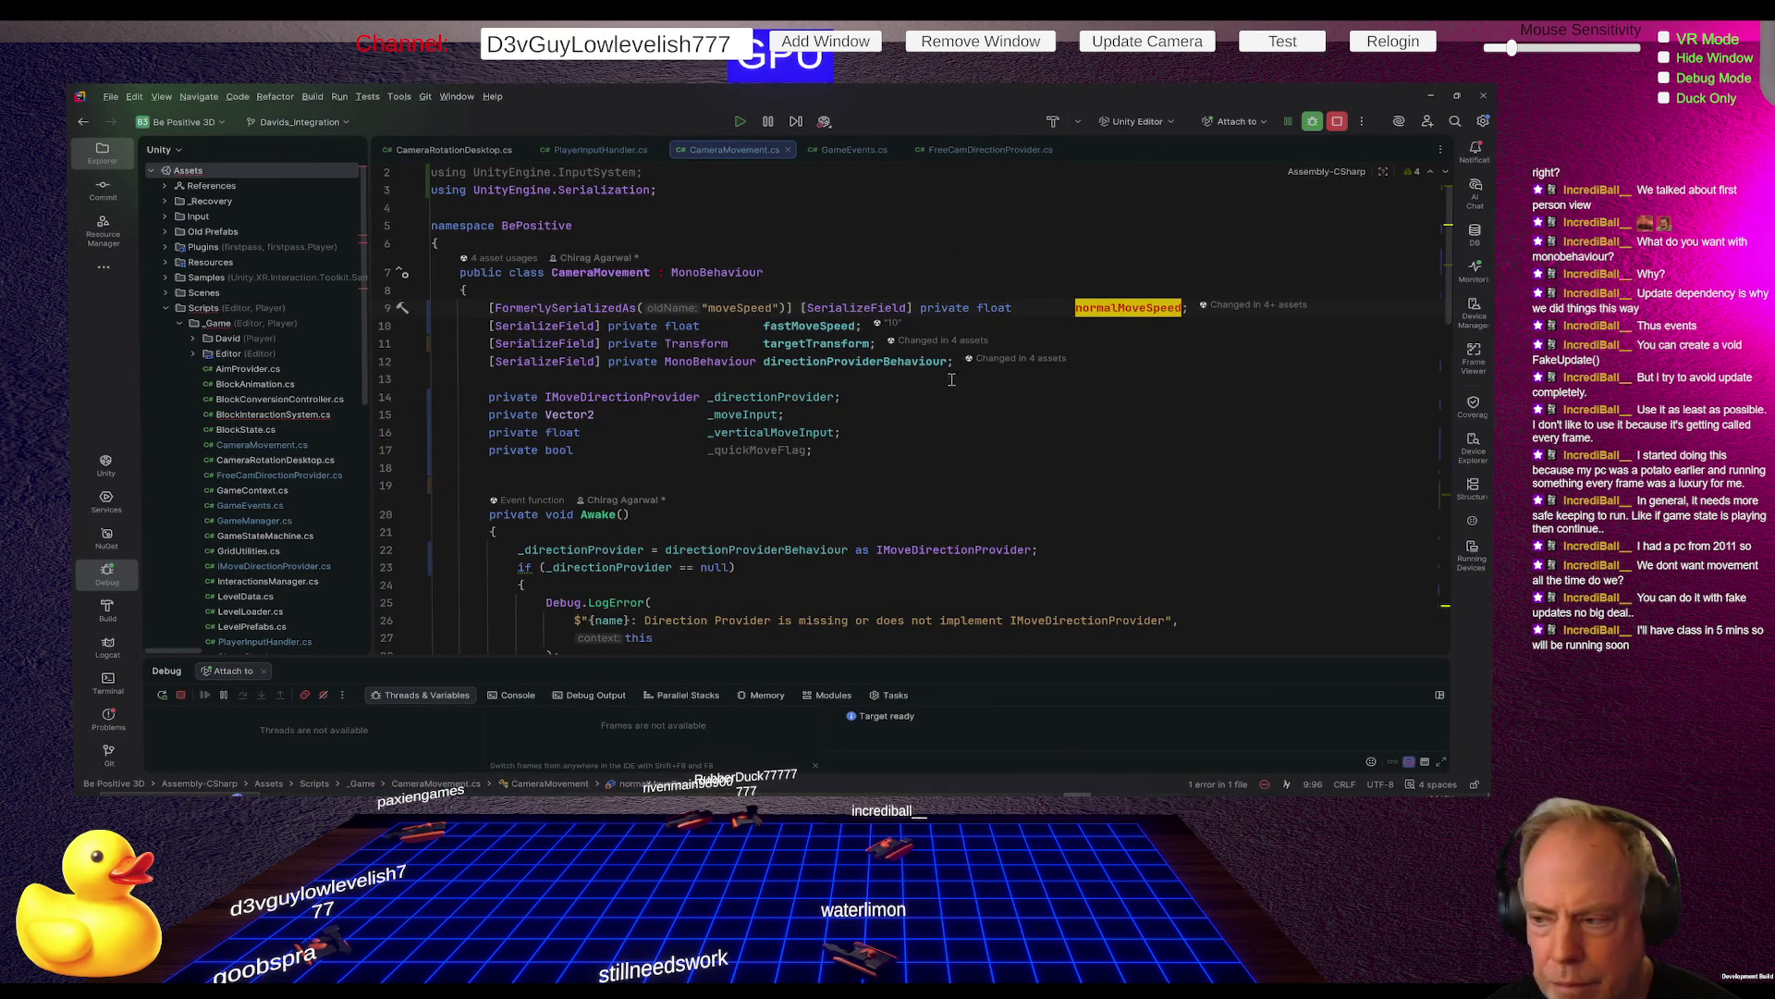
Delete the [FormerlySerializedAs("moveSpeed")] attribute from the normalMoveSpeed field
left_click_drag(799, 308, 490, 308)
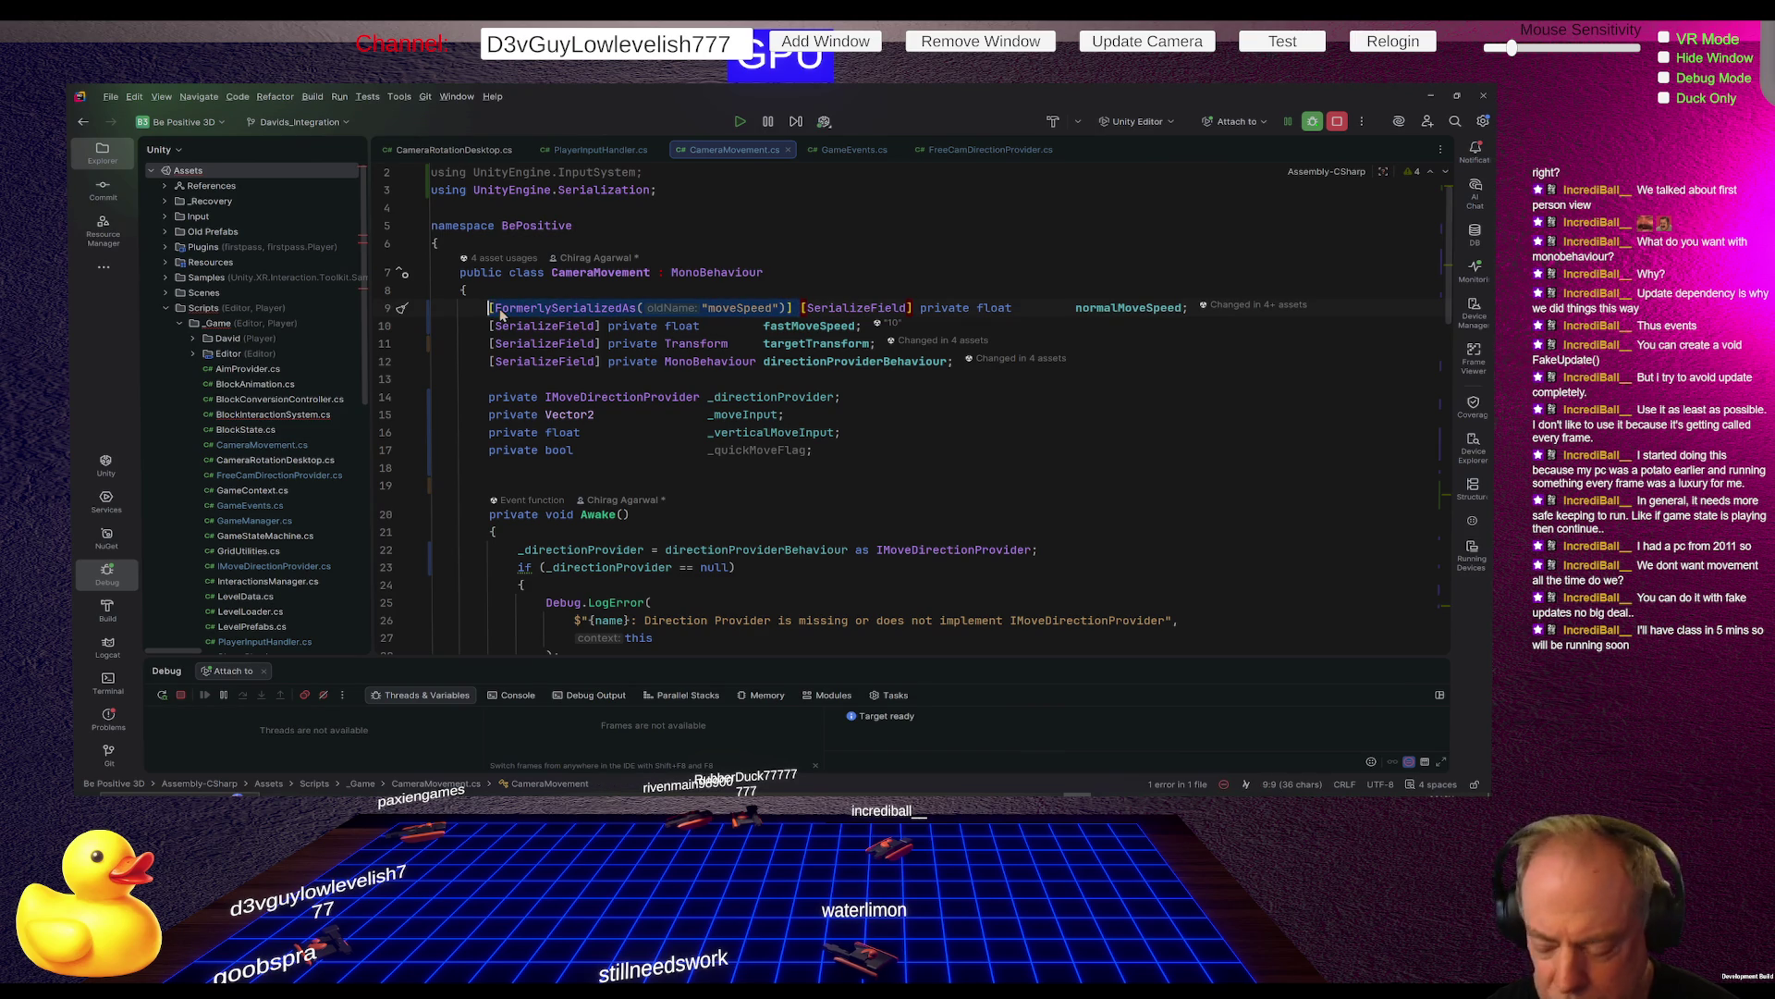
key("Delete")
key("Down")
key("Down")
key("Down")
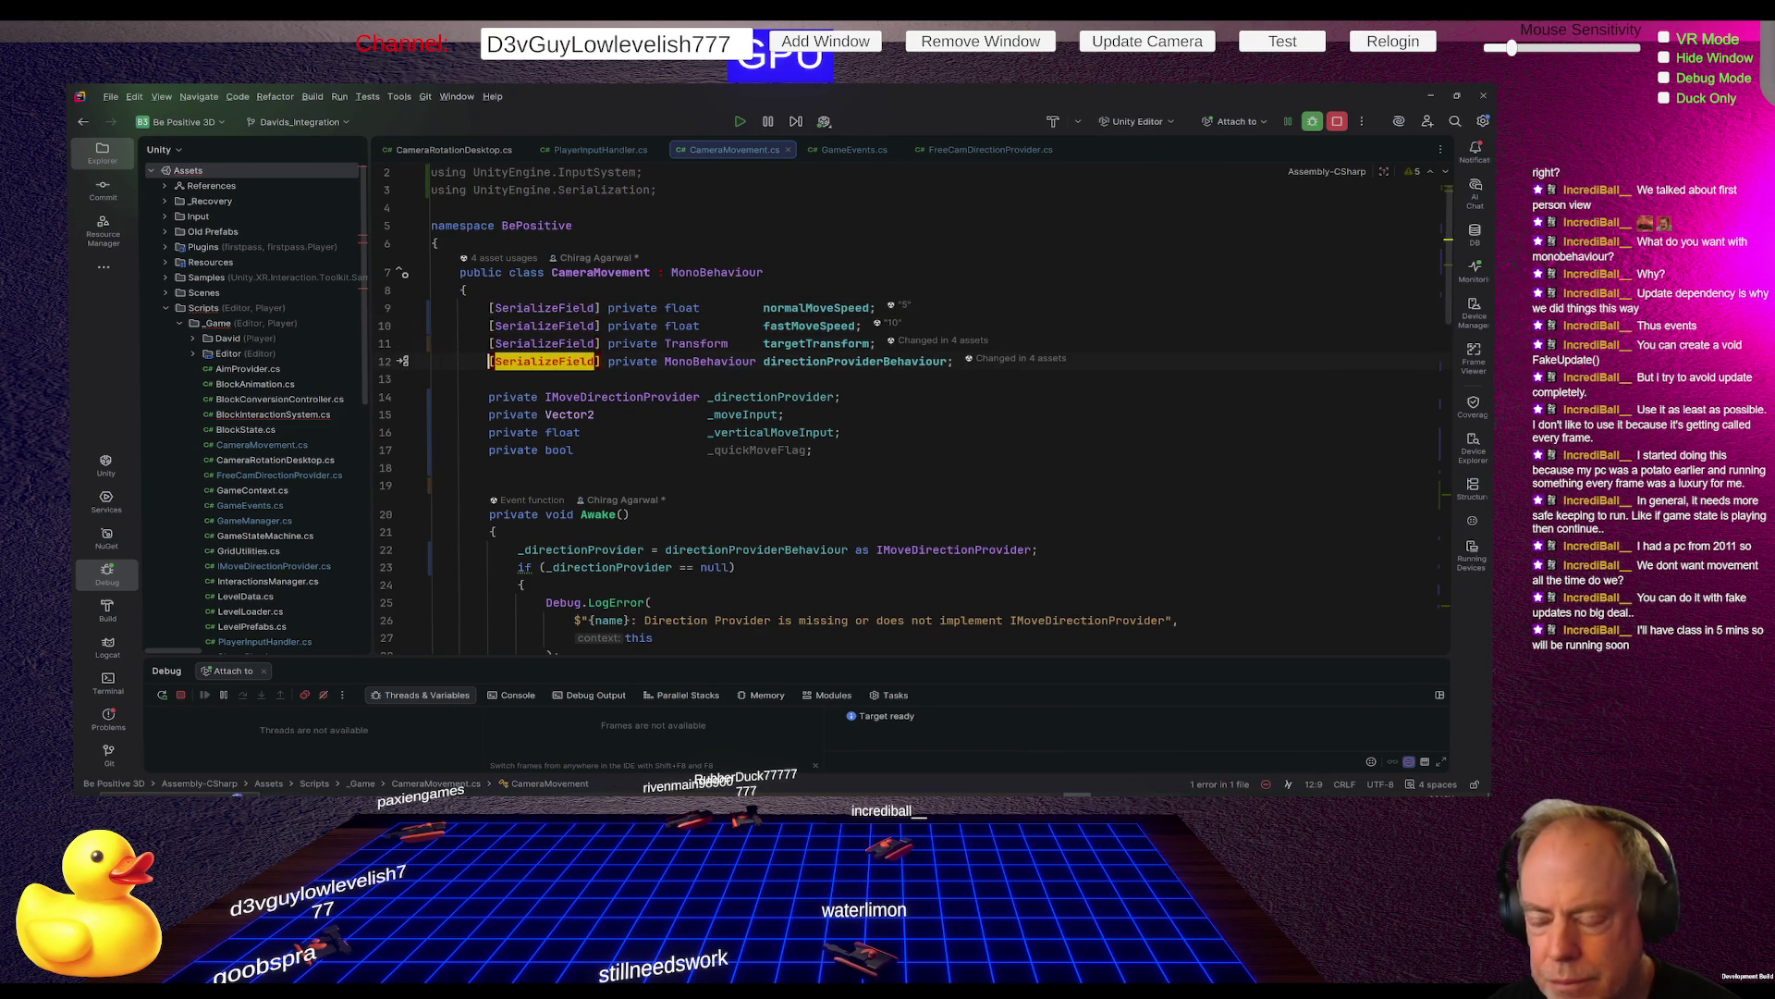
scroll(499, 328, "down", 20)
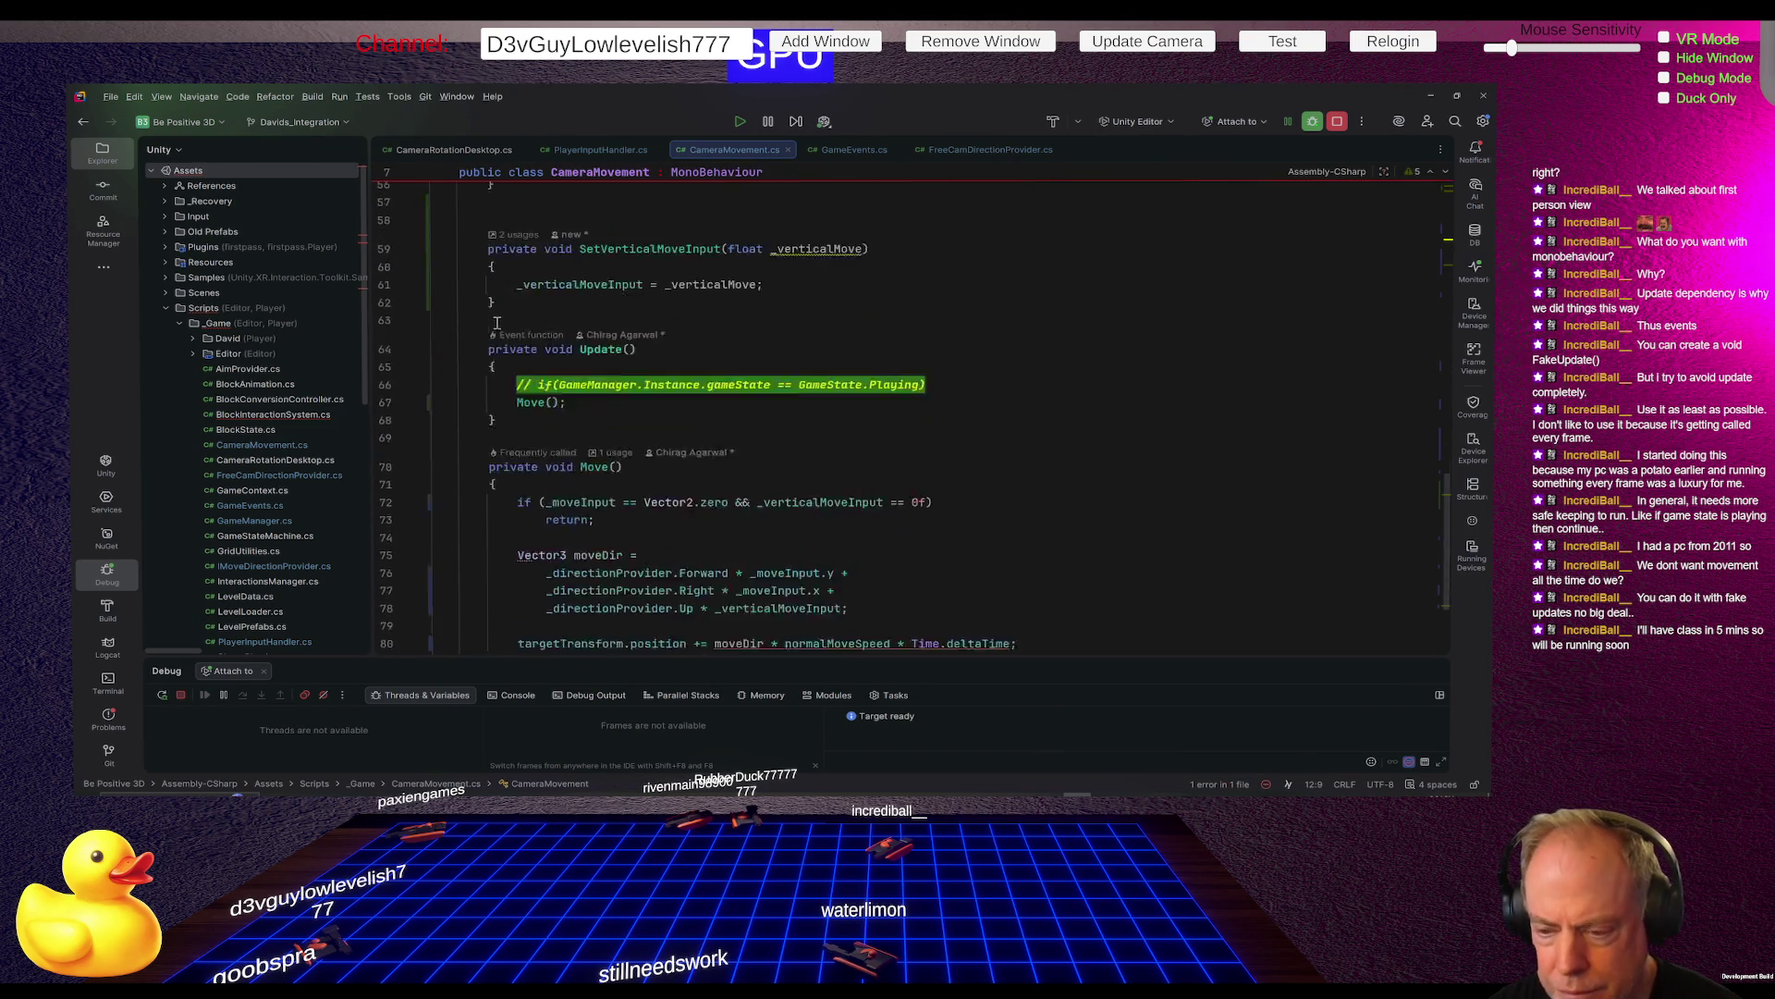
scroll(501, 329, "down", 1)
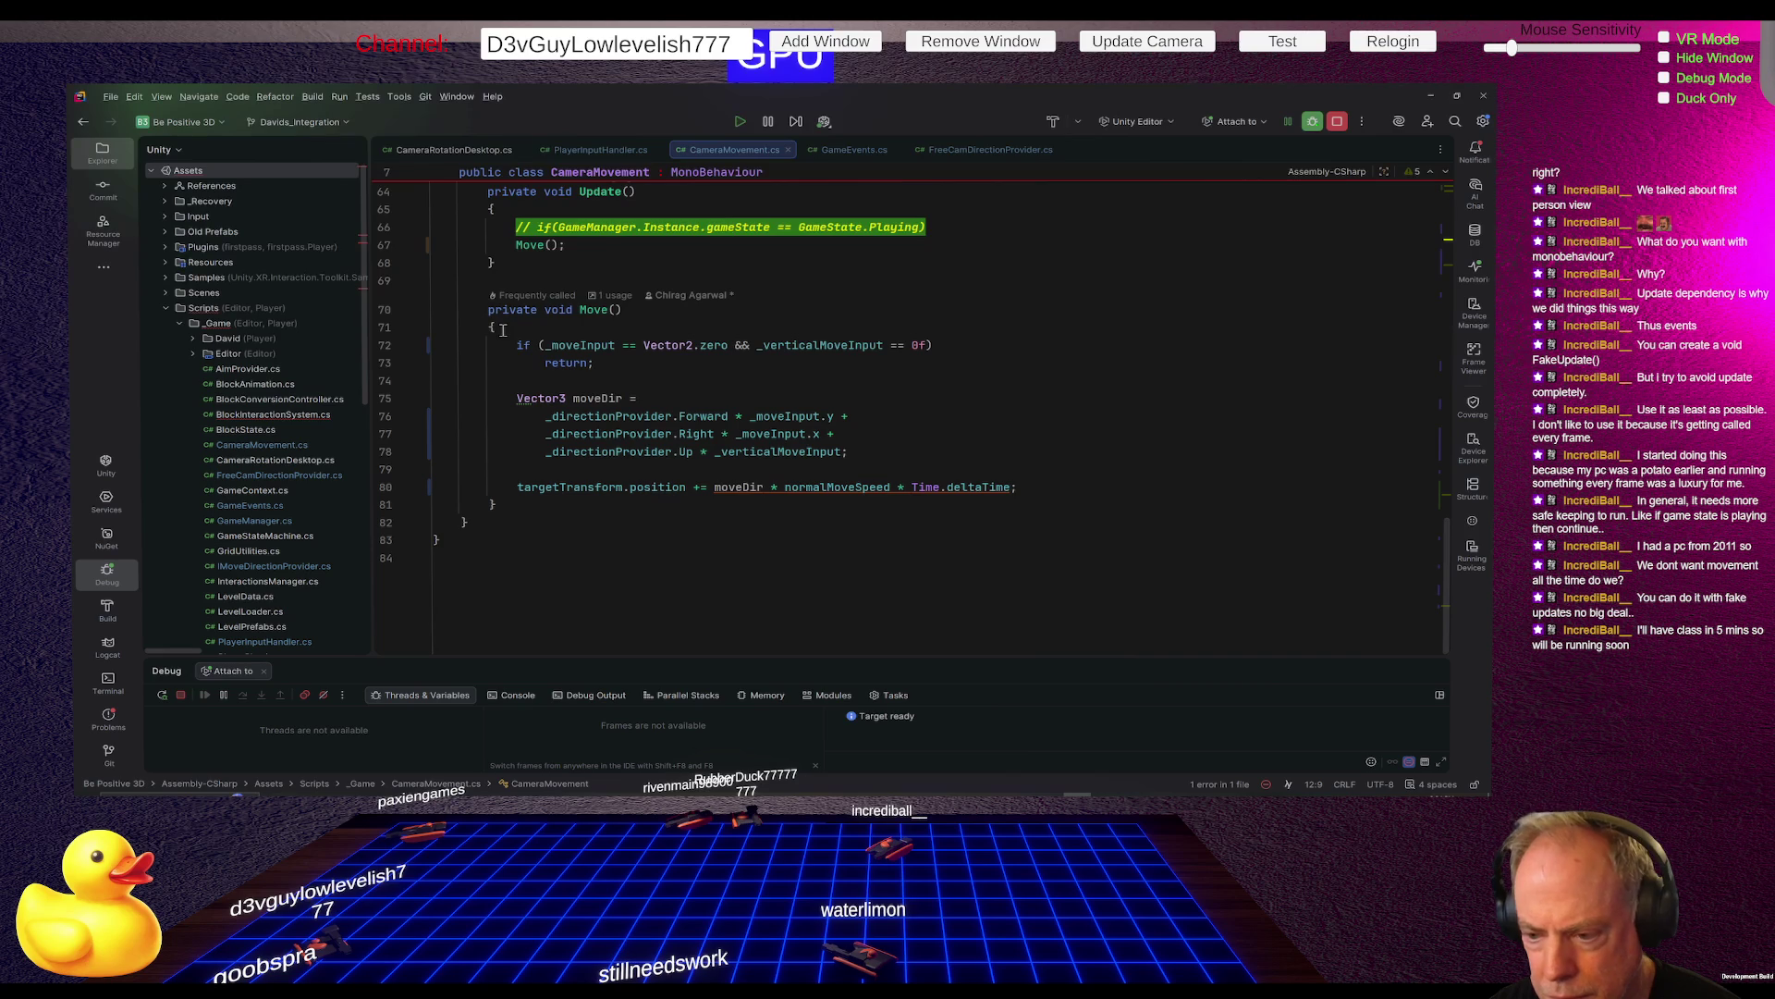
Make the position update use moveSpeed and add a new moveSpeed line above it
left_click_drag(831, 487, 786, 488)
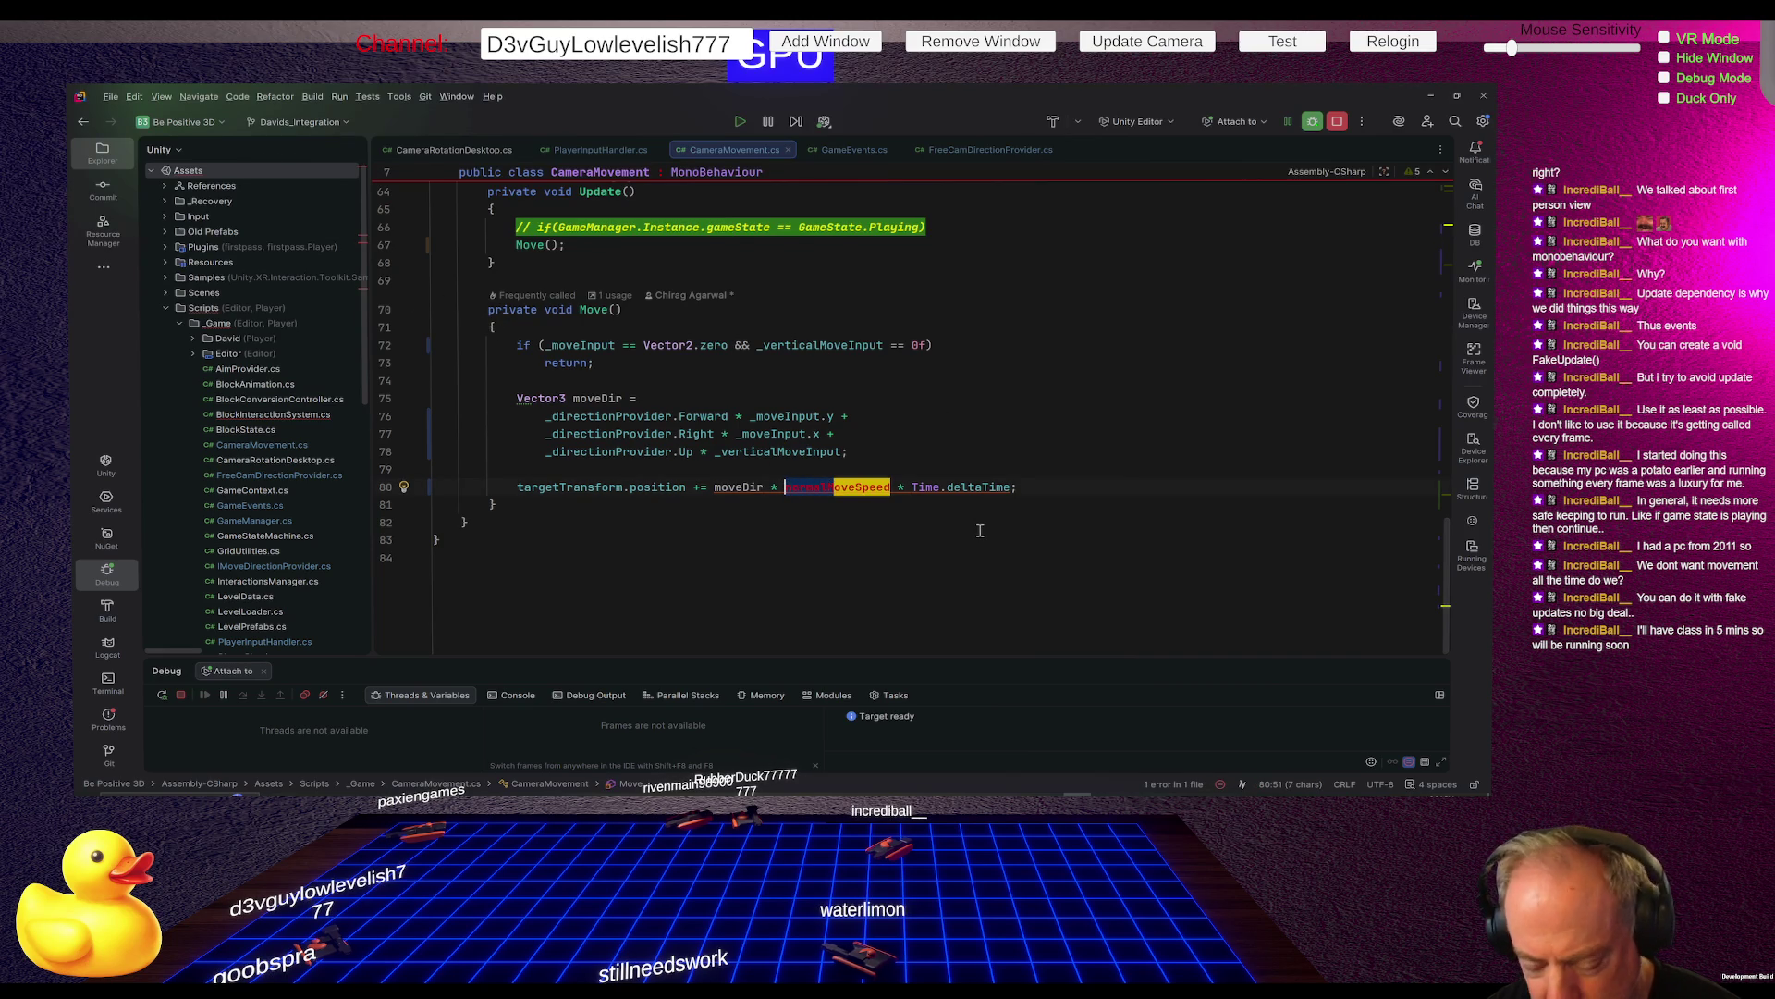
type("m")
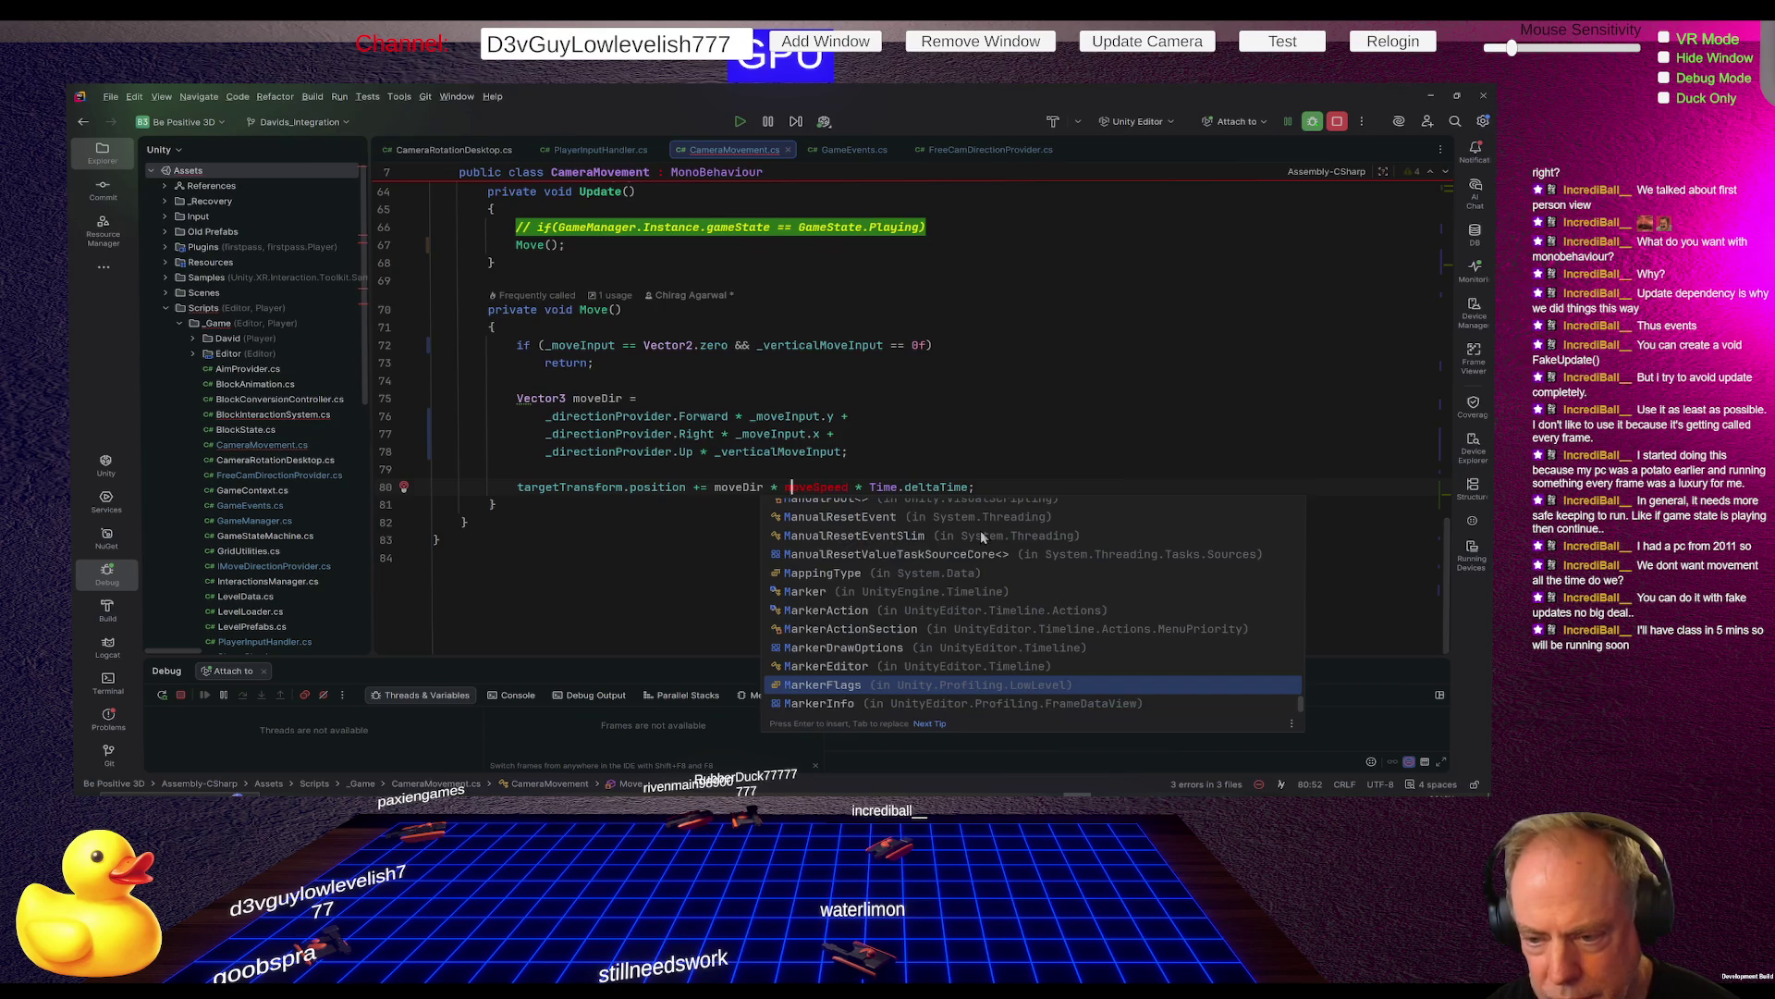
key("Escape")
key("ctrl+alt+Return")
type("move")
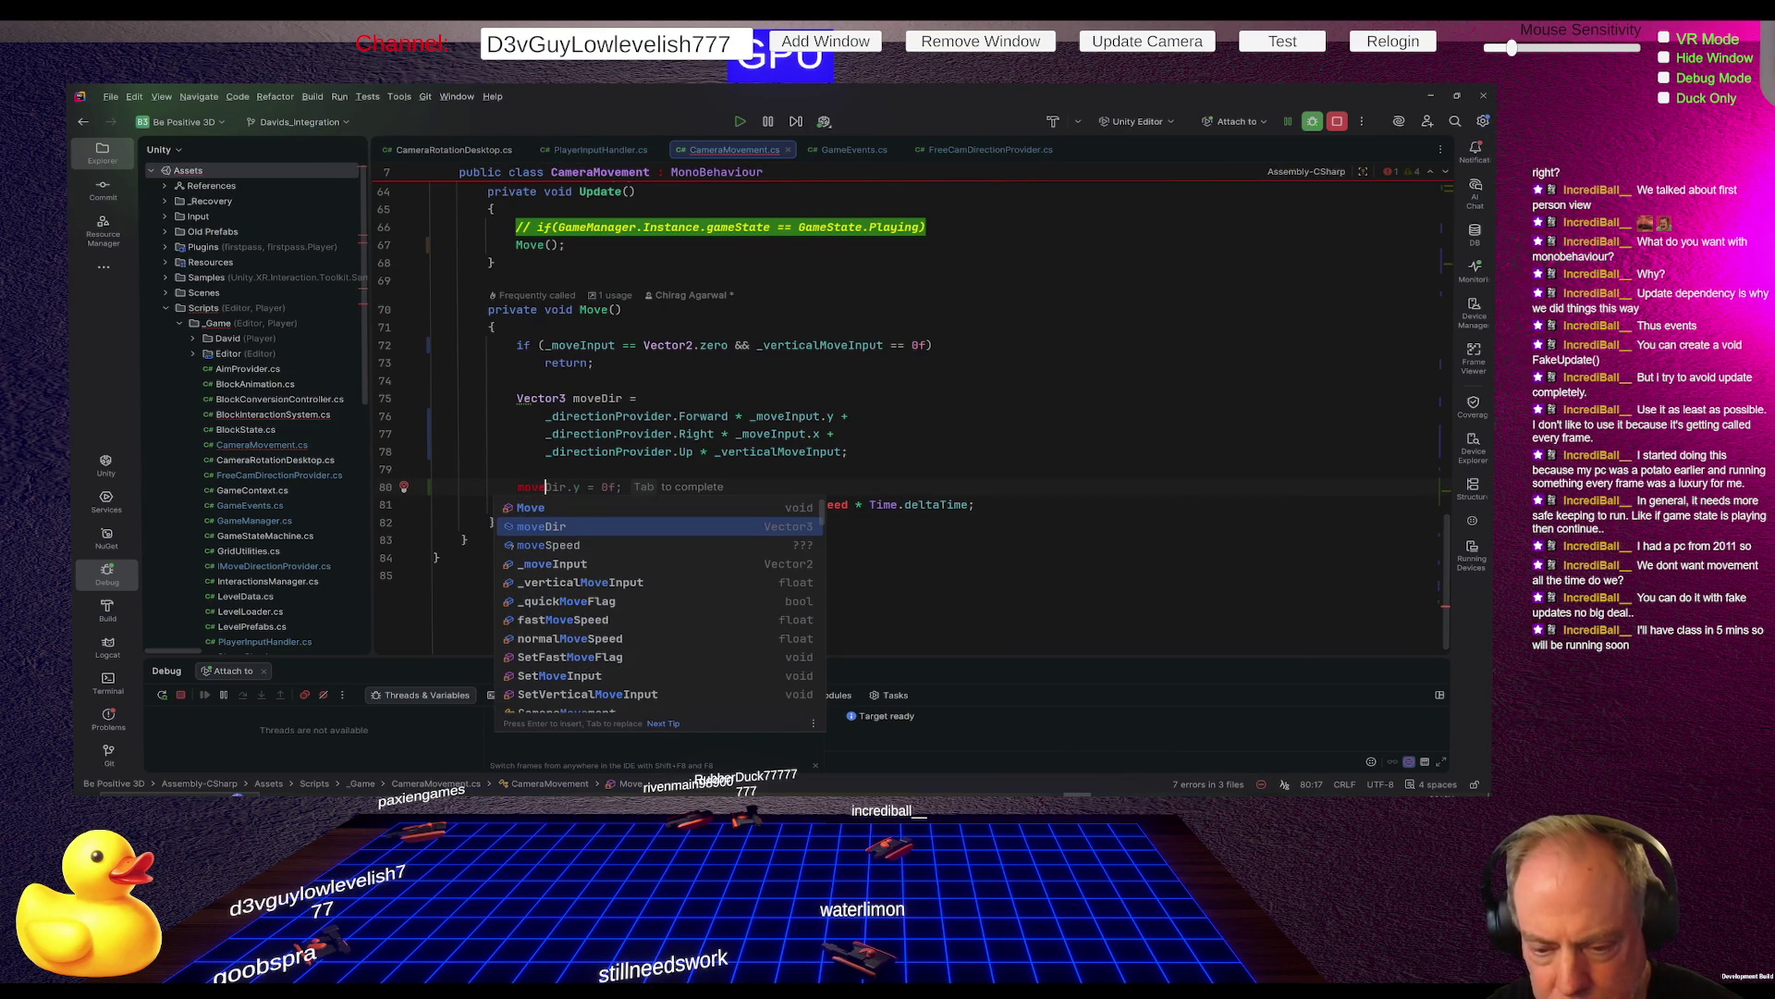
type("S")
key("Return")
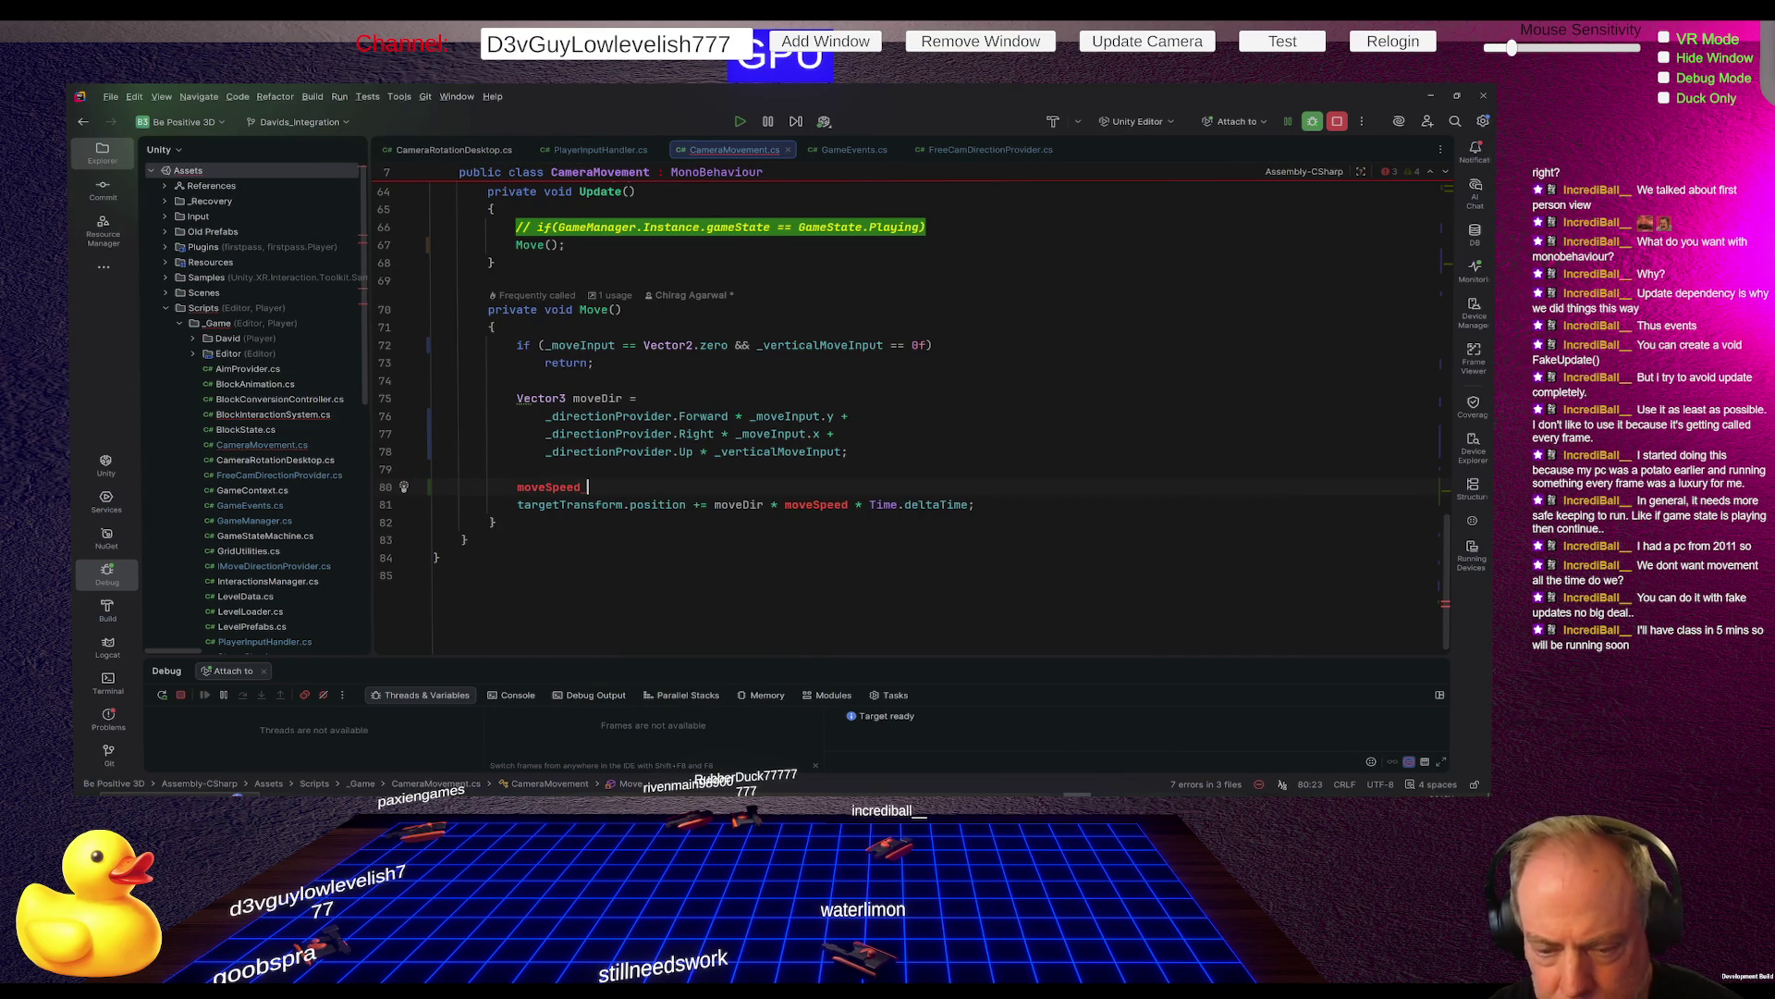
Complete the new line as float moveSpeed = _quickMoveFlag in Move()
left_click(517, 486)
type("flot")
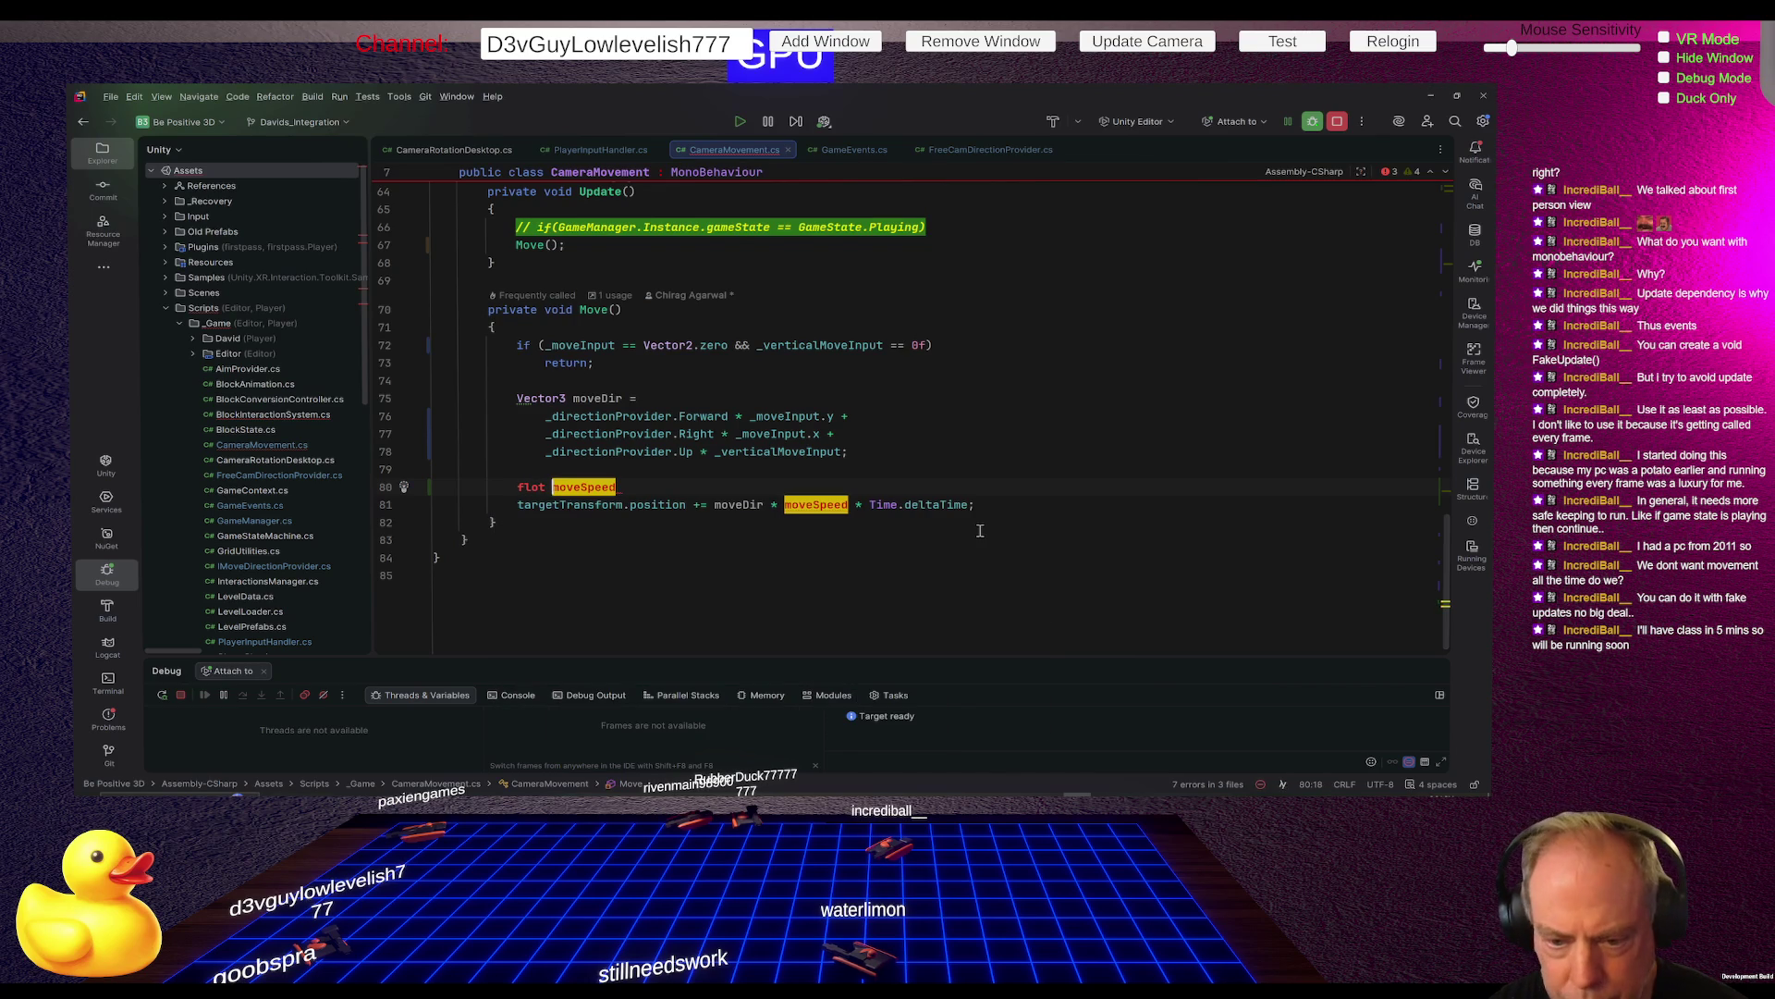
key("Left")
key("Left")
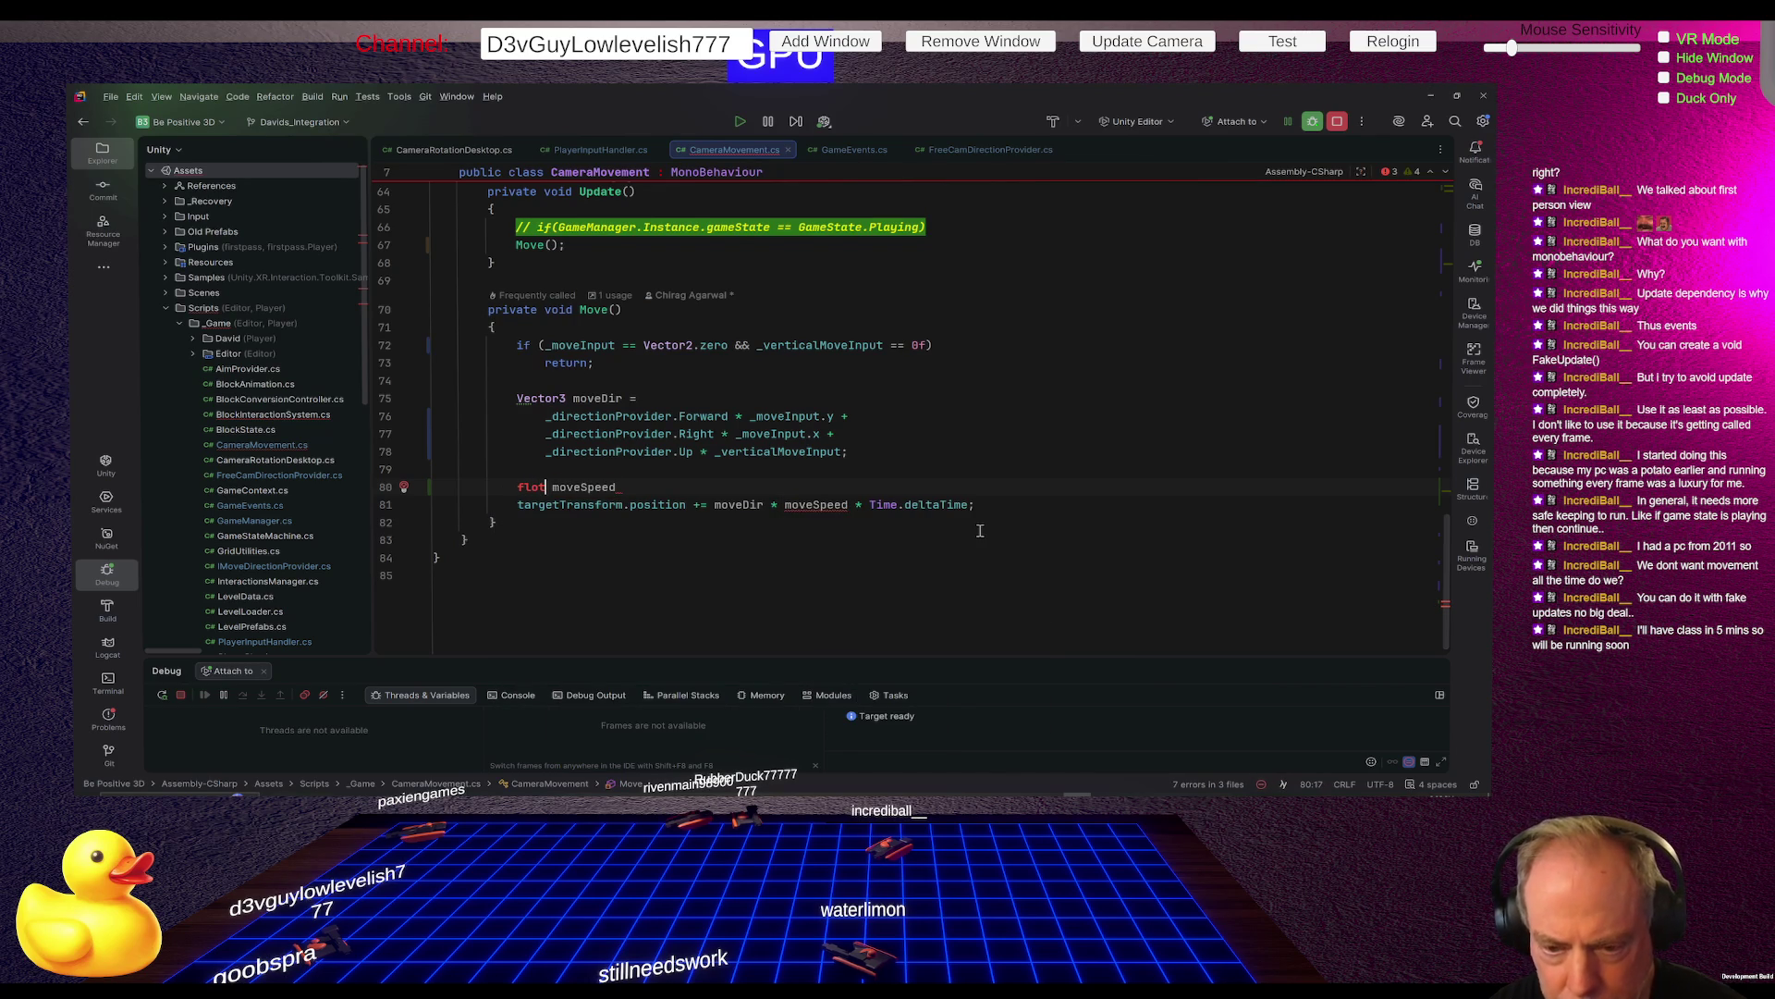
type("a")
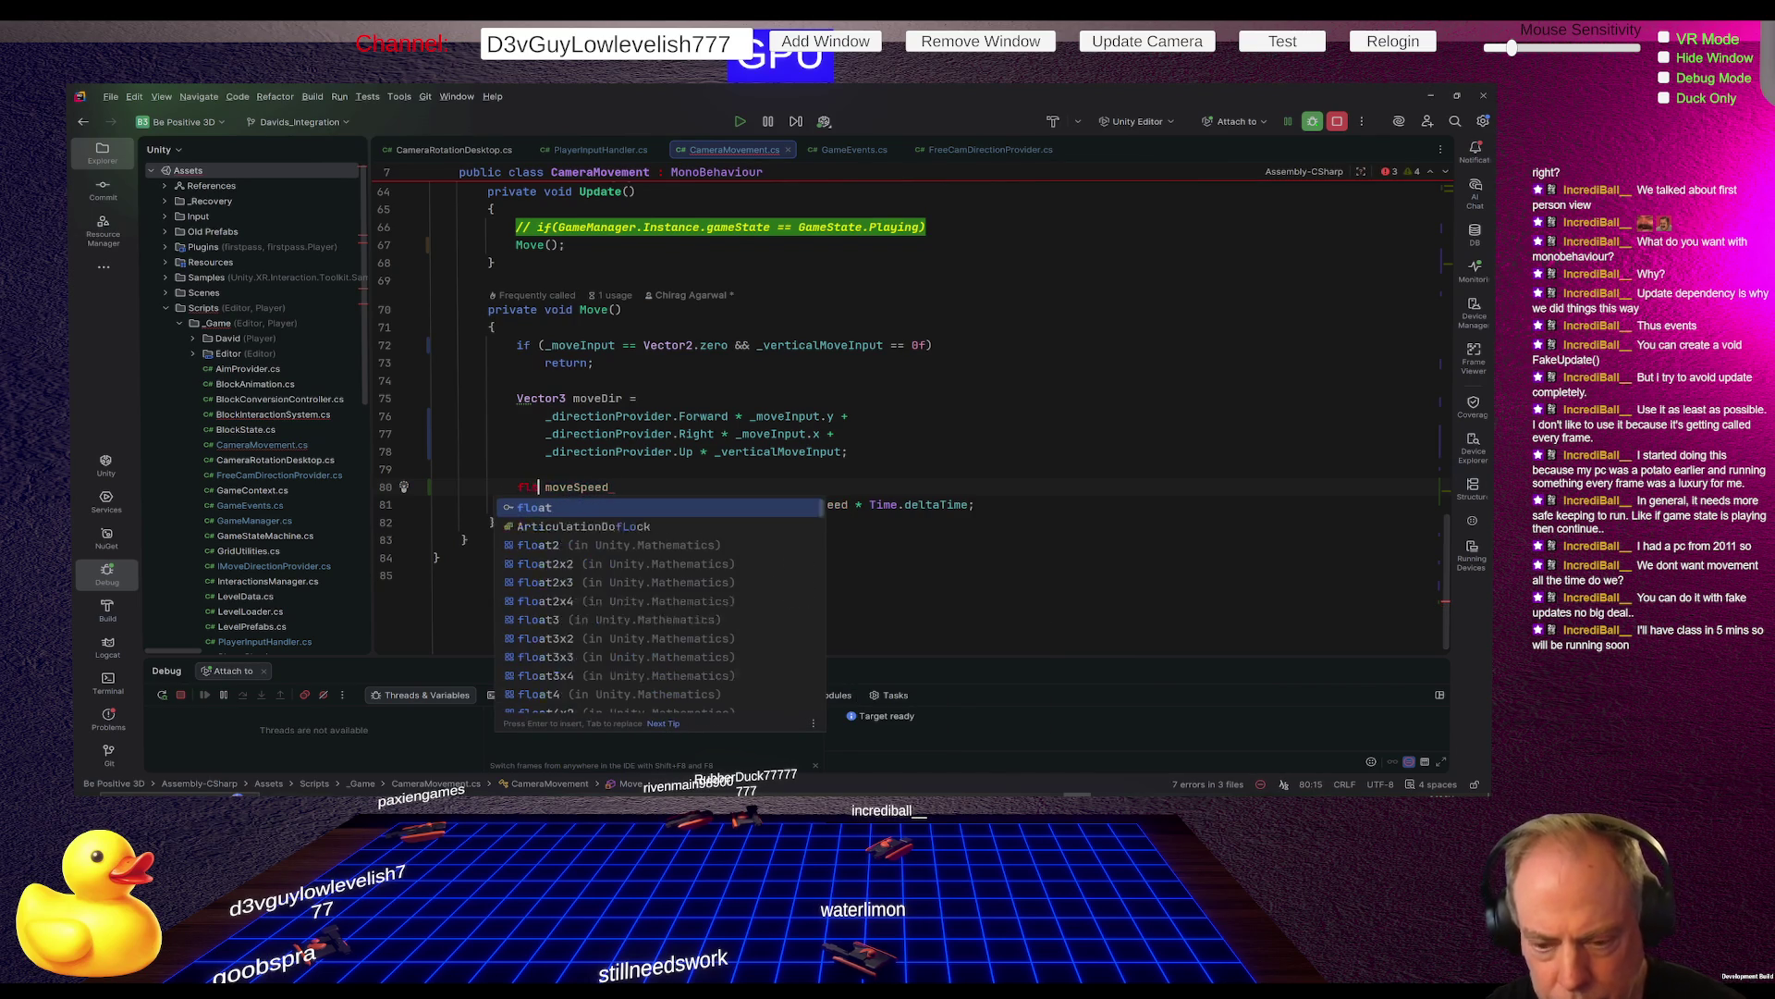
key("End")
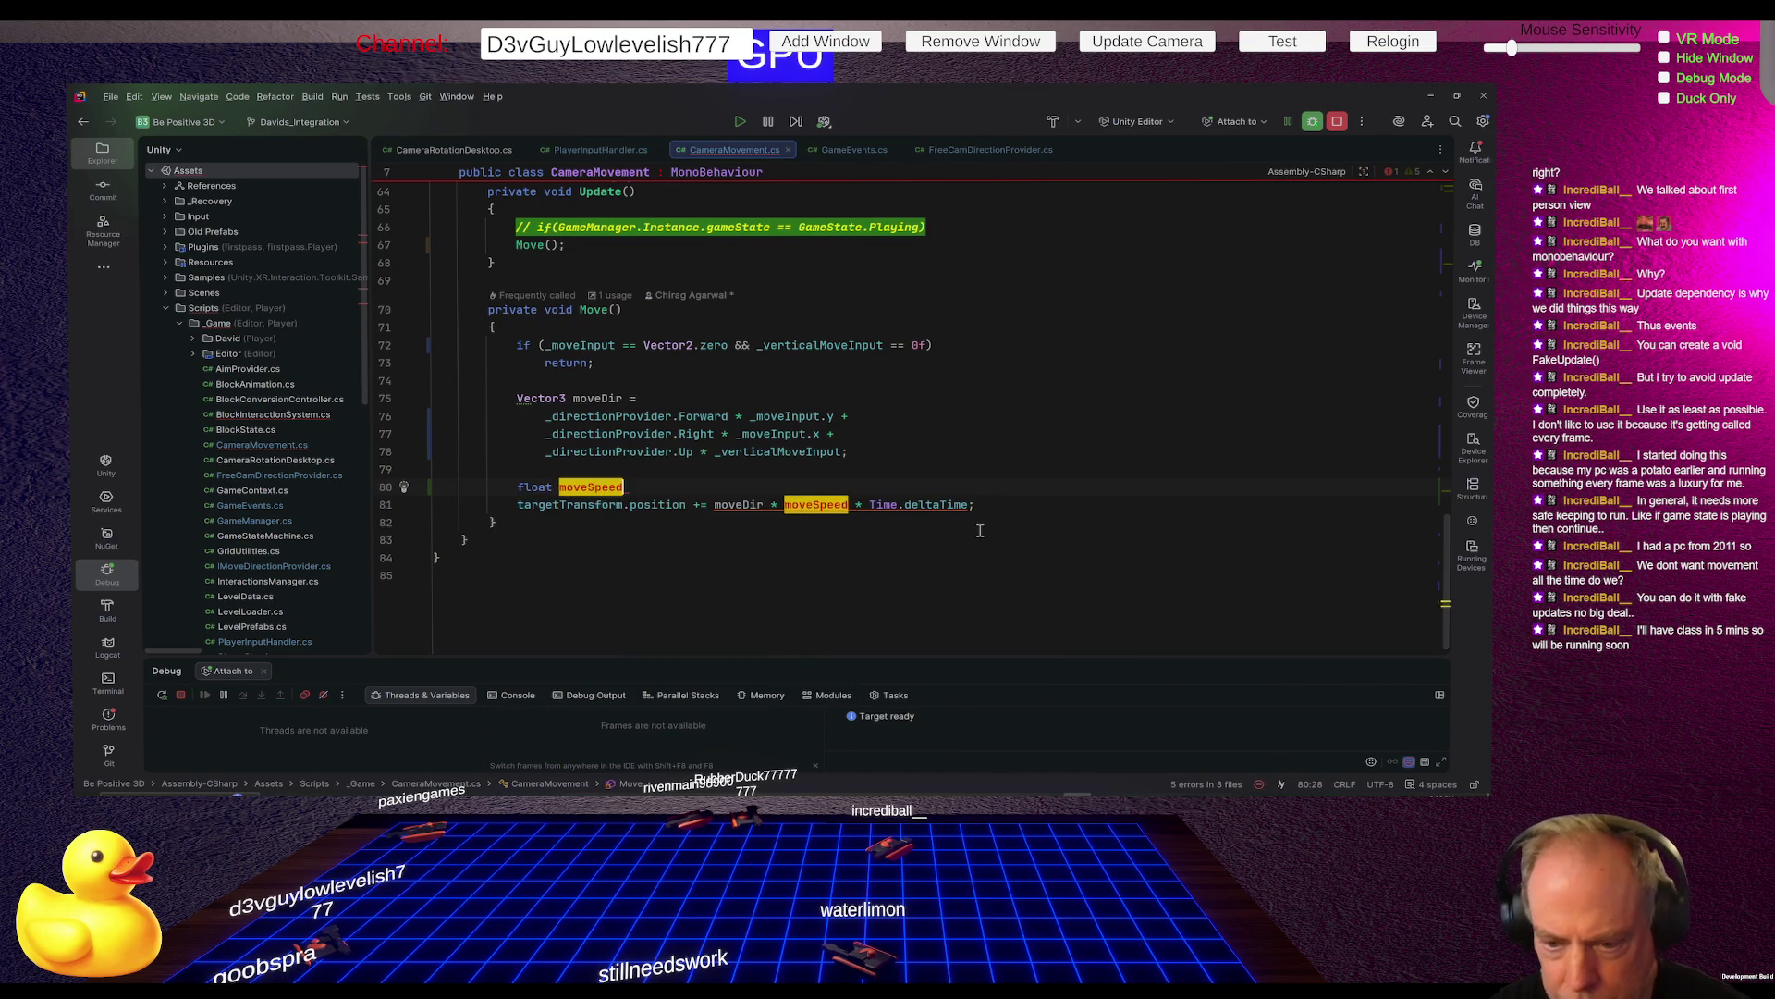
type(" = ")
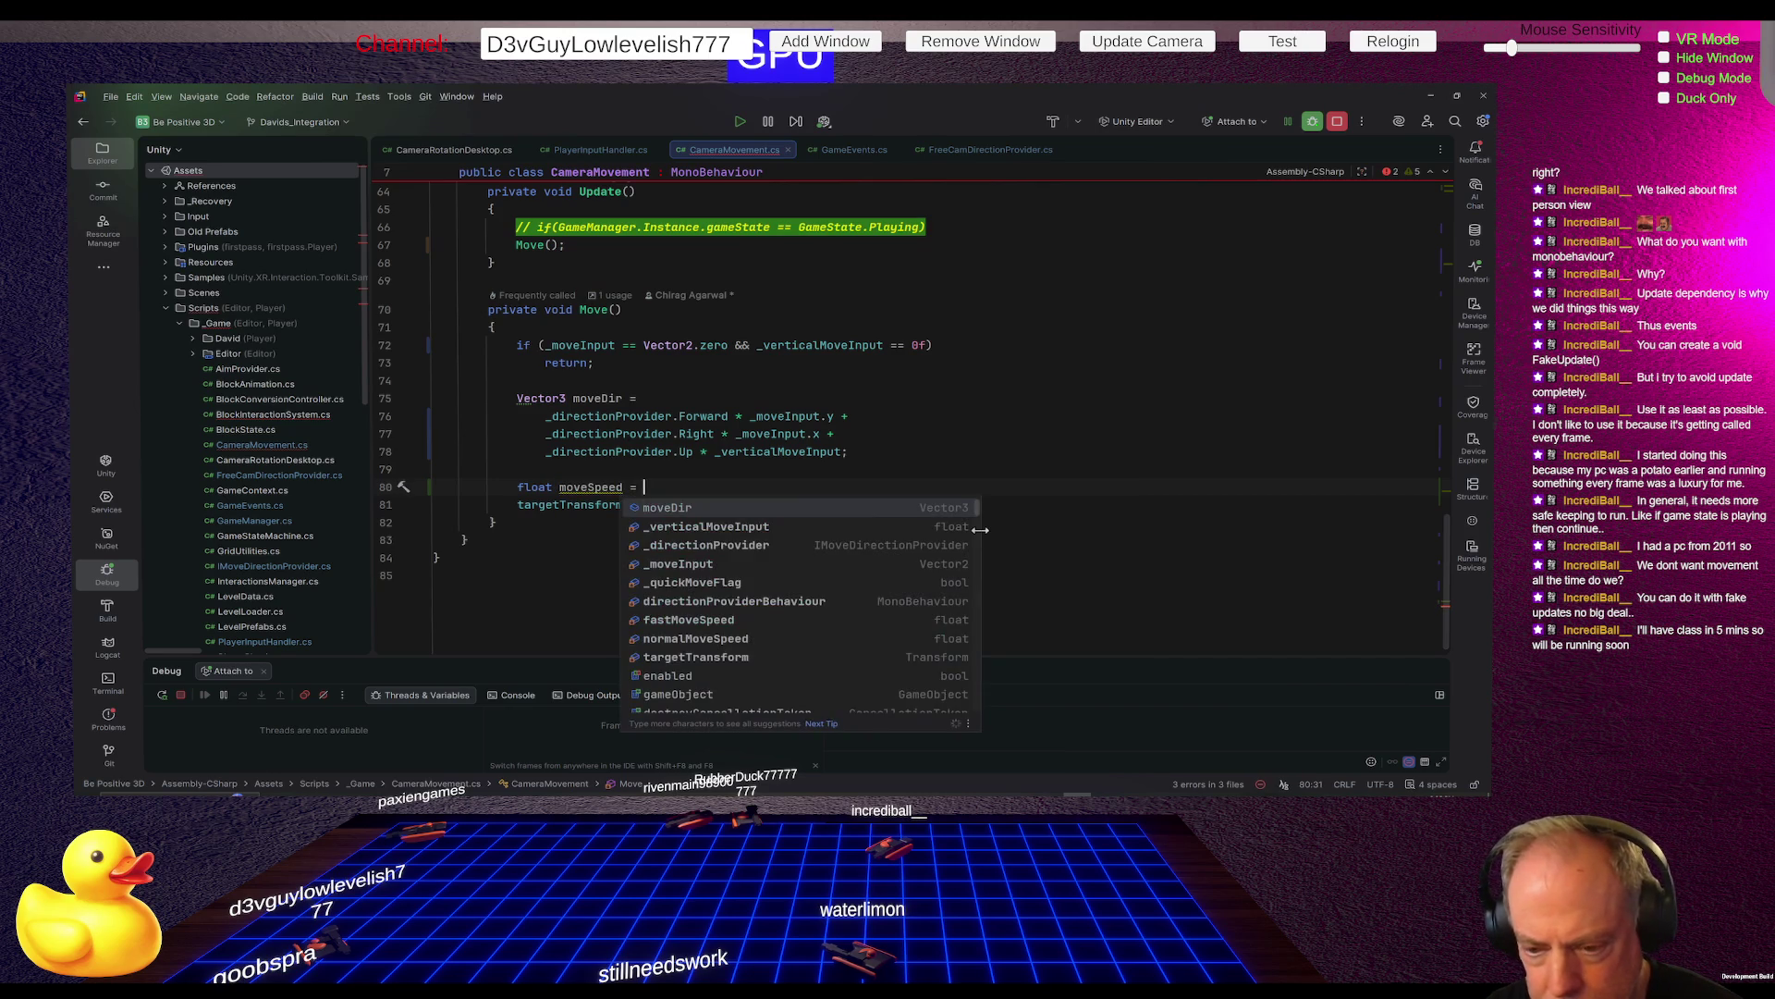
type("fas")
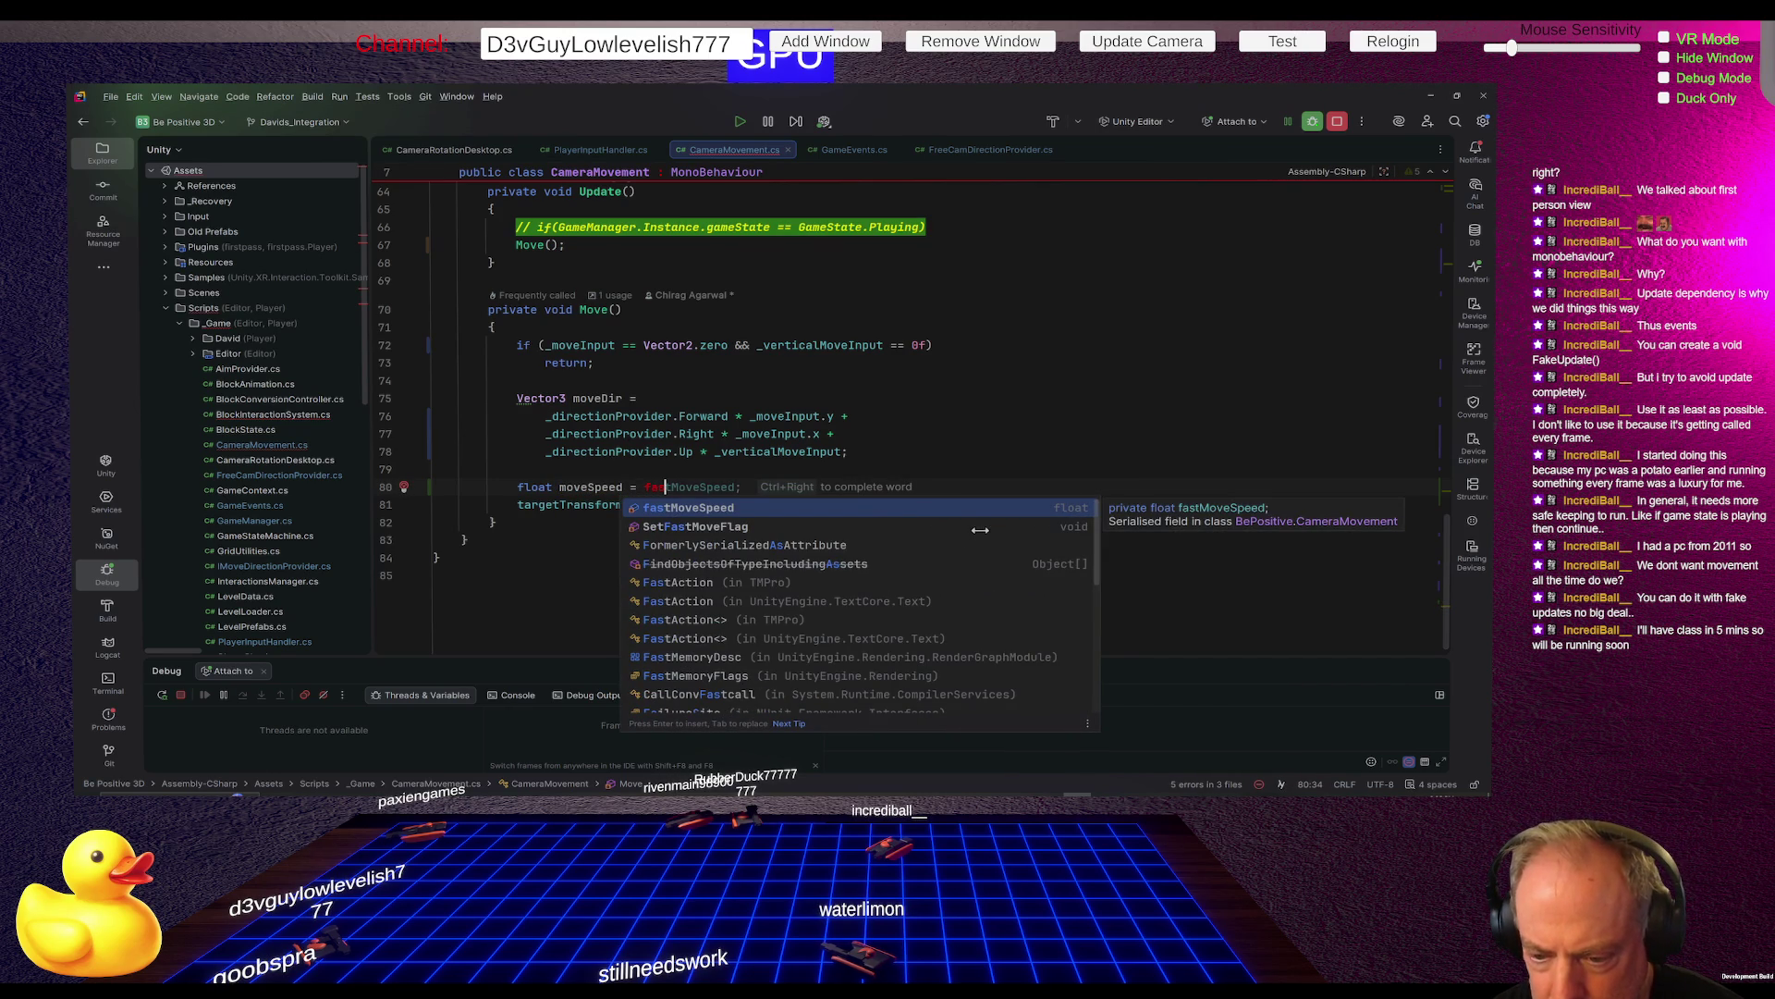
key("BackSpace")
key("BackSpace")
key("BackSpace")
type("qui")
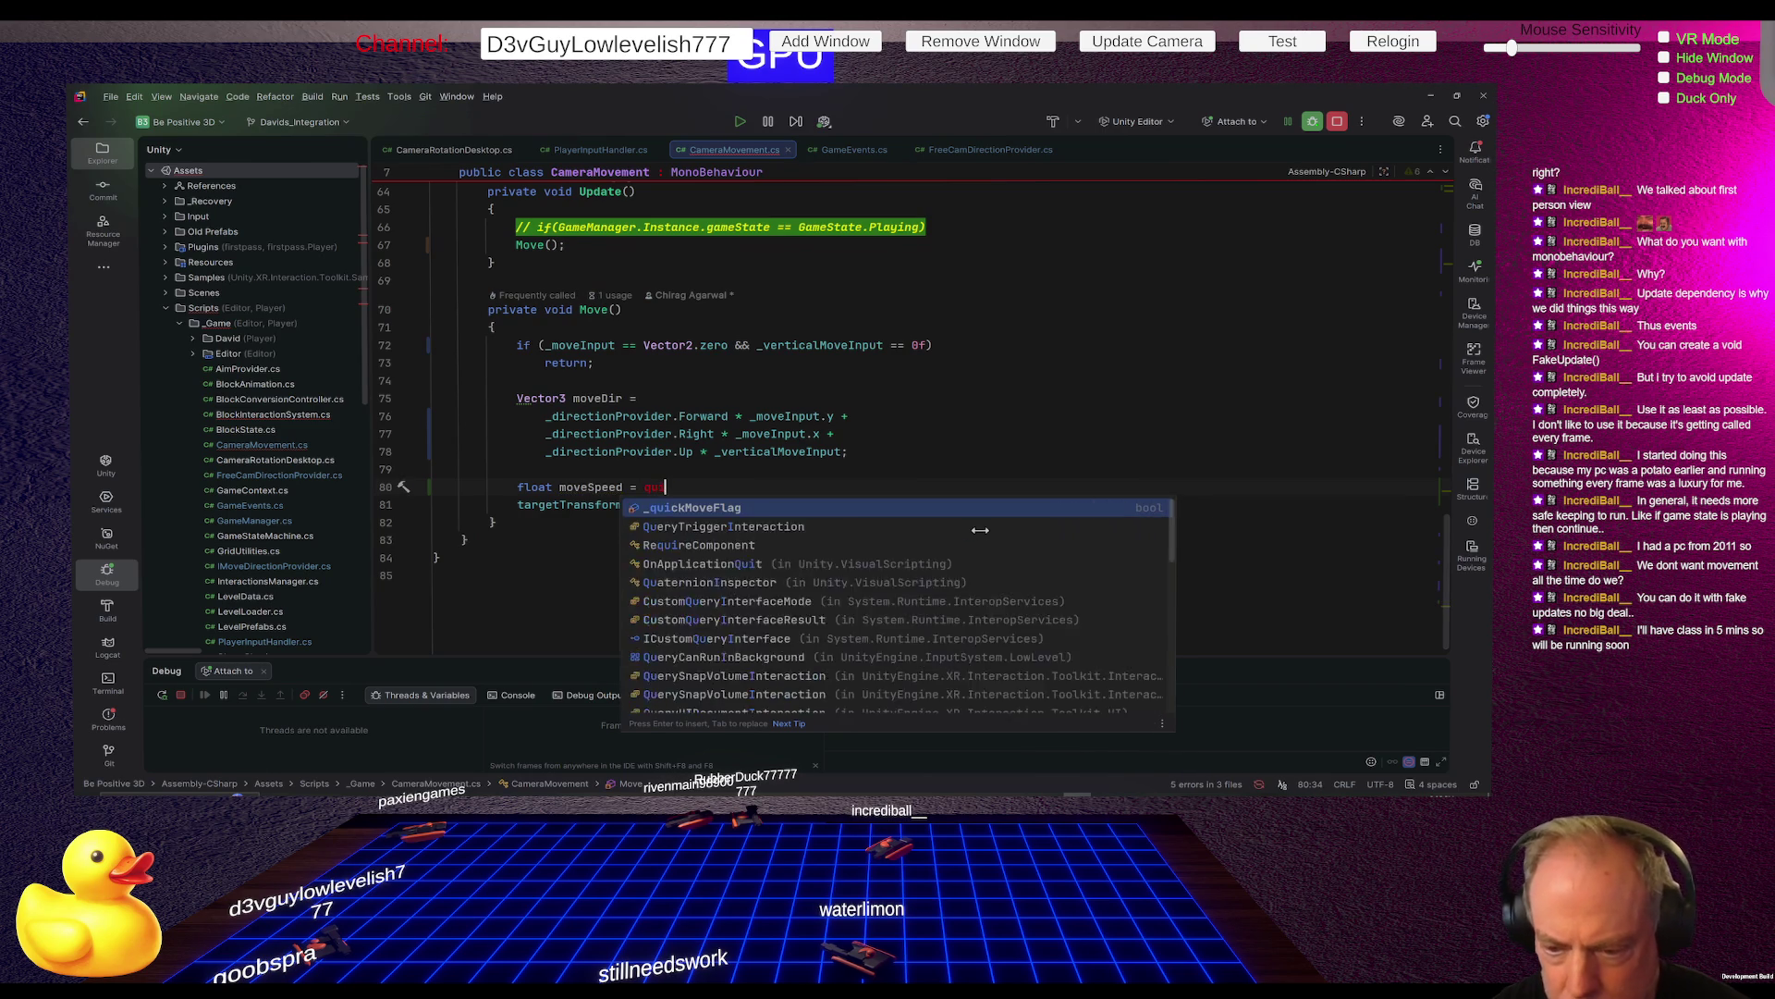
key("Return")
key("ctrl+Left")
key("ctrl+Left")
key("ctrl+Left")
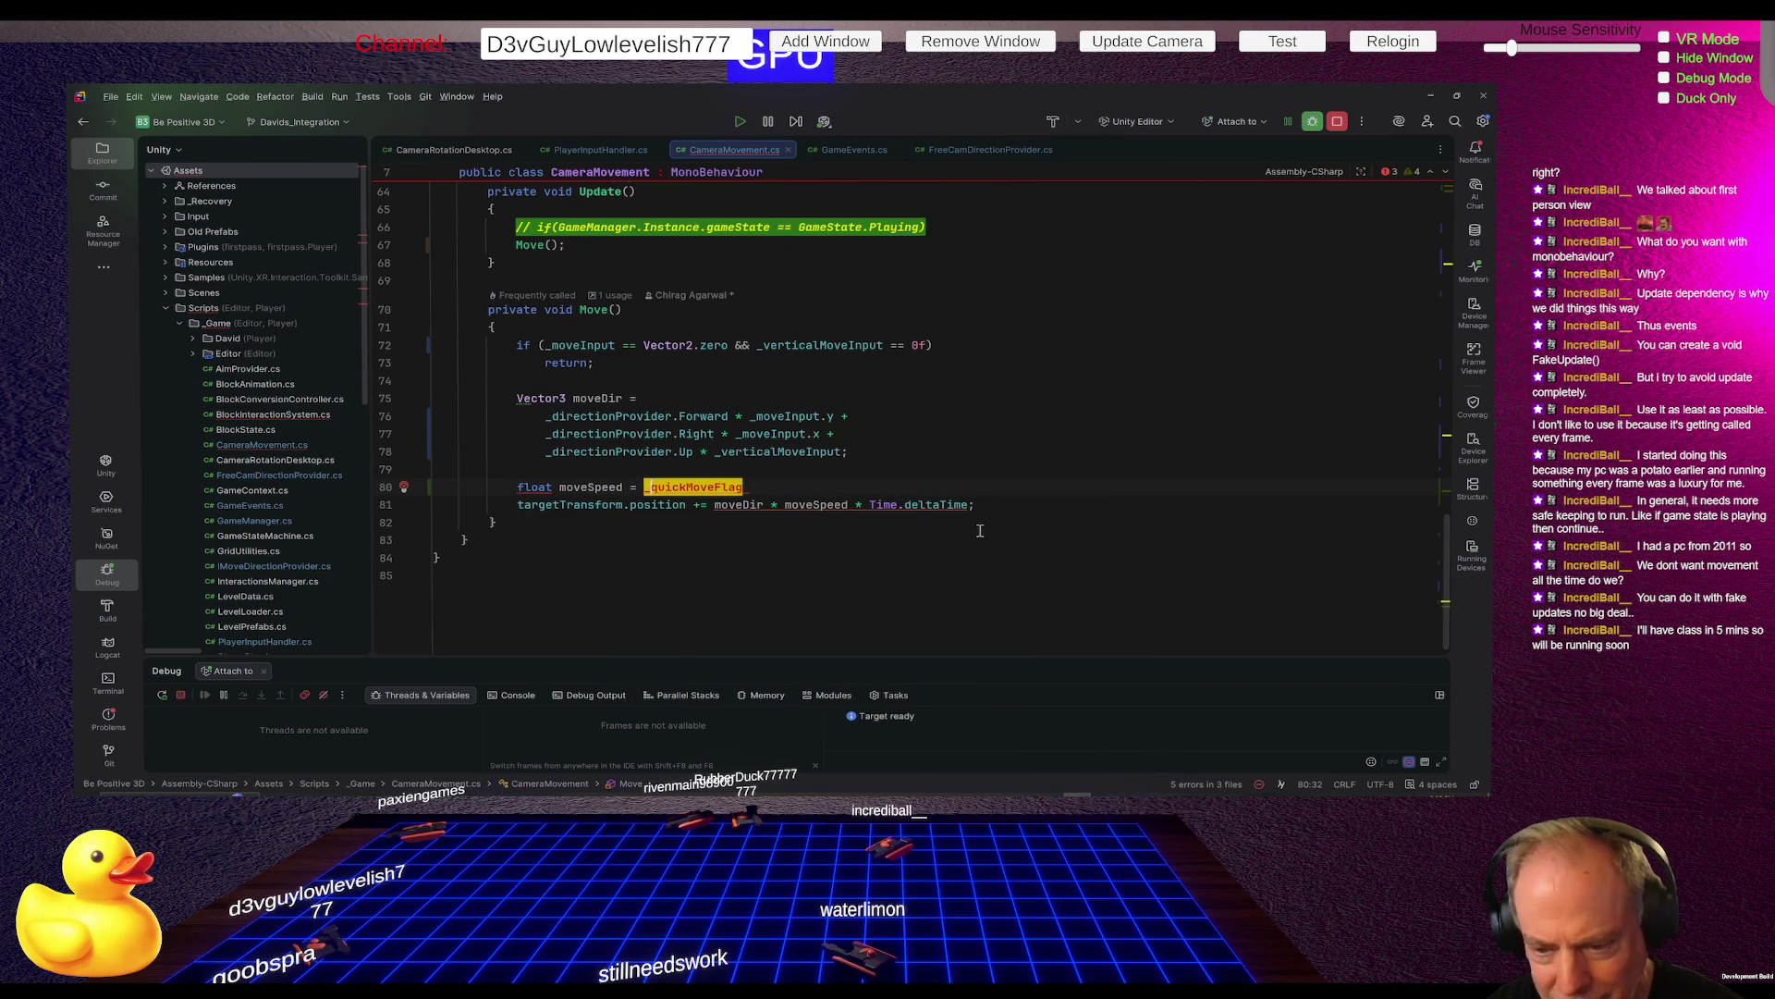
key("ctrl+r")
key("ctrl+r")
Replace quick with fast in the Rename dialog and confirm _fastMoveFlag
left_click(266, 399)
key("Delete")
key("Delete")
key("Delete")
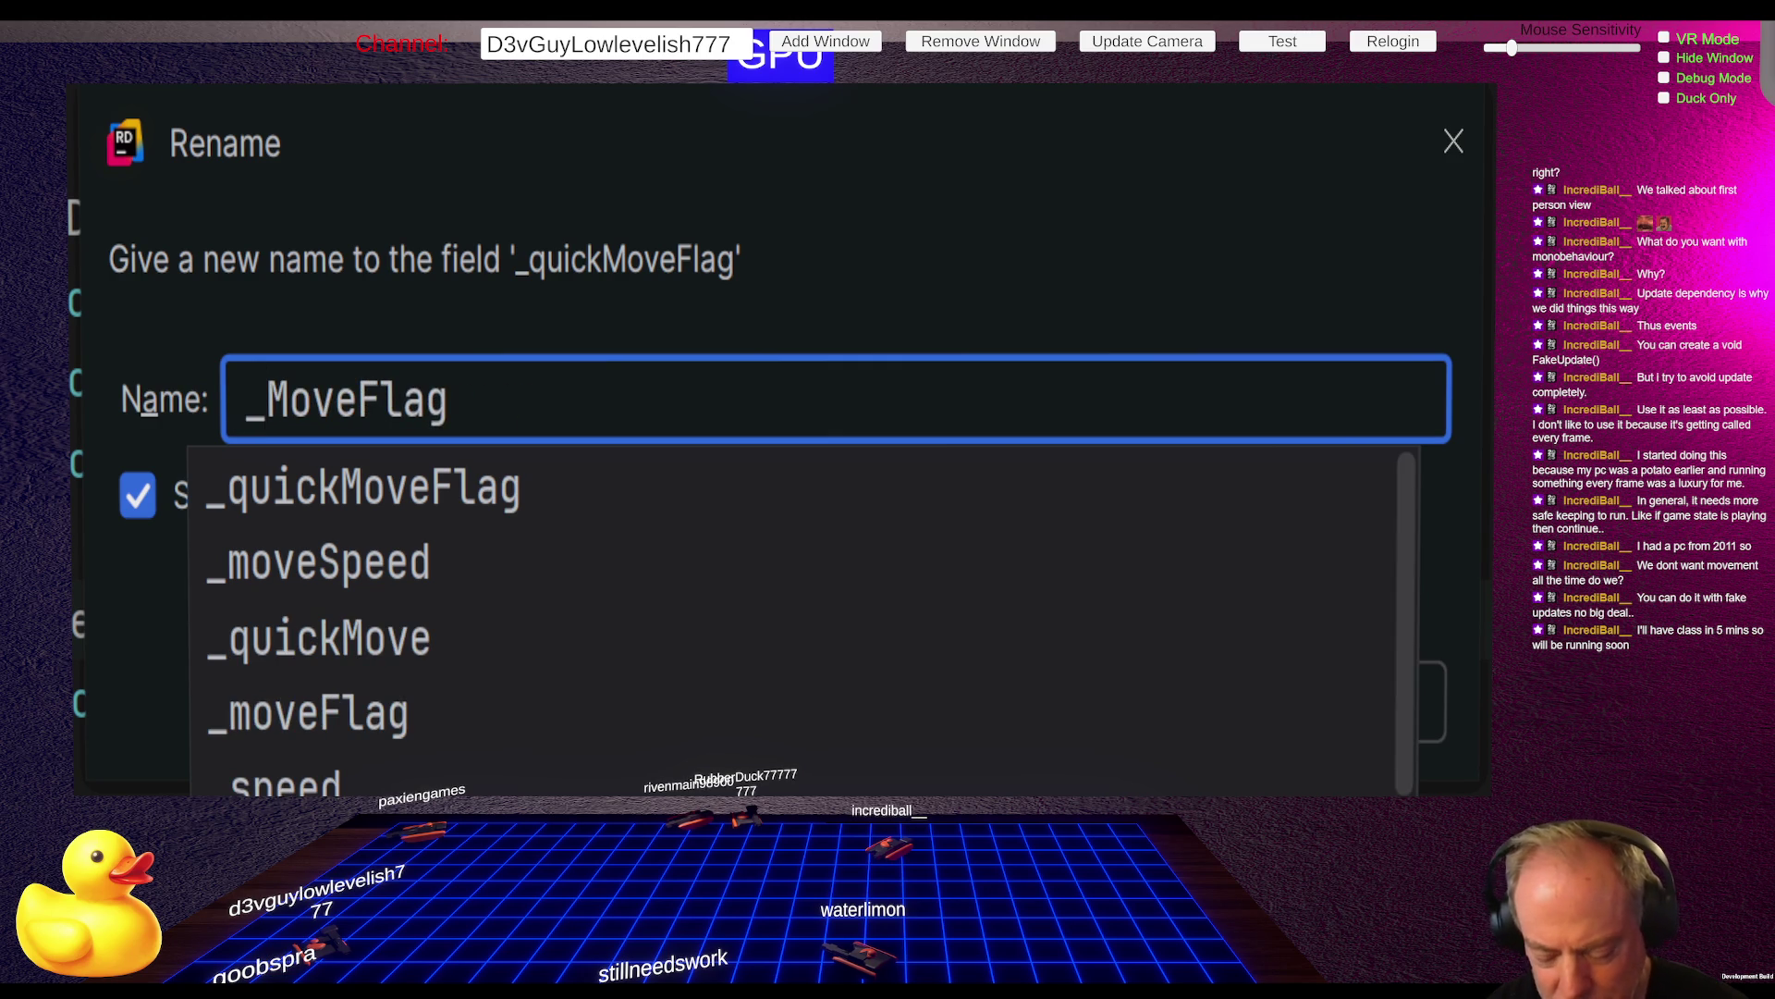
type("fast")
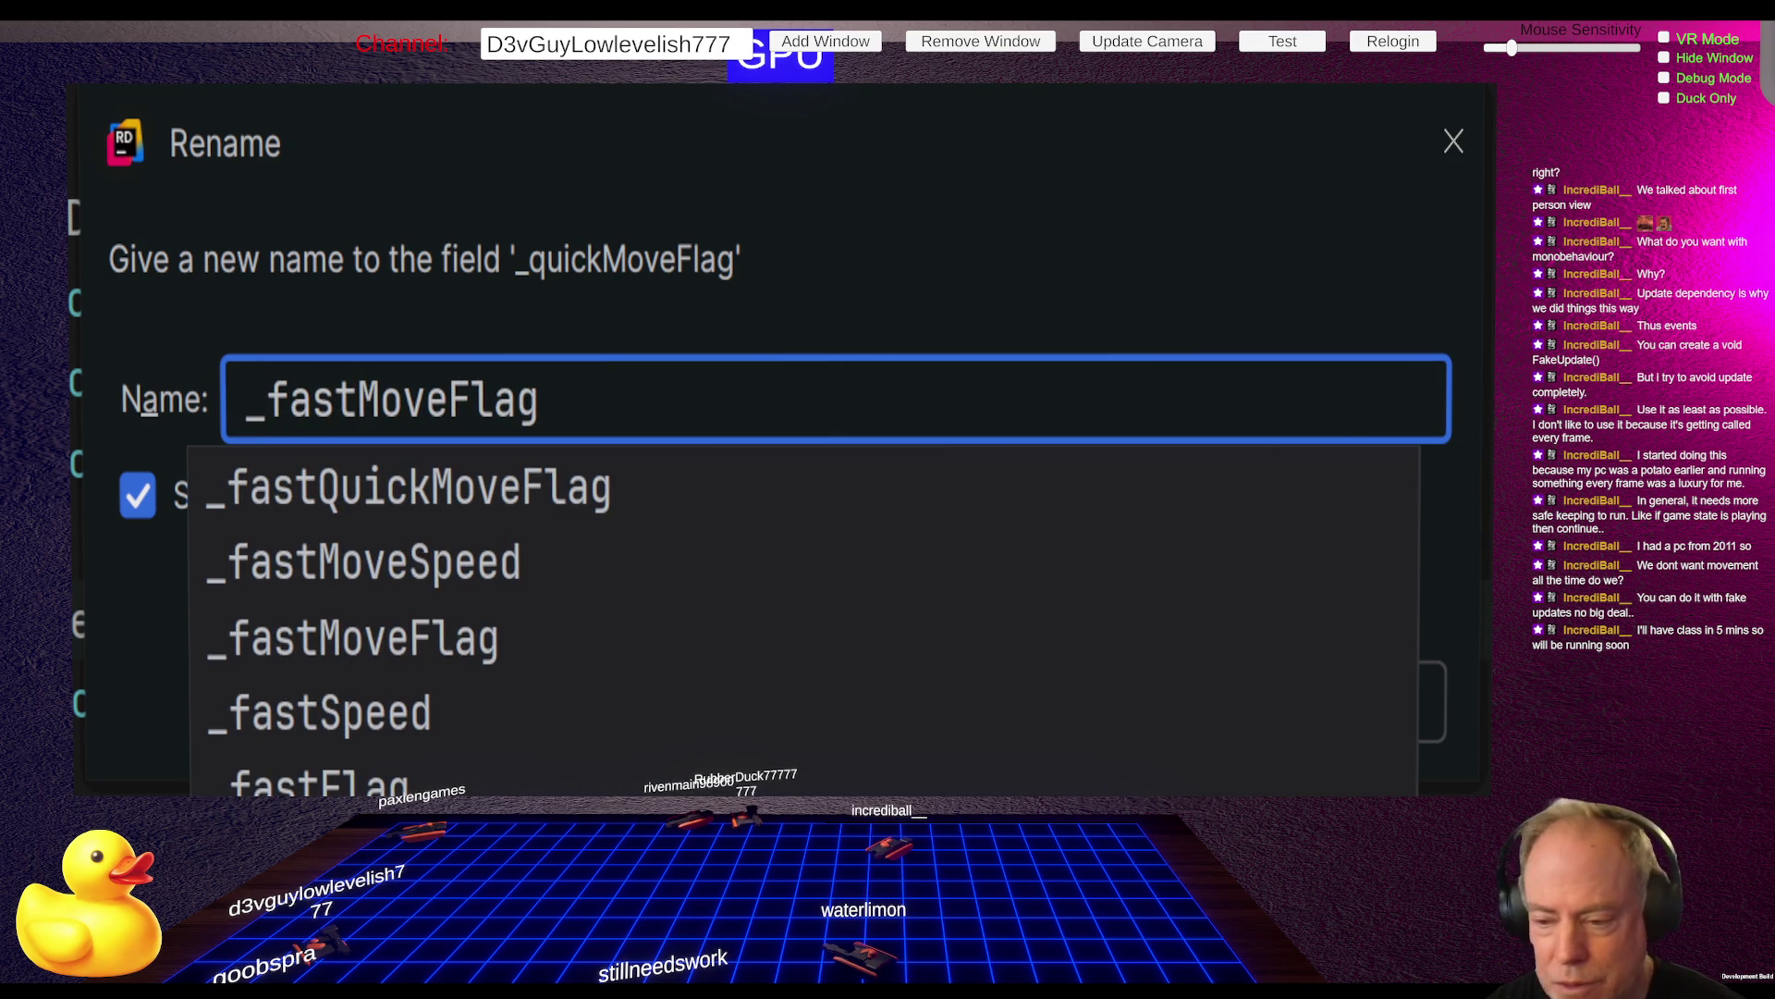
key("Return")
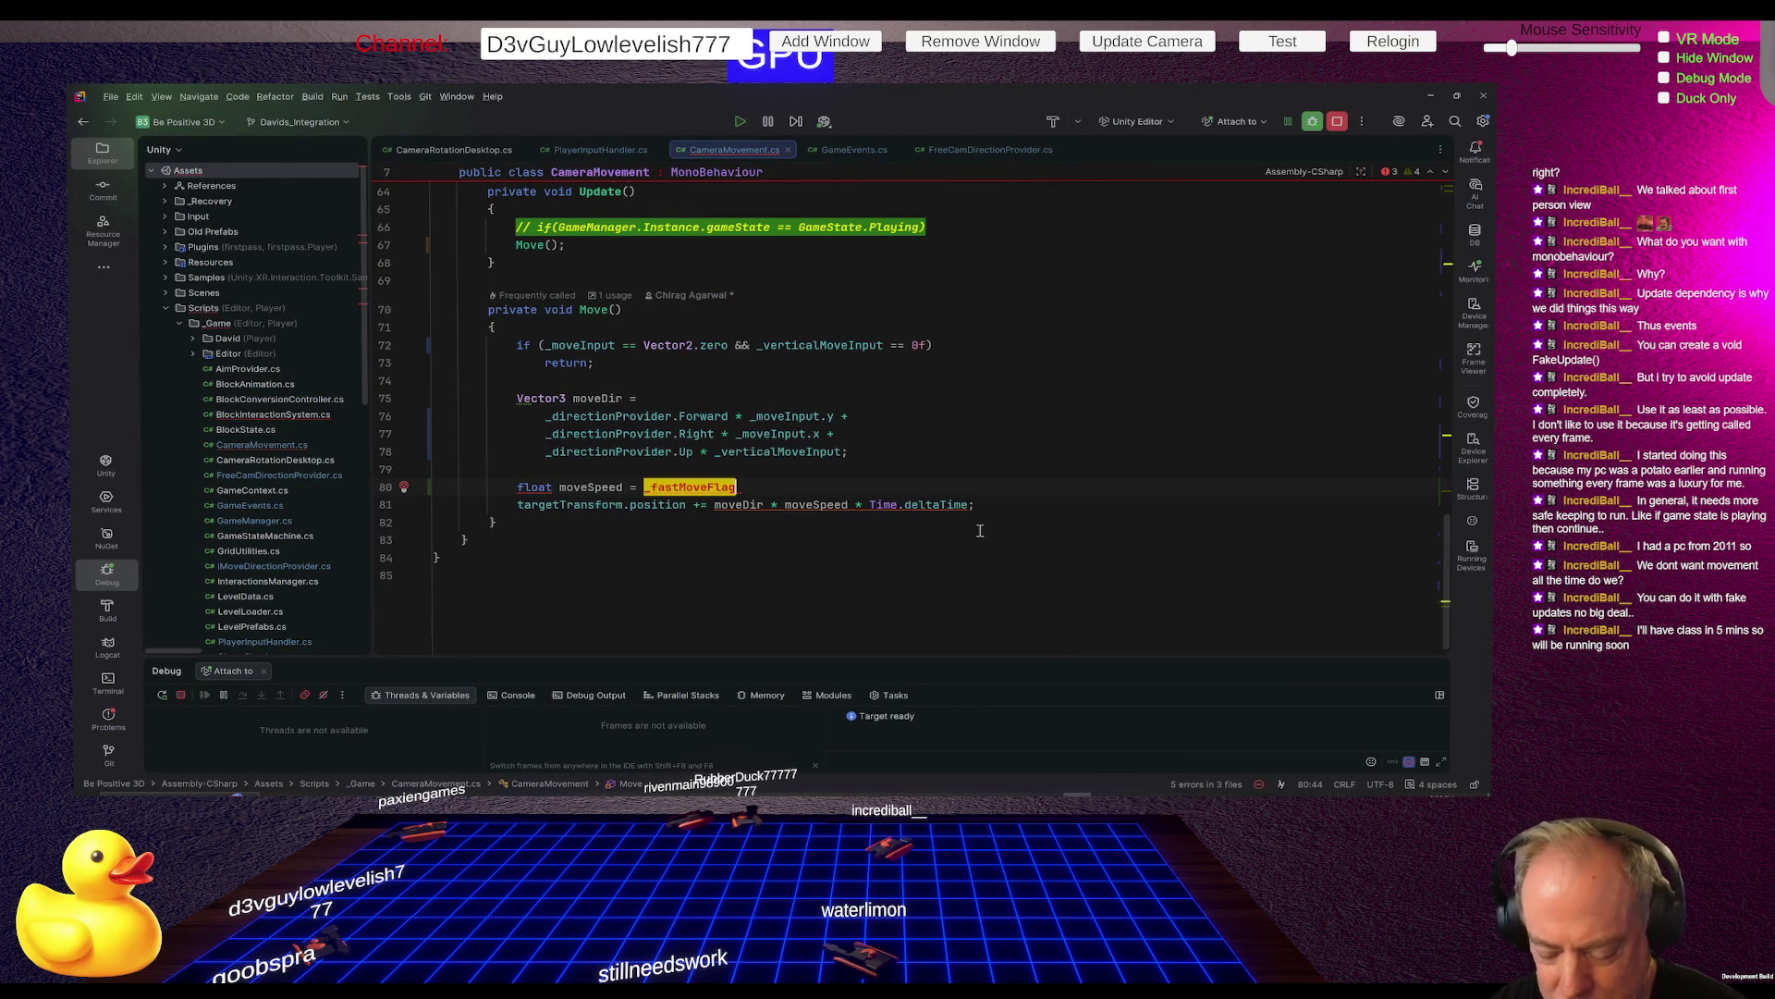
Extend the assignment to _fastMoveFlag ? fastMoveSpeed : normalMoveSpeed
type(";")
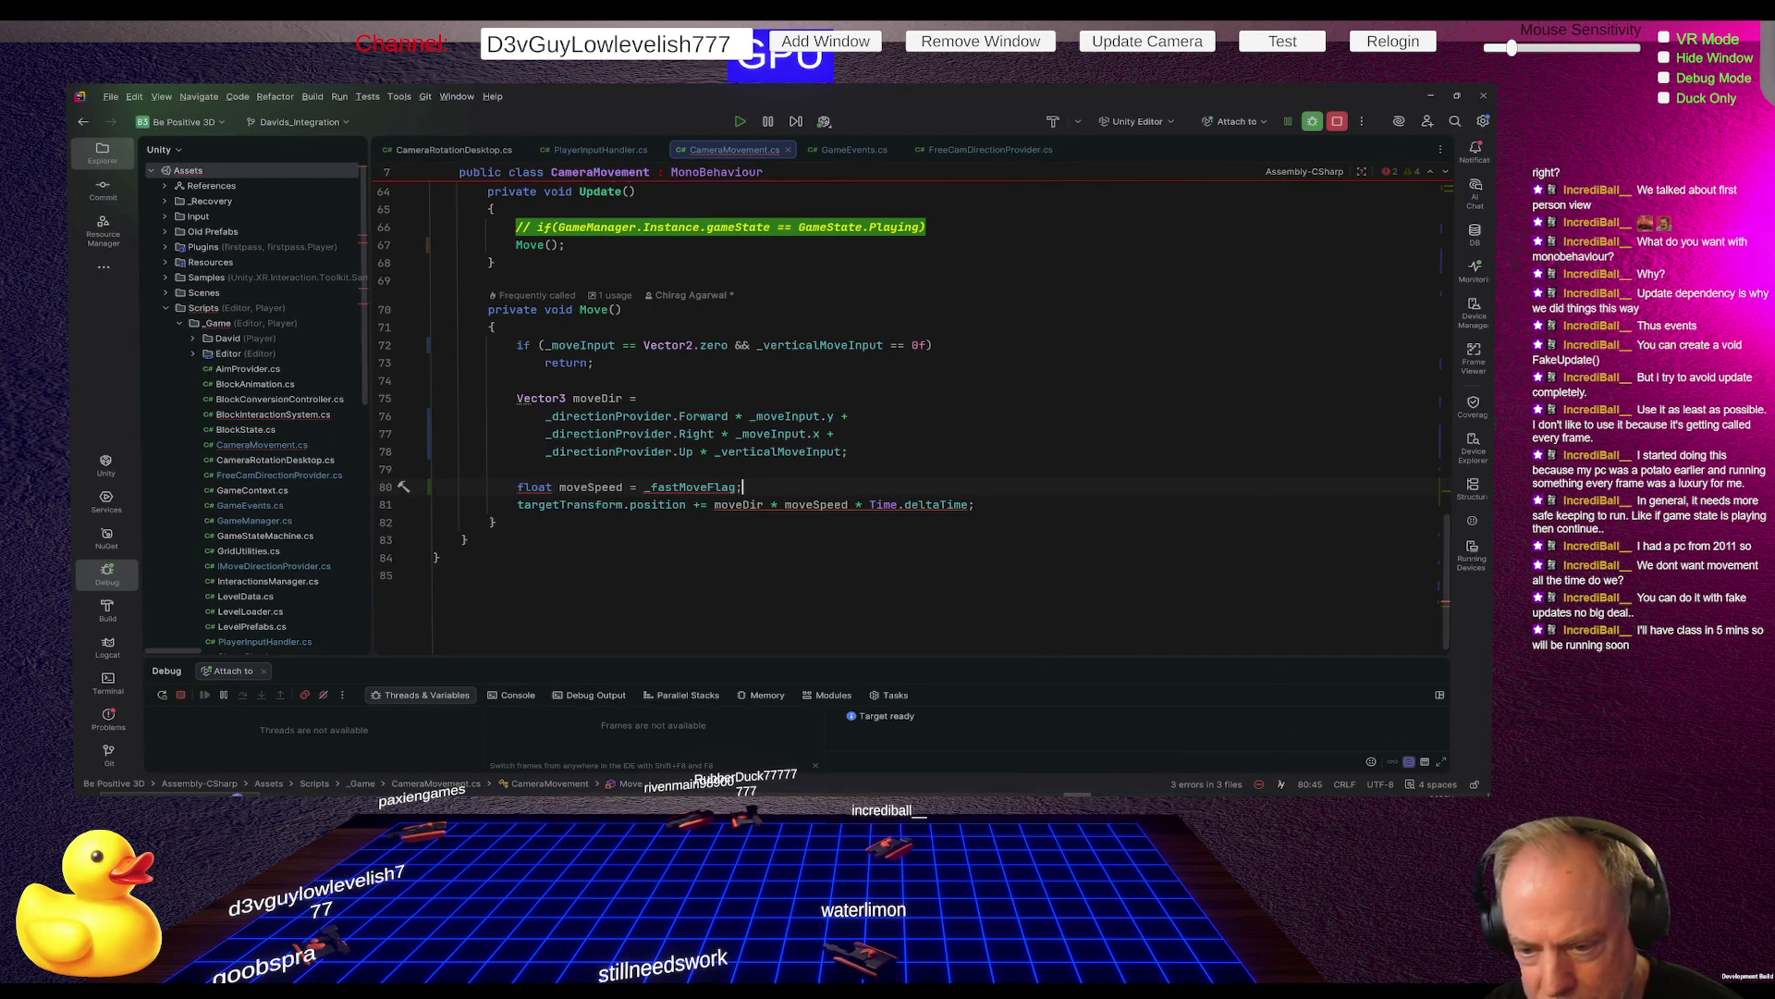
key("BackSpace")
type("?")
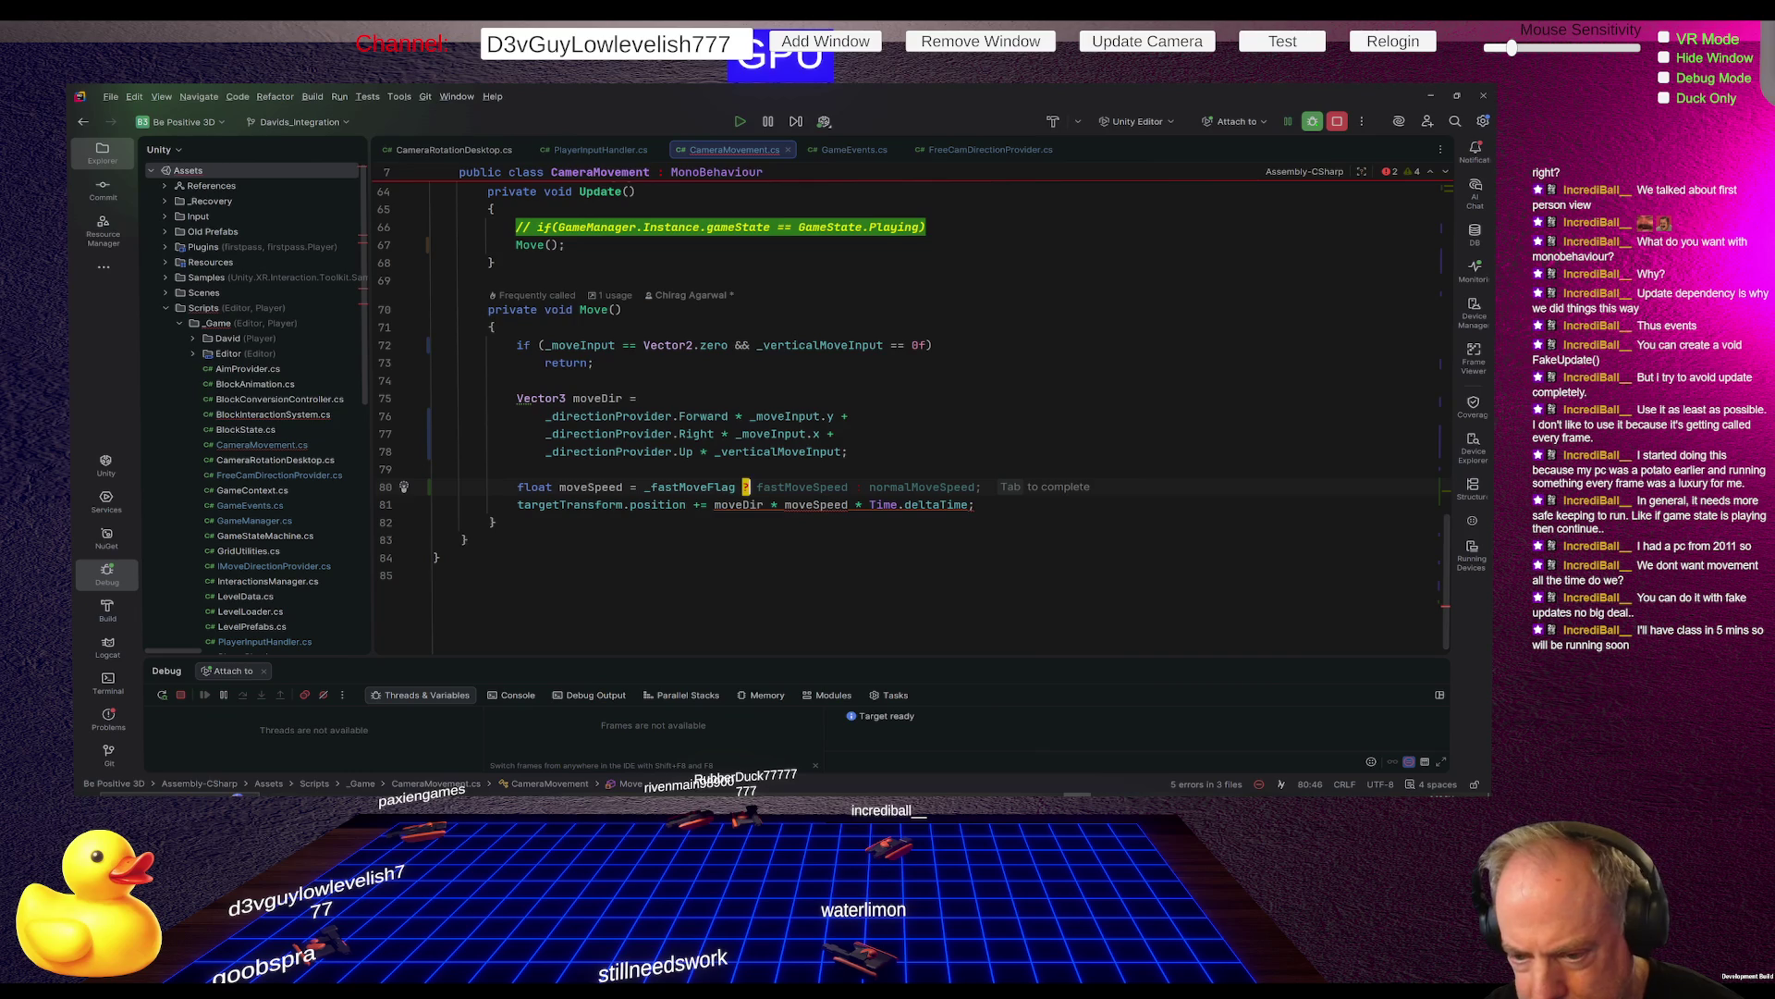
key("Tab")
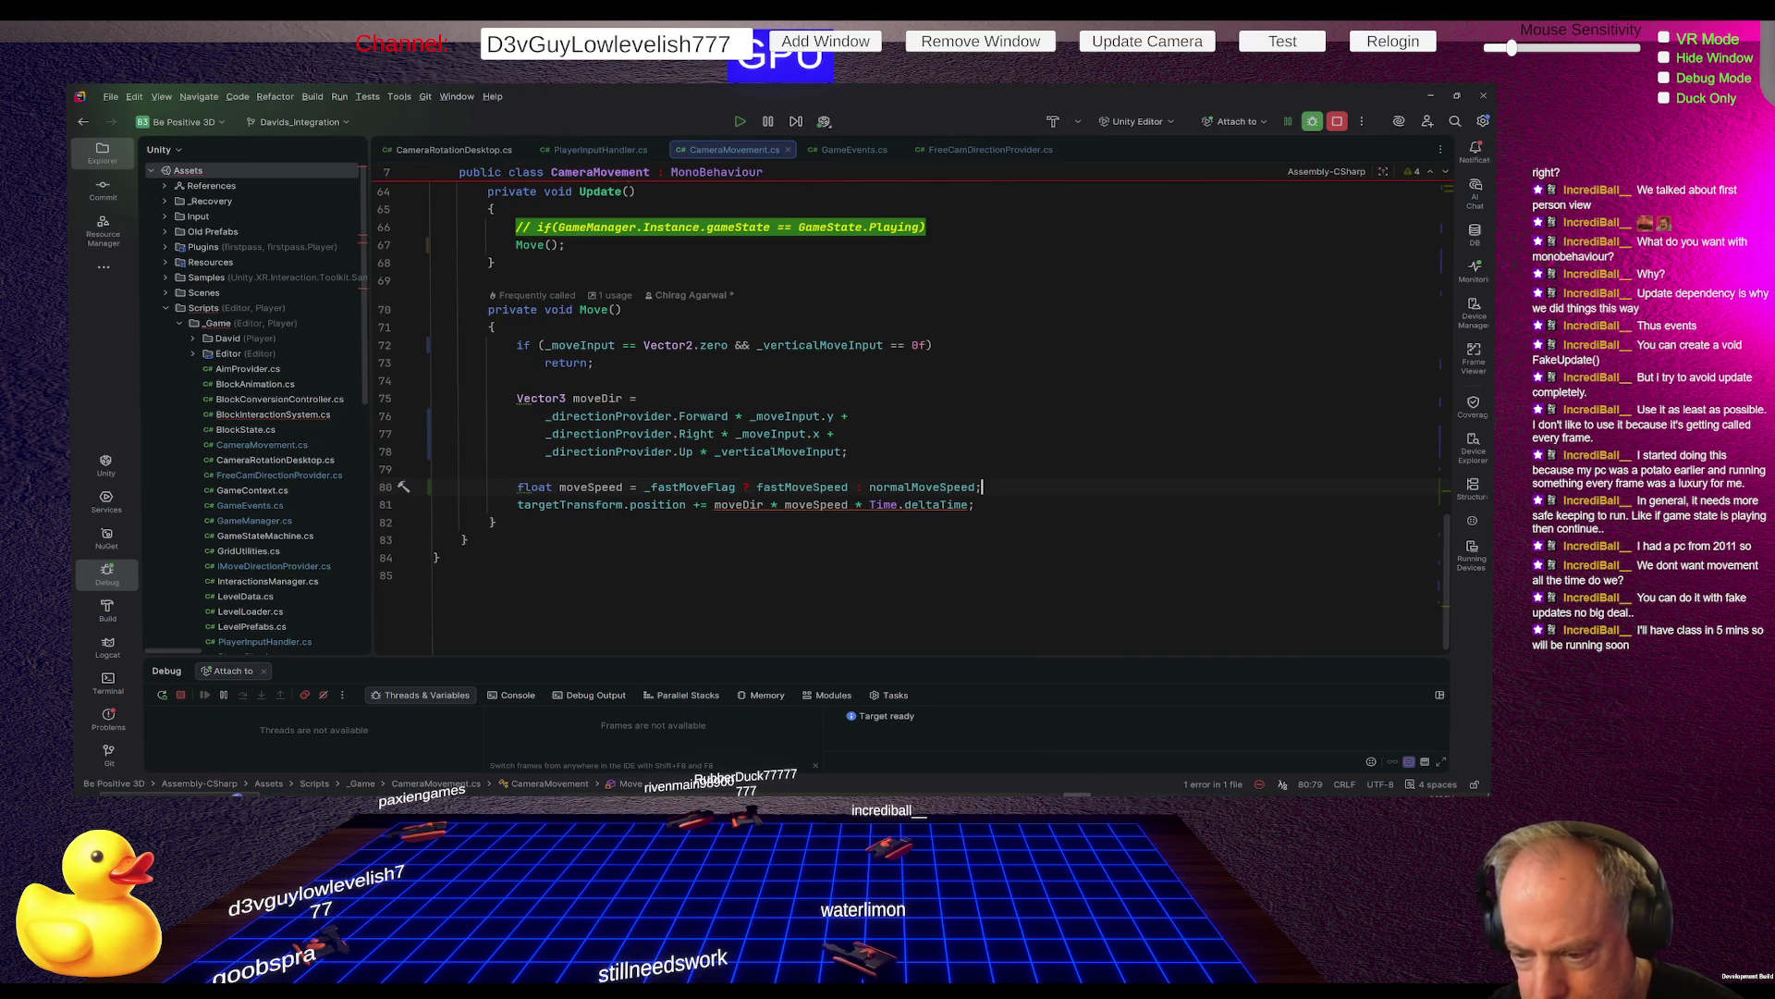
Wrap the ternary in parentheses, check moveSpeed's use on line 81, and return to Unity
key("Left")
type(")")
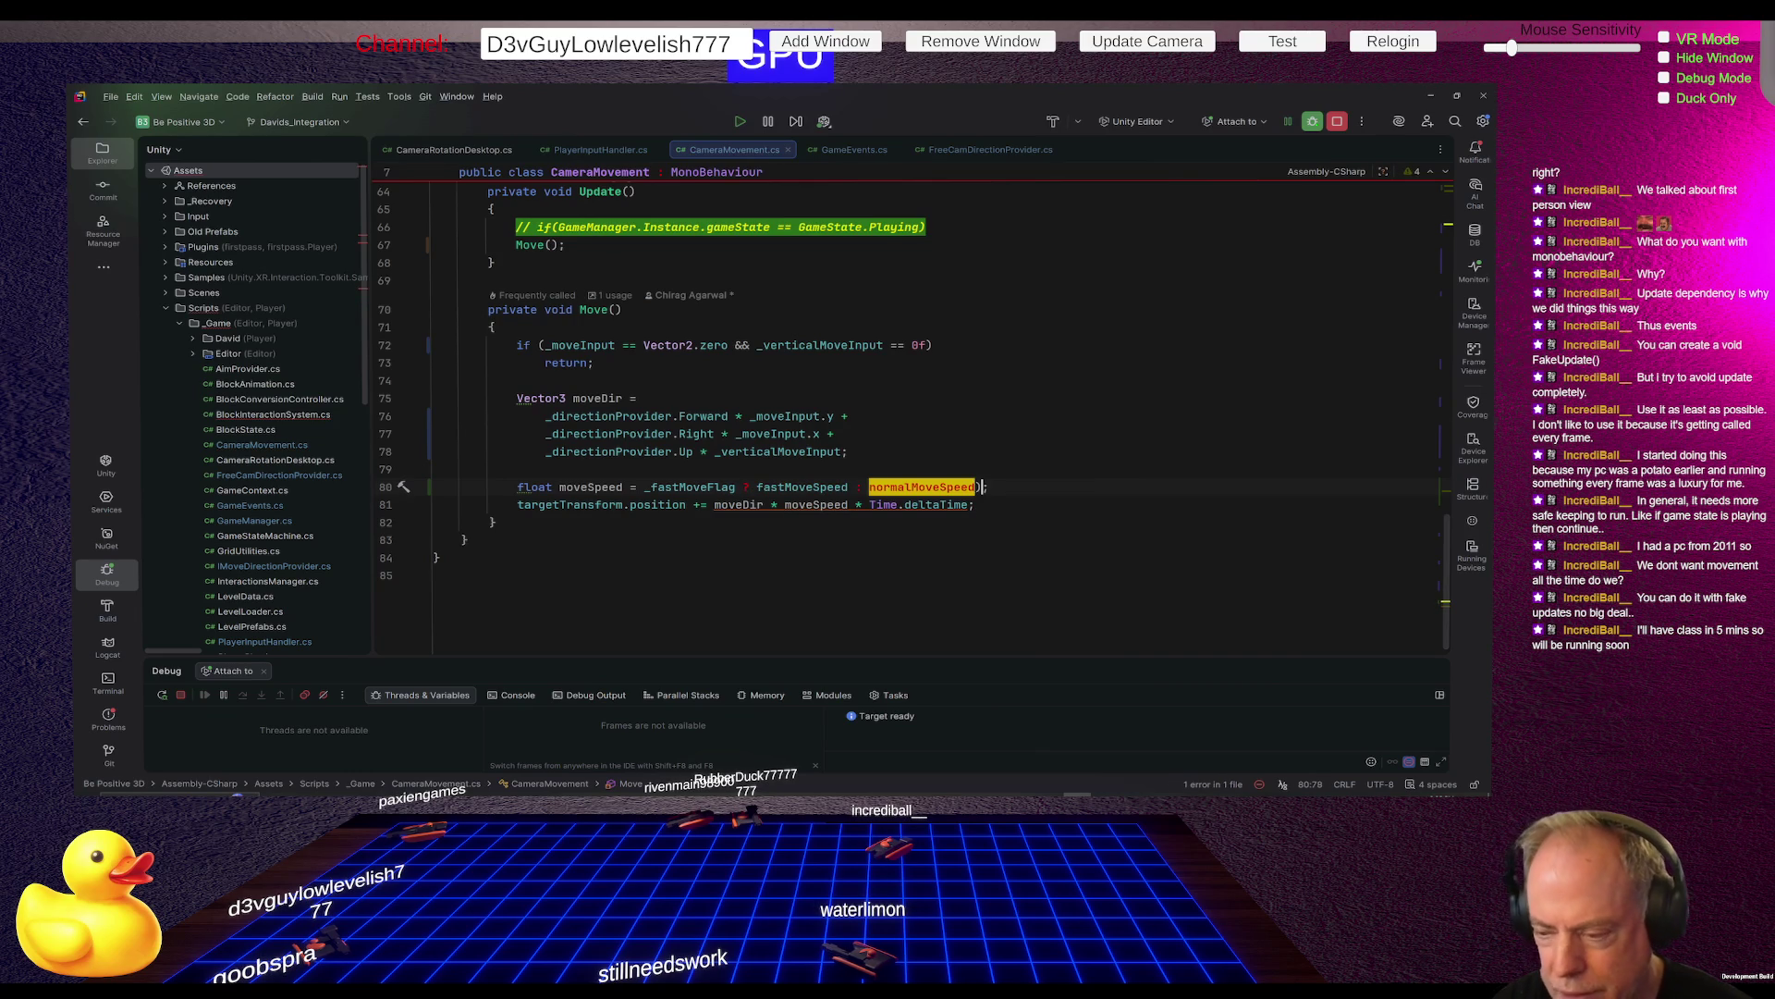
key("ctrl+Left")
key("ctrl+Left")
key("ctrl+Left")
key("ctrl+Left")
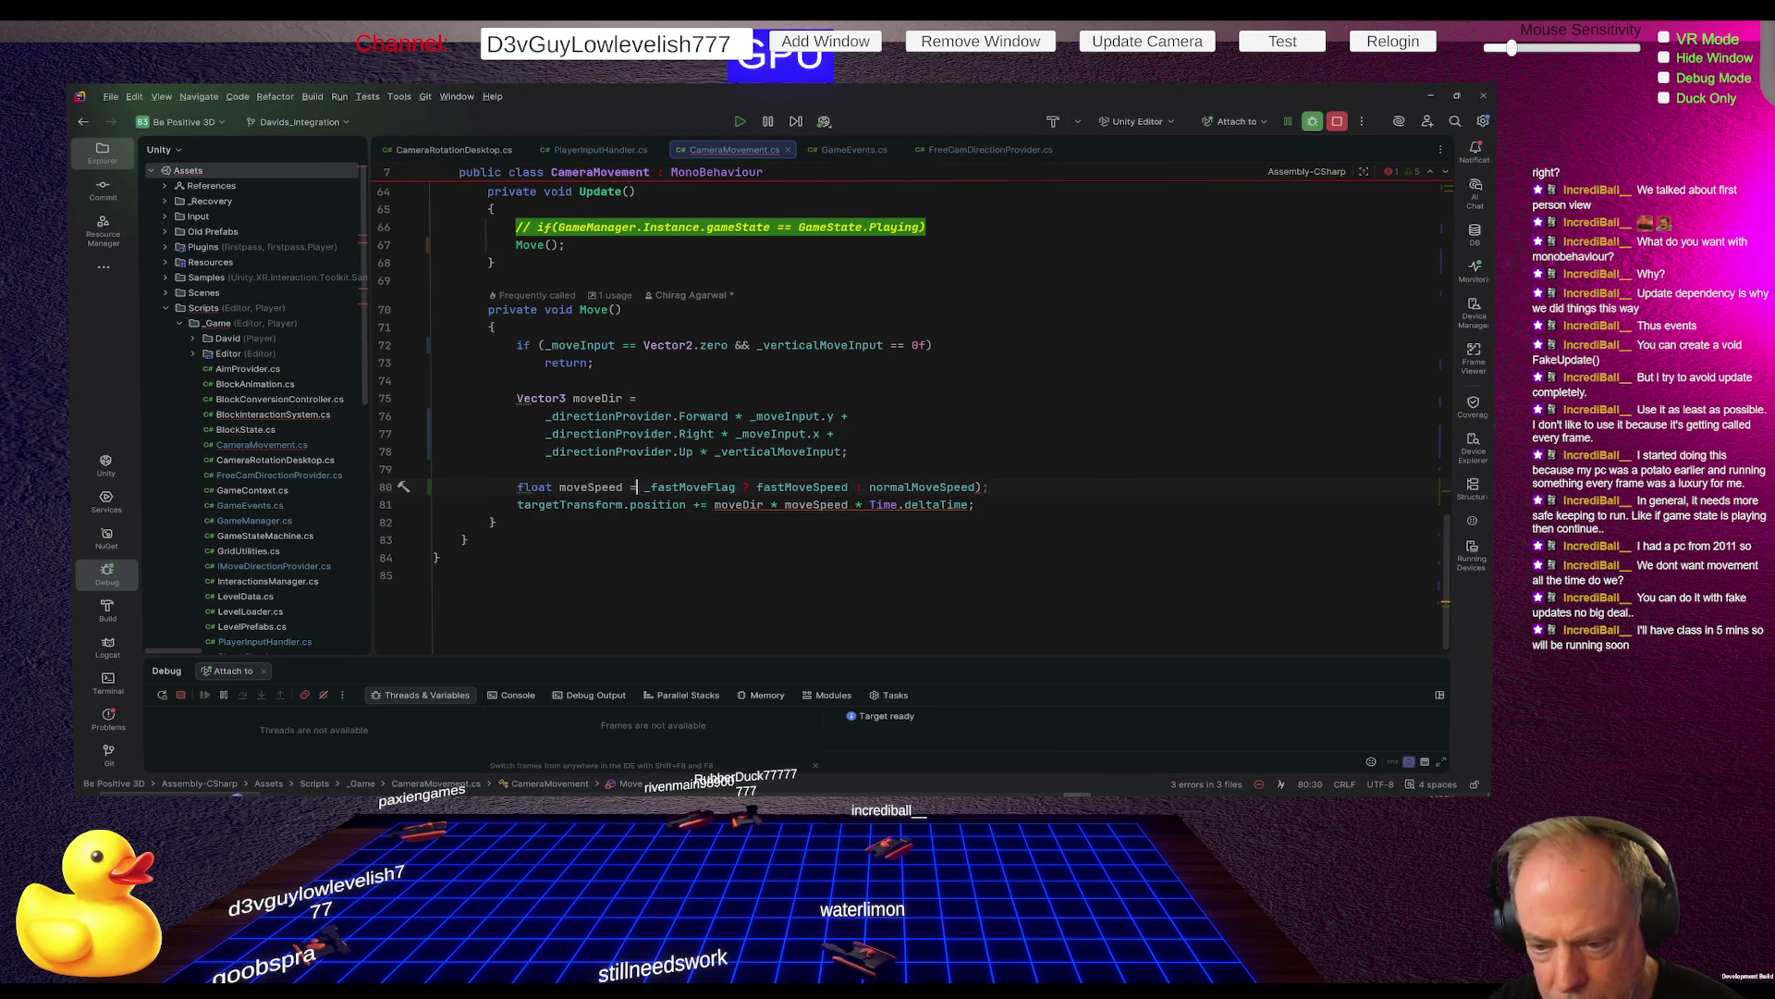
key("Right")
type("(")
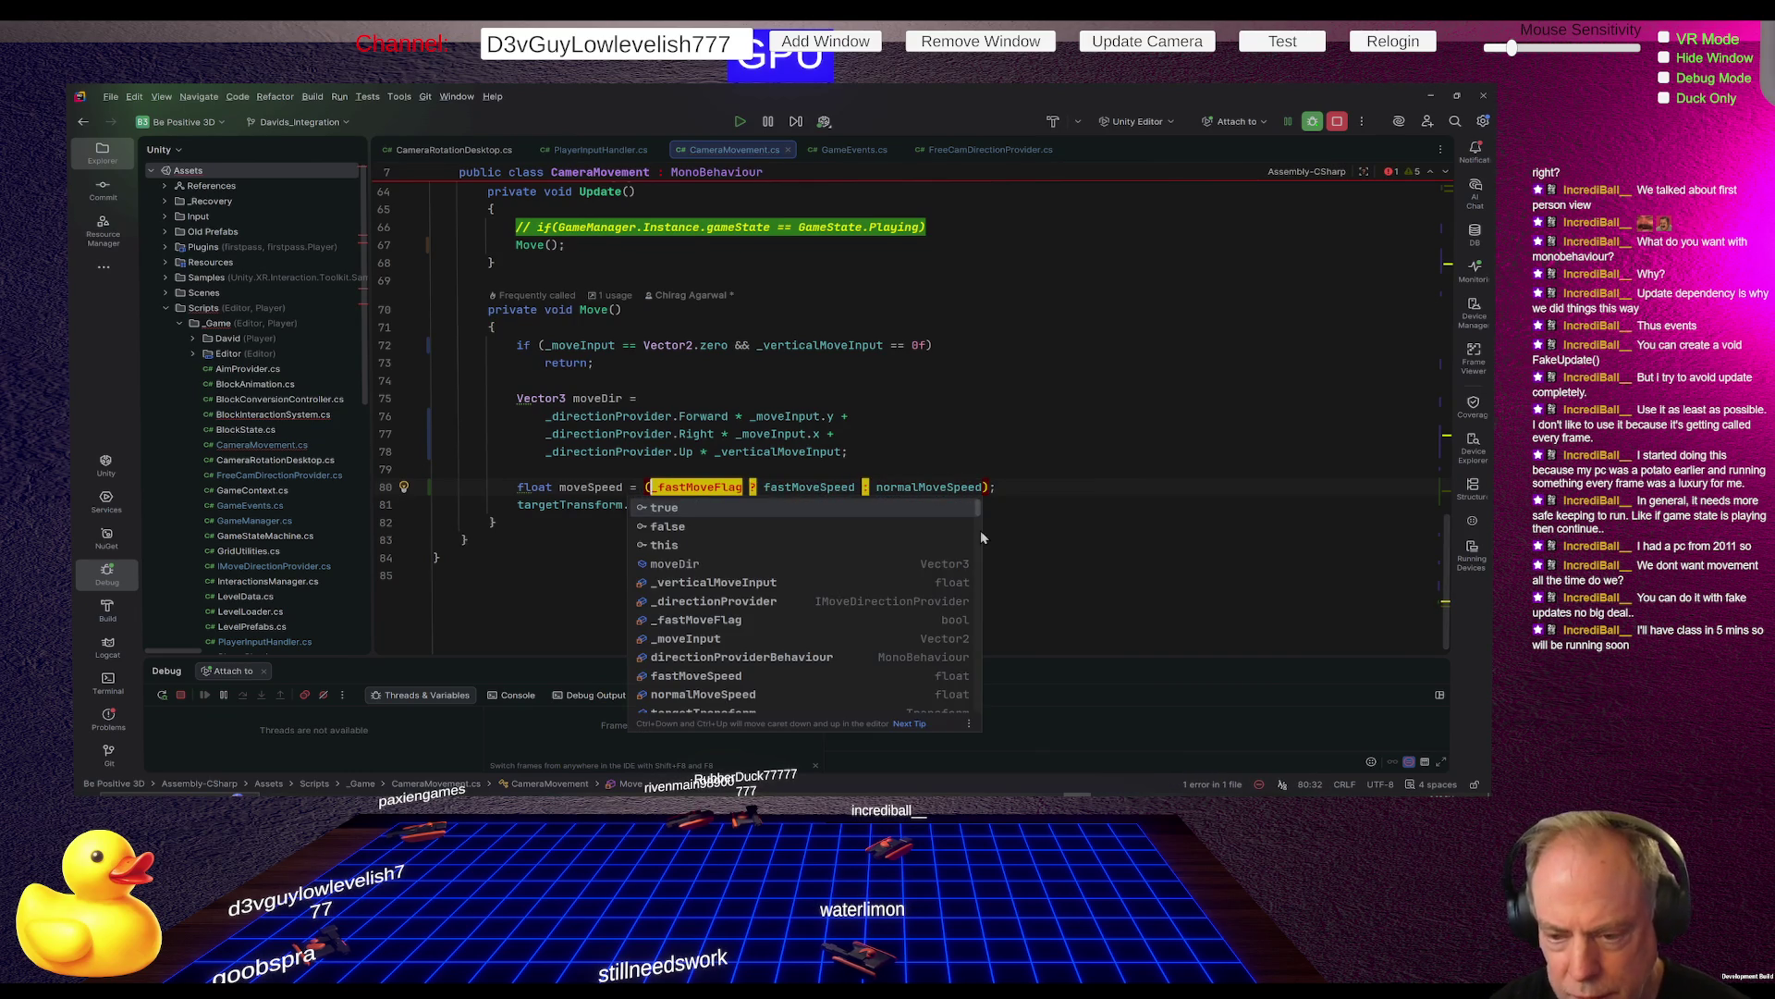
key("Escape")
key("Up")
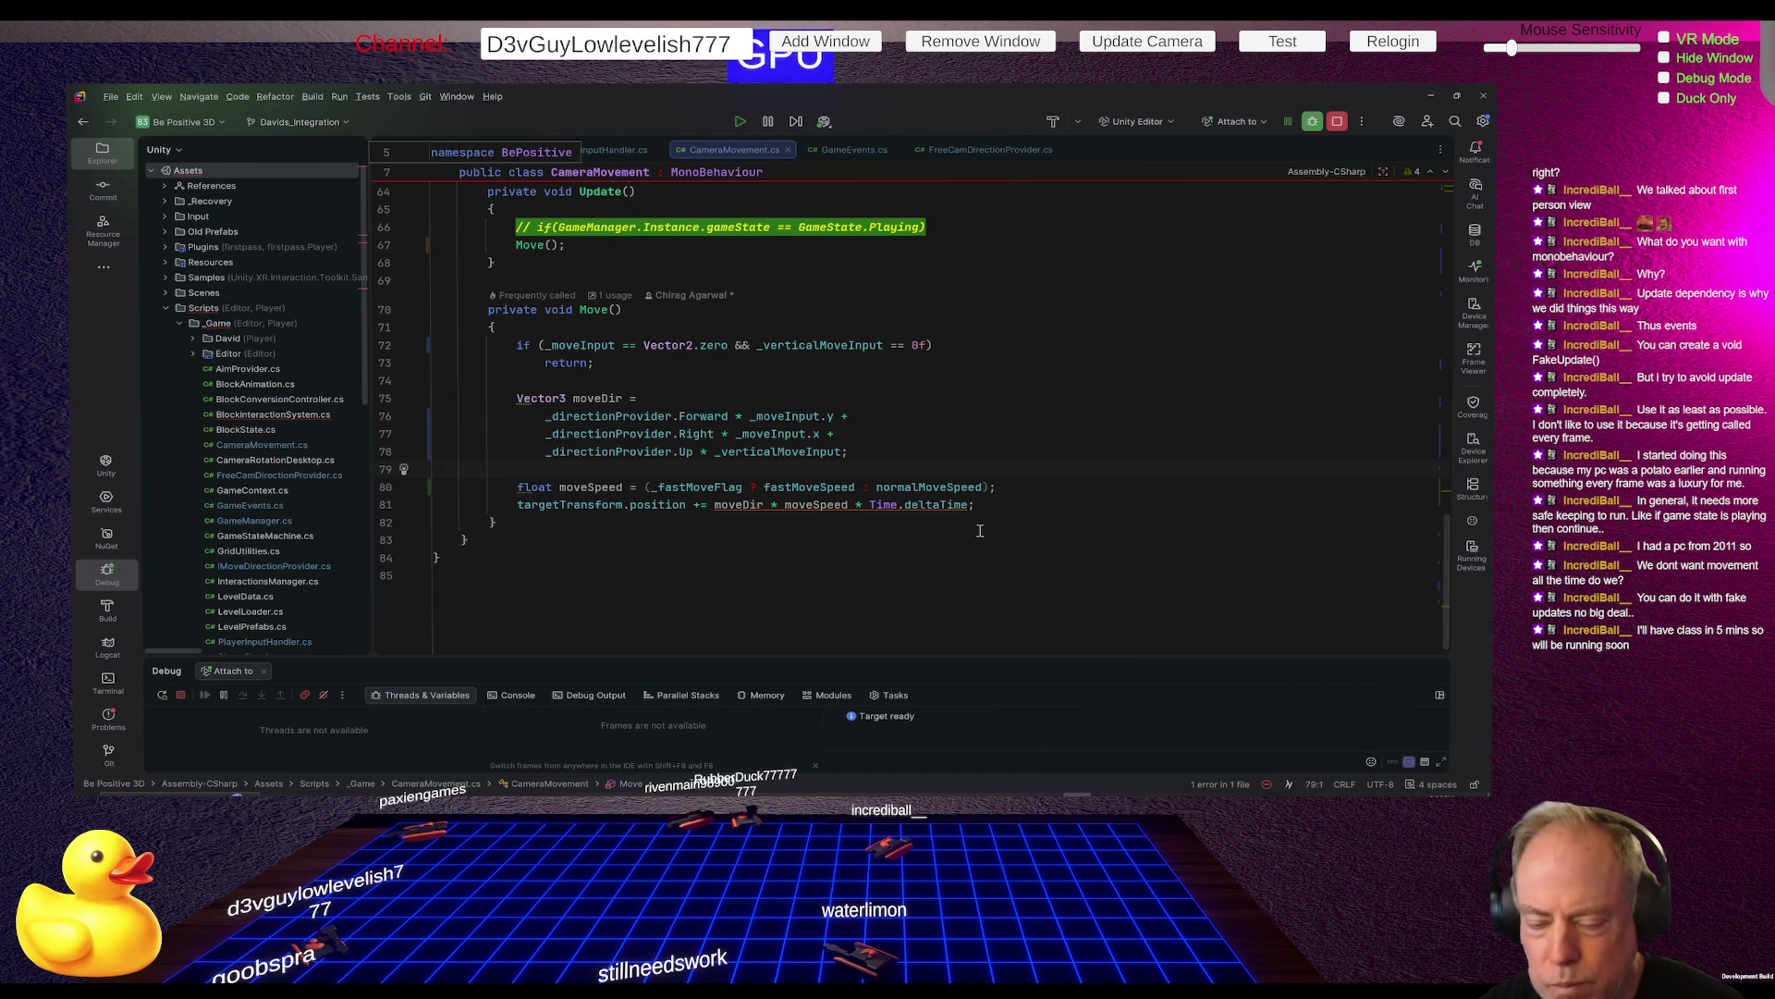
left_click(816, 505)
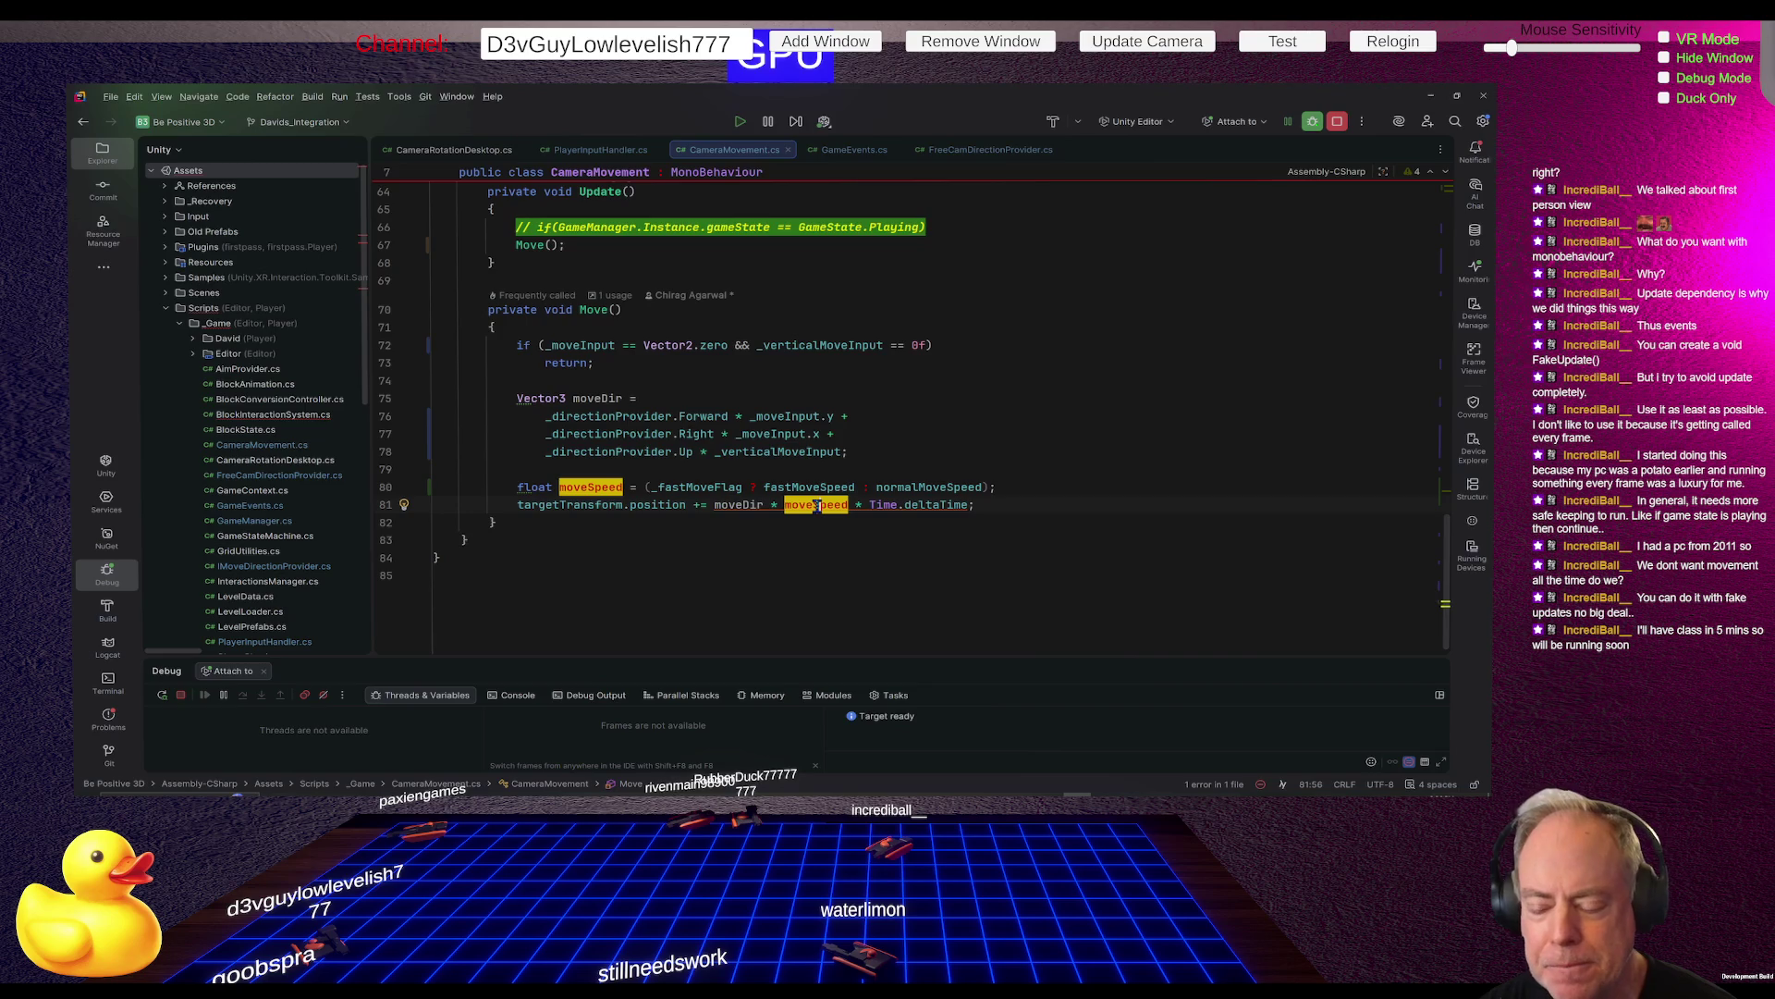
key("alt+Tab")
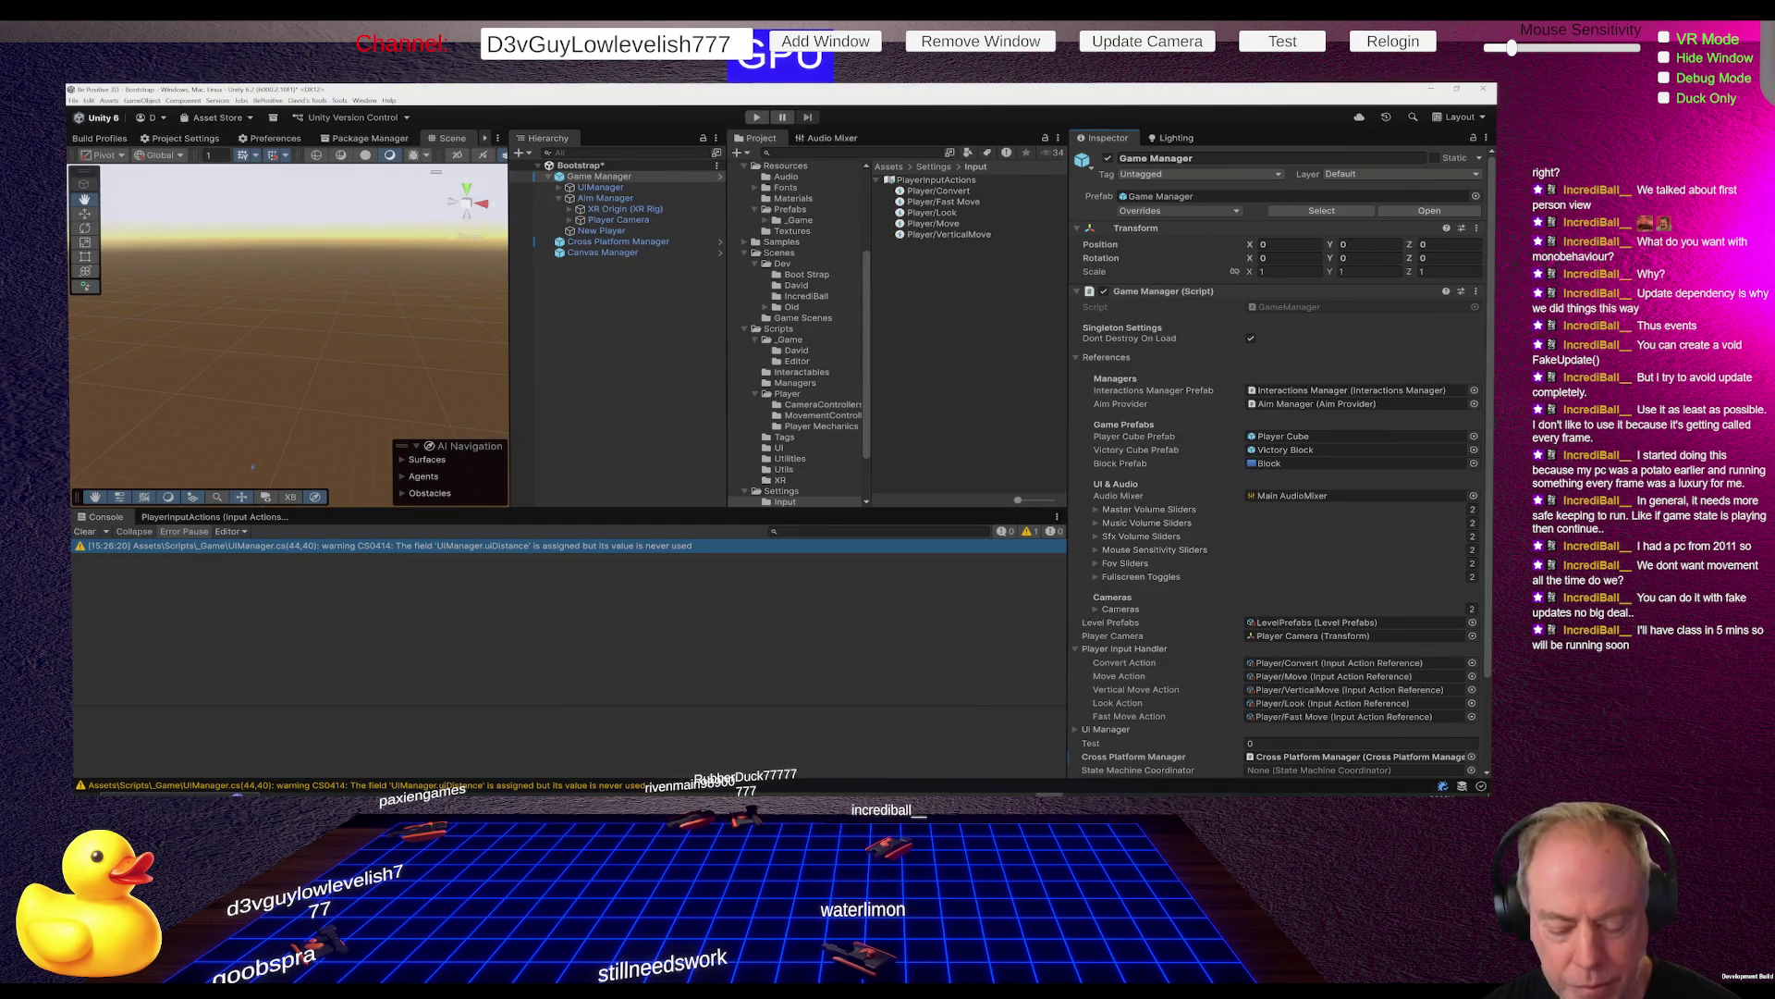
Play-test from the main menu into Sandbox, try Shift fast-move, then return to PlayerInputHandler.cs
left_click(756, 117)
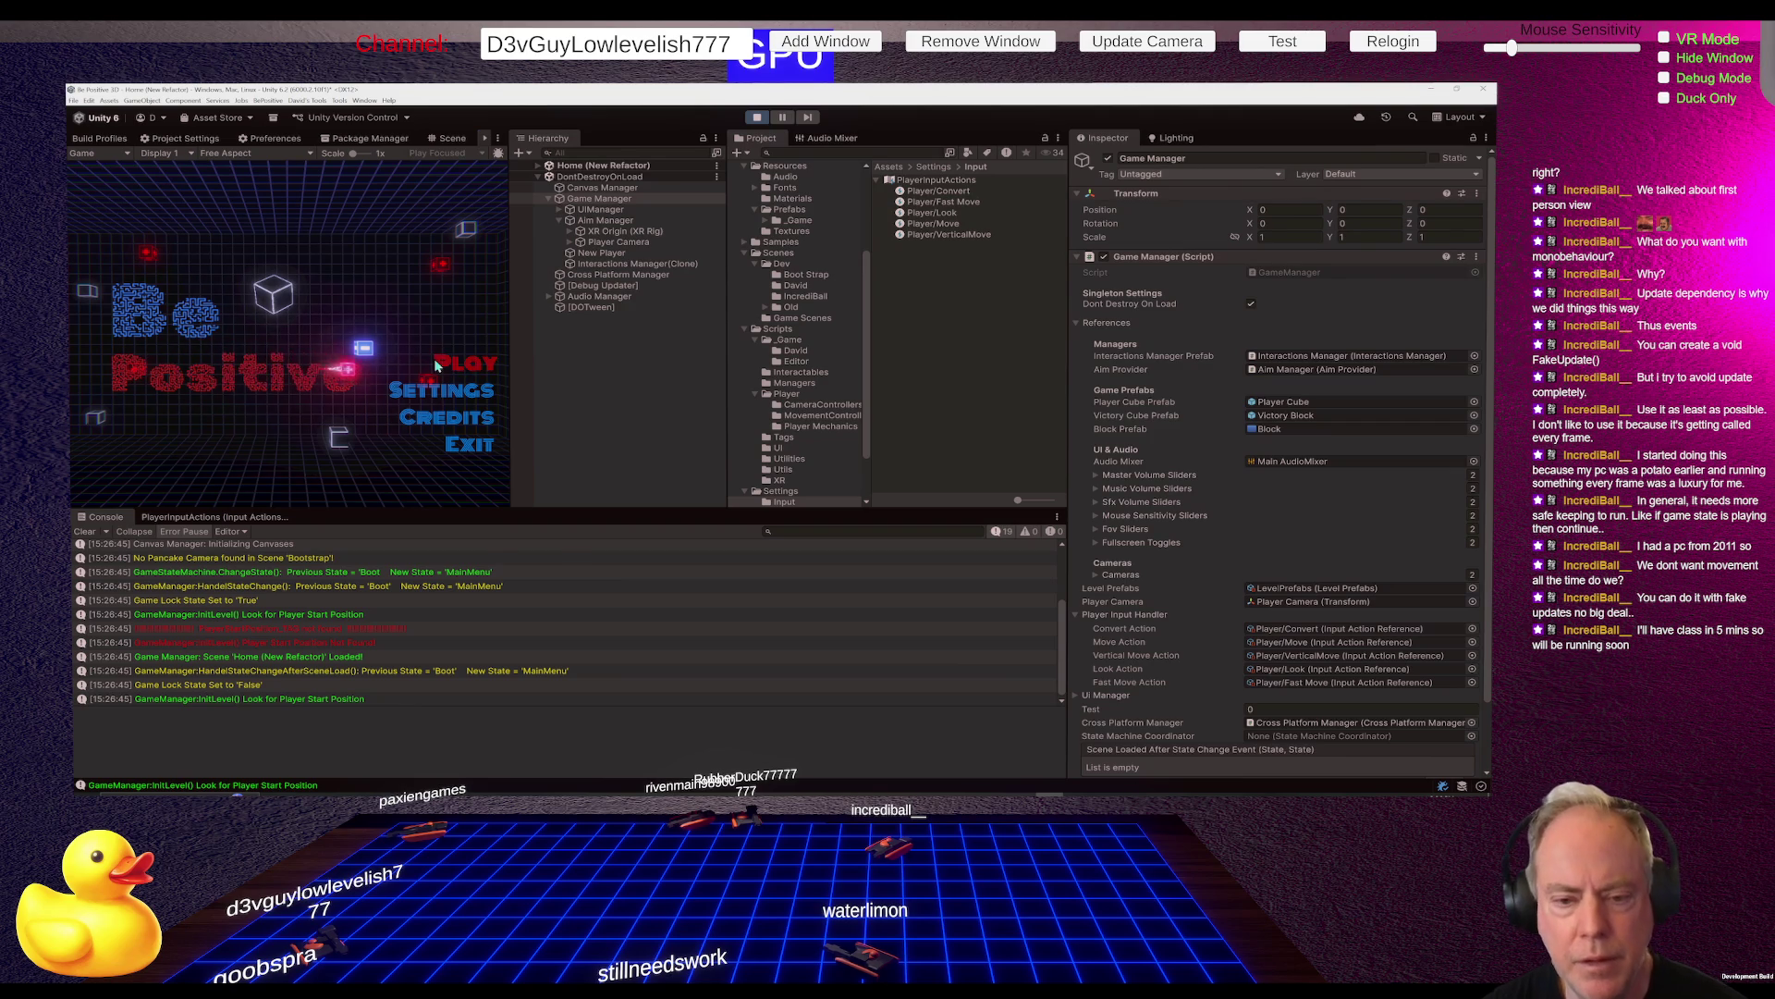
left_click(462, 362)
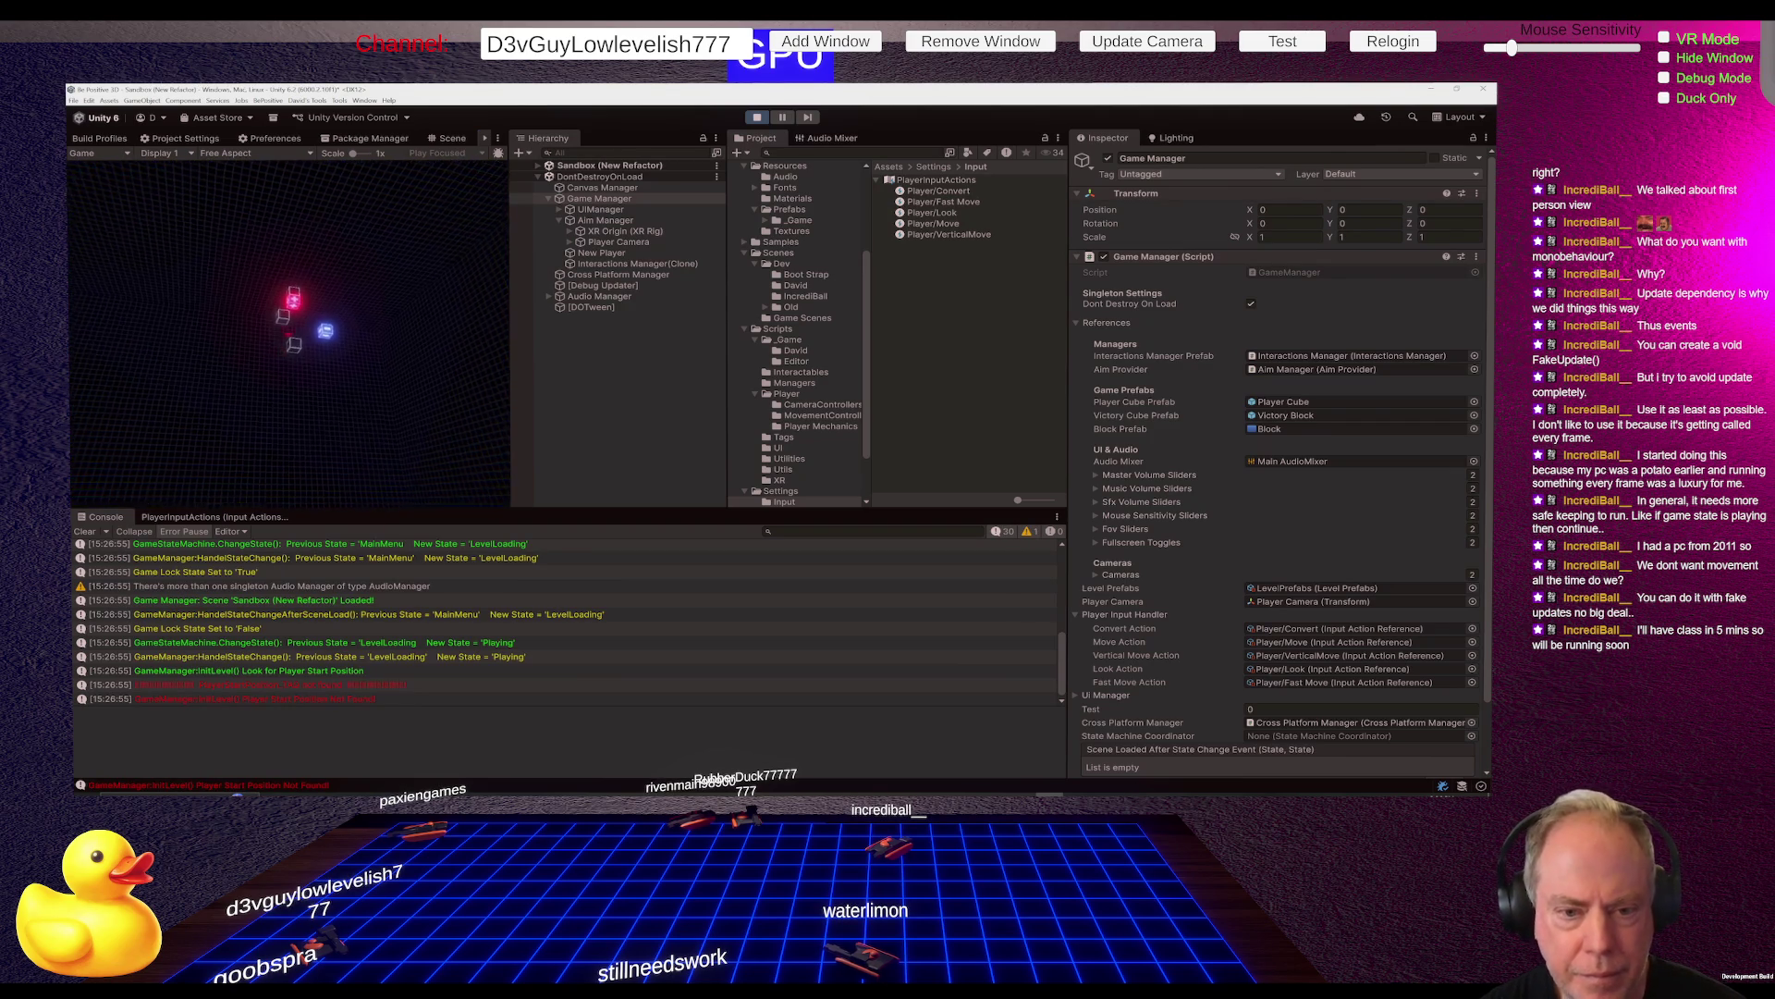
key("shift")
key("alt+Tab")
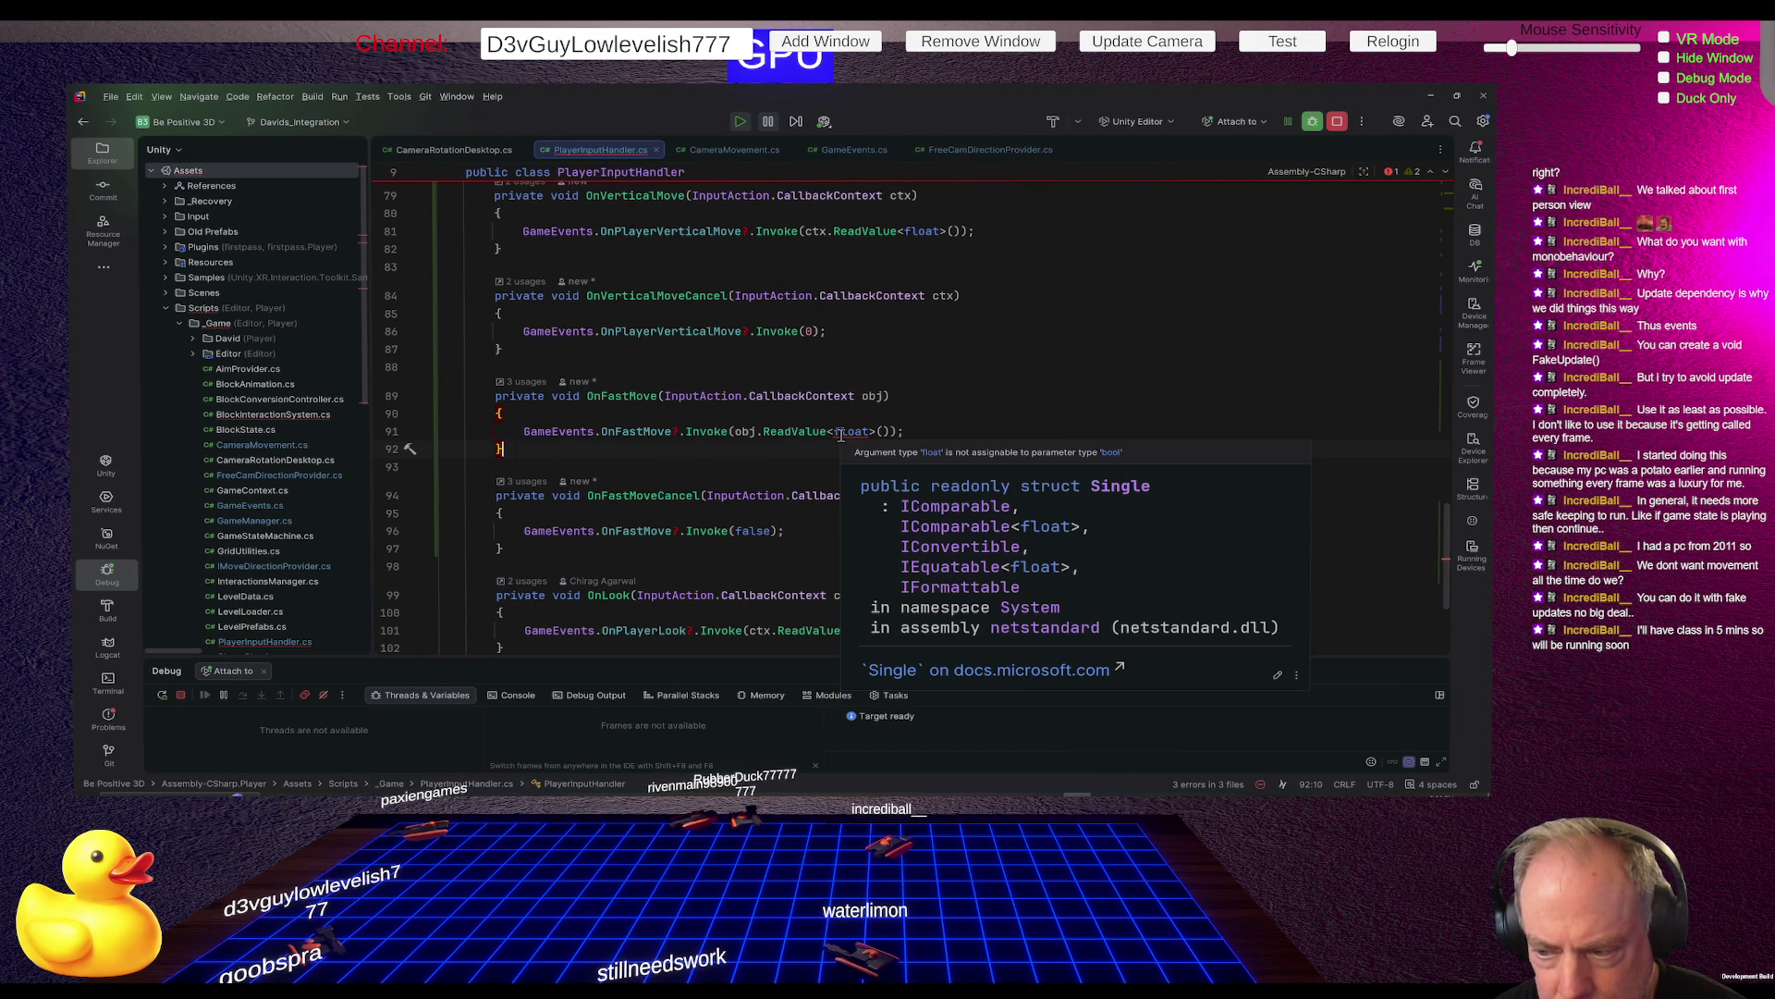
Make line 91 pass ReadValue<float>() != 0f, reformat it, and switch back to Unity
key("Up")
key("Up")
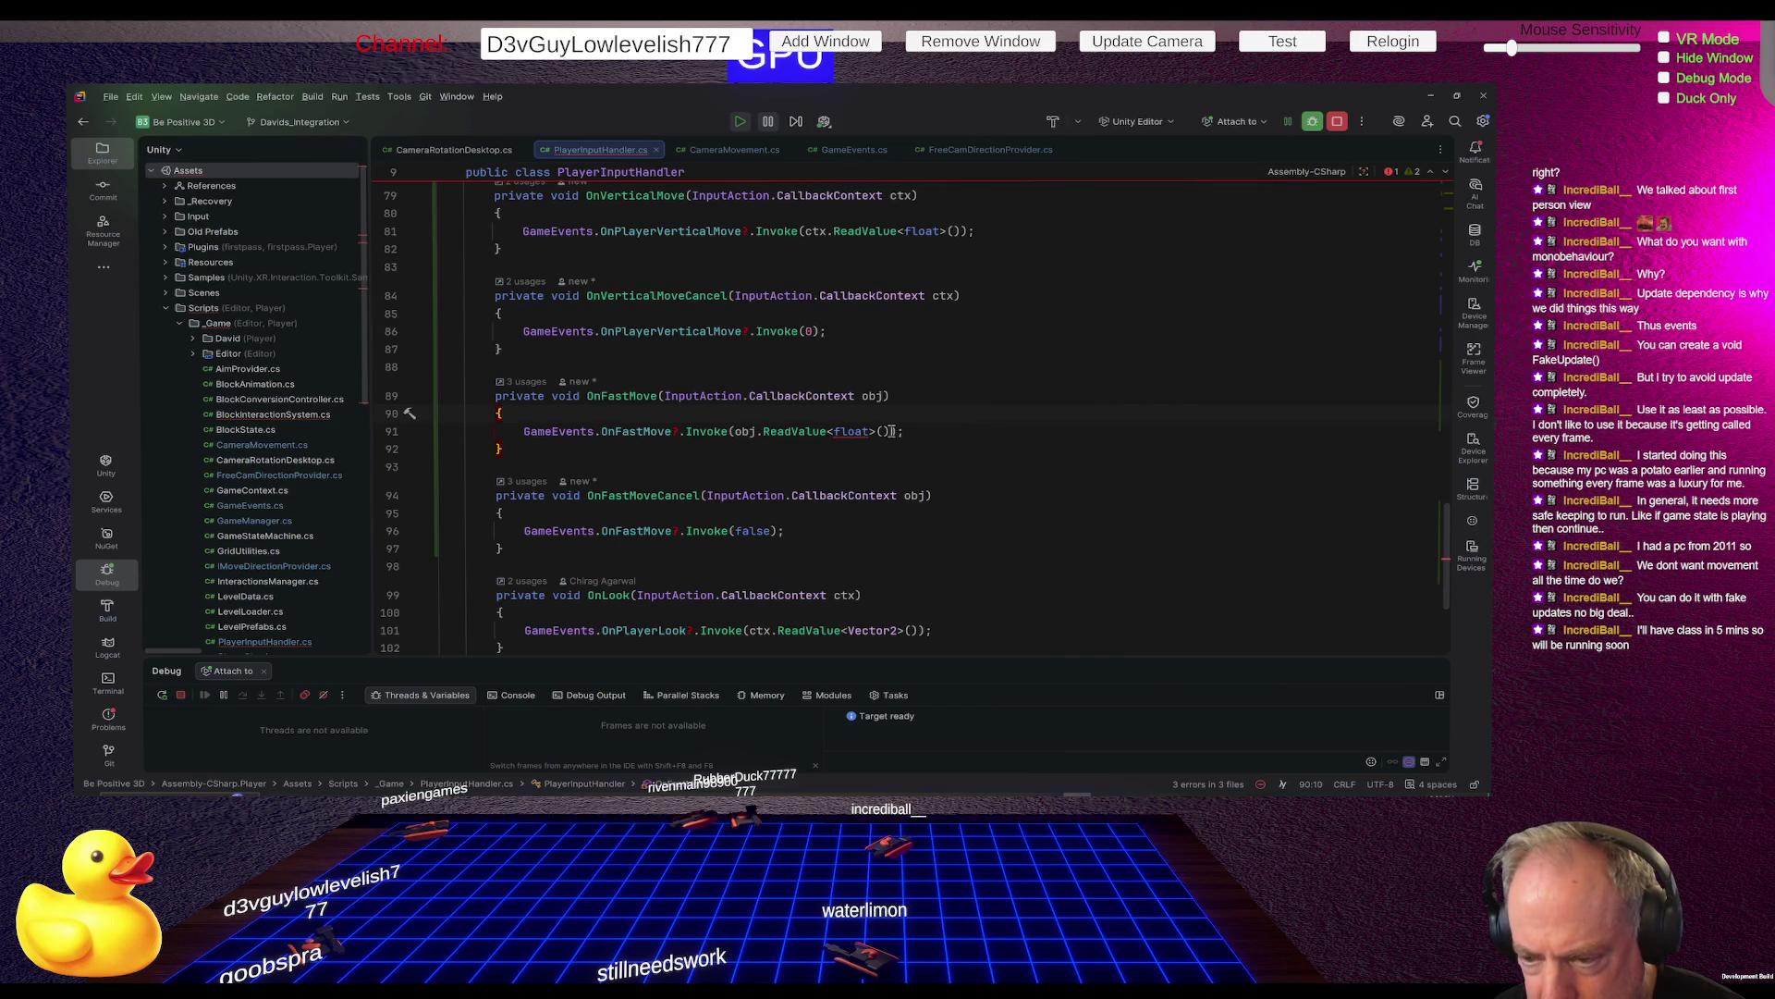
mouse_move(855, 432)
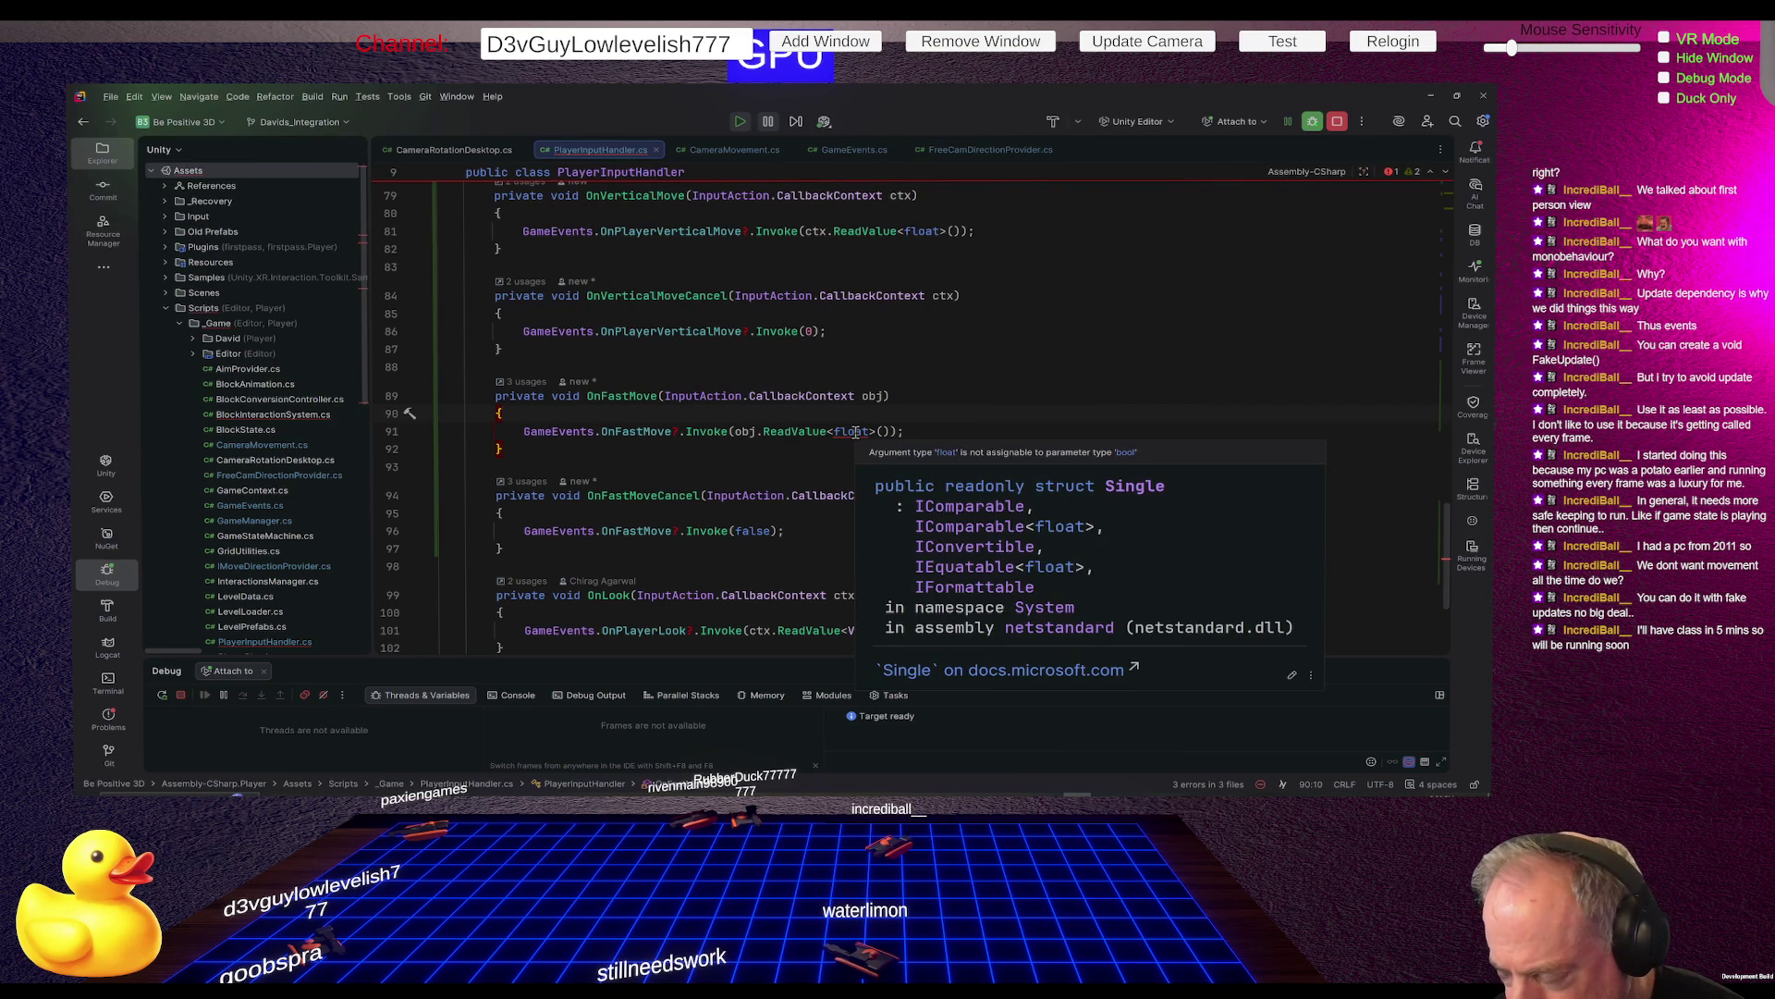
left_click(888, 431)
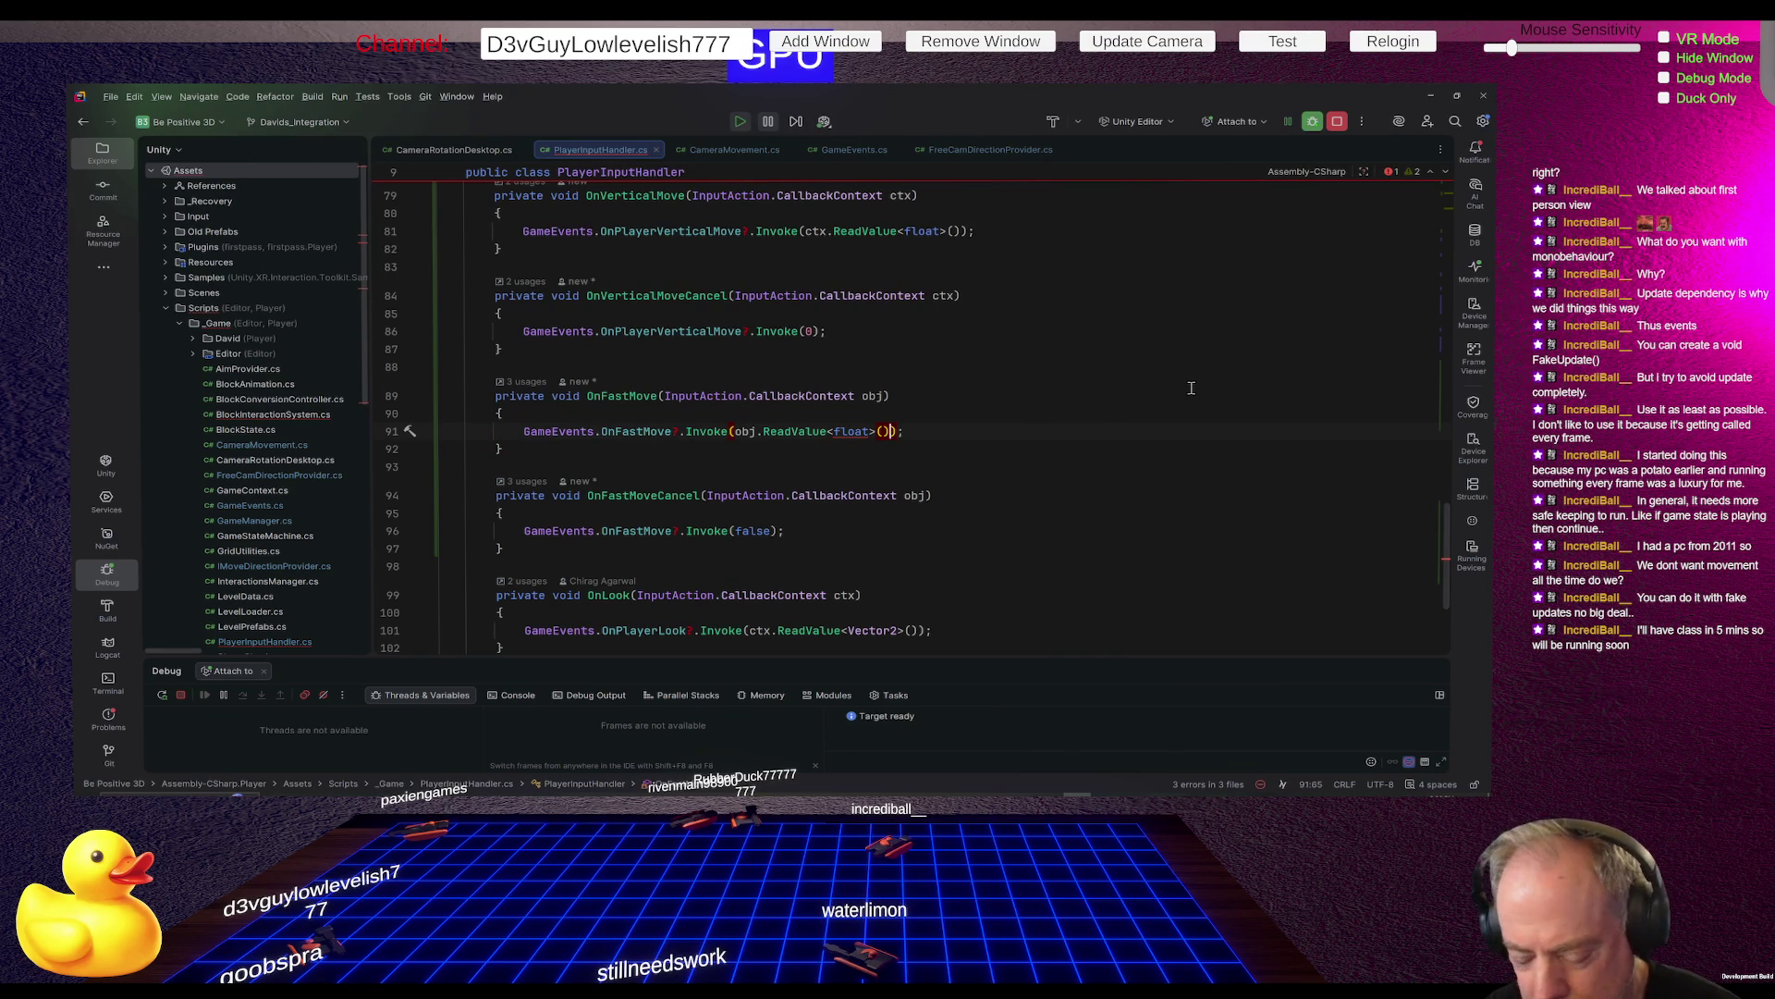
type("!=0")
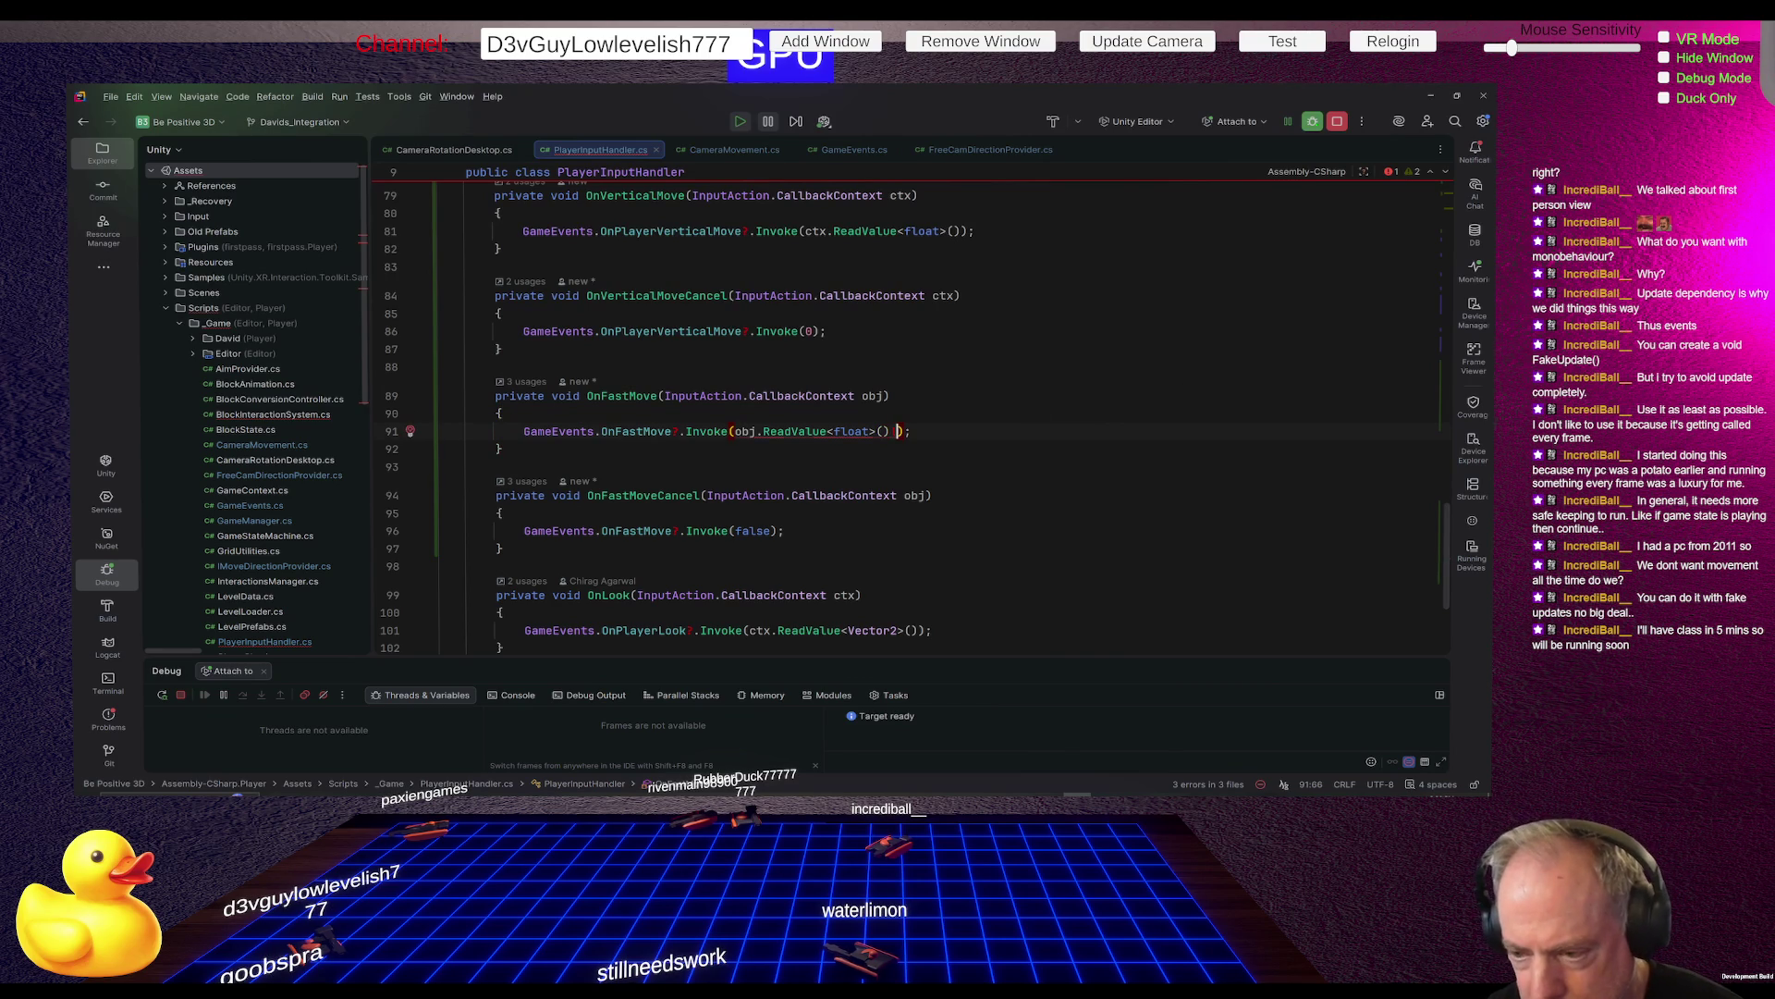
type("f")
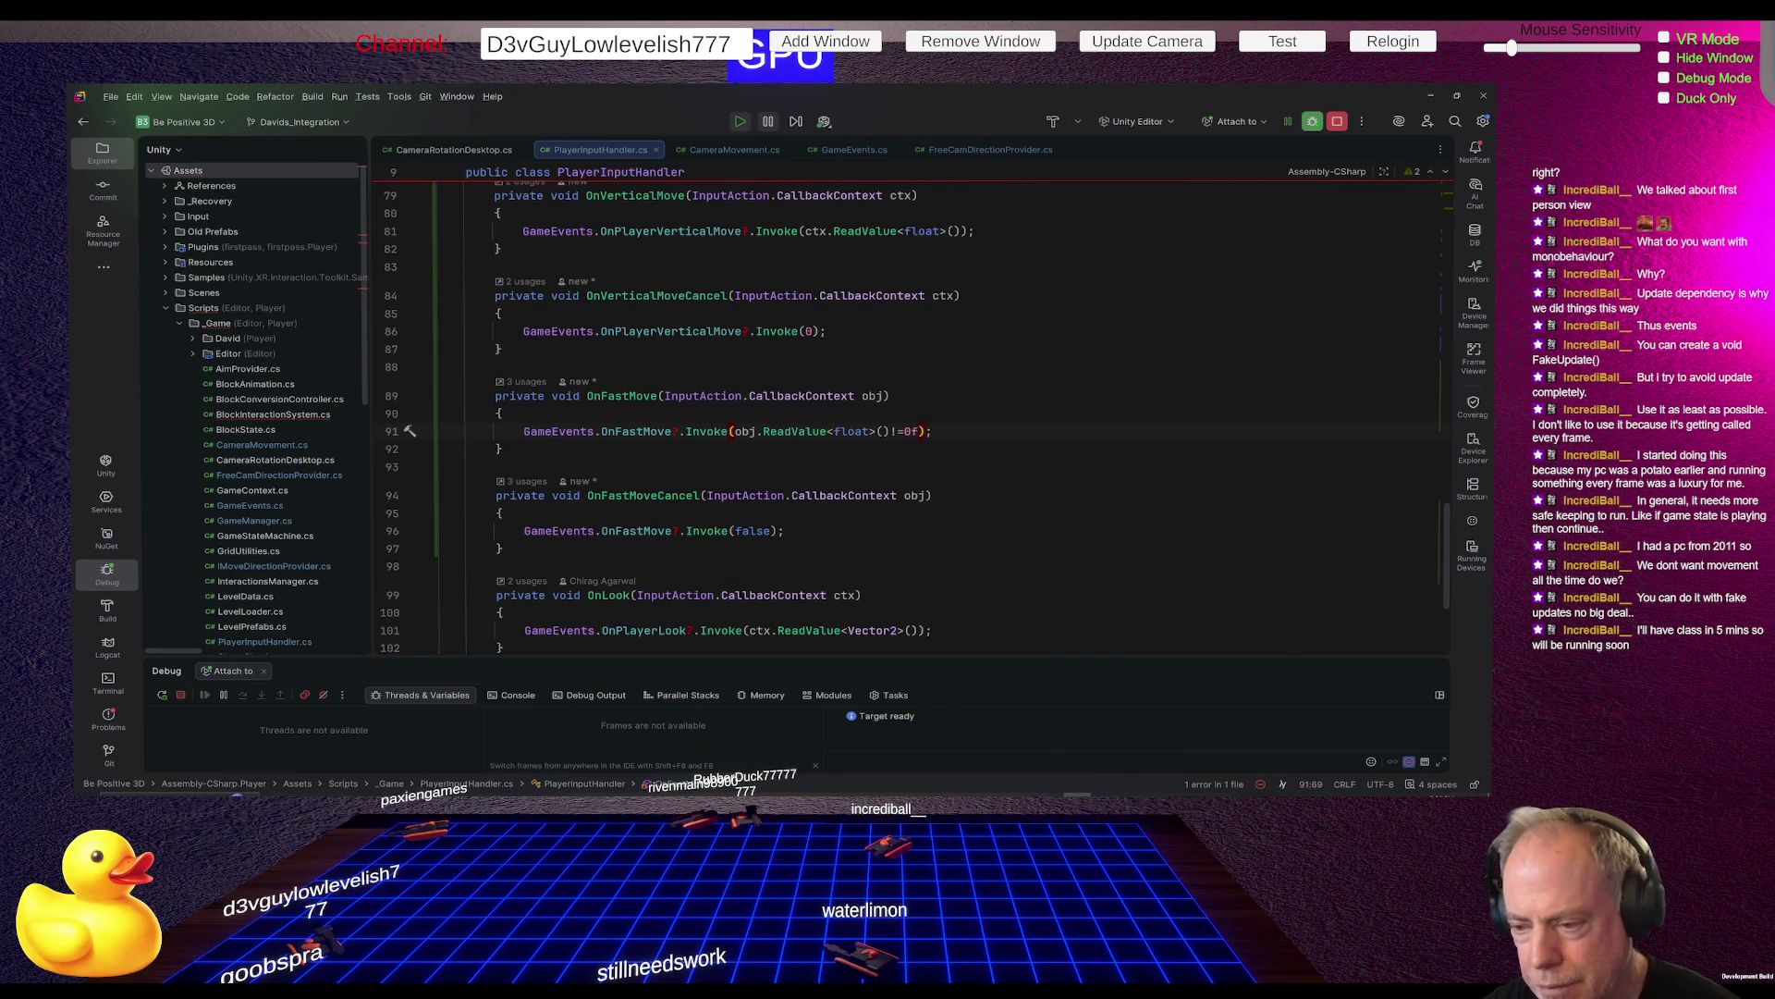
left_click(503, 449)
left_click(524, 431)
type(";")
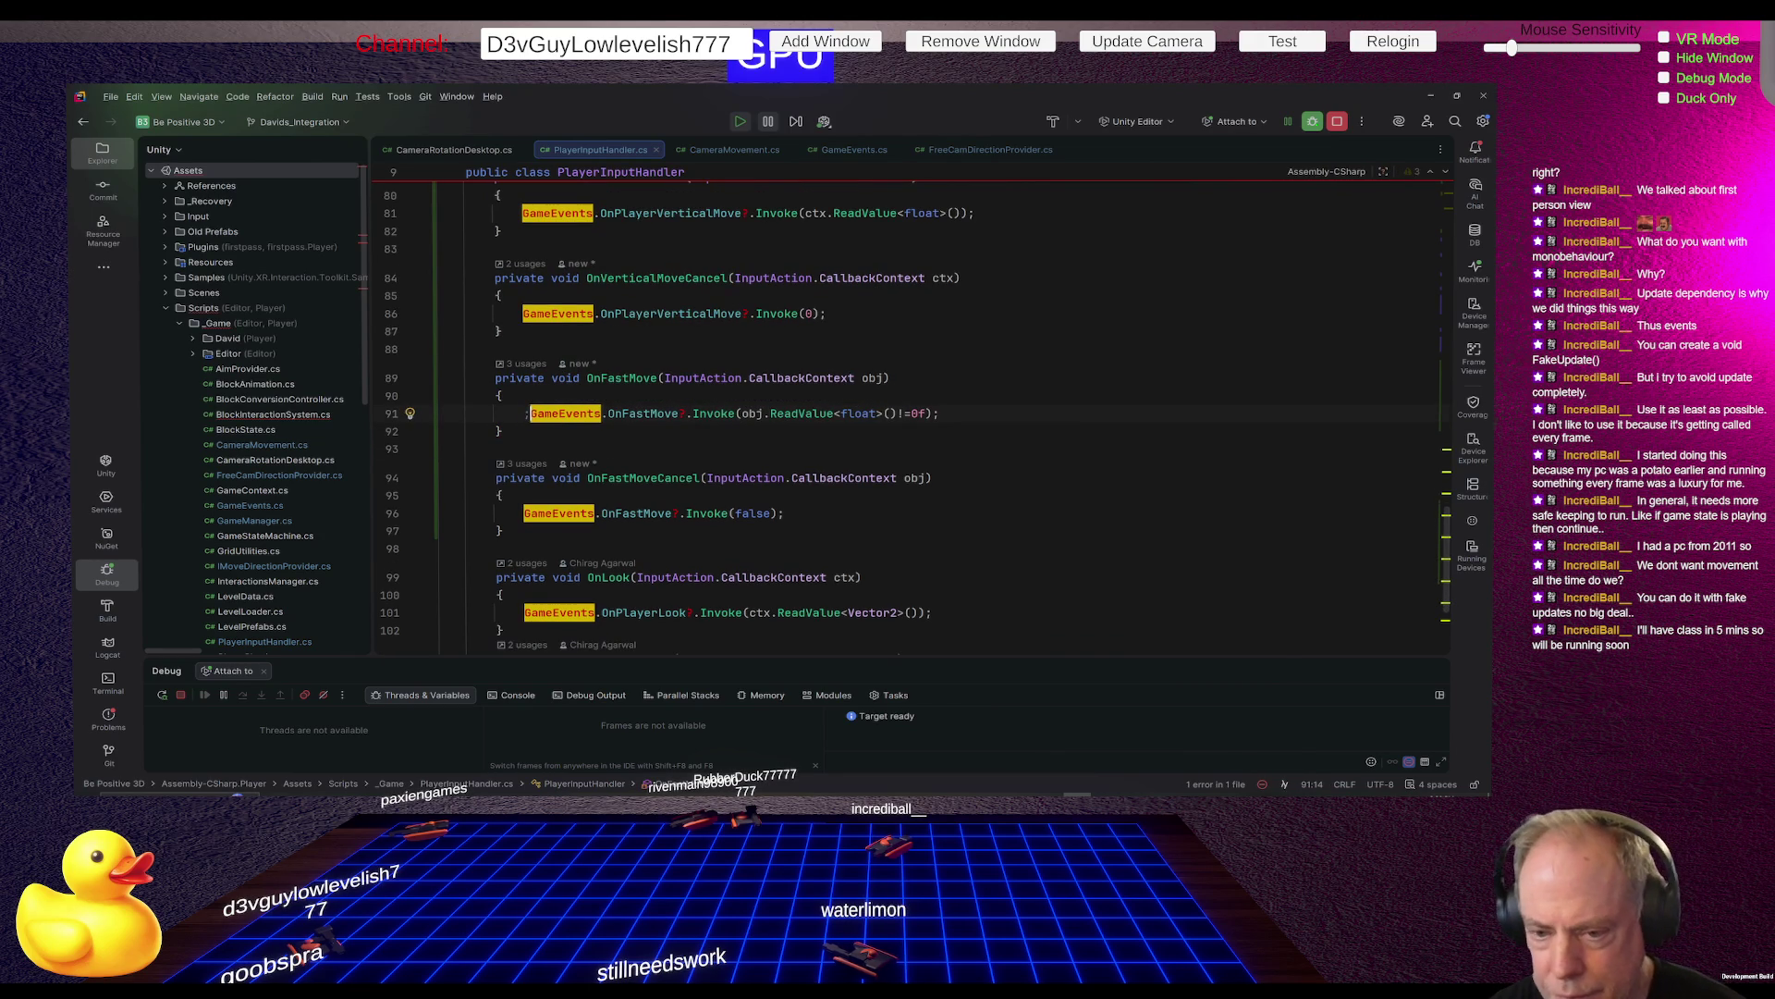
key("BackSpace")
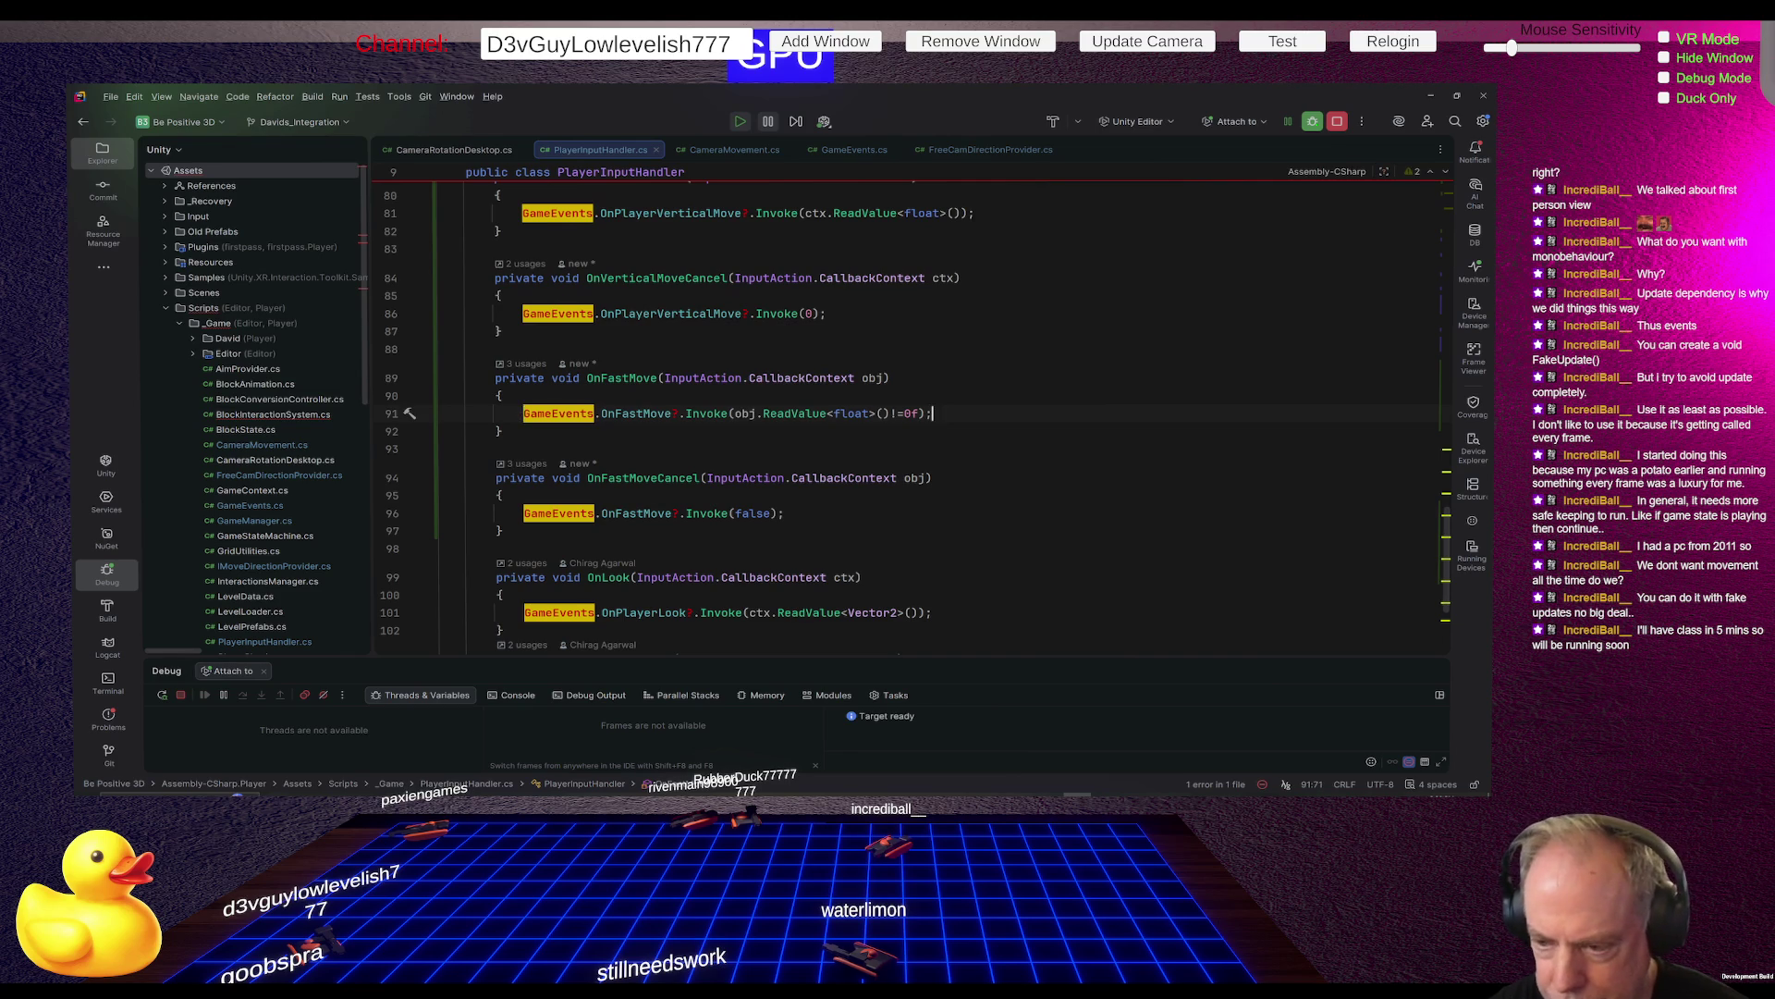
key("ctrl+alt+l")
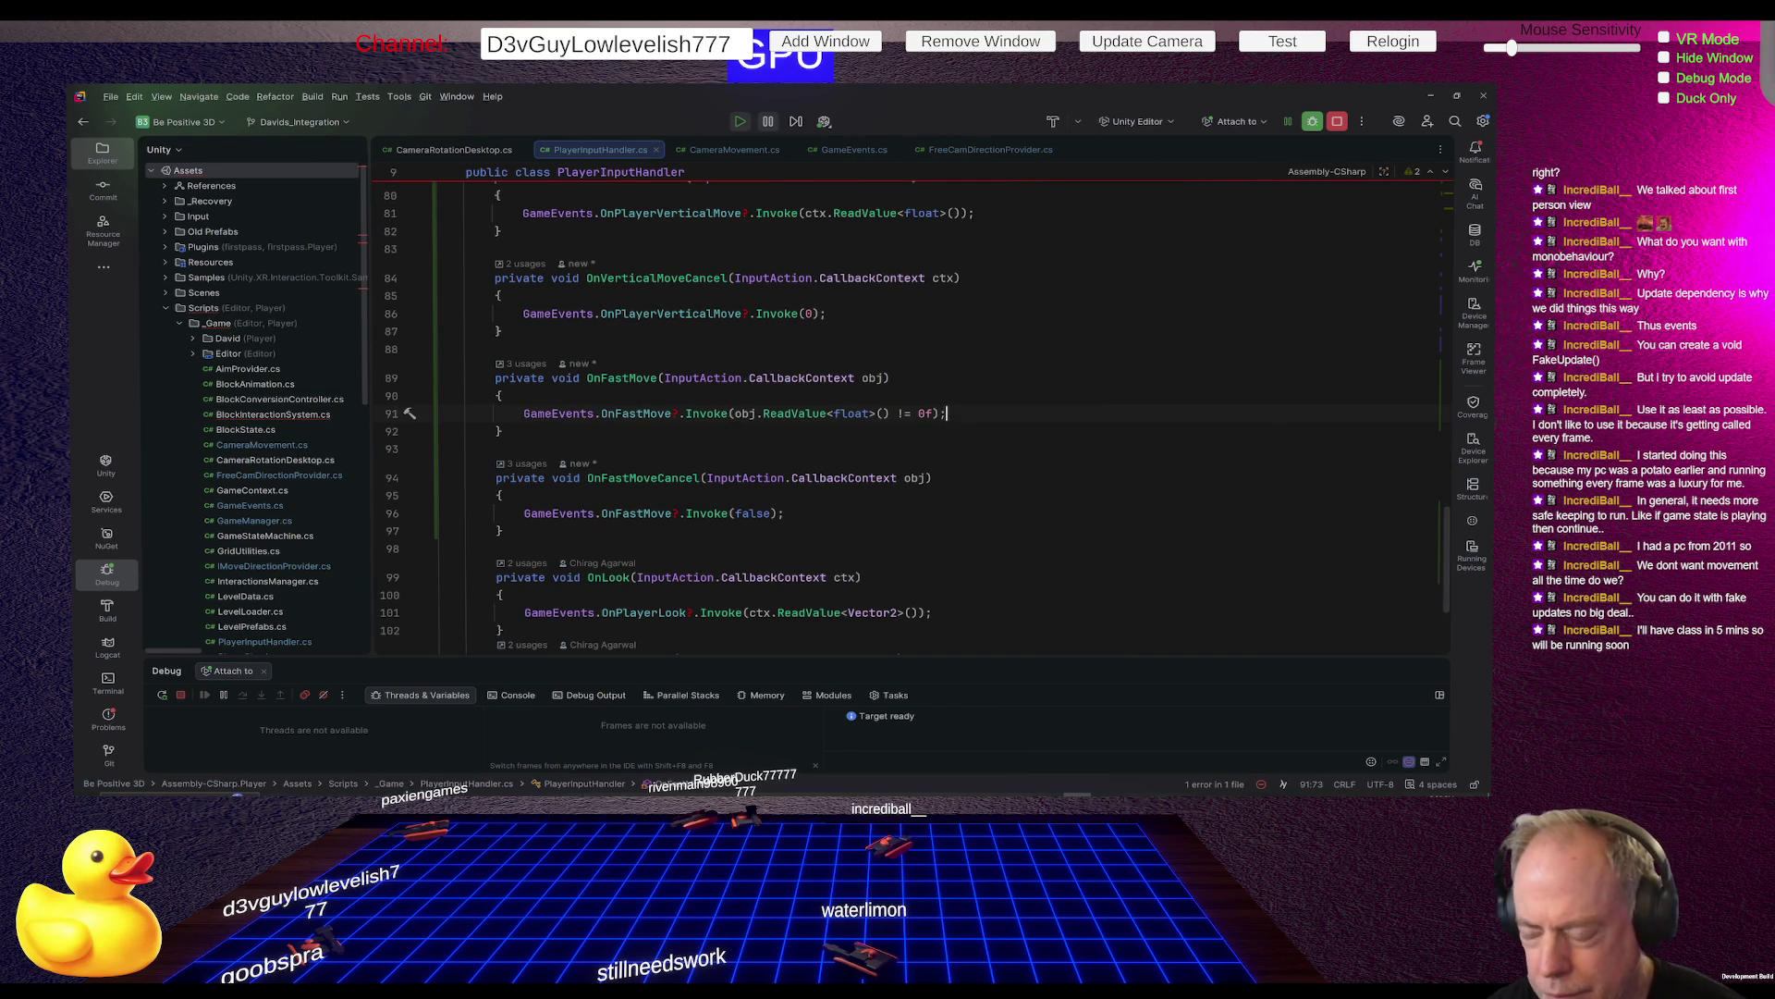
key("alt+Tab")
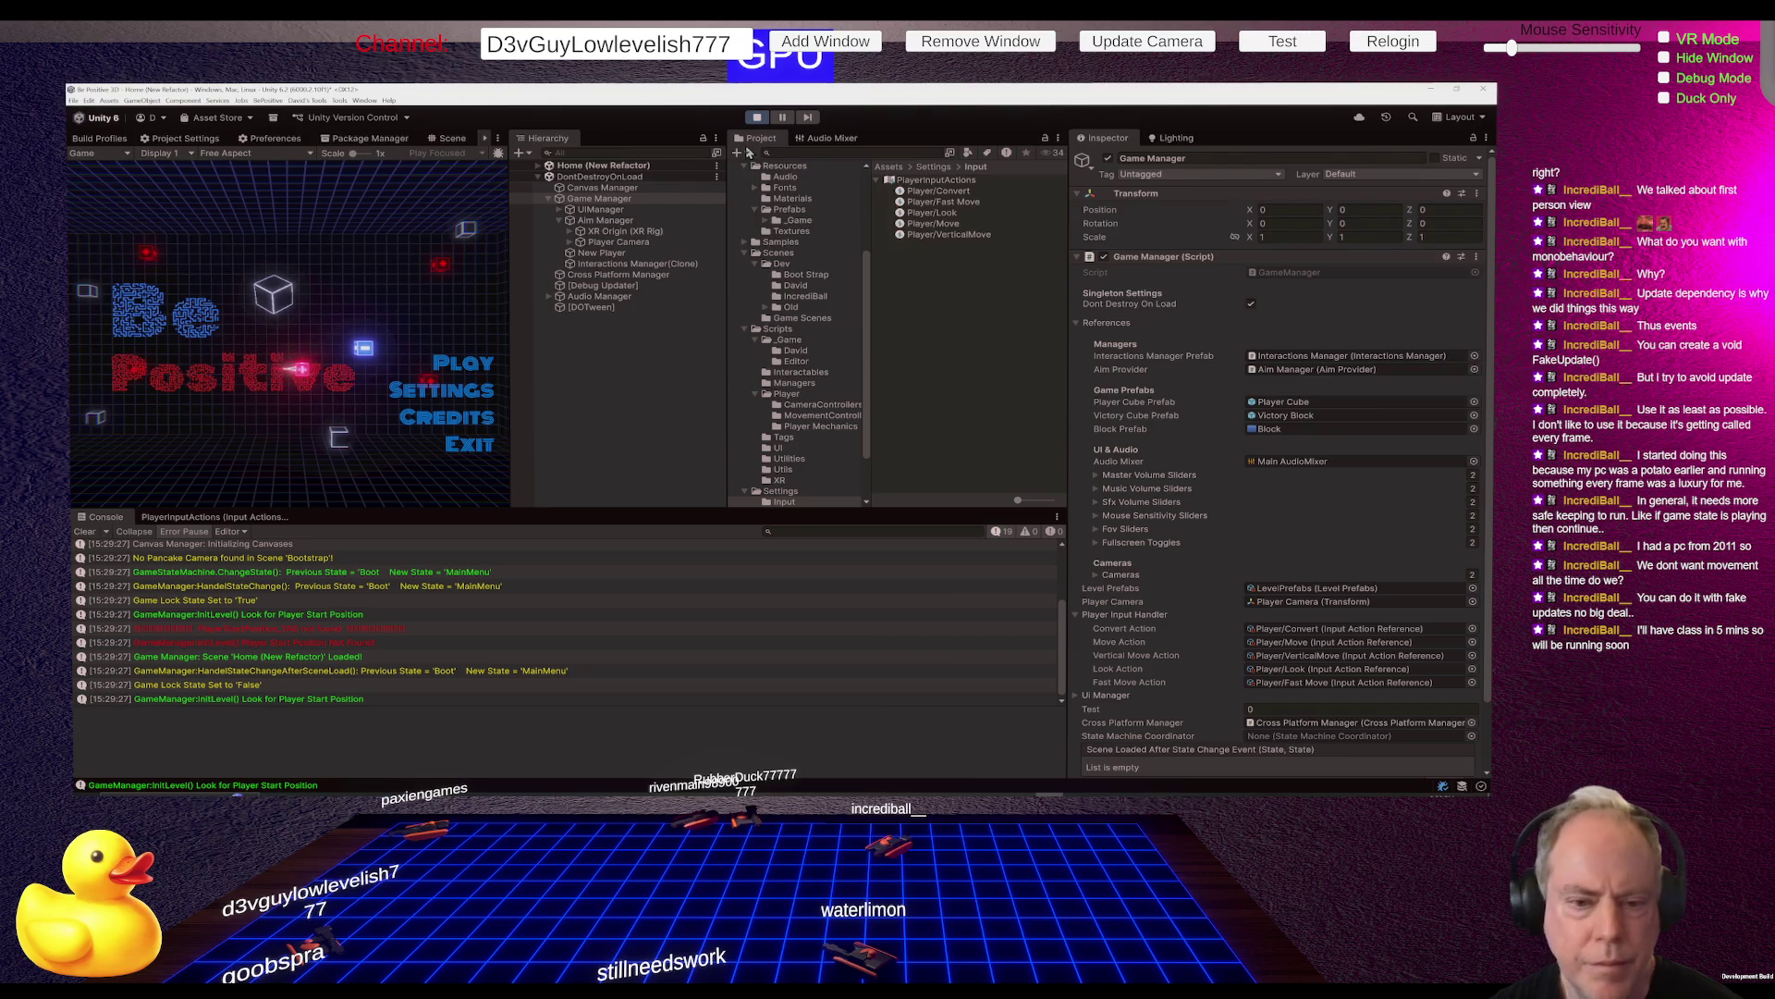
Play-test from the main menu into the Sandbox level, then exit play mode
left_click(490, 363)
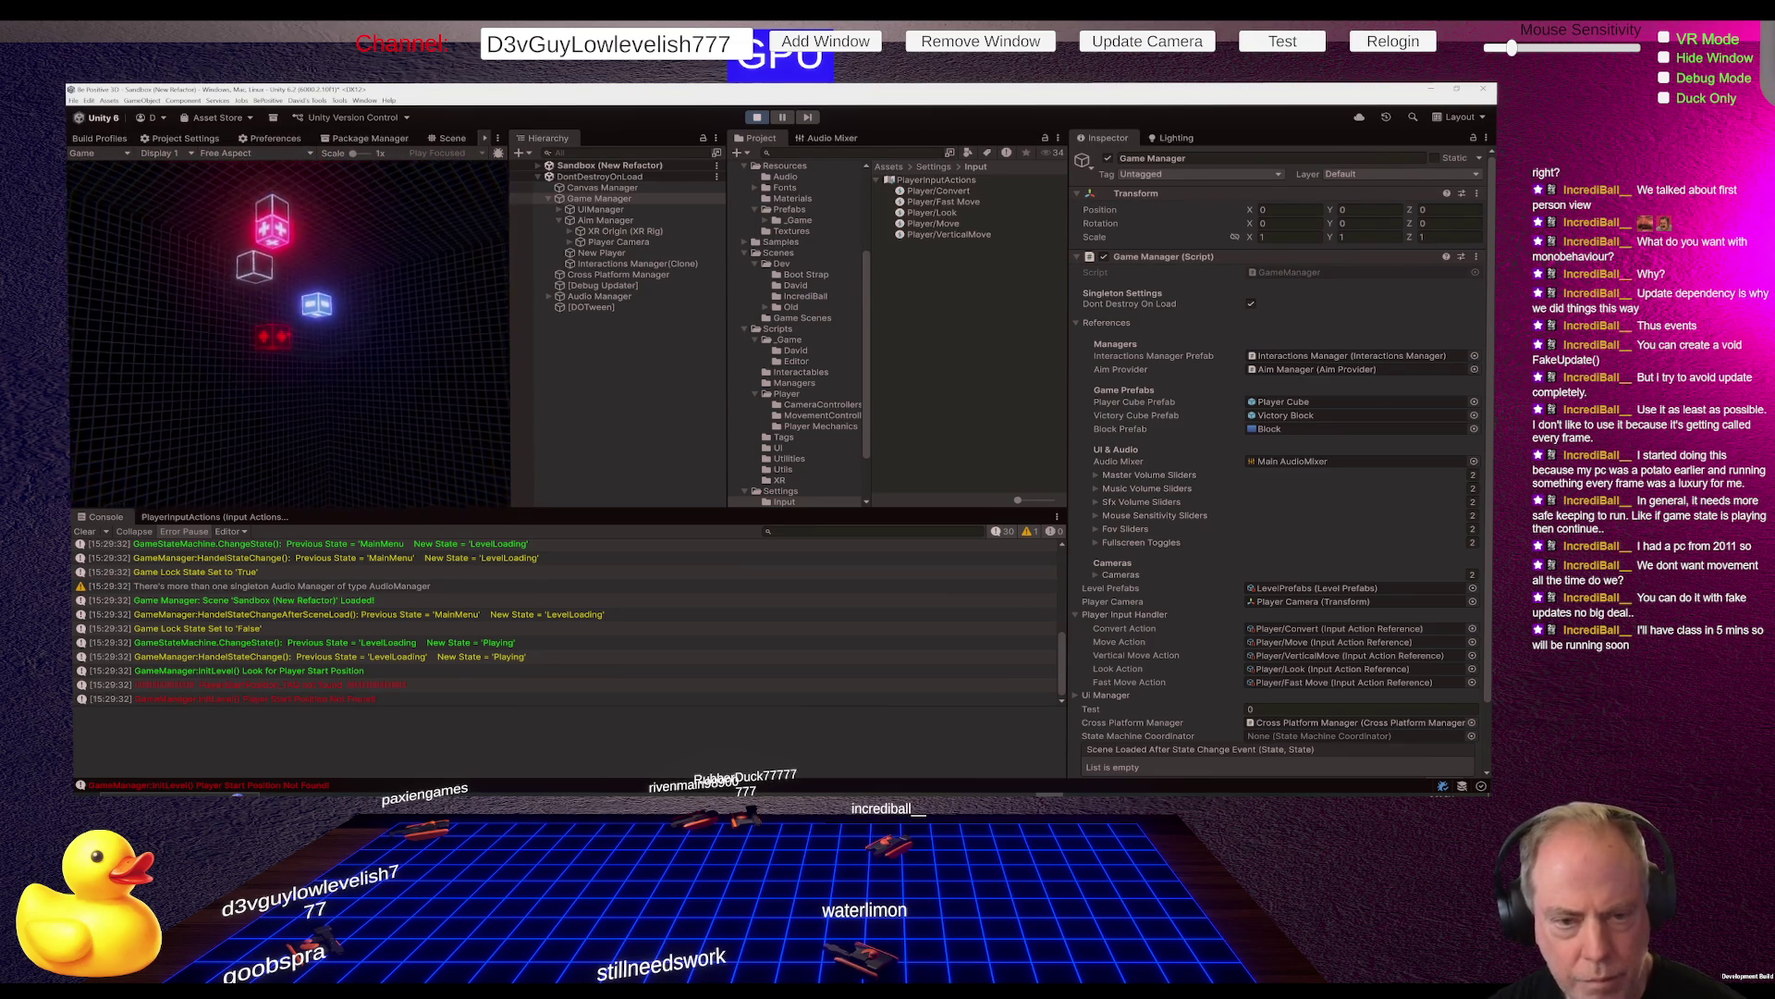
key("ctrl+p")
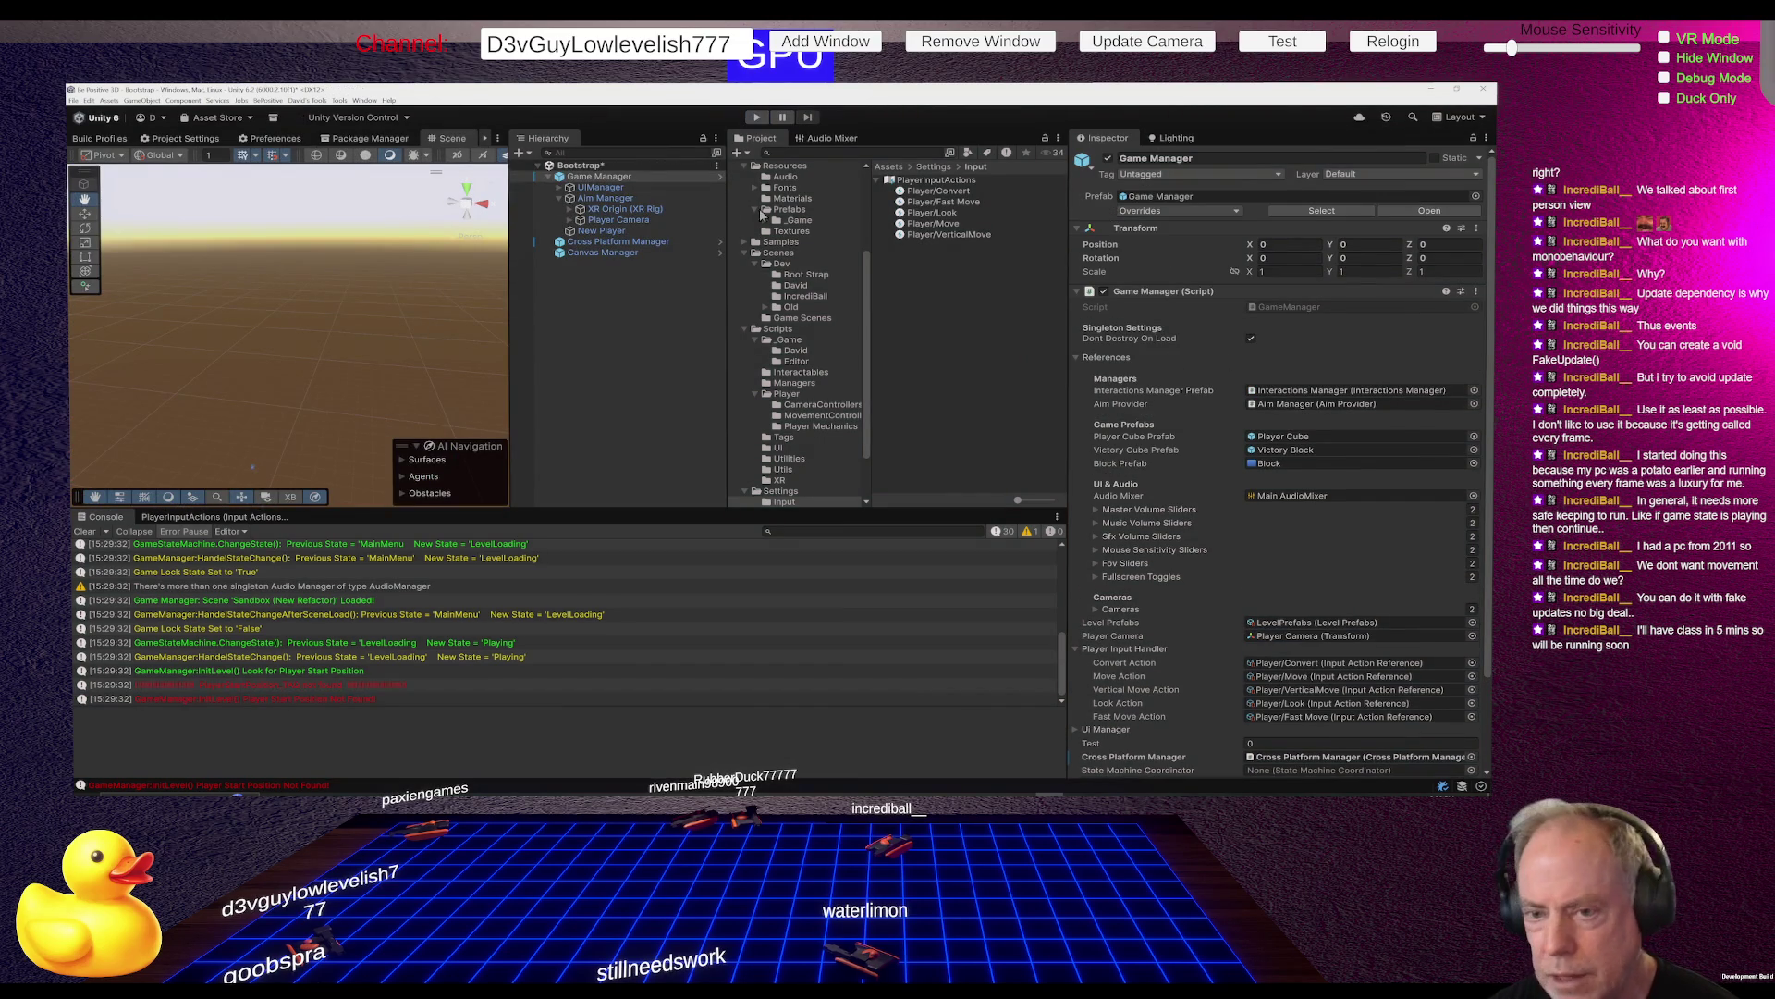
Set the Player Camera's Fast Move Speed to 1 and apply it to the prefab
left_click(638, 220)
left_click(1298, 298)
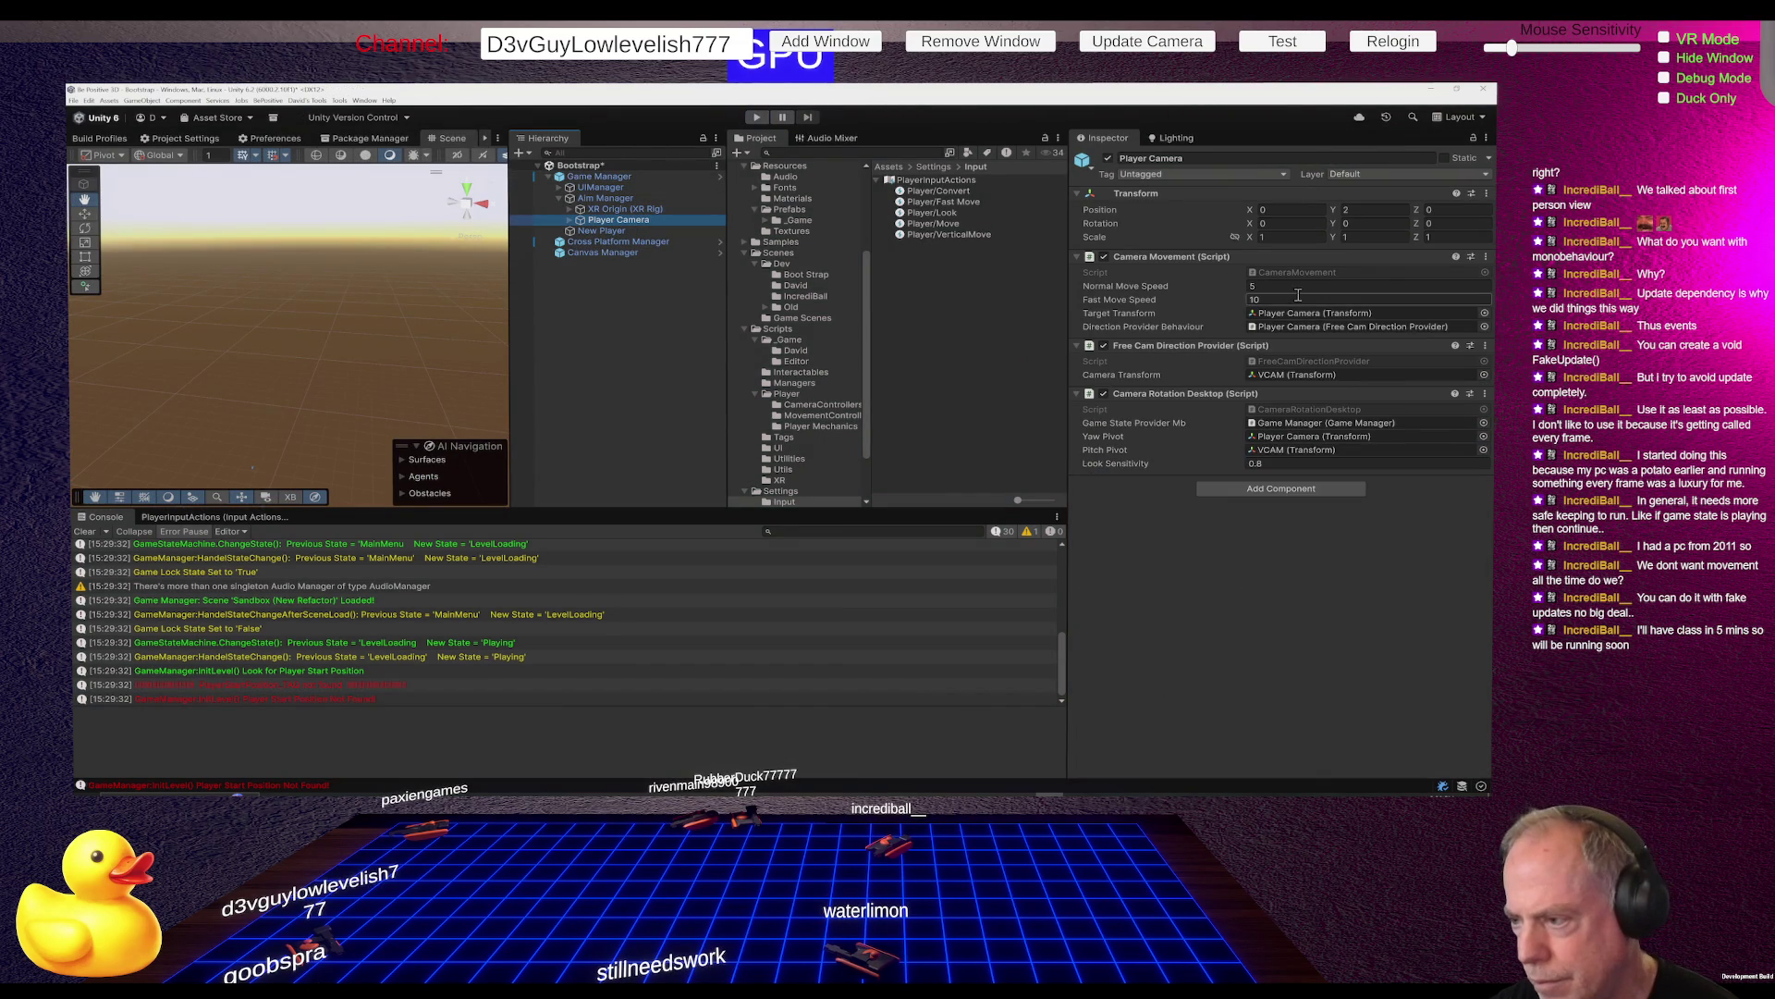
type("1")
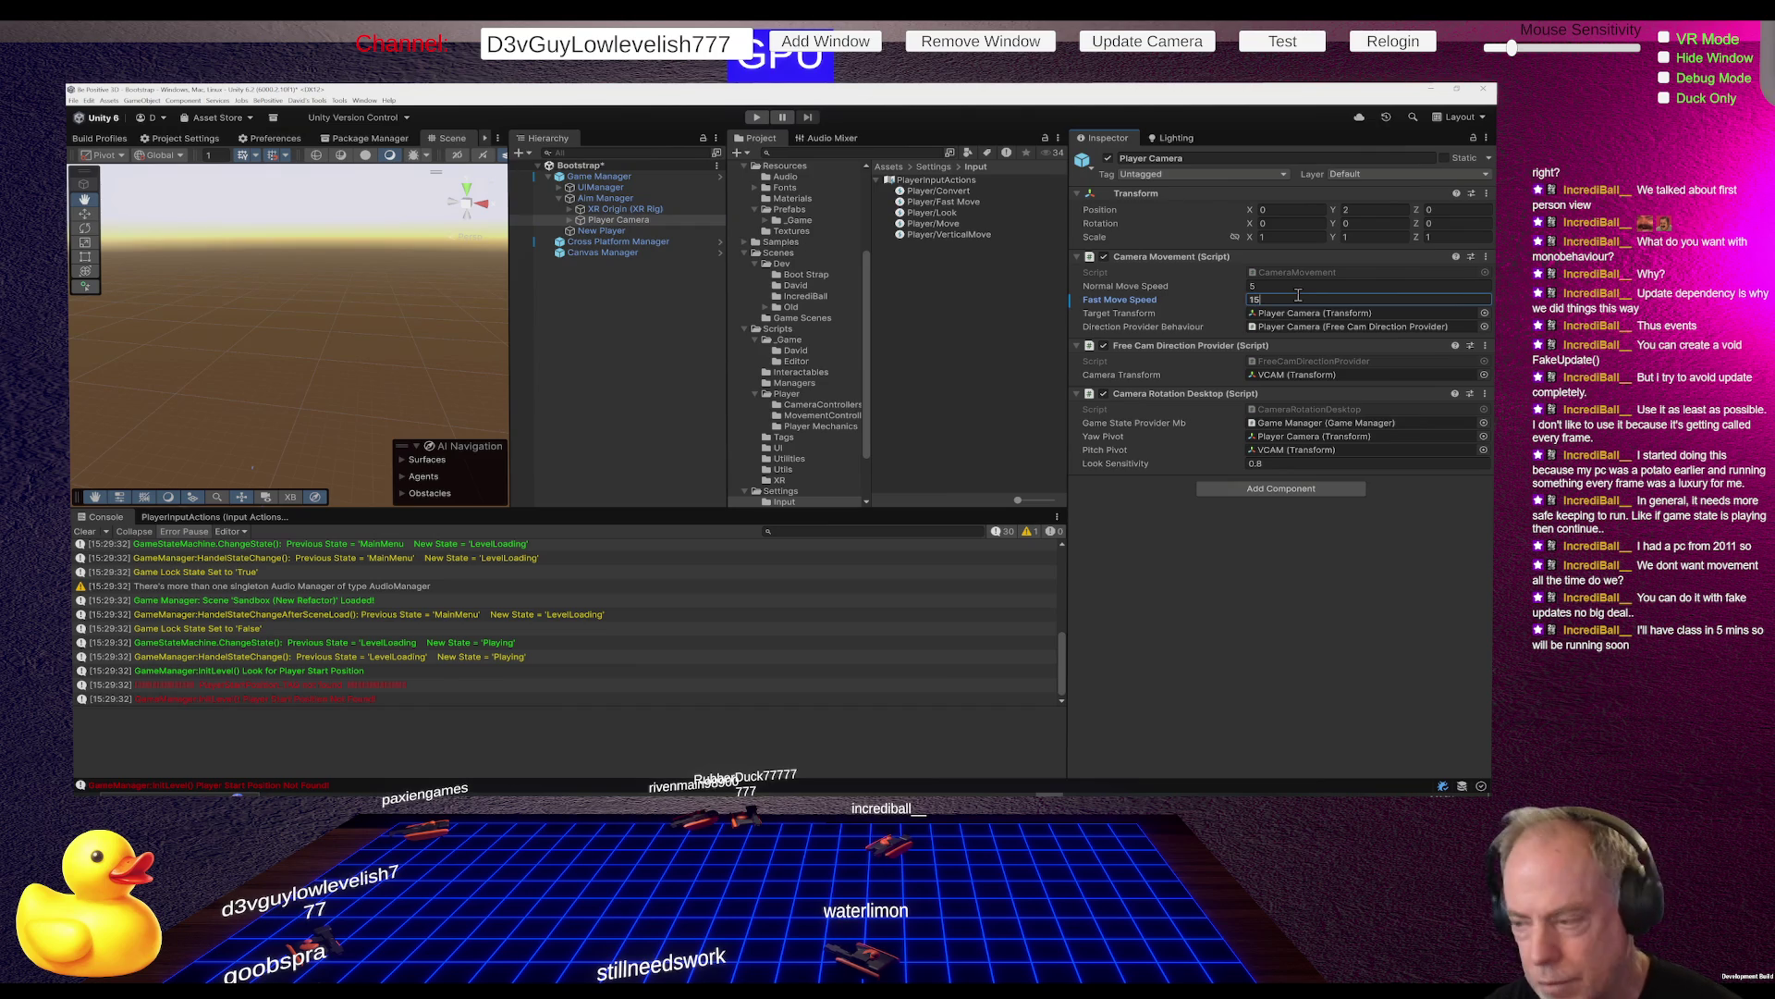
right_click(1125, 303)
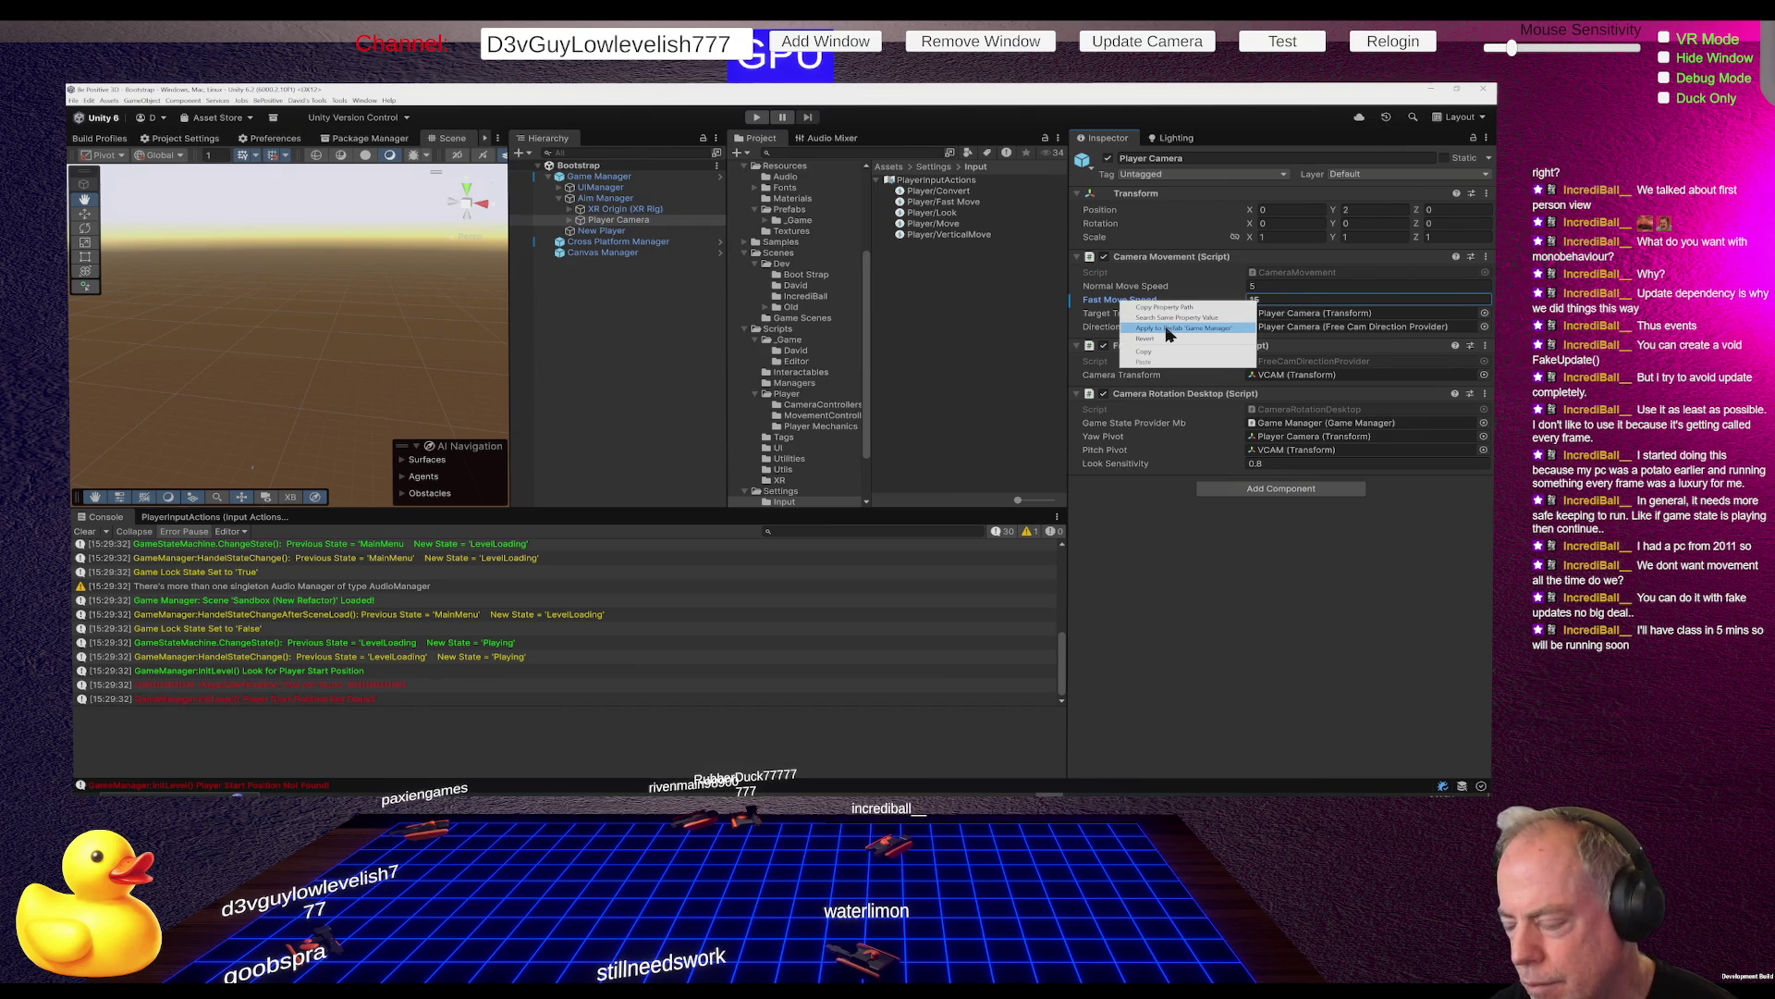
left_click(1168, 333)
Save the Bootstrap scene and start play mode again
left_click(653, 342)
key("ctrl+s")
left_click(756, 116)
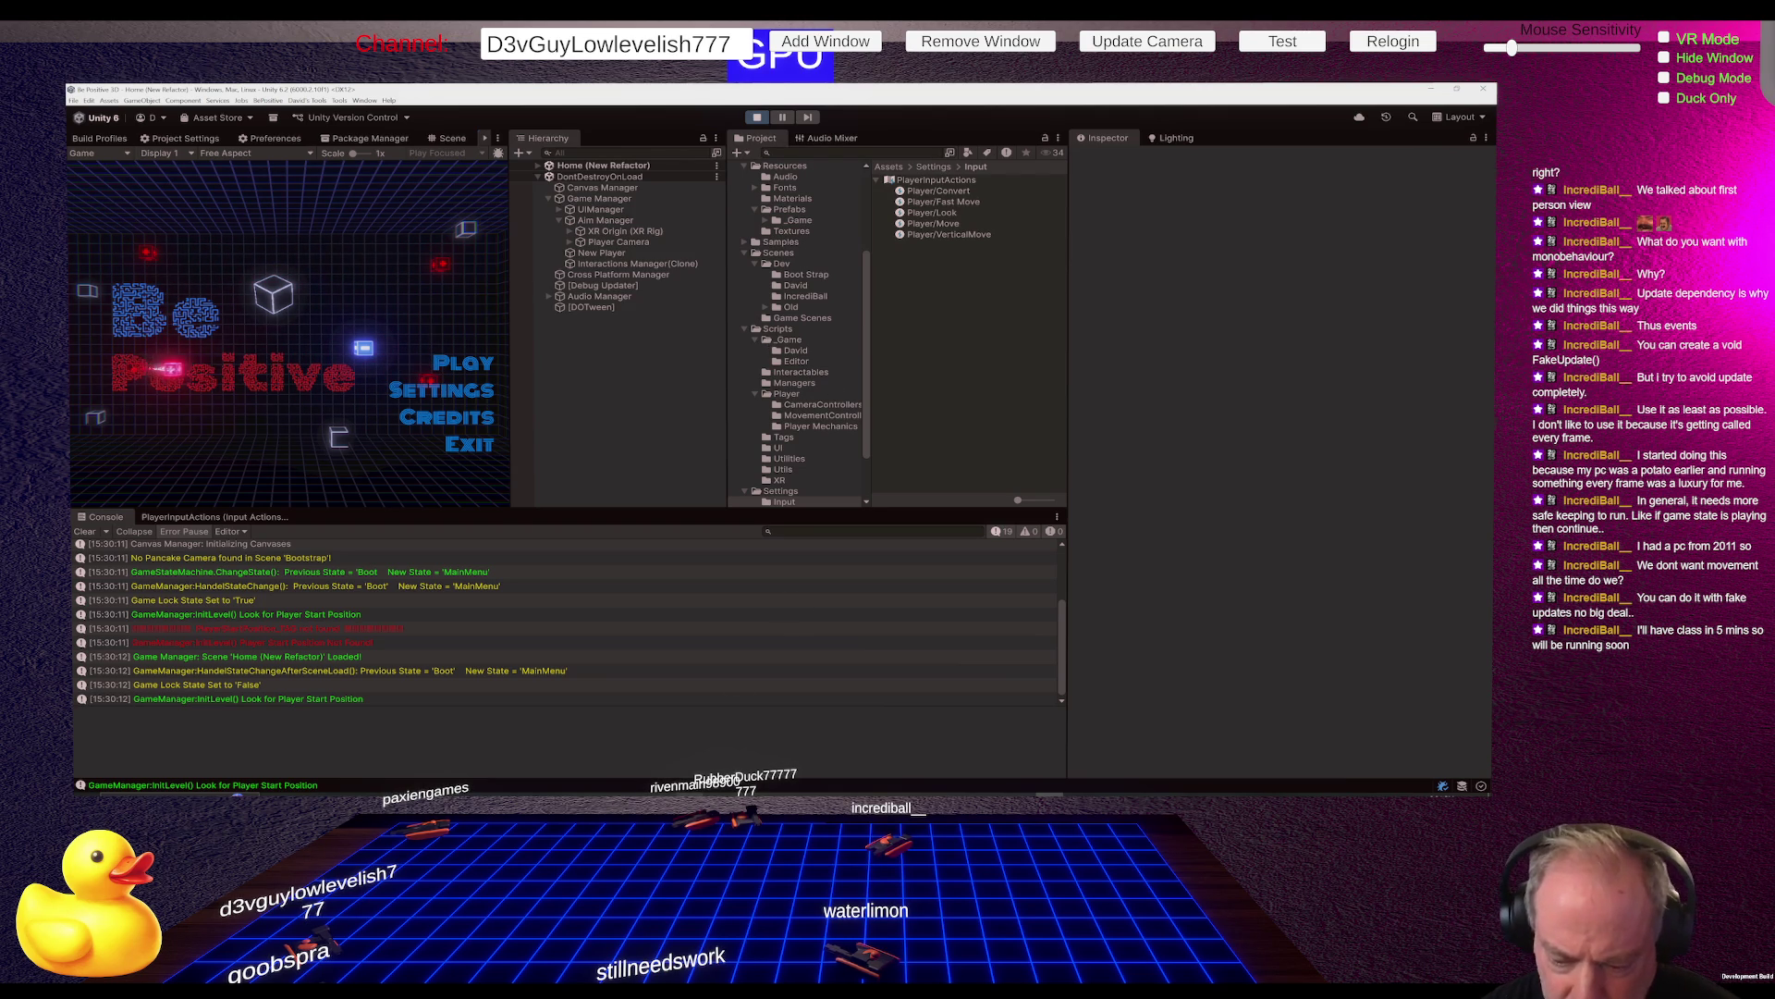
Stop the running play test and switch over to the Trello board
mouse_move(689, 791)
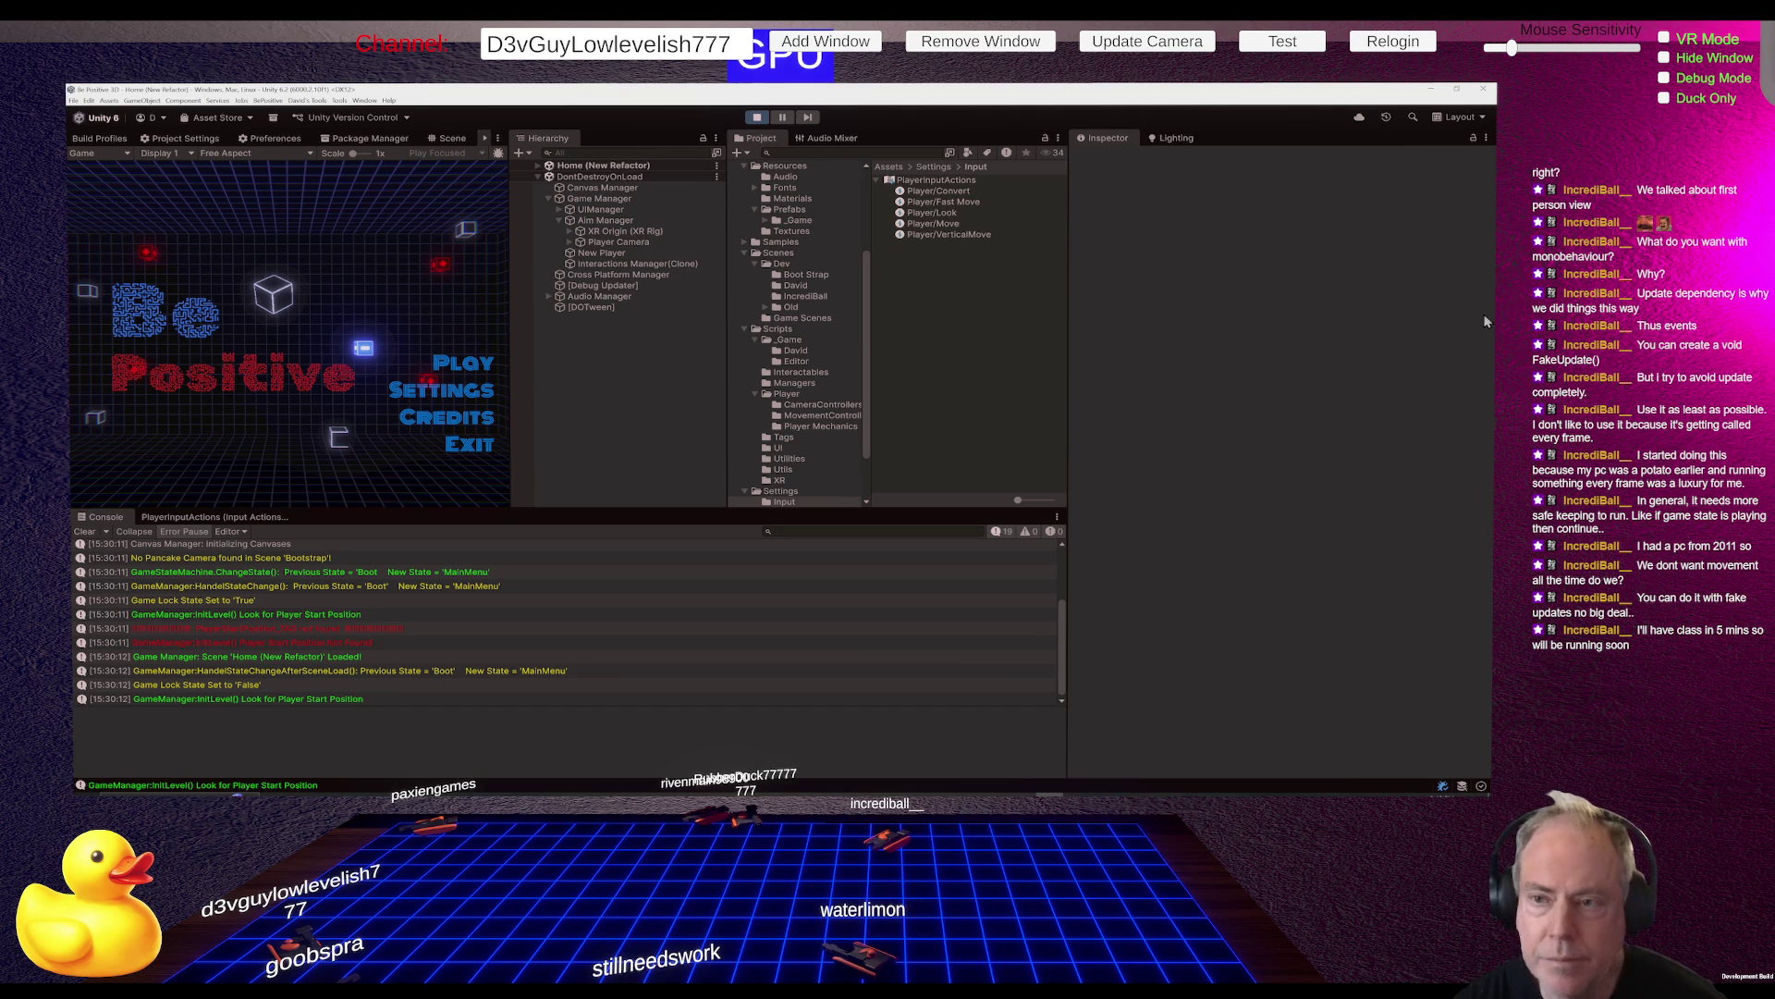
left_click(762, 120)
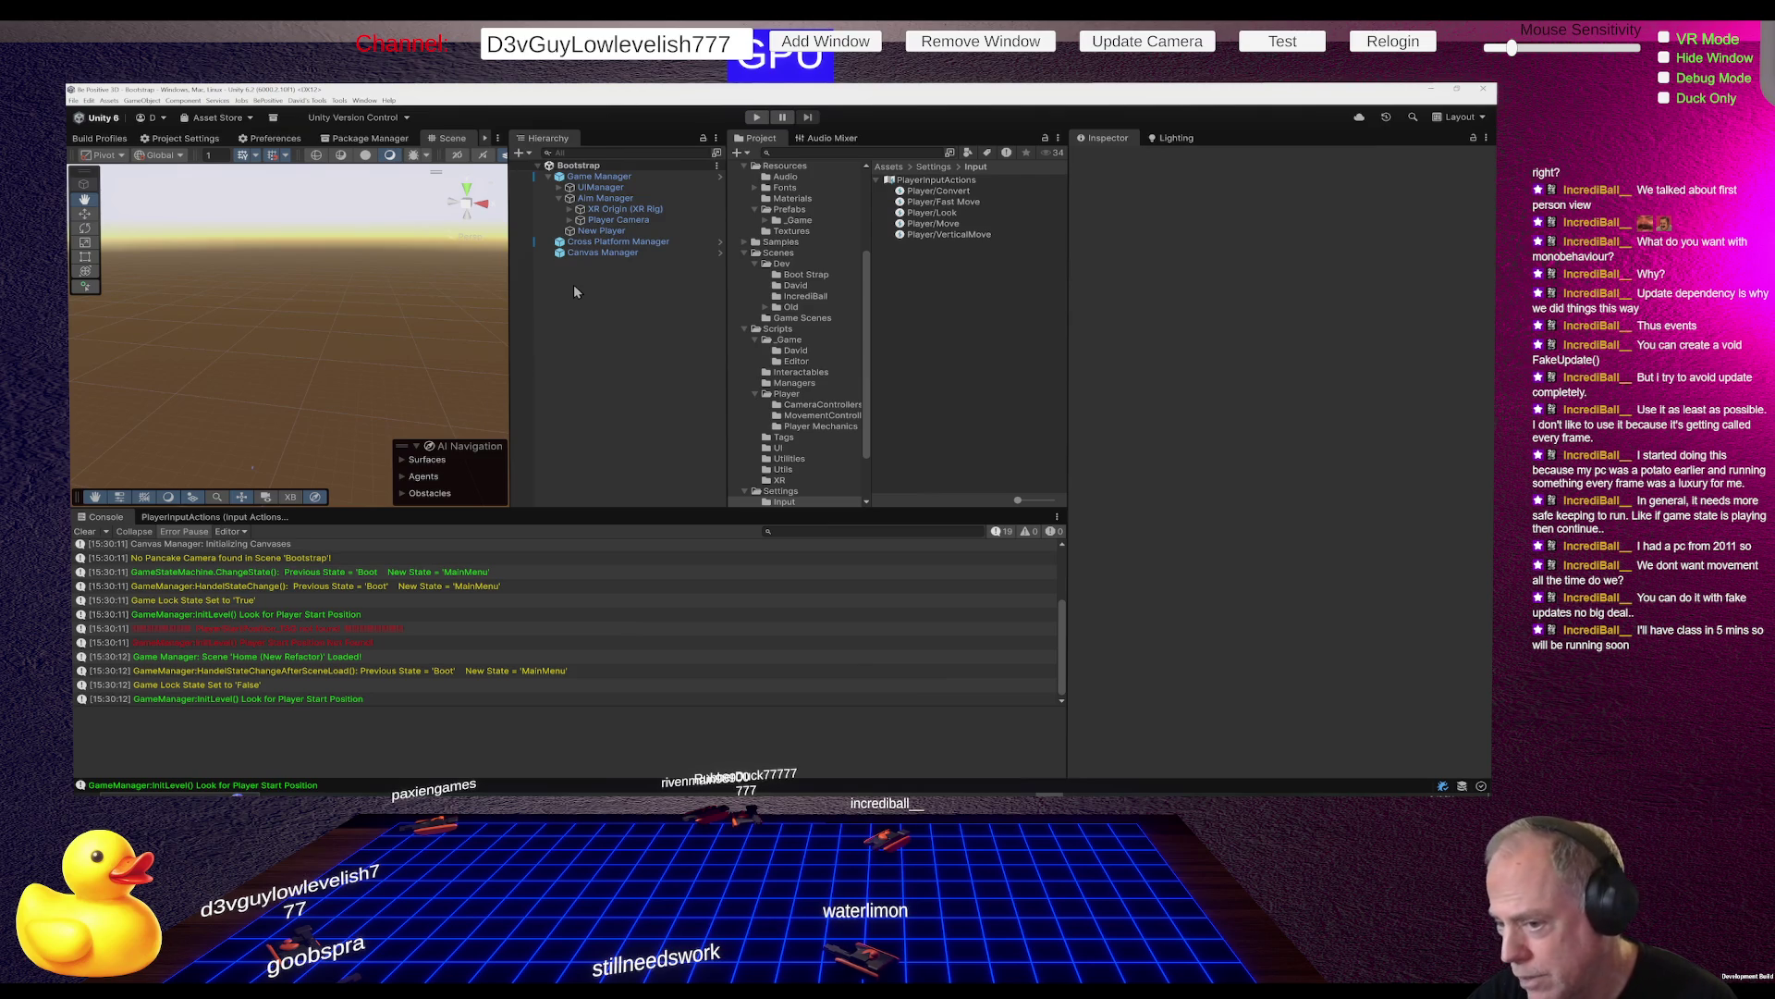
key("alt+Tab")
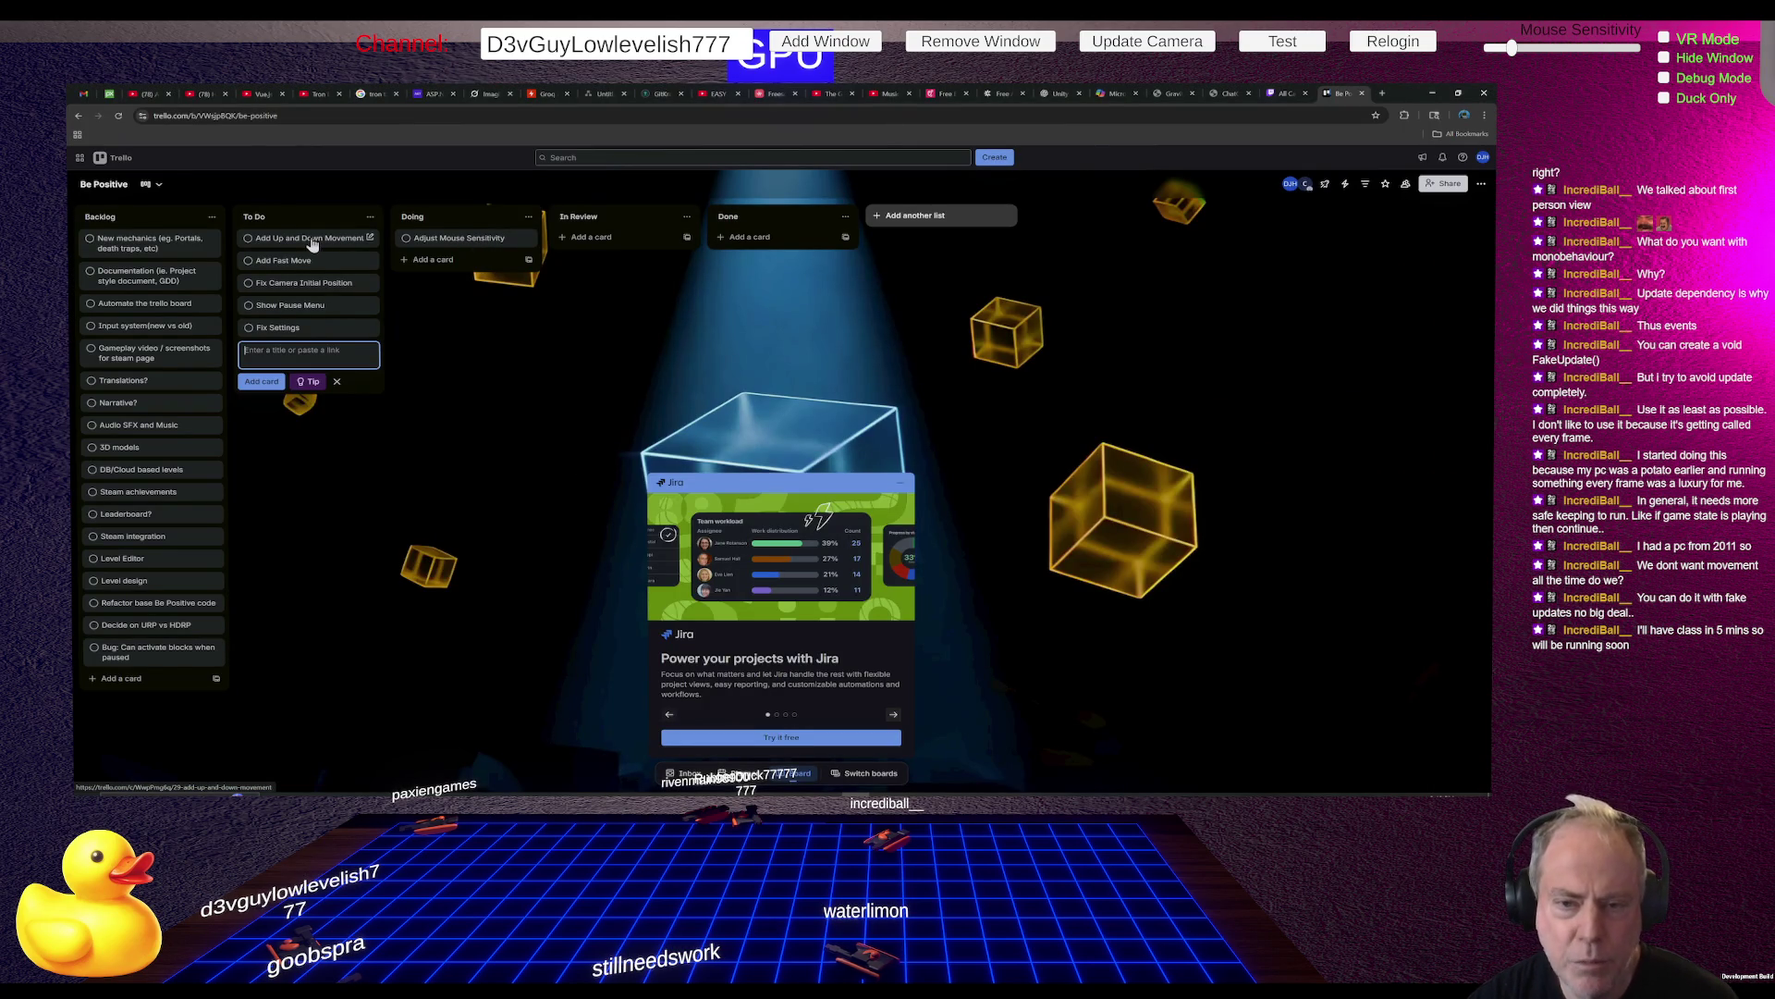
Push the three finished cards through Doing into In Review, Fix Camera Initial Position into Doing
left_click_drag(313, 243, 448, 261)
mouse_move(287, 240)
left_mouse_down()
mouse_move(444, 285)
mouse_move(592, 242)
left_mouse_up()
left_click_drag(459, 267, 606, 270)
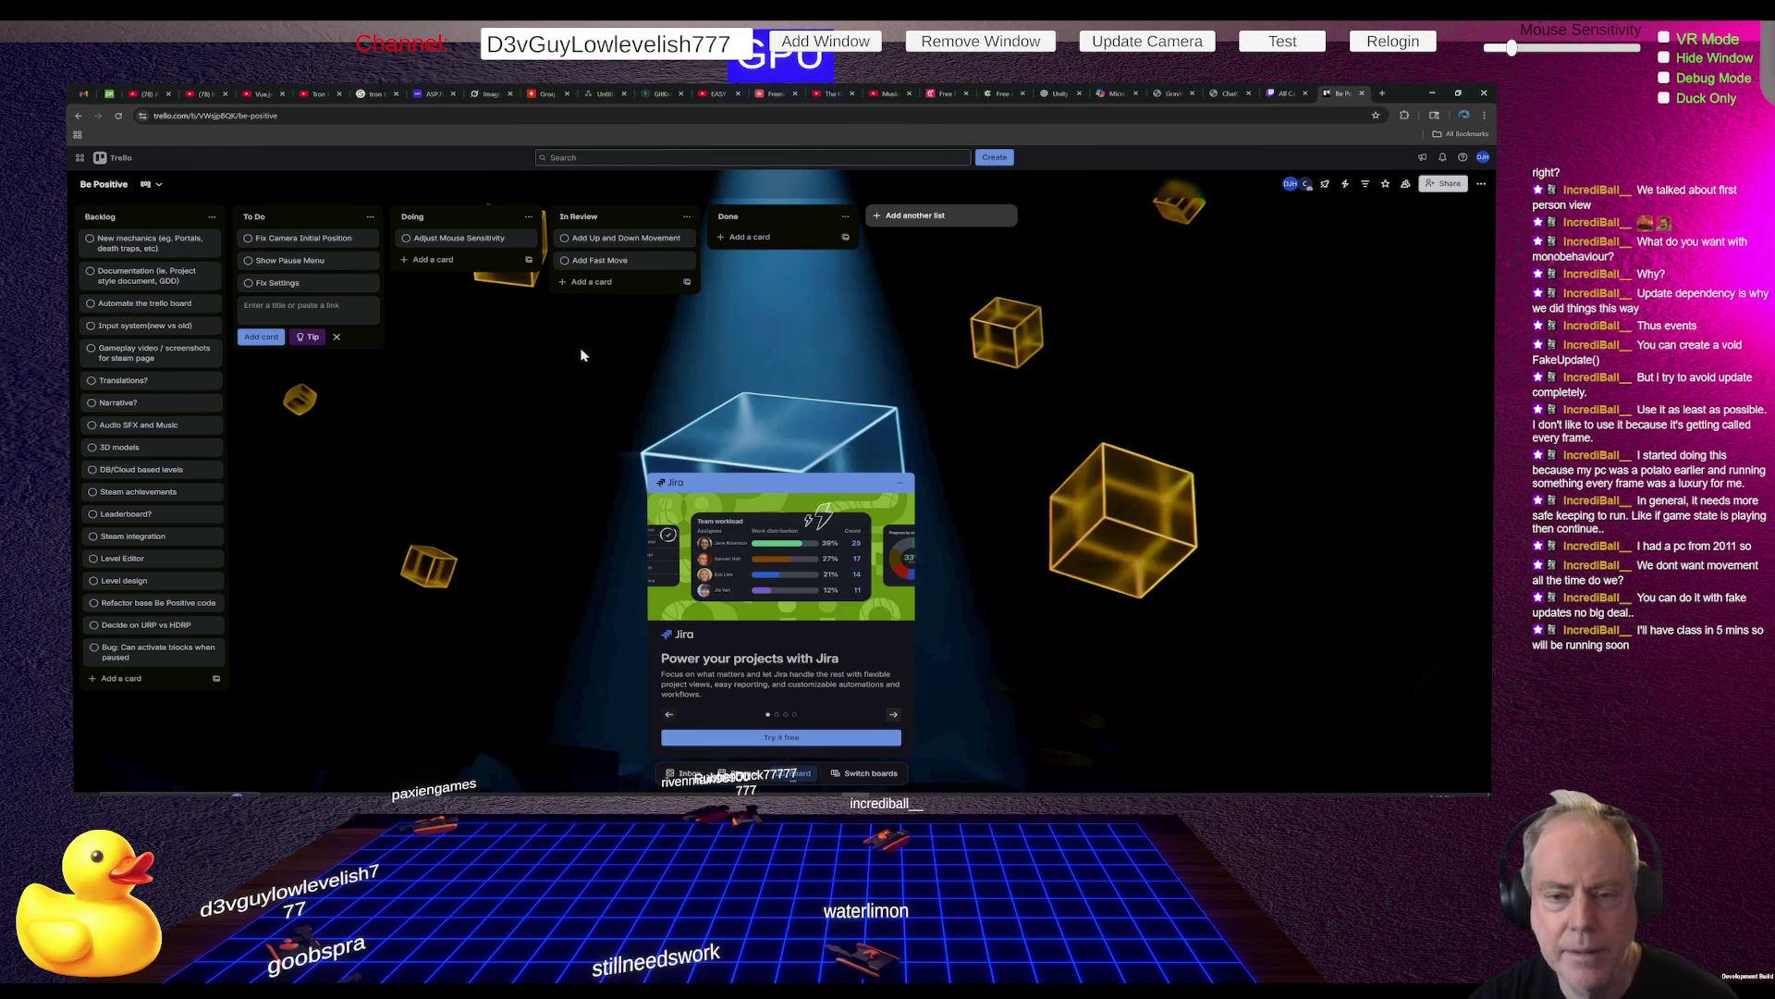
left_click_drag(448, 239, 585, 269)
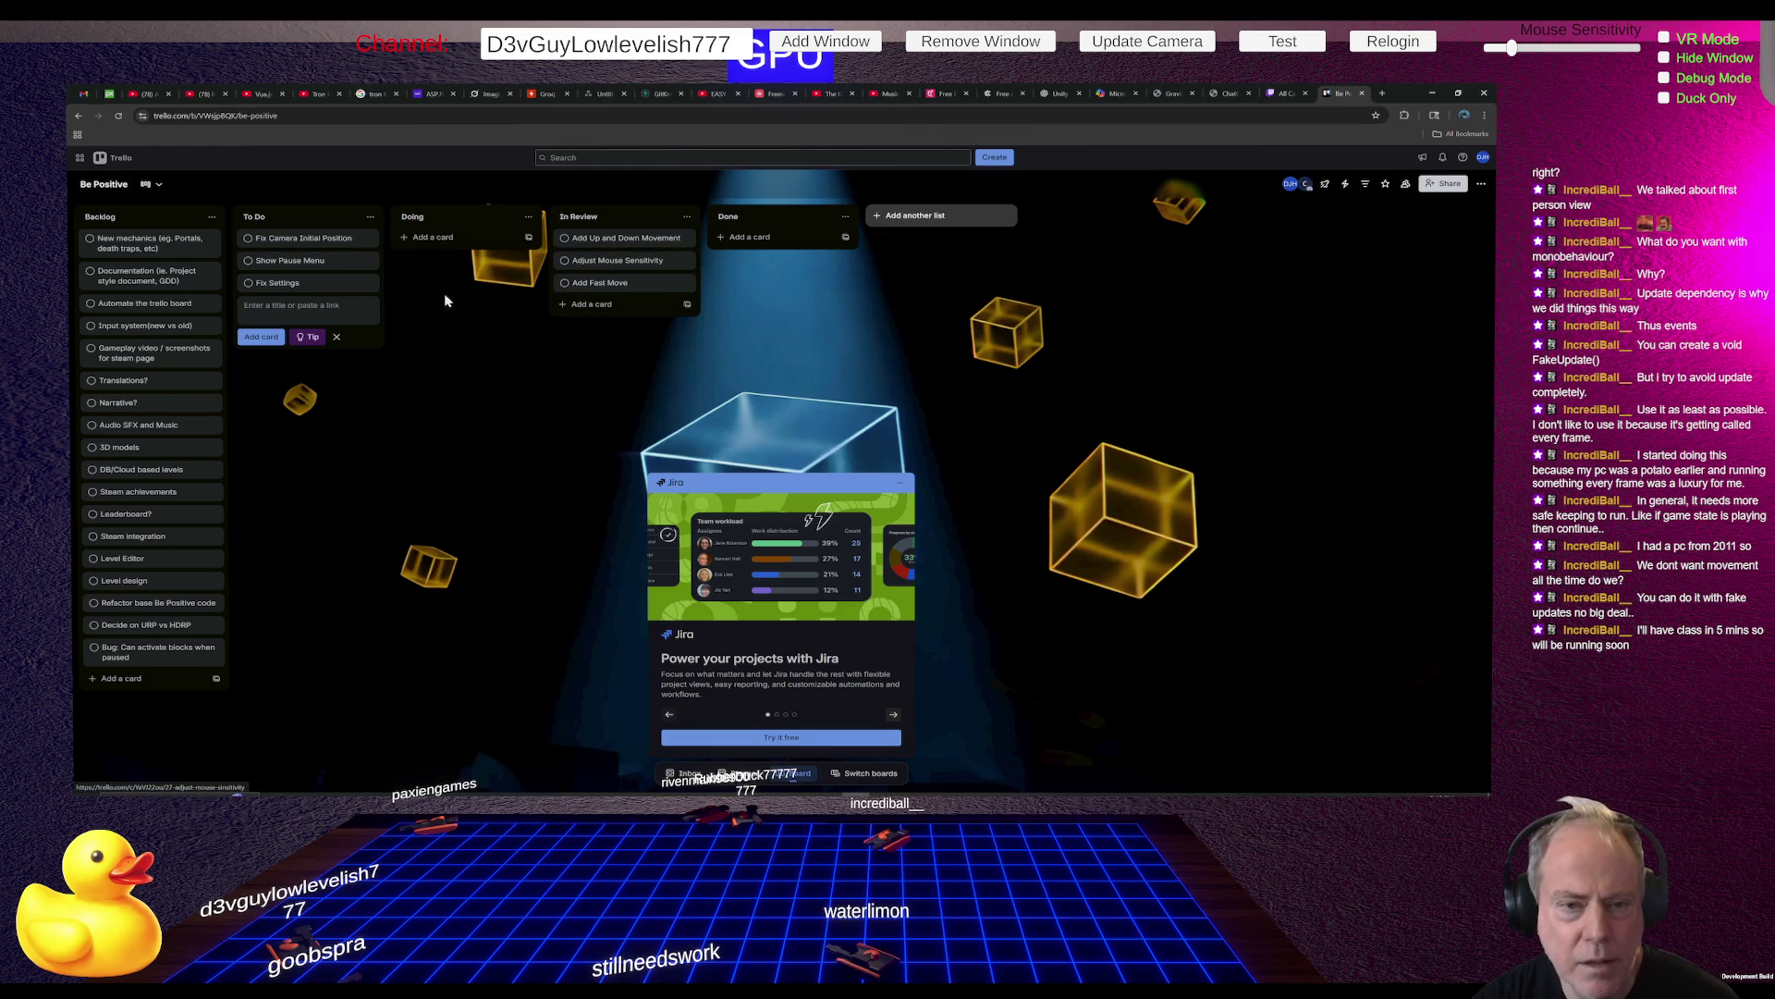
left_click_drag(355, 242, 457, 243)
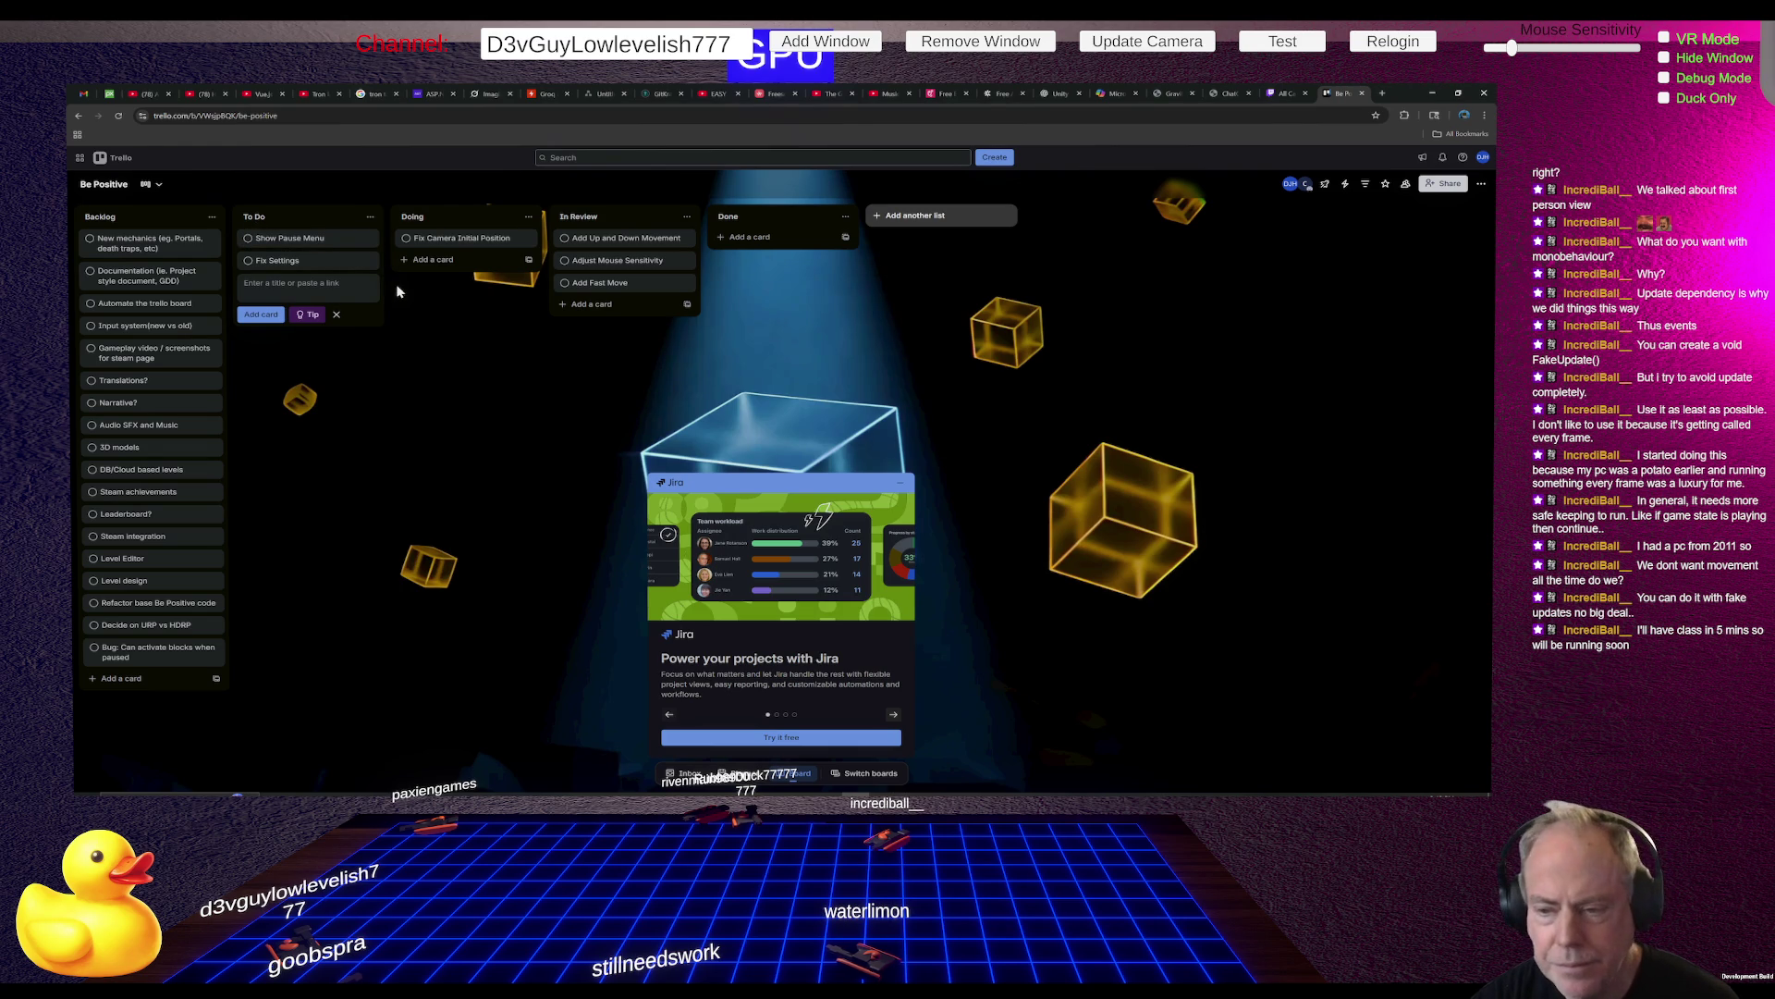
key("alt+Tab")
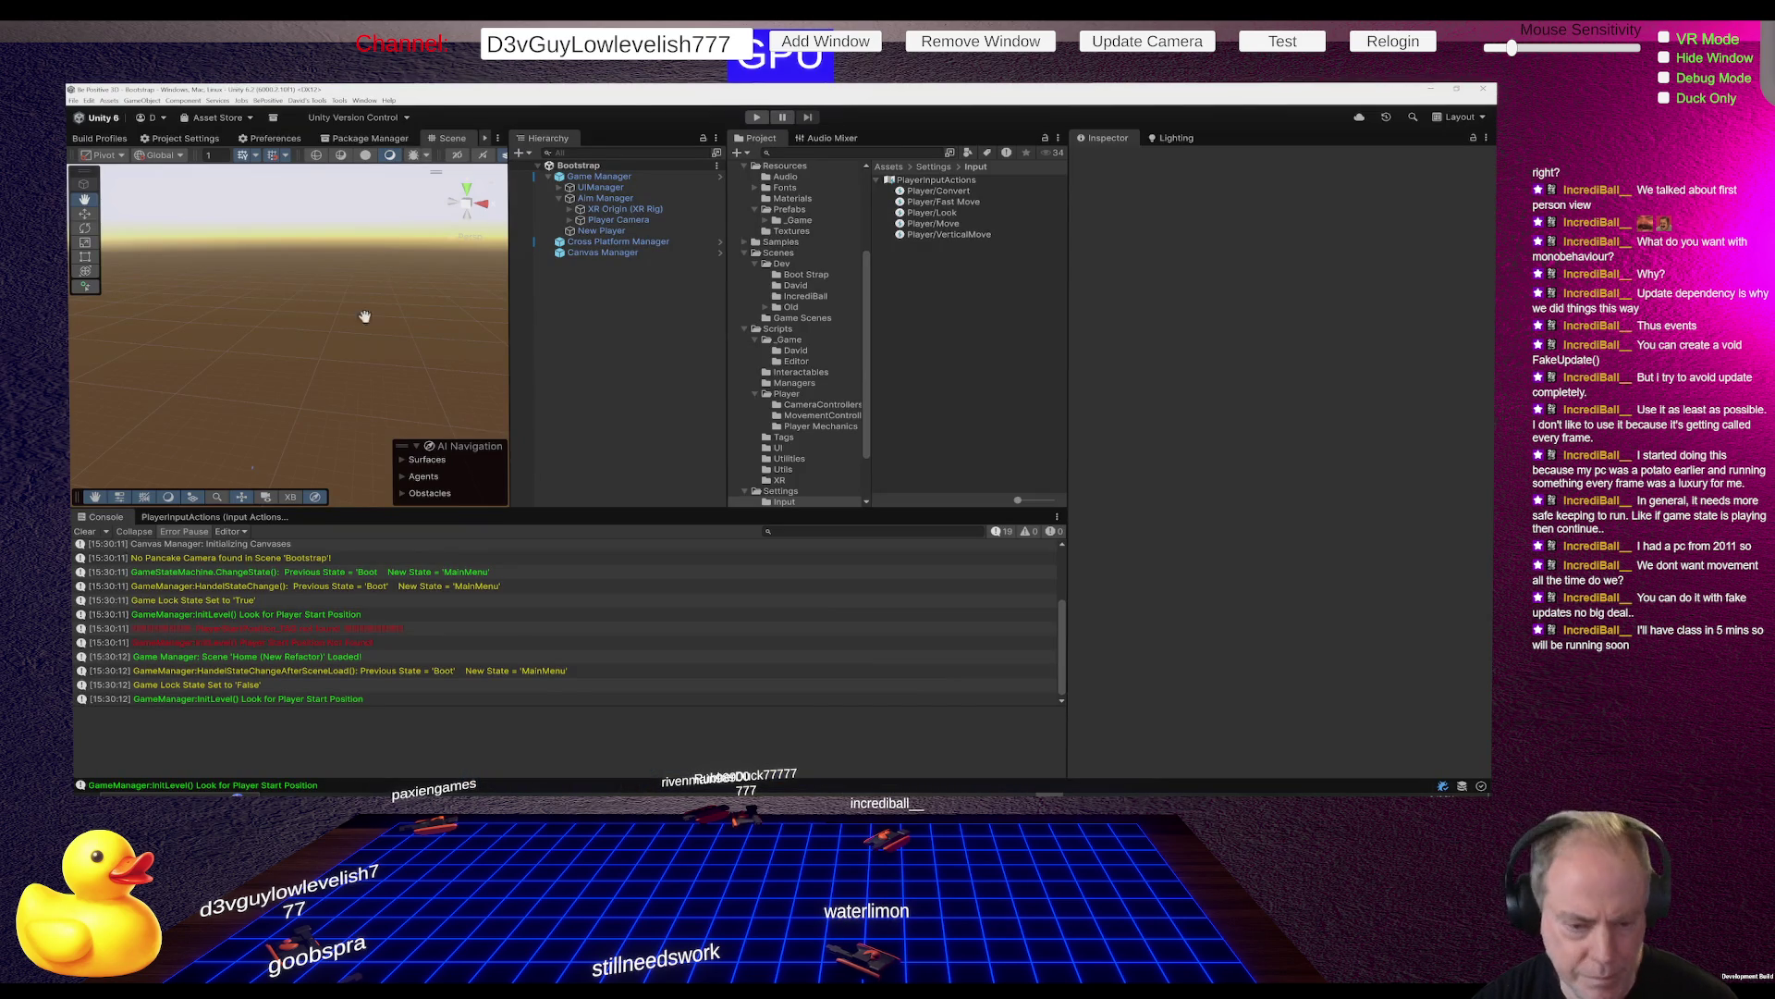
Open the red error's source in Utils.cs, go back to PlayerInputHandler.cs, and return to Unity
double_click(290, 628)
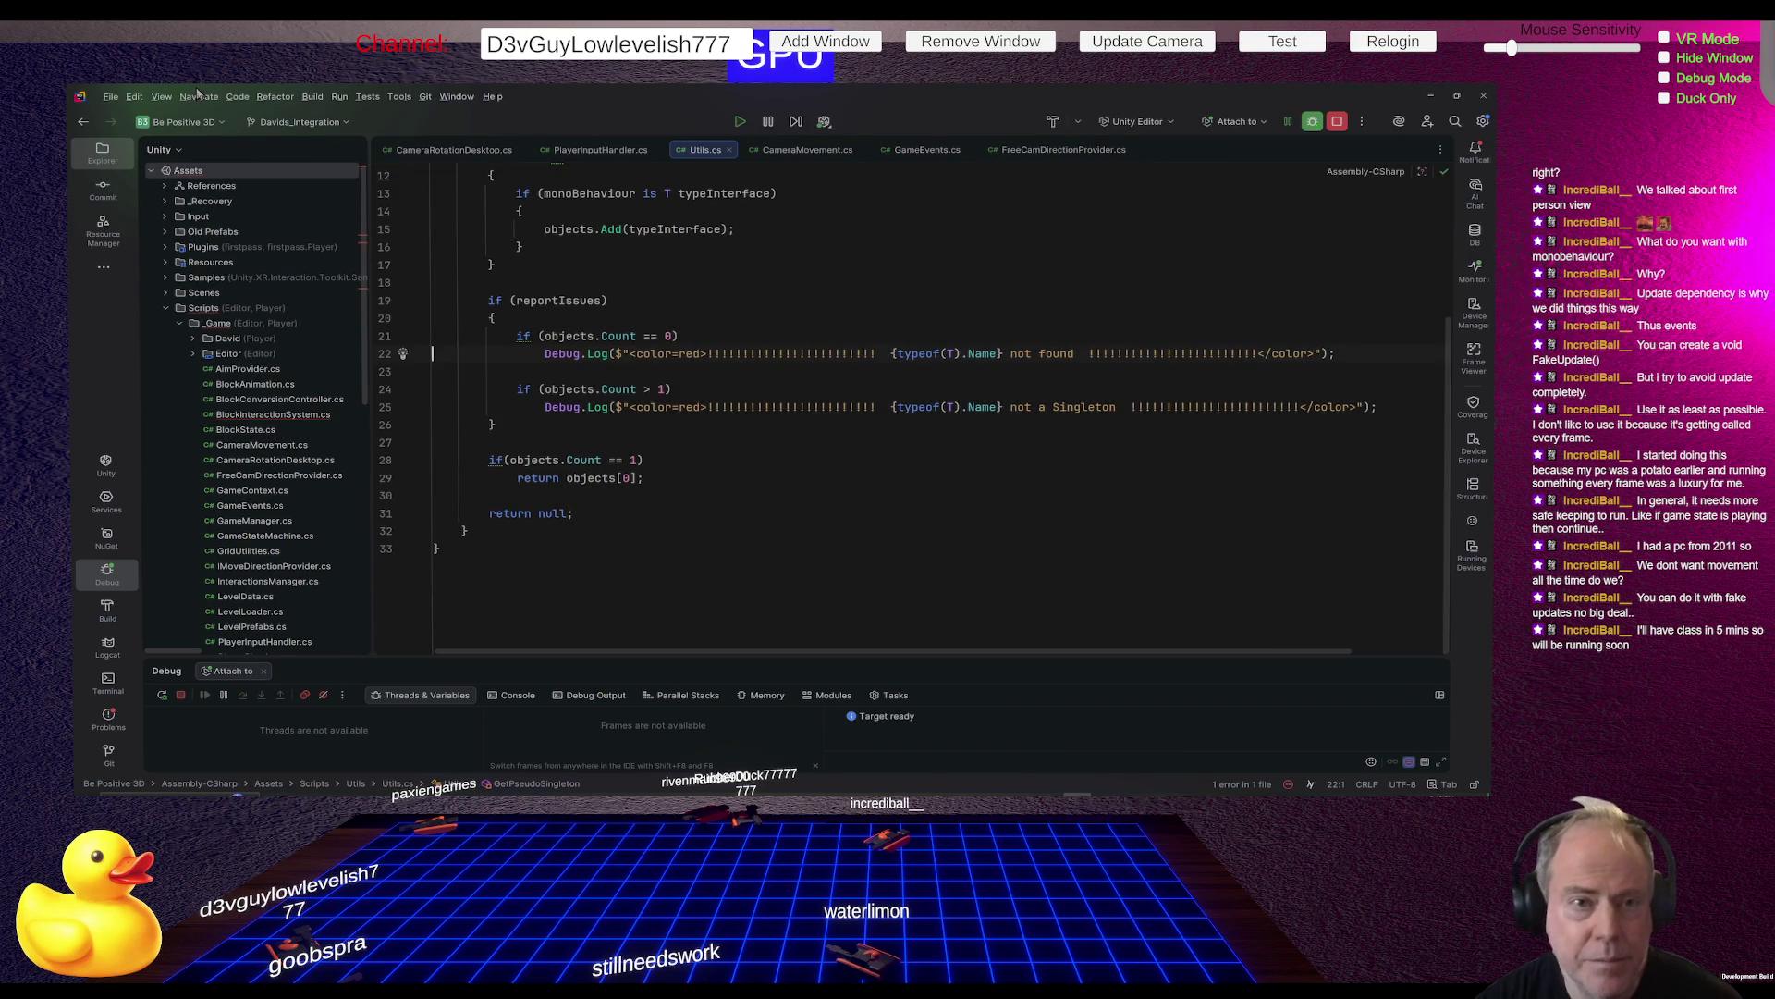
left_click(83, 123)
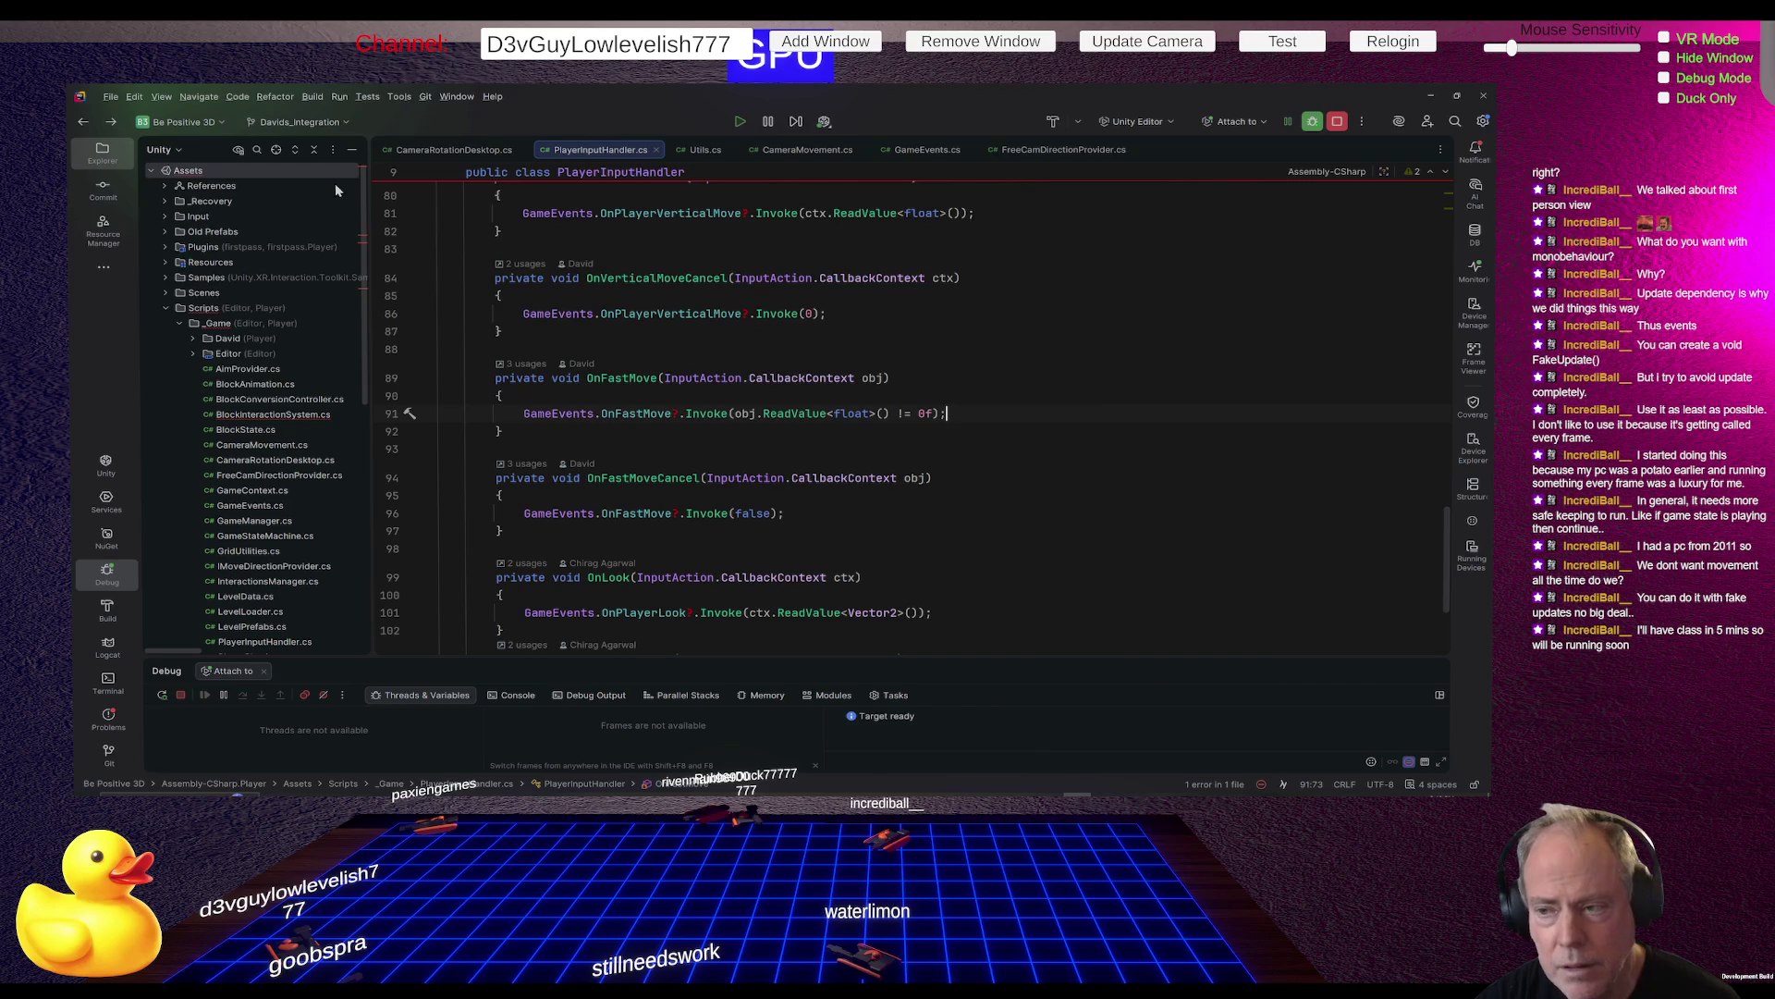
key("alt+Tab")
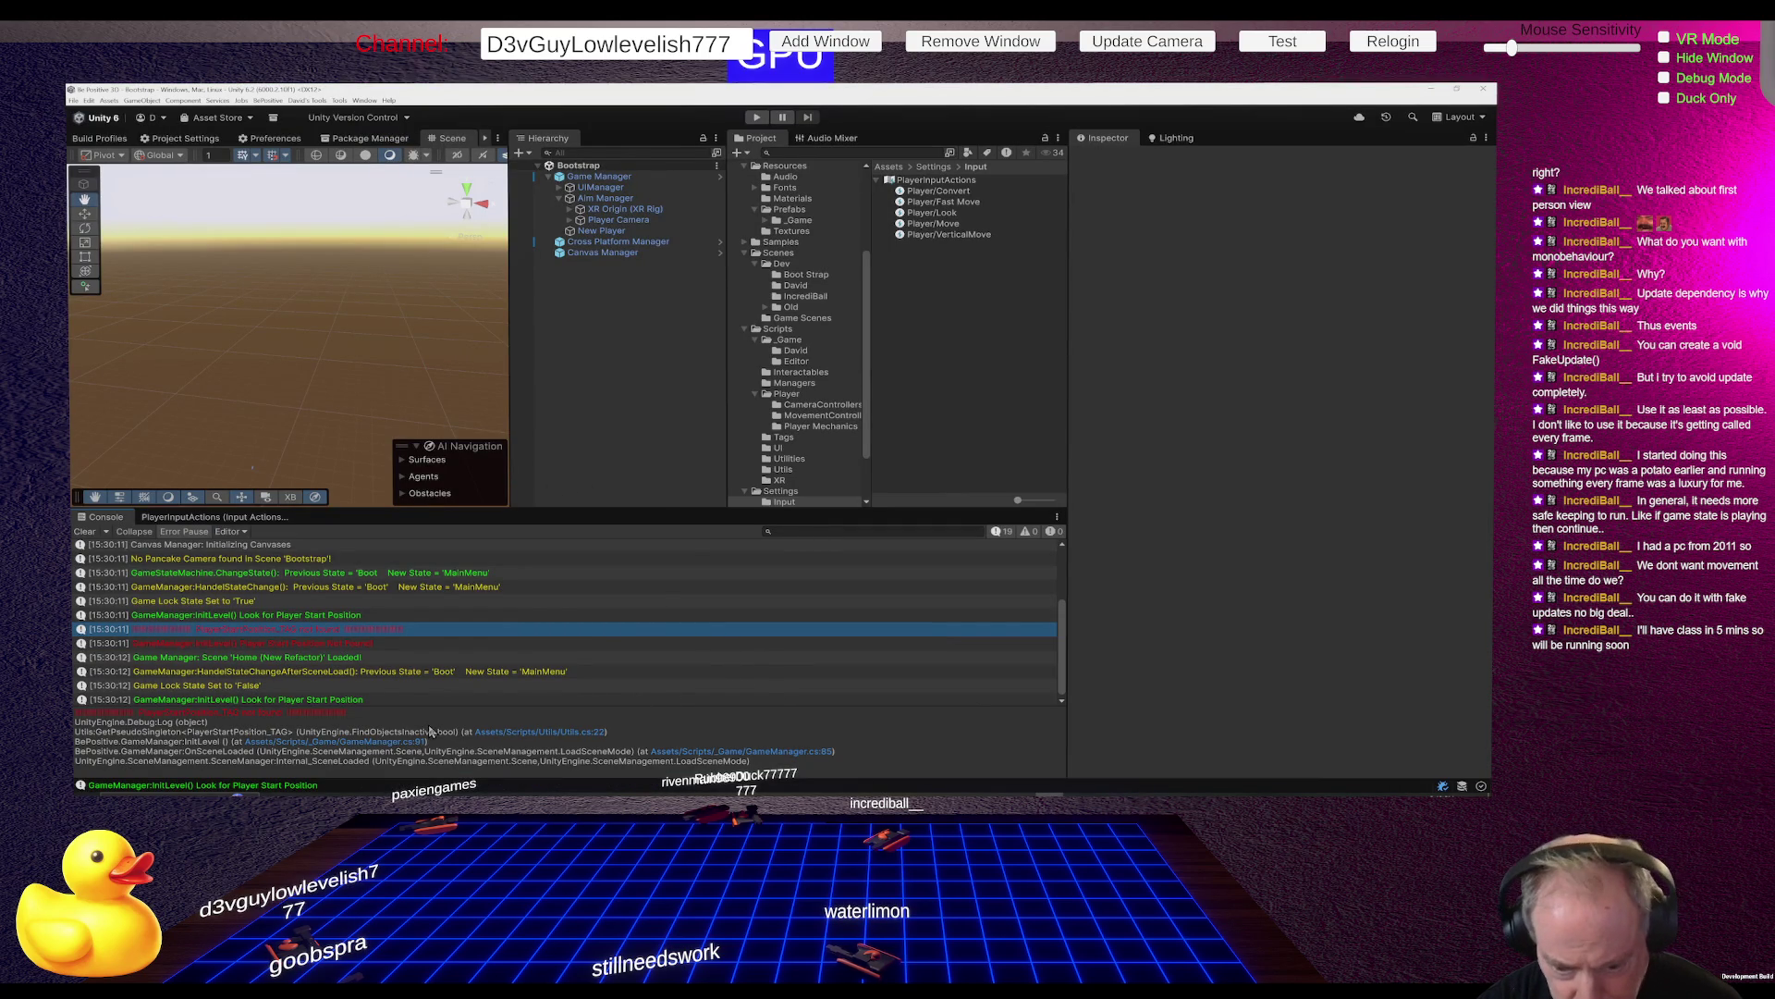
Compare Console stack traces, then open GameManager.cs InitLevel from the red error's link
left_click(521, 737)
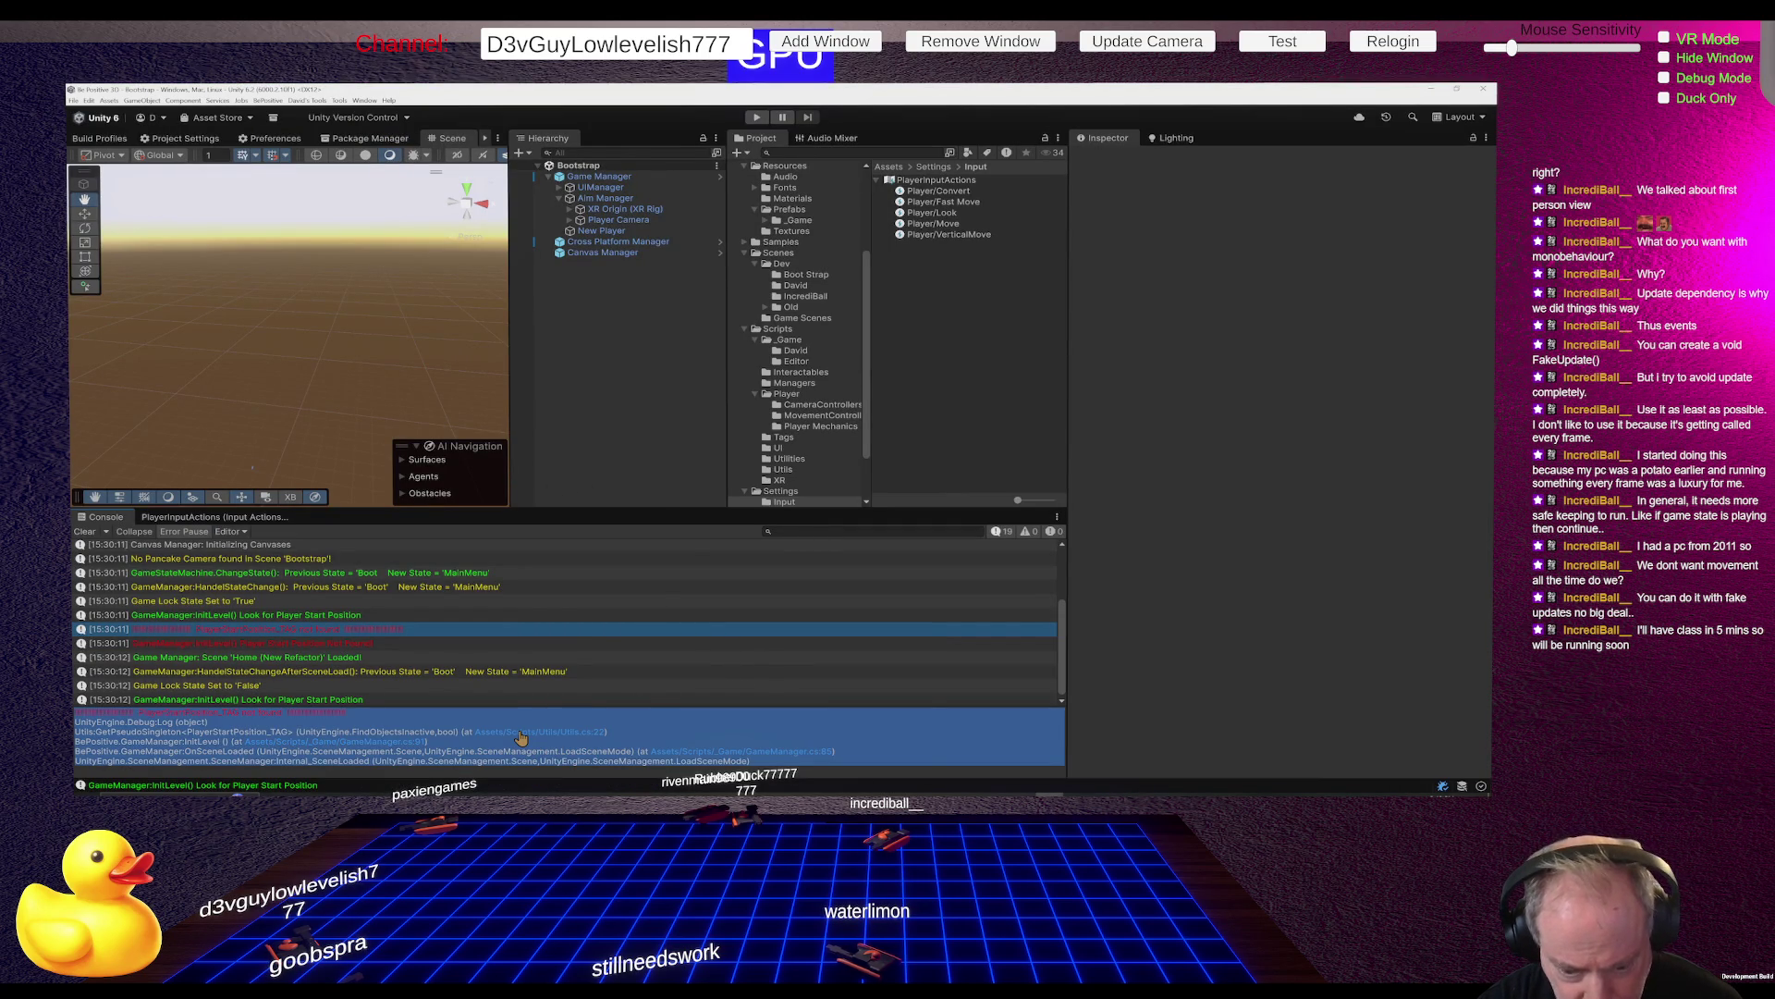
left_click(574, 683)
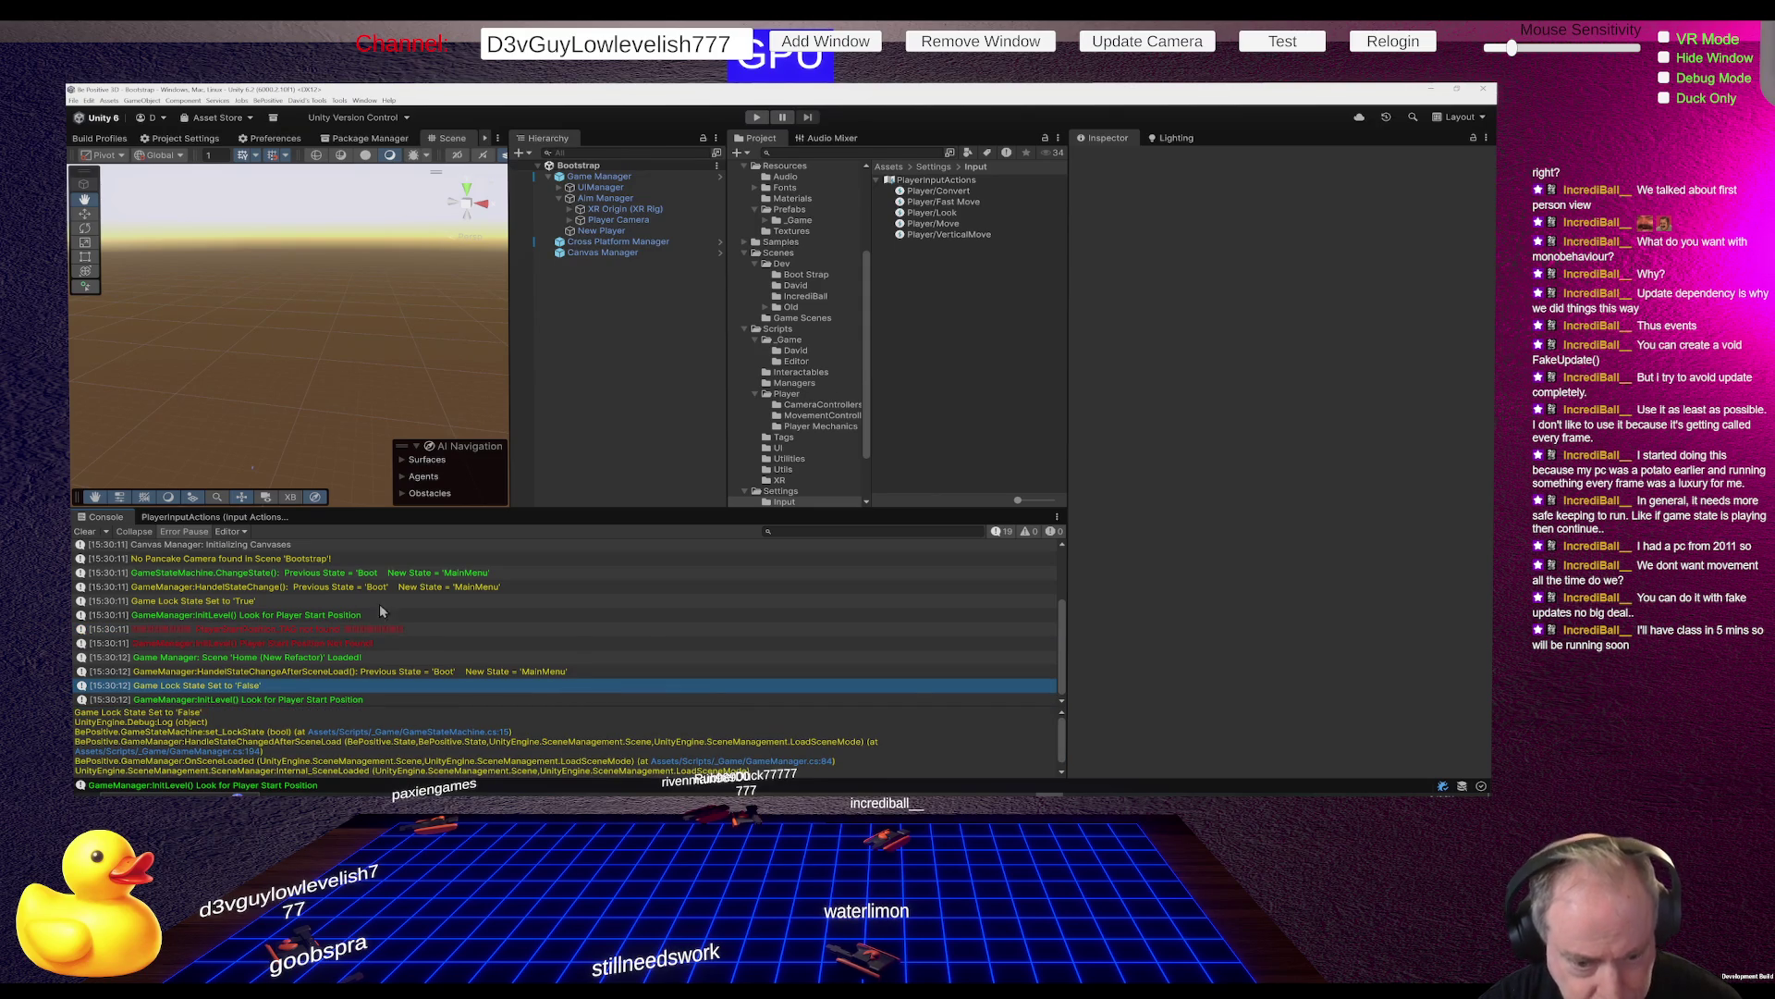
left_click(386, 631)
left_click(382, 742)
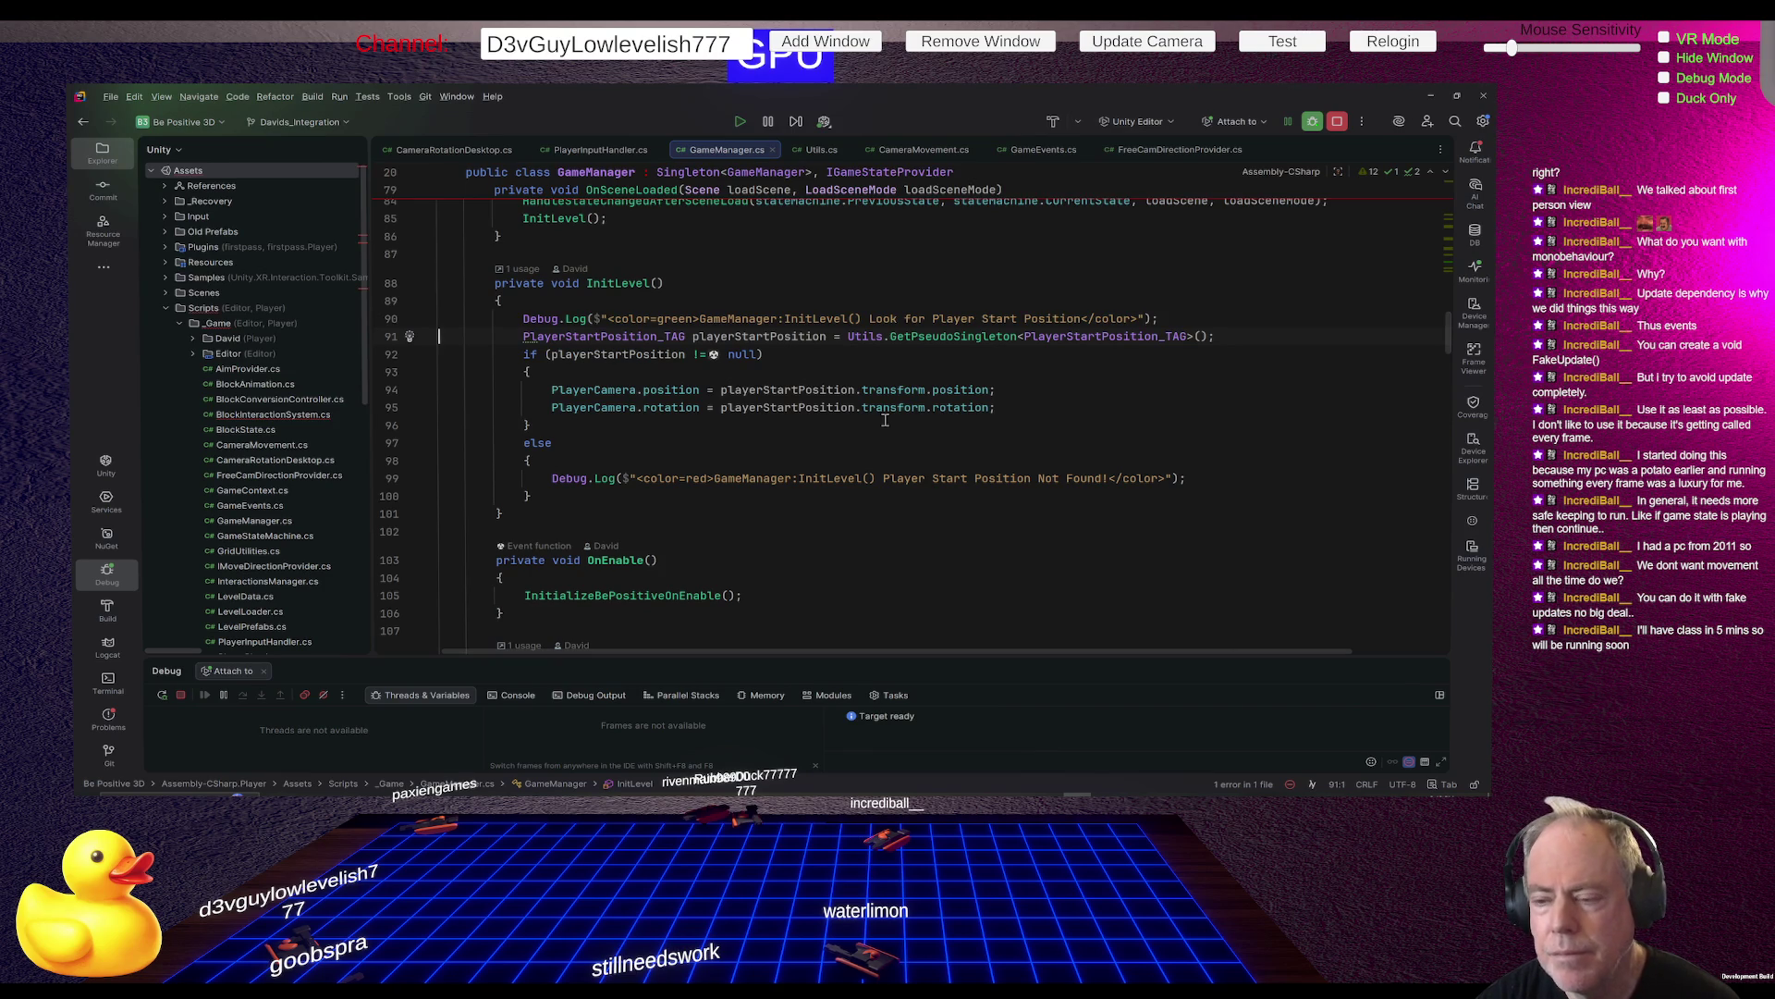
Highlight PlayerStartPosition_TAG and InitLevel usages, jump to OnSceneLoaded, then return to Unity
left_click(1082, 339)
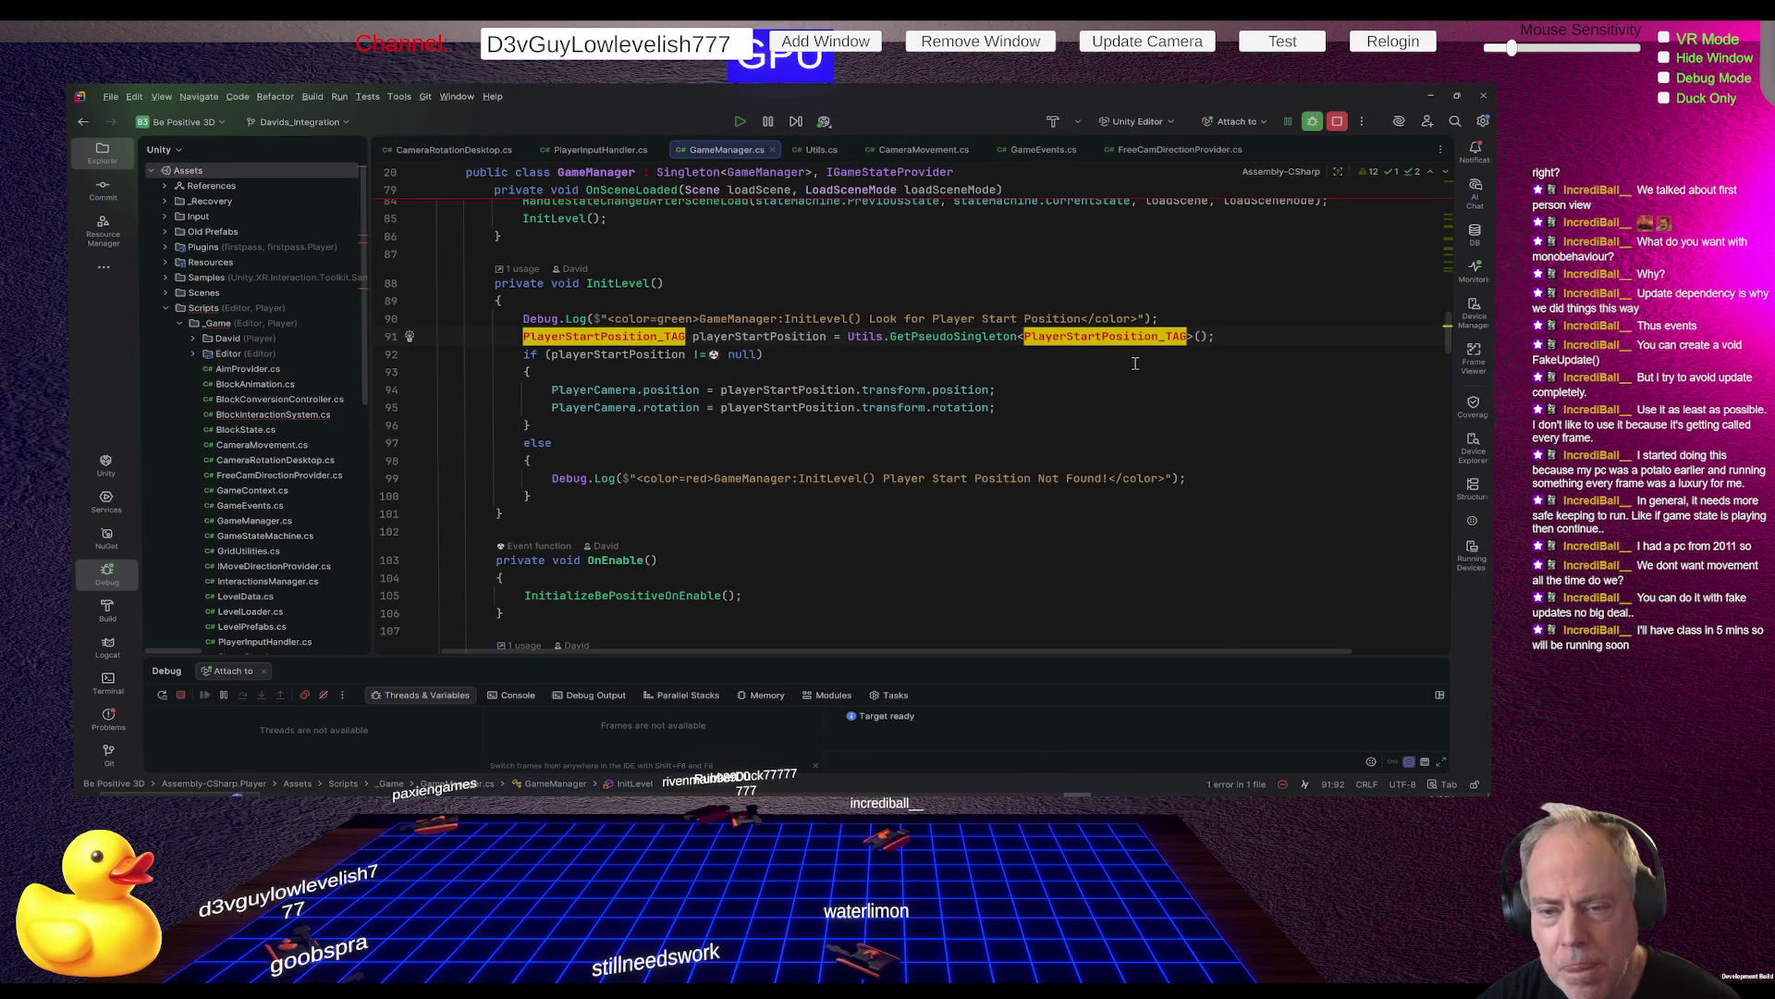
left_click(632, 283)
scroll(860, 268, "up", 2)
key("Up")
key("Up")
key("Up")
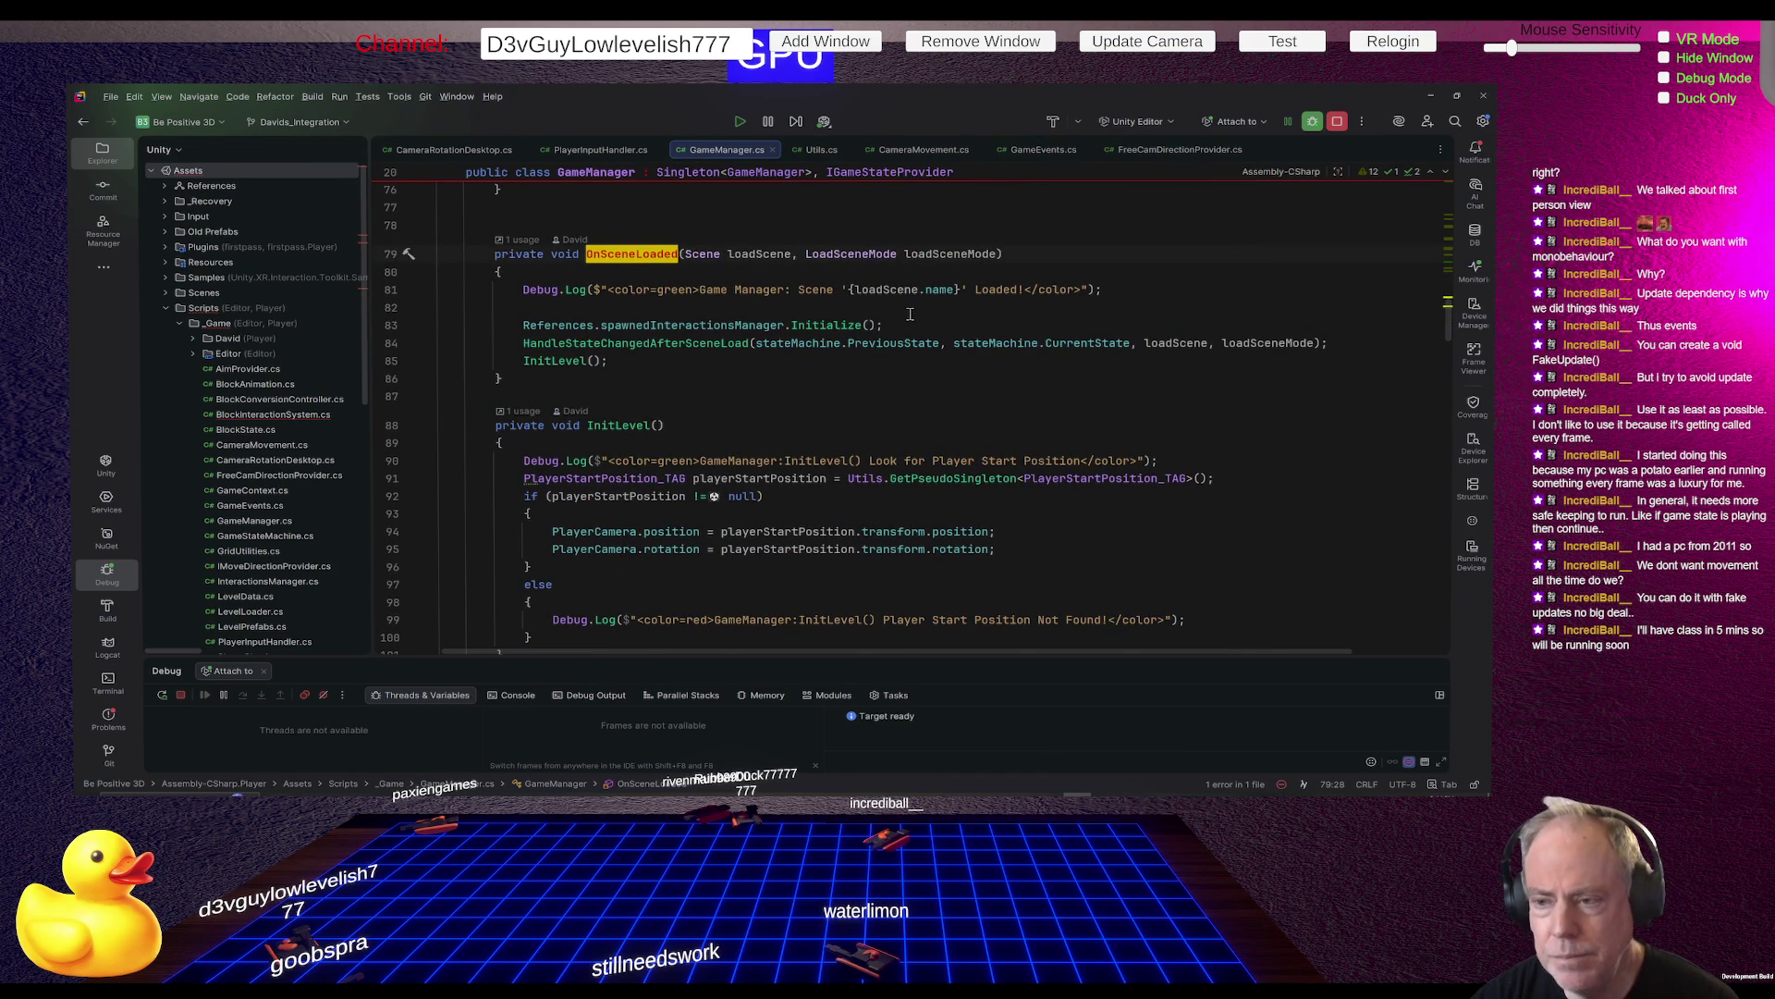
key("alt+Tab")
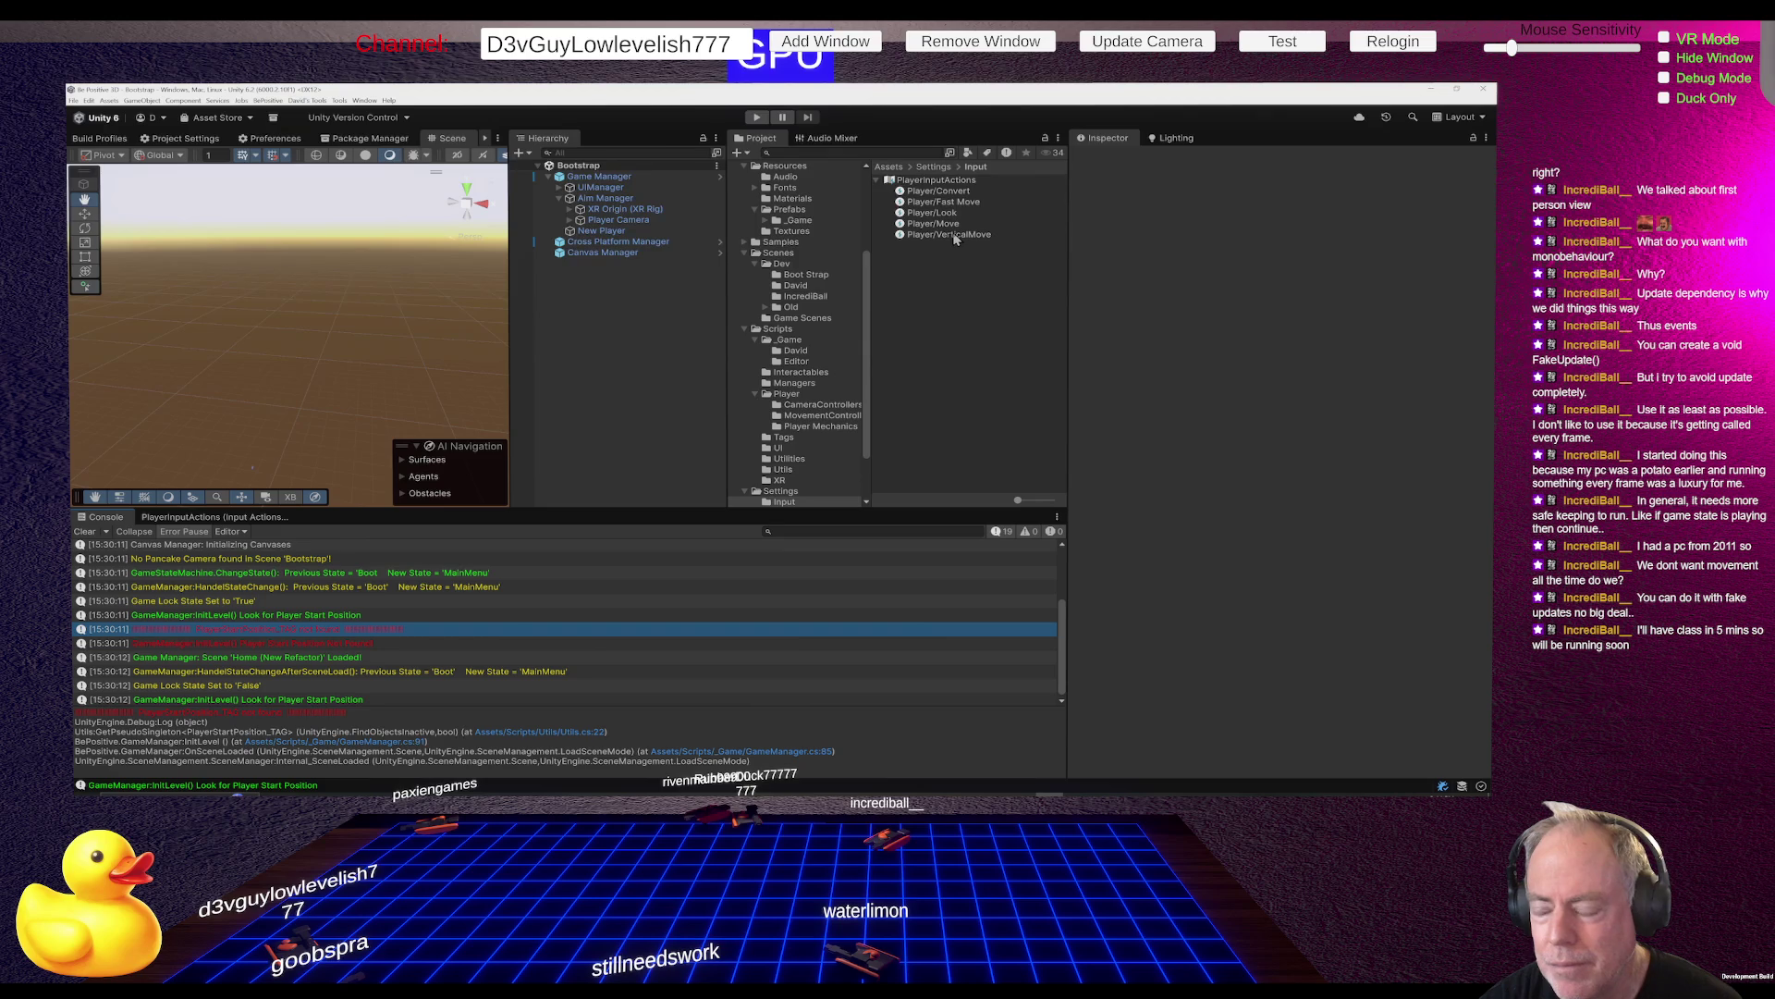
Browse the Game Scenes, Old and David folders and select the Sandbox (New Refactor) scene
left_click(804, 318)
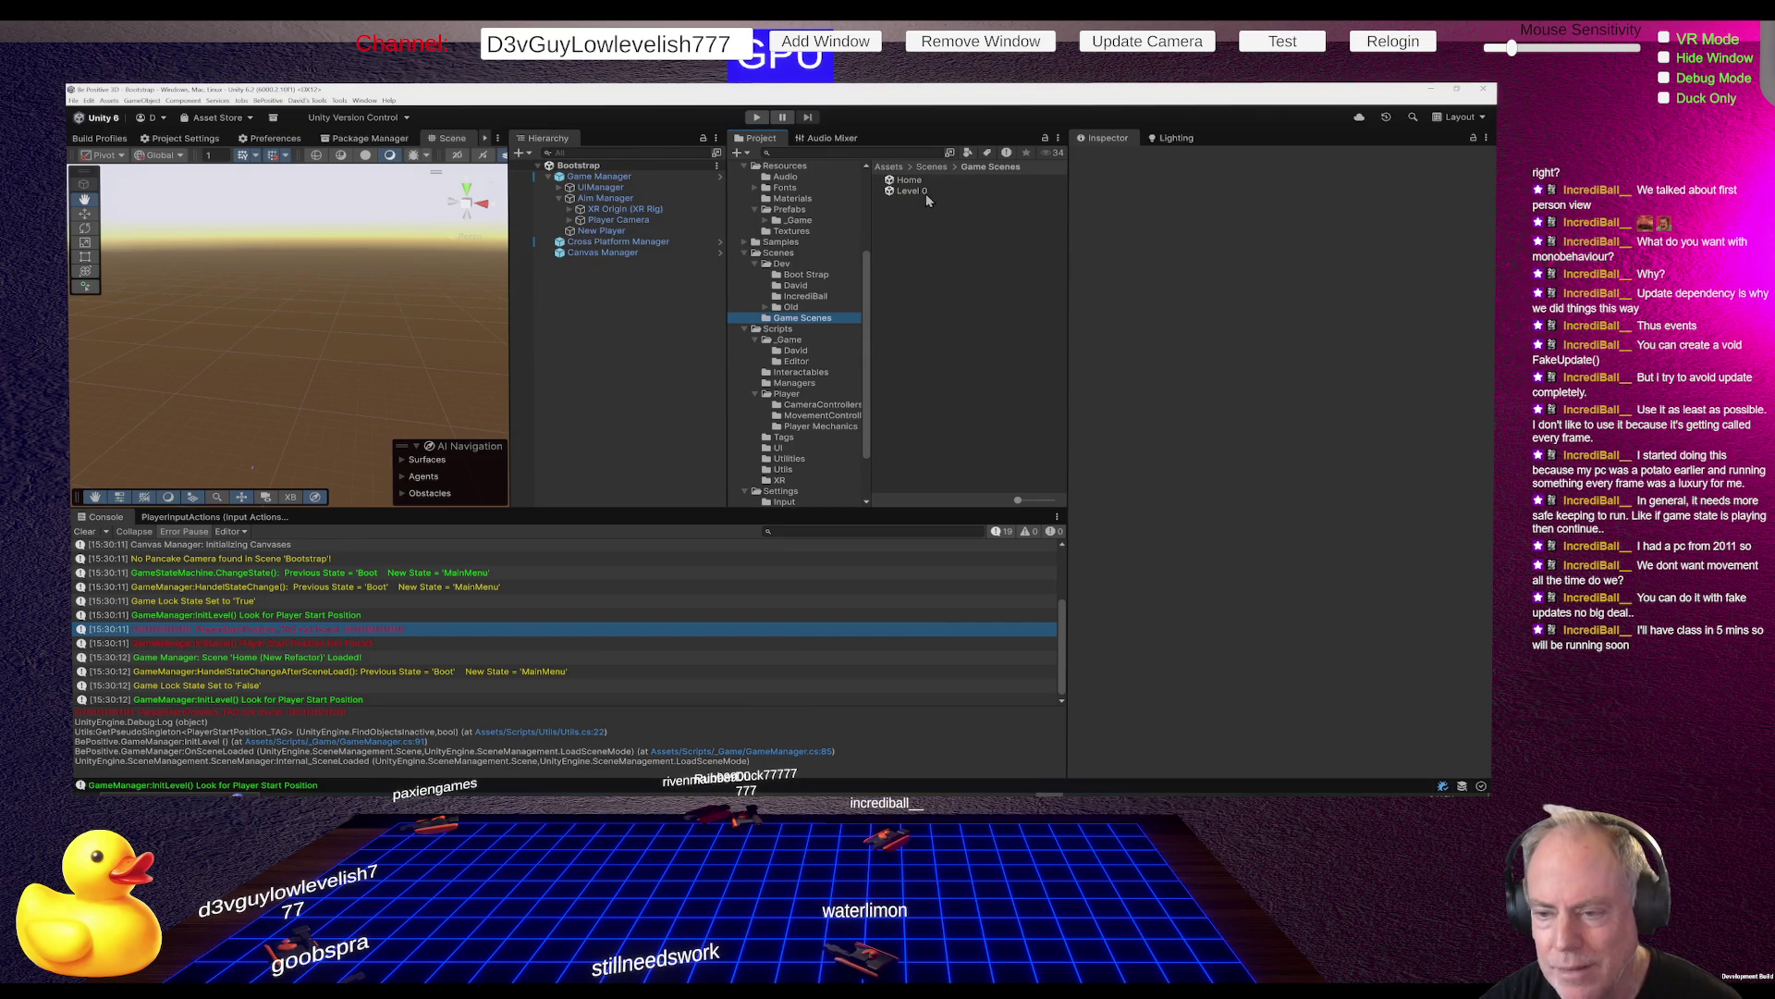
left_click(806, 308)
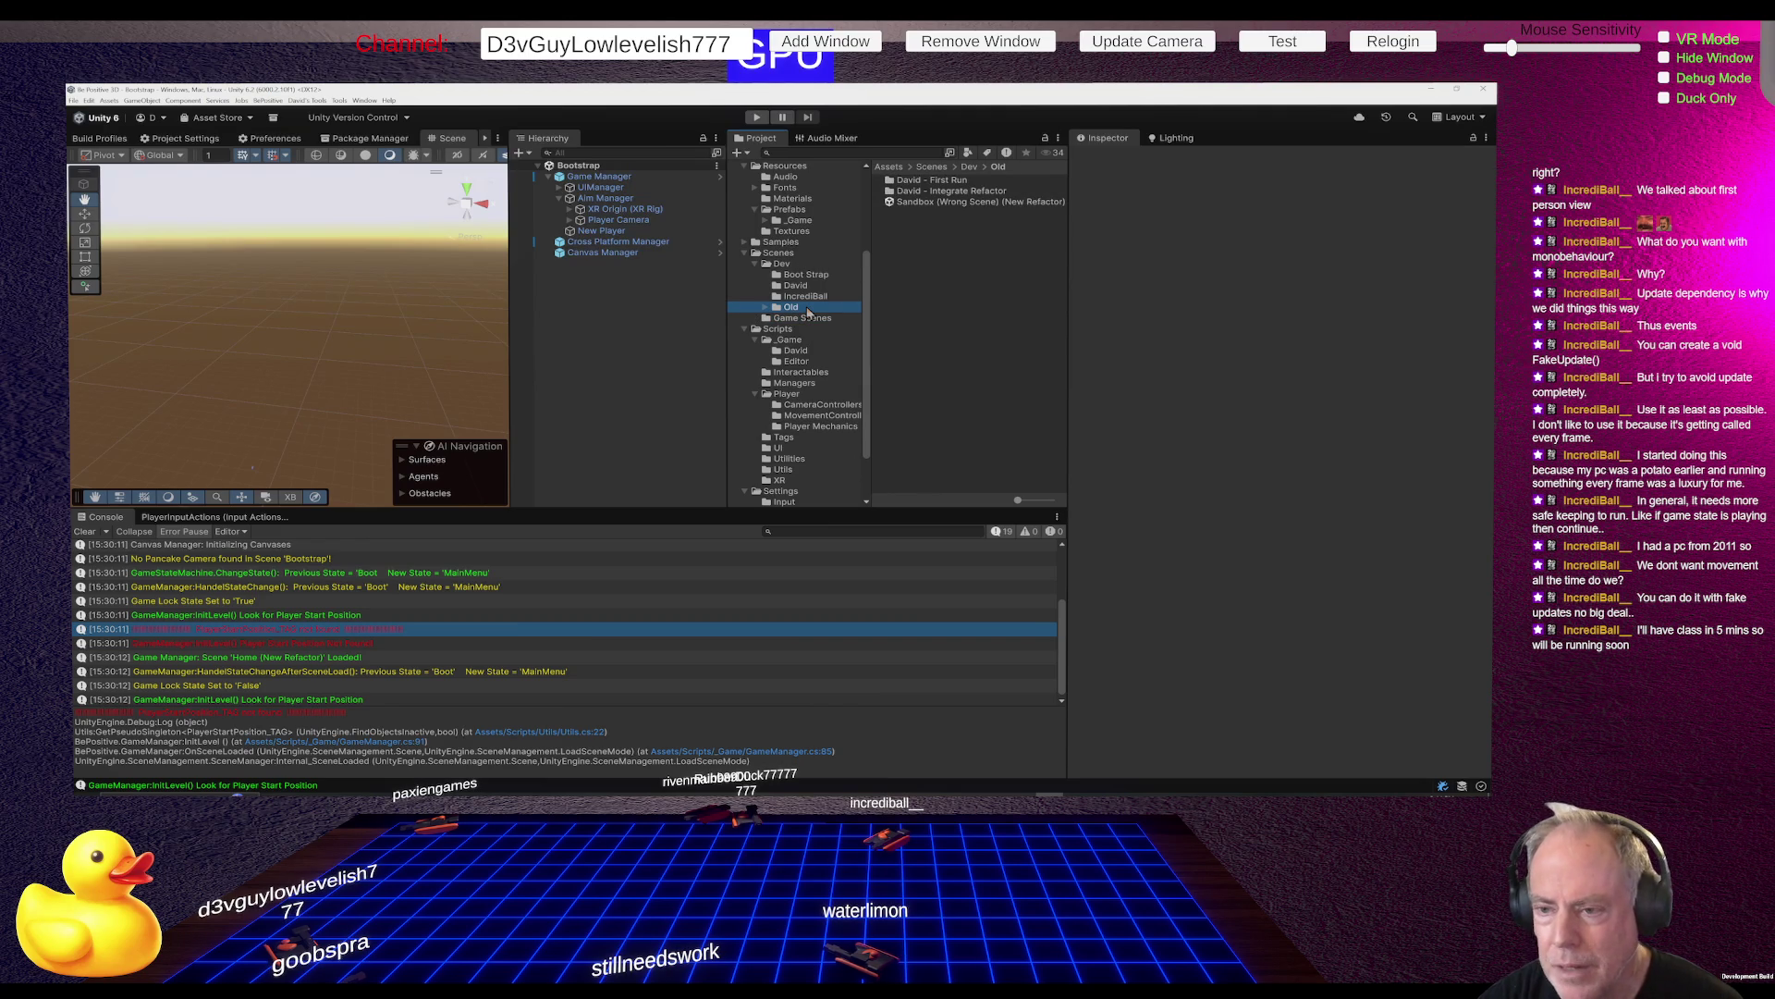
left_click(805, 291)
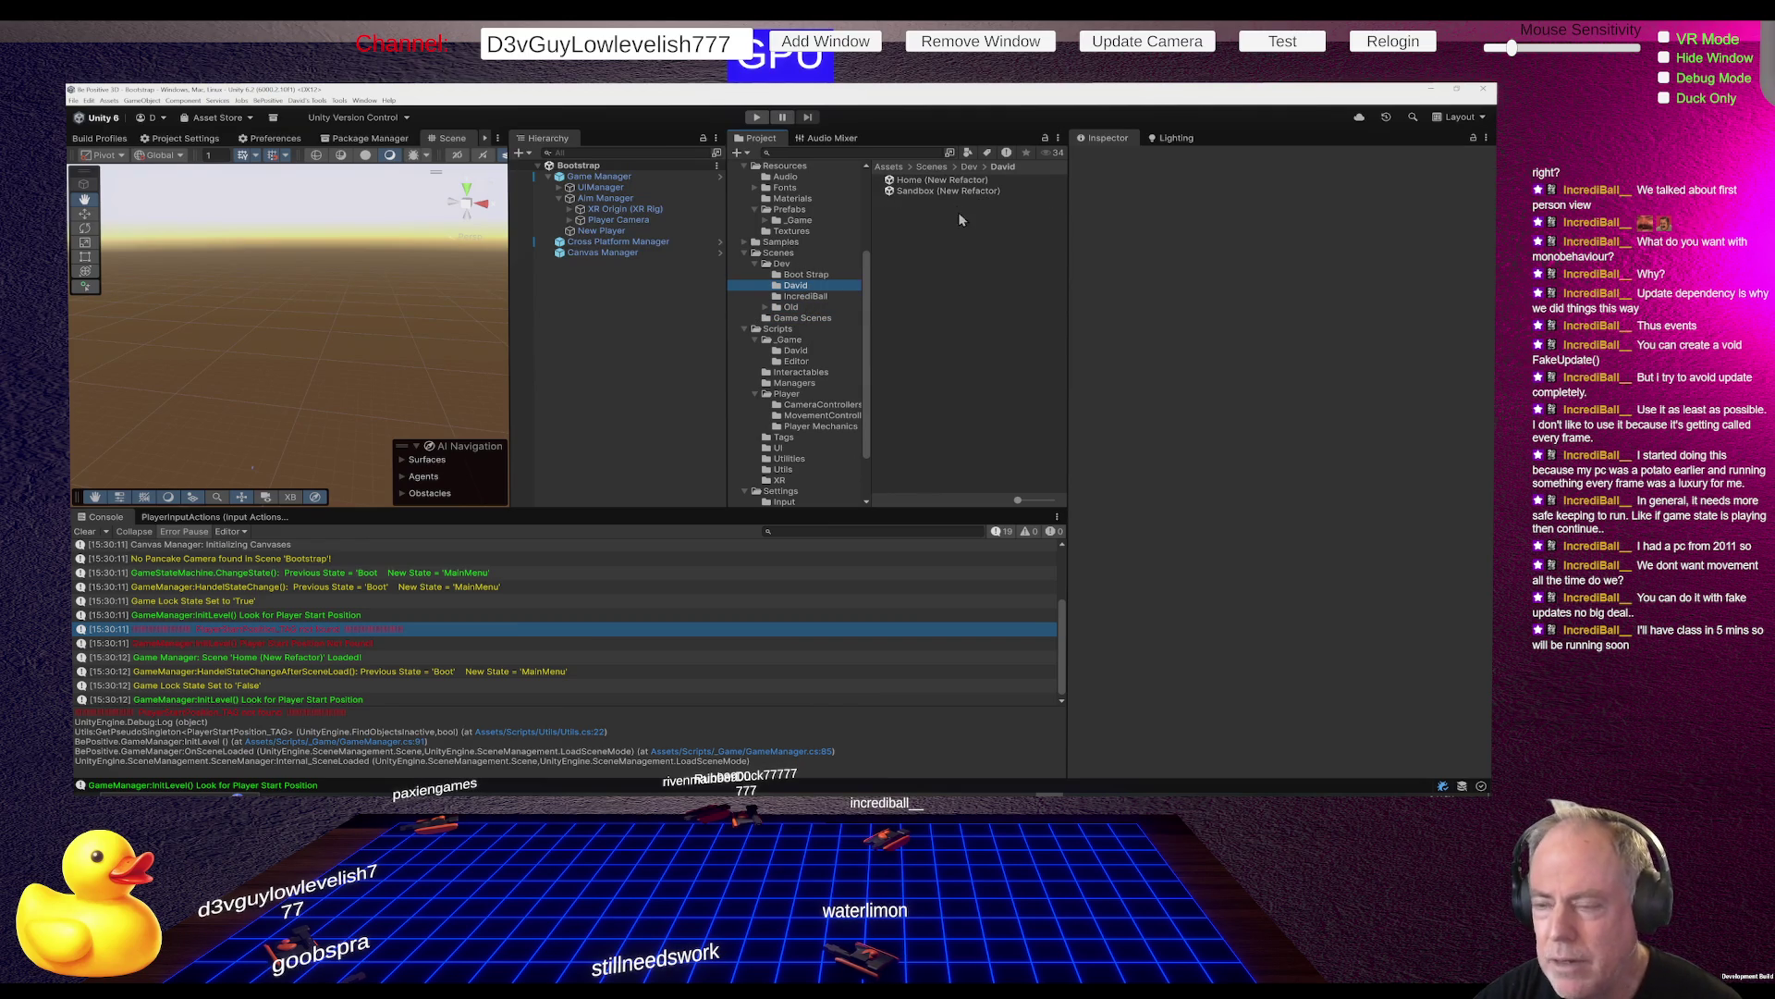
left_click(913, 192)
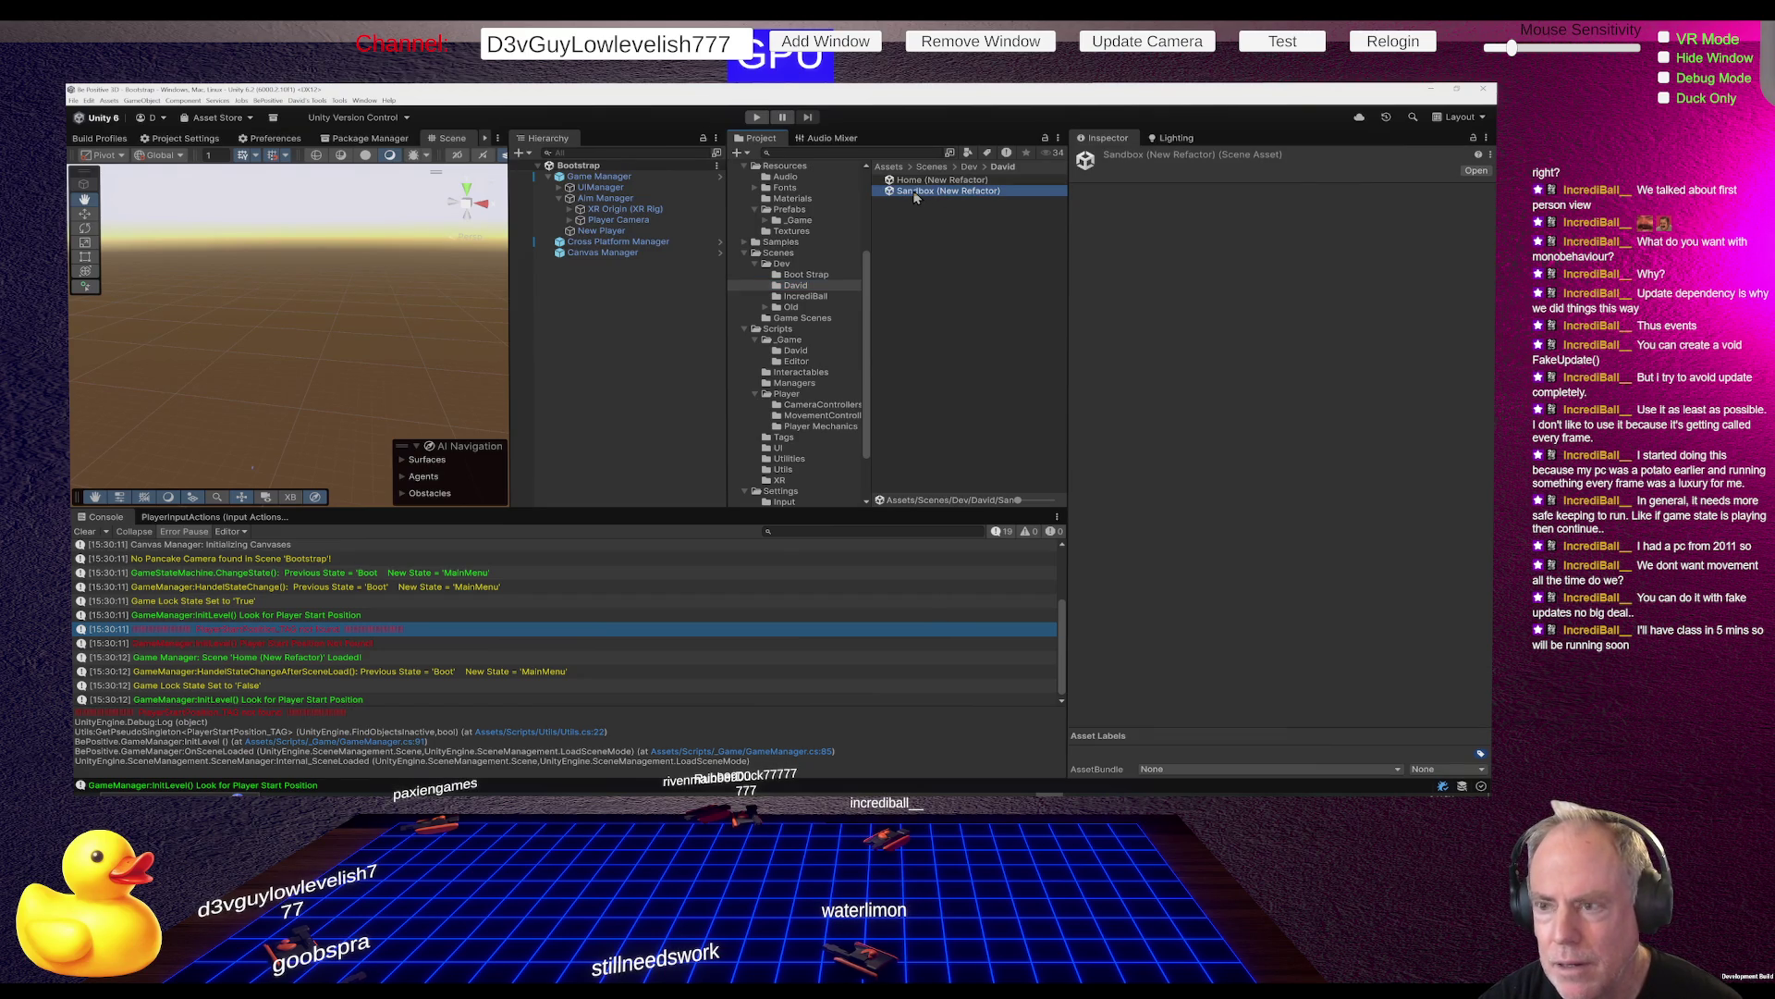
Replace Sandbox with Level_0 in the scene's name
left_click(913, 191)
double_click(913, 192)
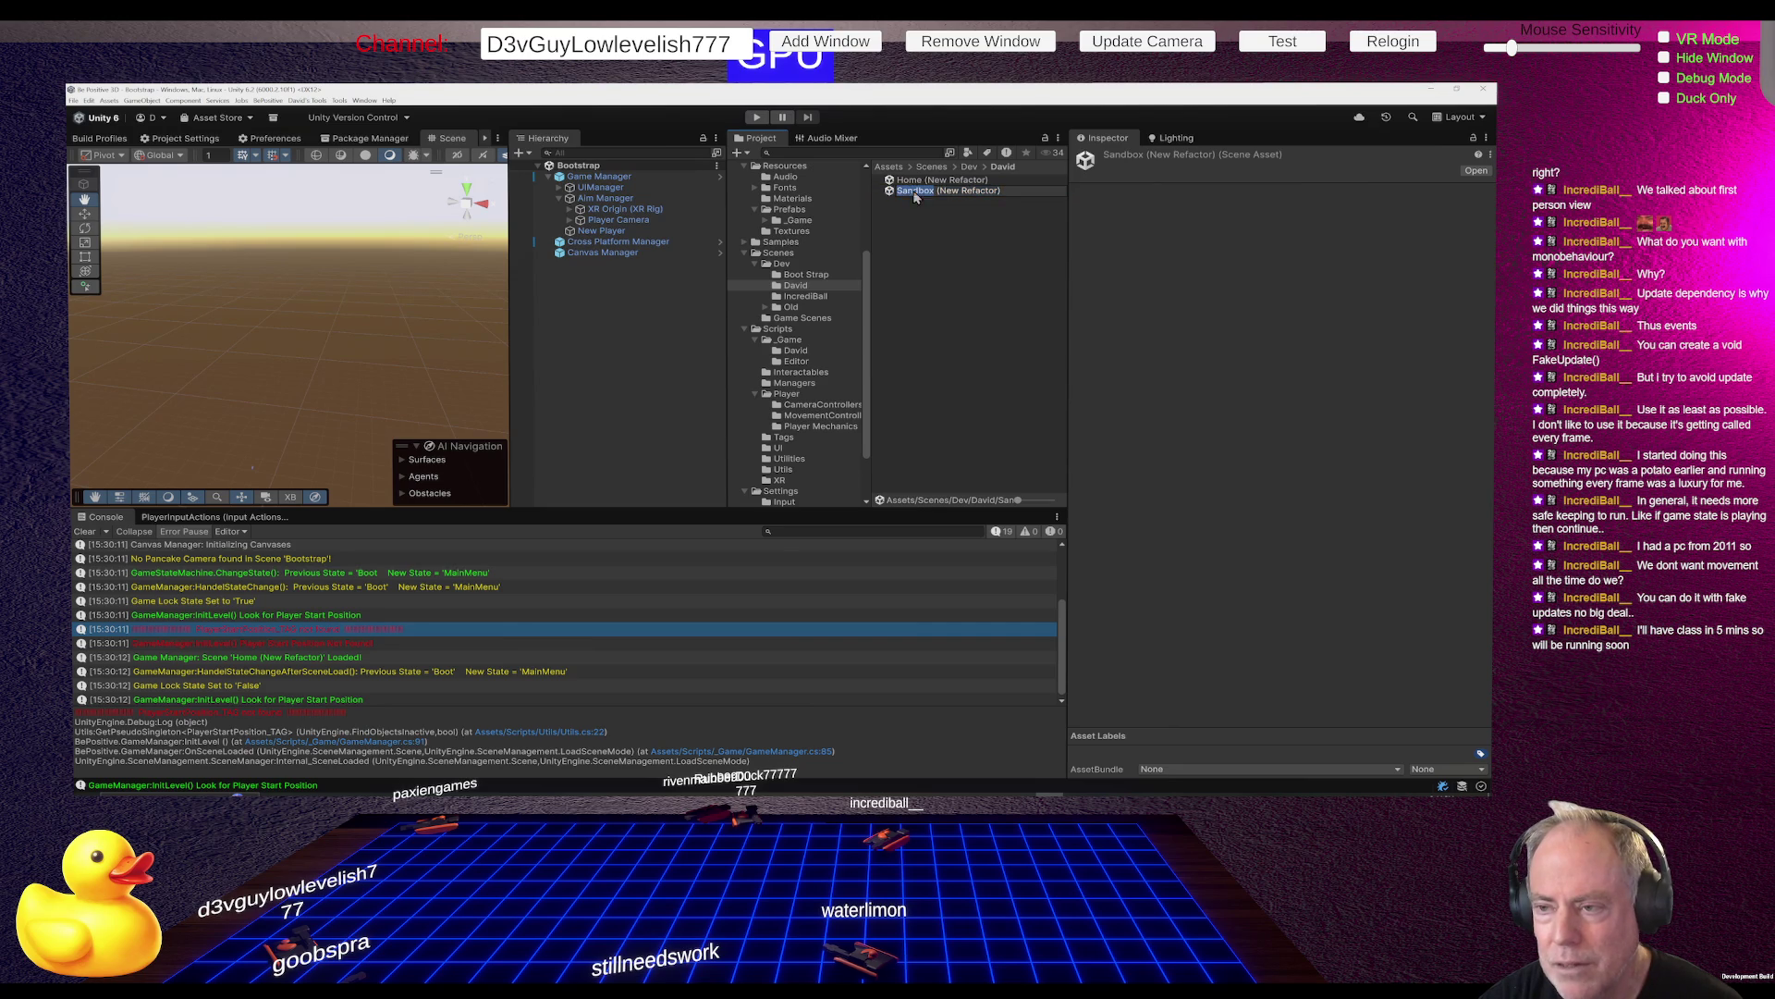
type("Level")
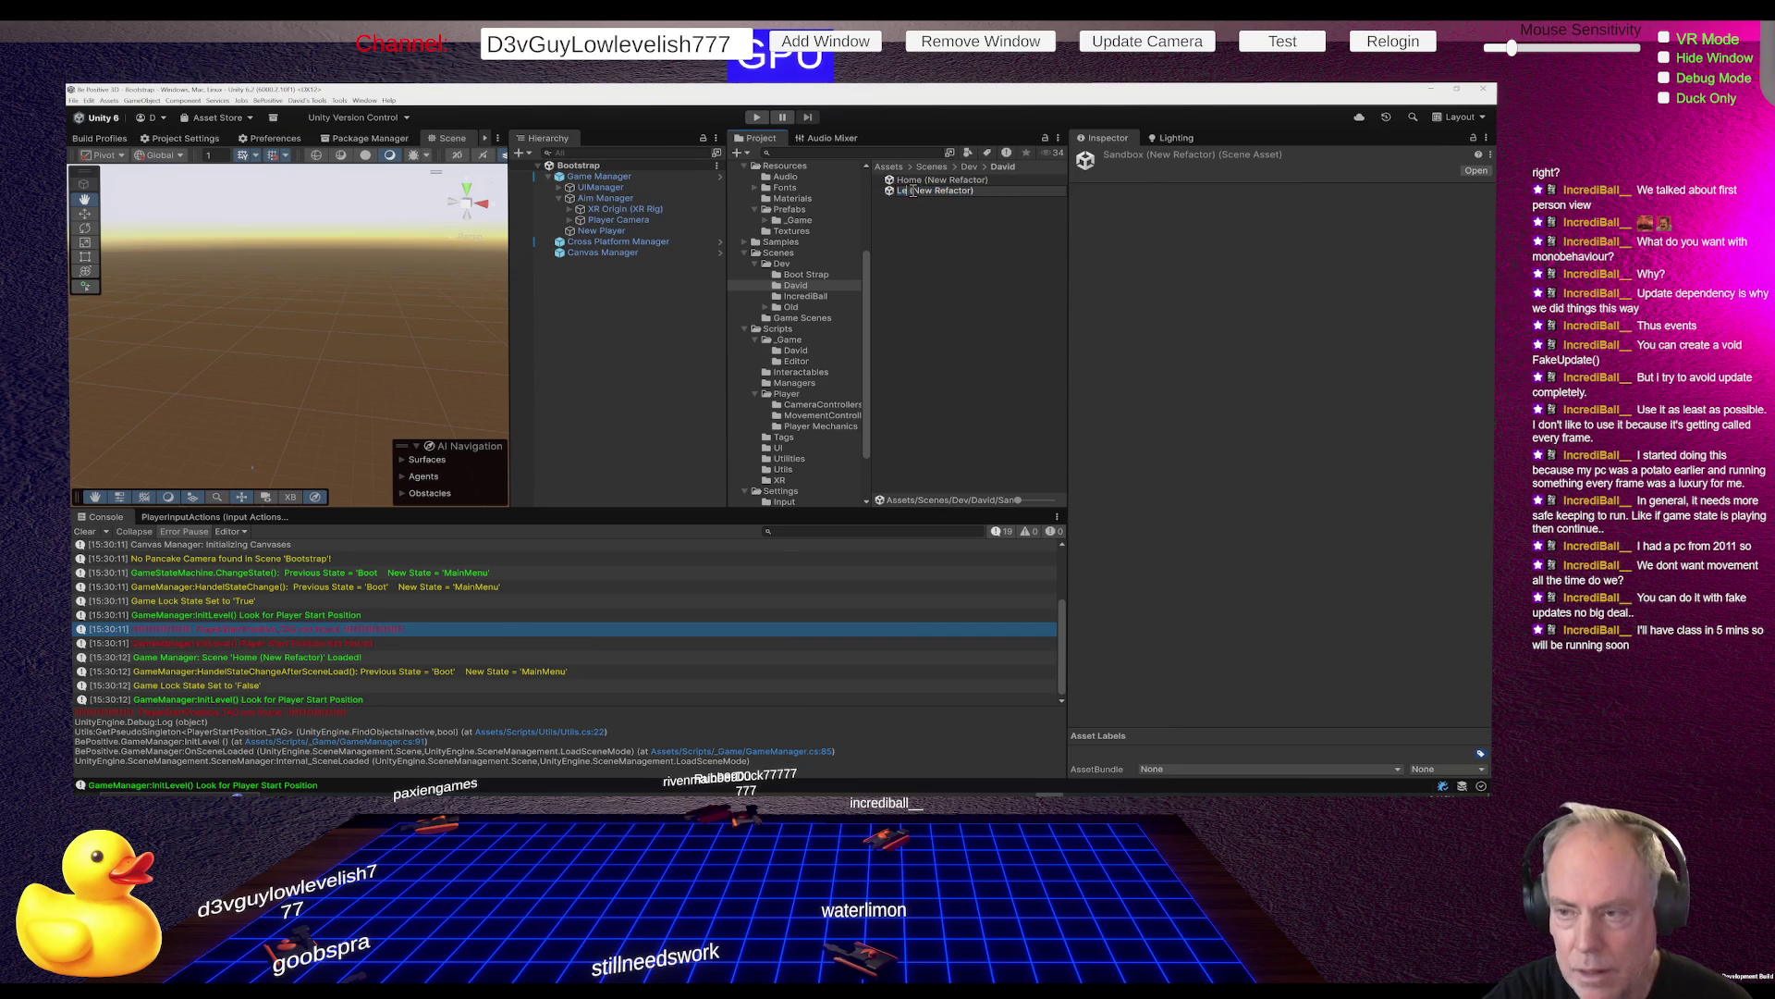
type(" 0")
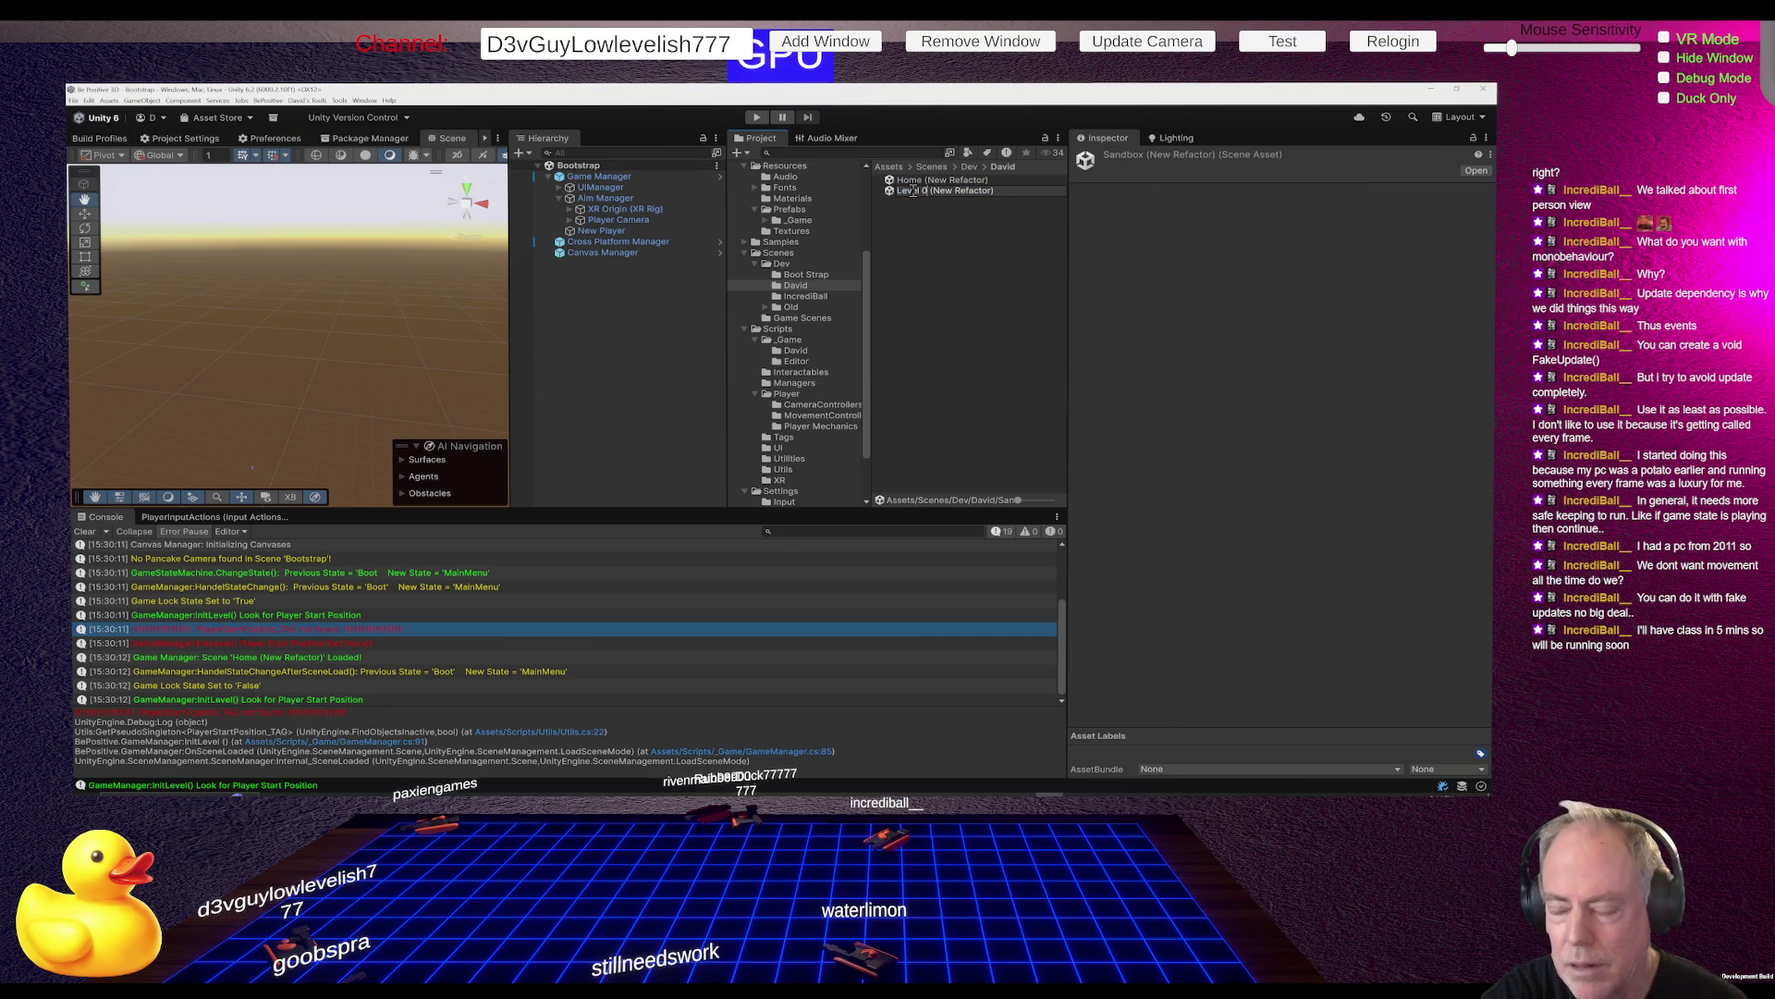
key("BackSpace")
type("_")
key("Return")
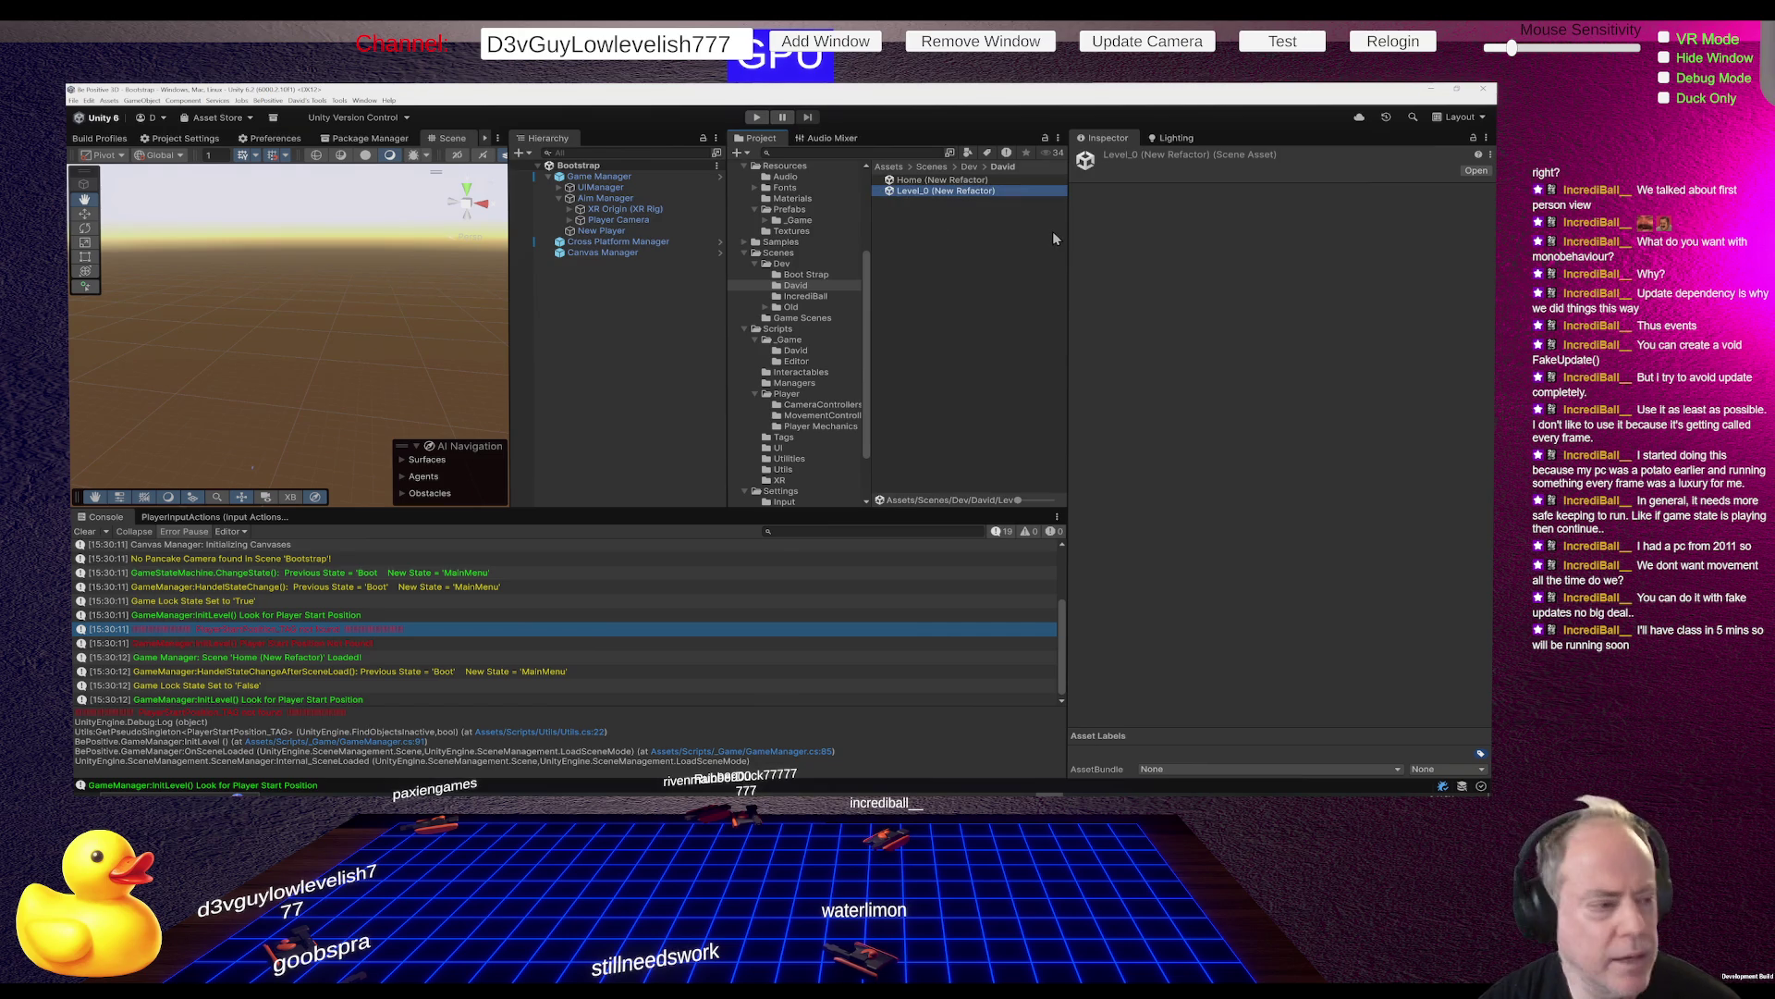
Open Level_0 (New Refactor), load level_1.json through the Level Editor, and pan to the blocks
double_click(943, 192)
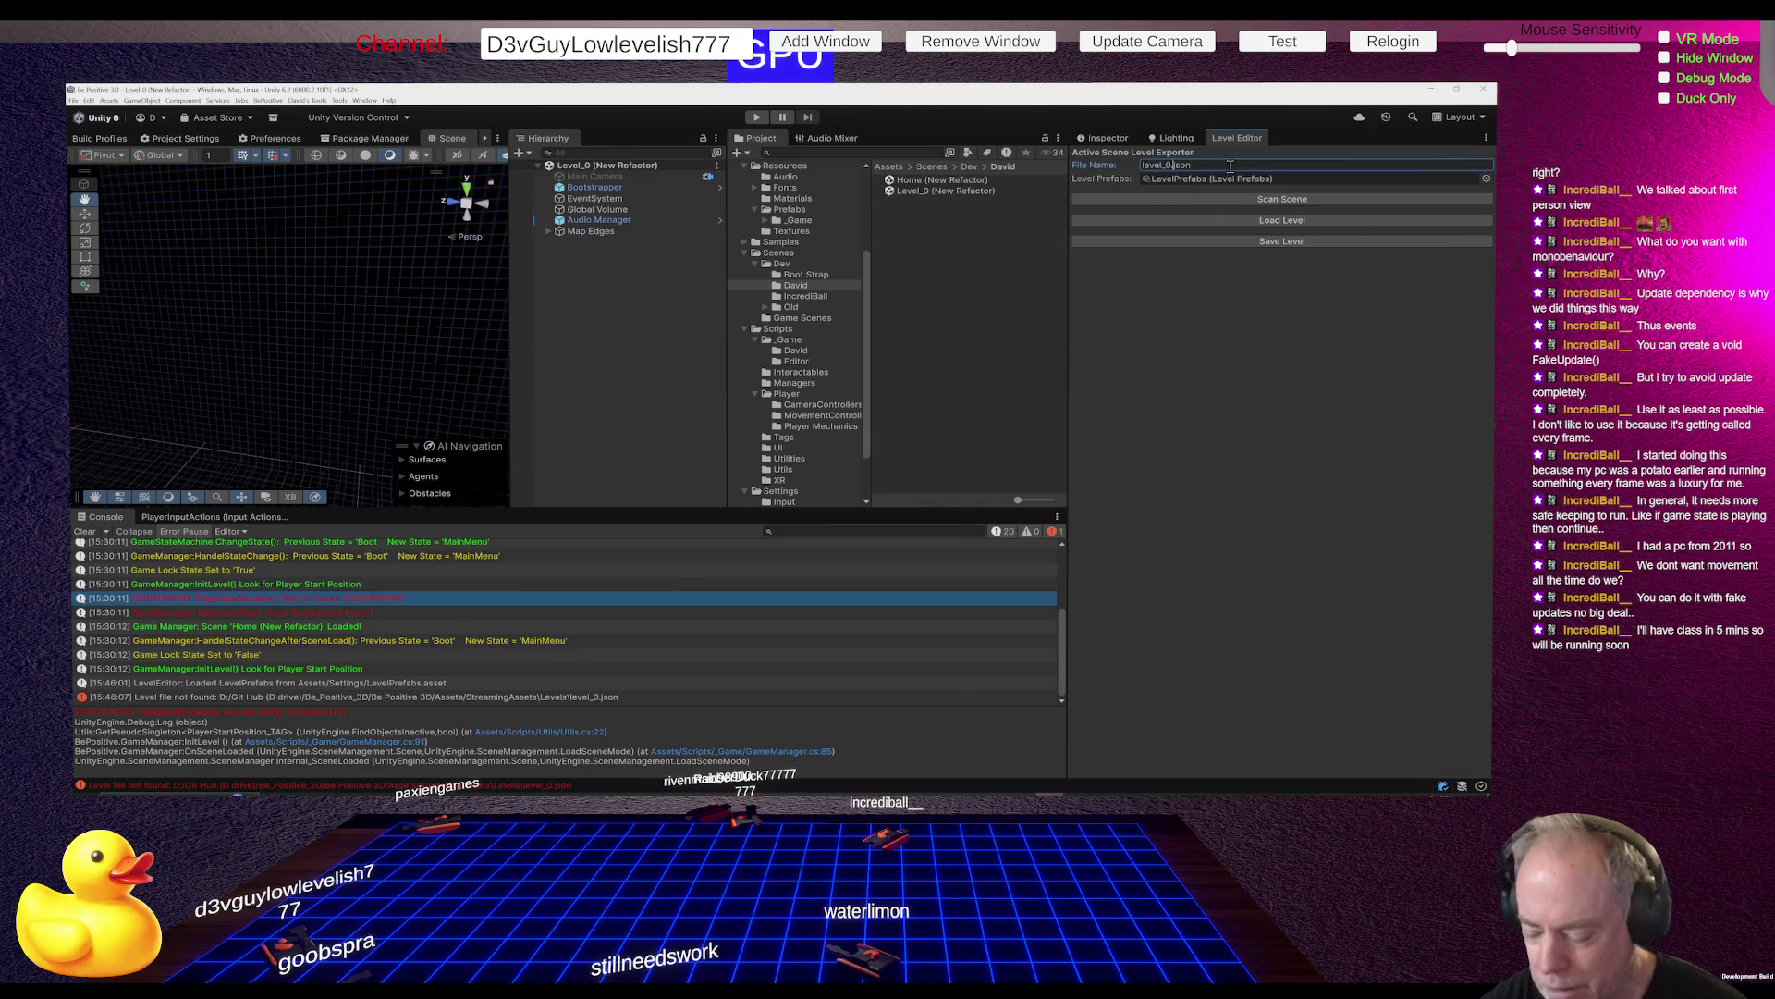
type("1")
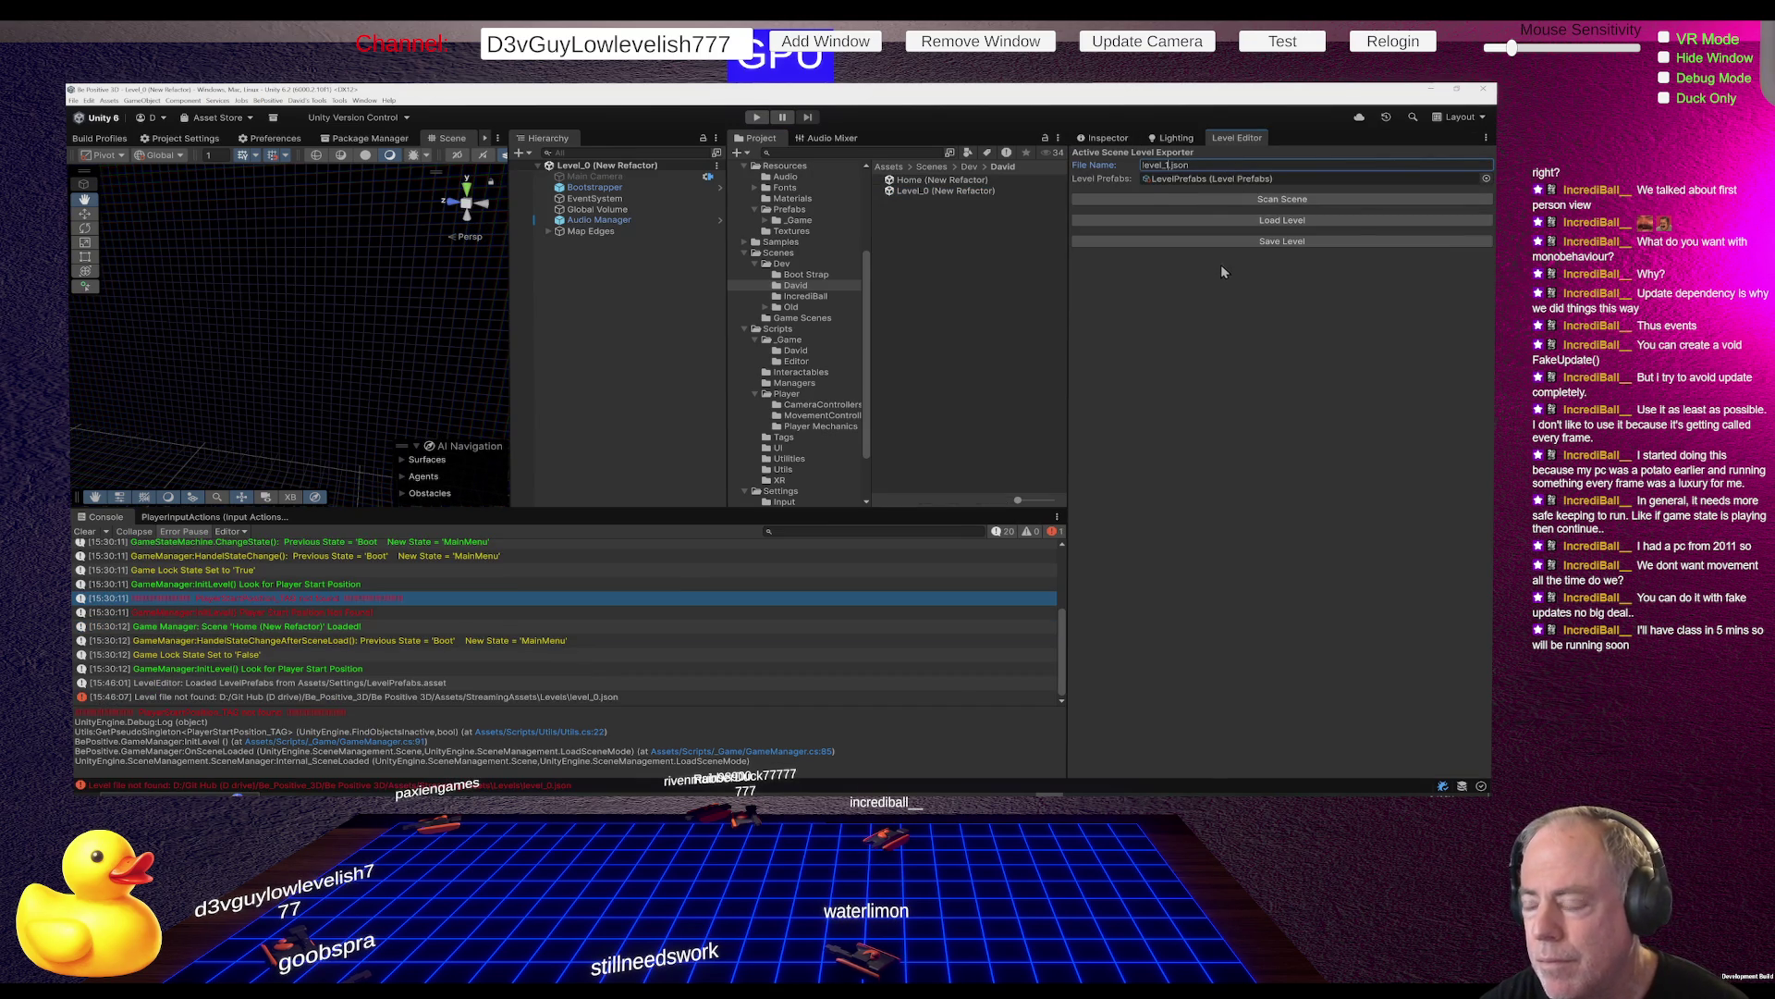
left_click(1197, 179)
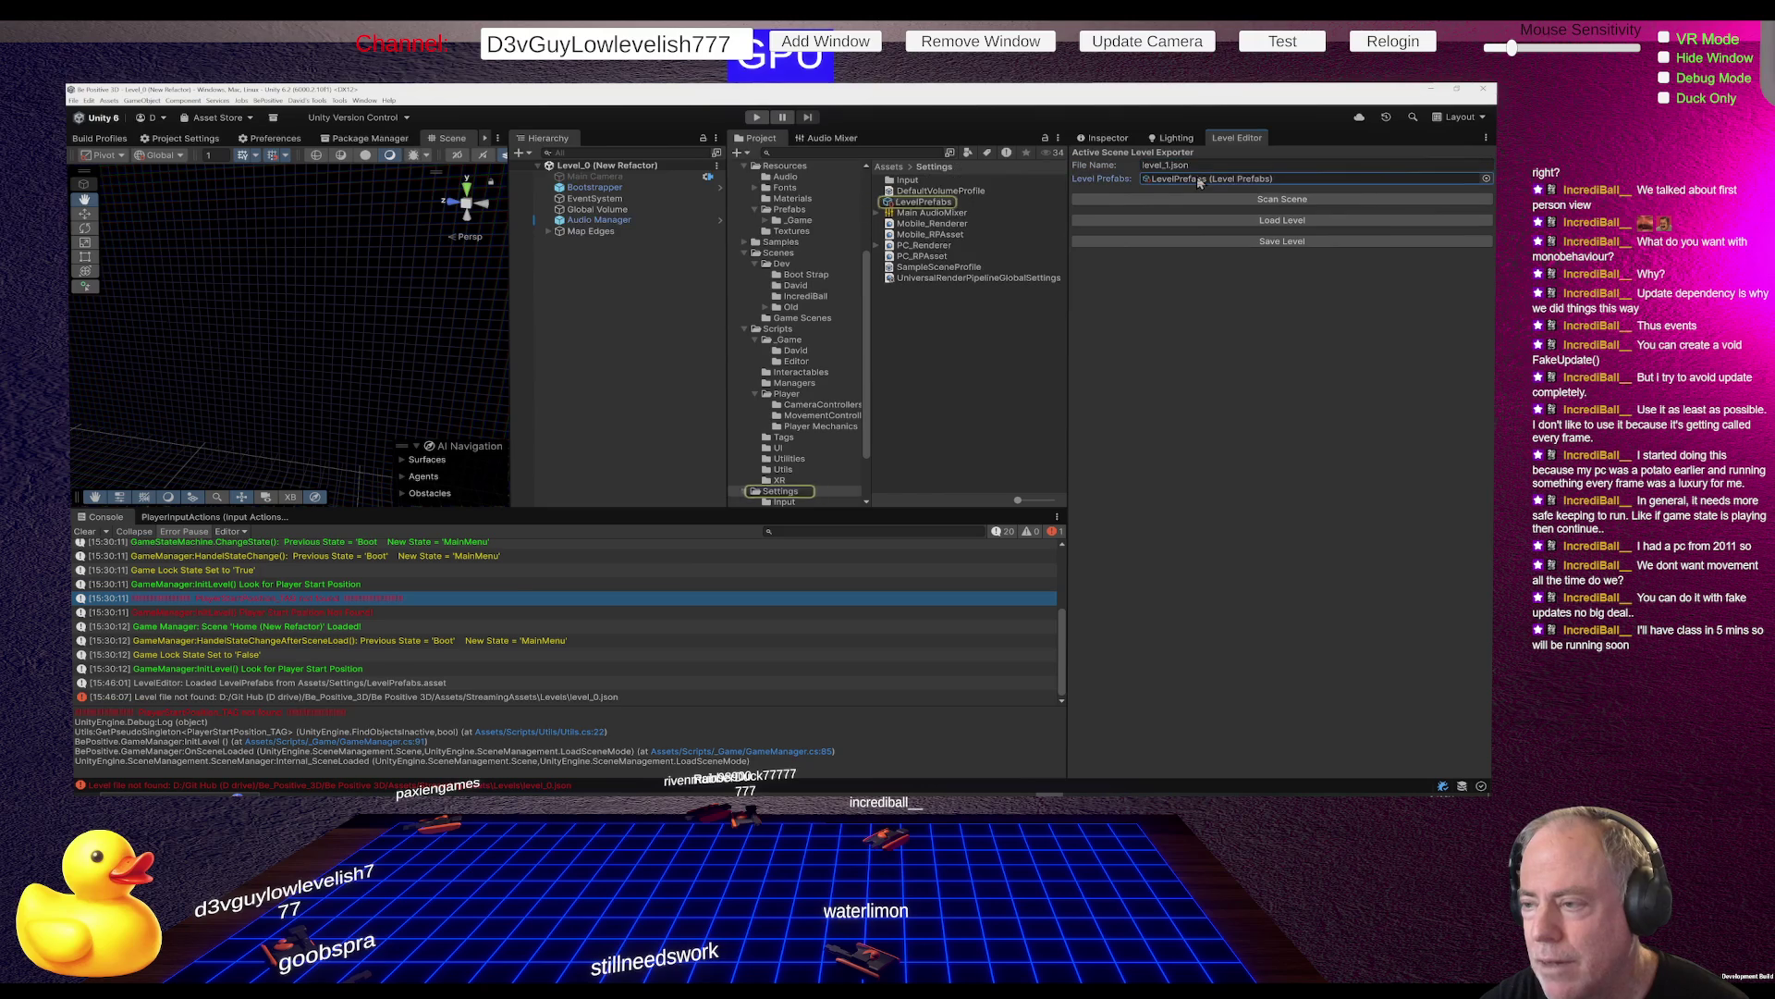
left_click(1206, 164)
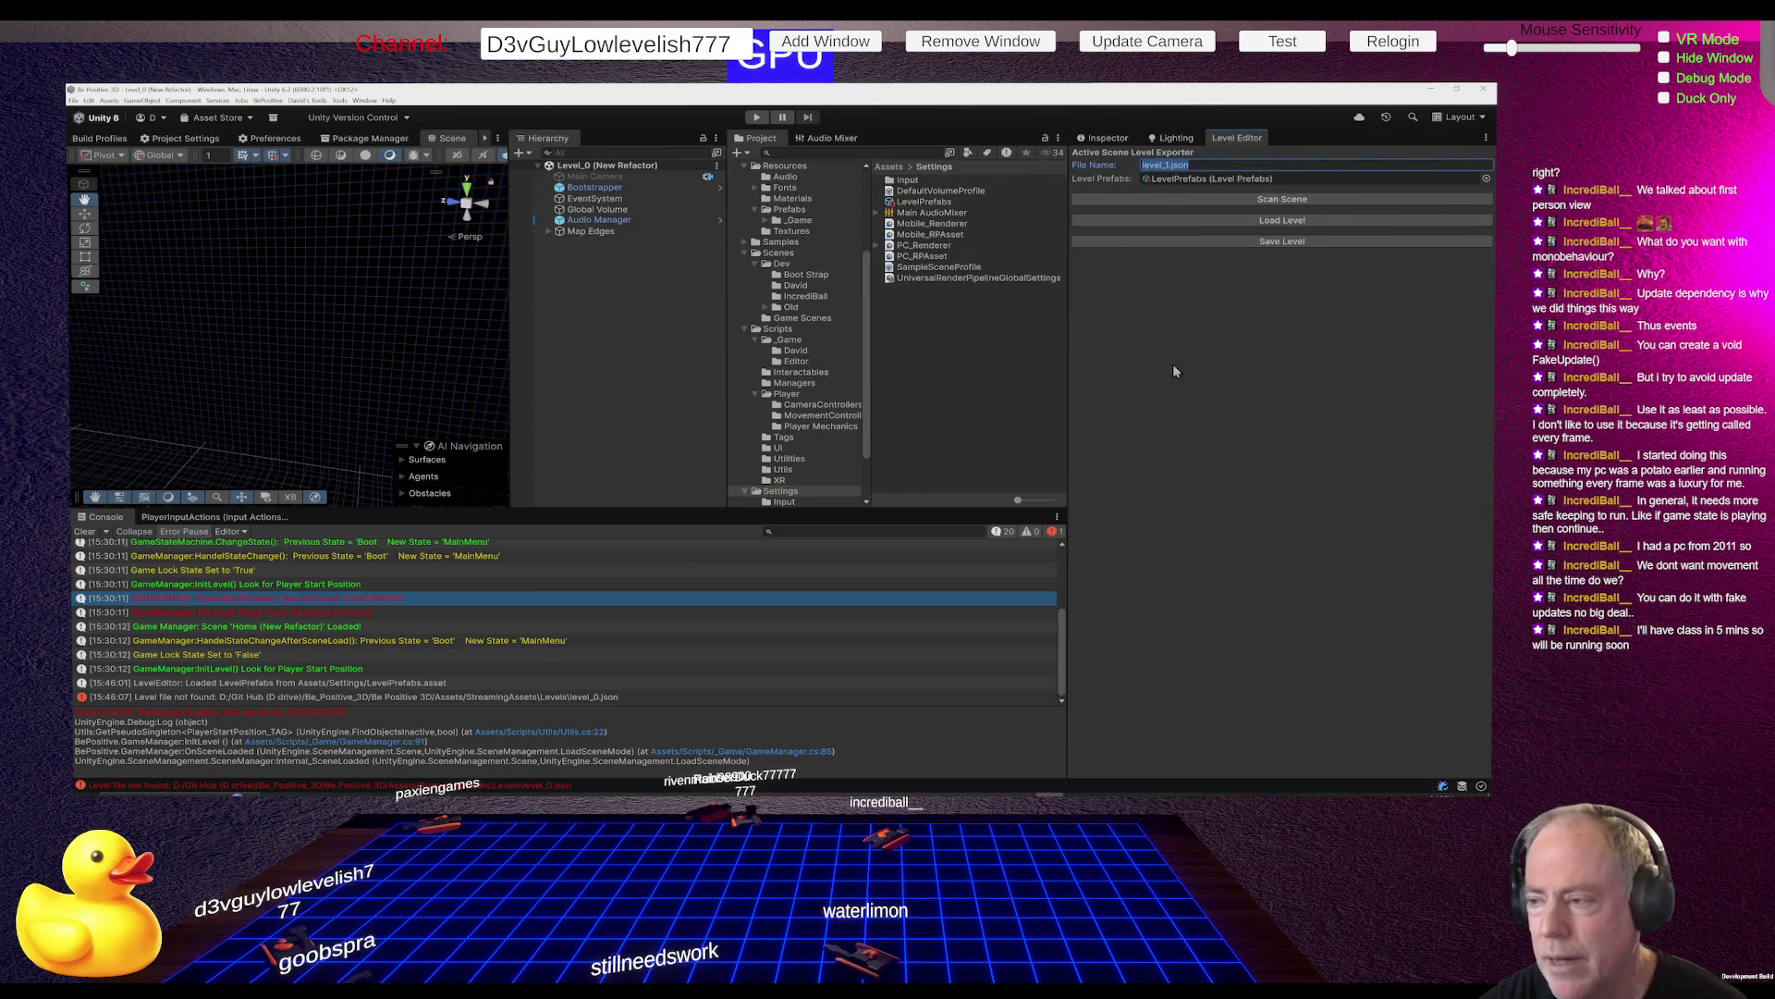
left_click(1232, 220)
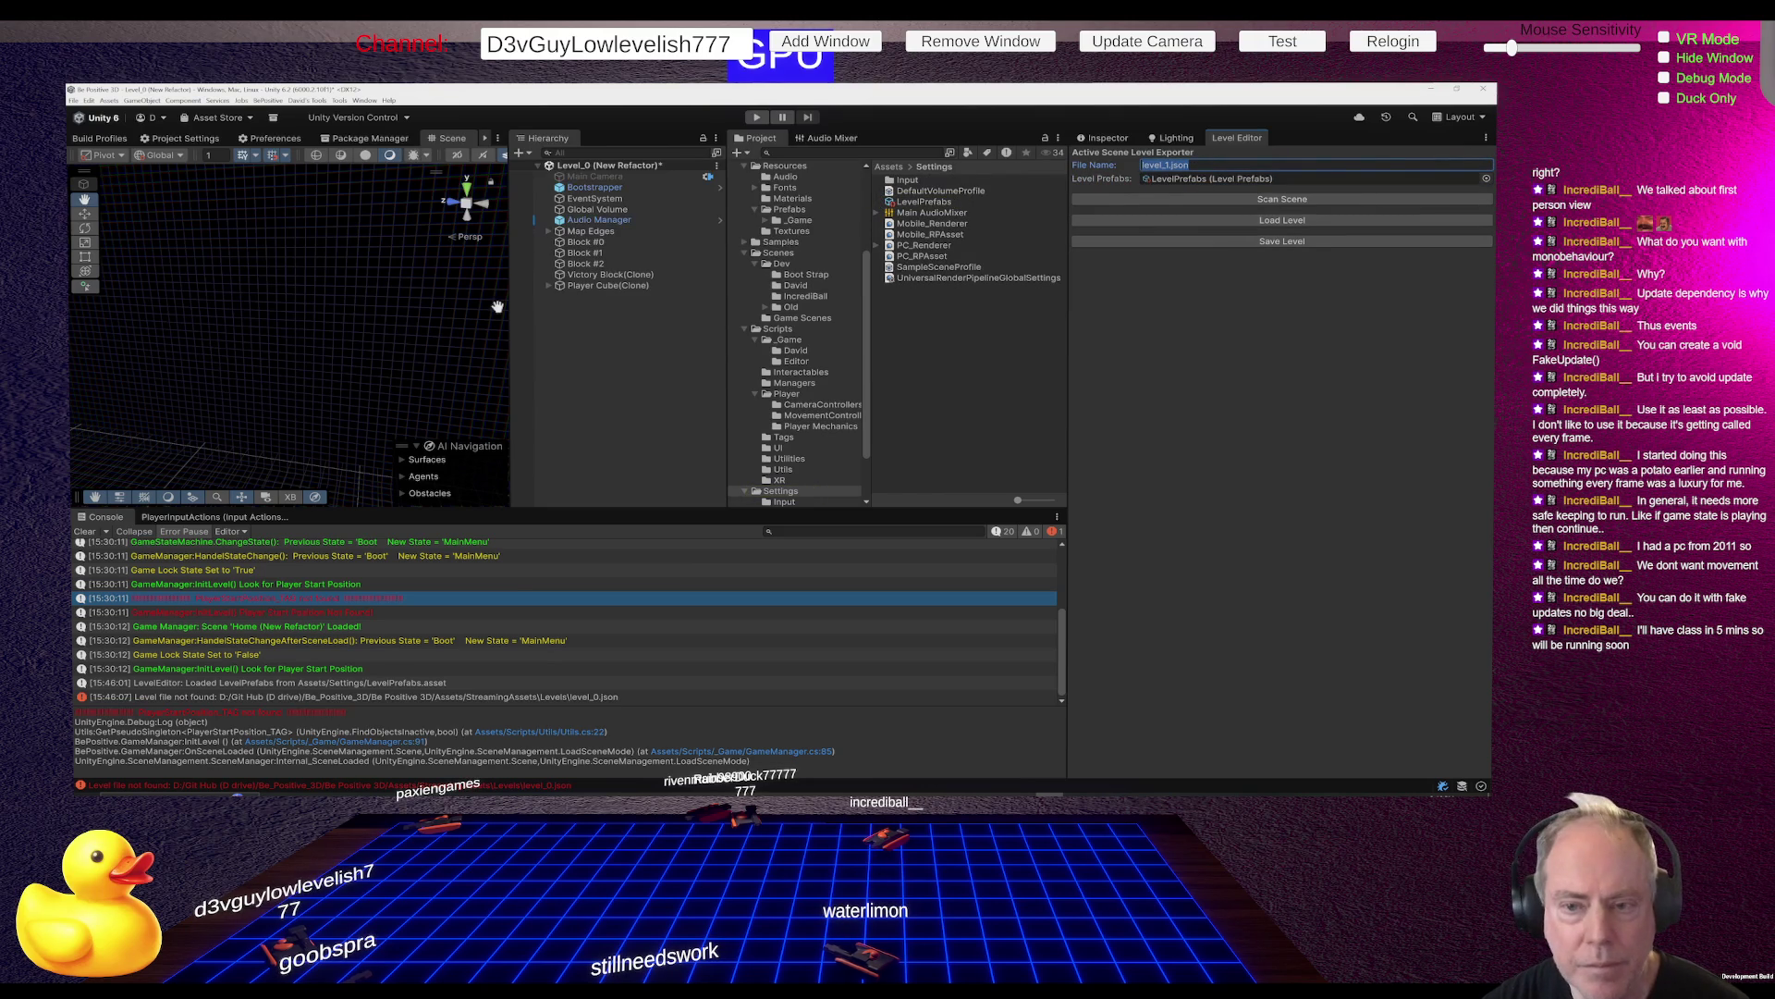
mouse_move(497, 307)
left_mouse_down()
mouse_move(389, 305)
mouse_move(435, 305)
left_mouse_up()
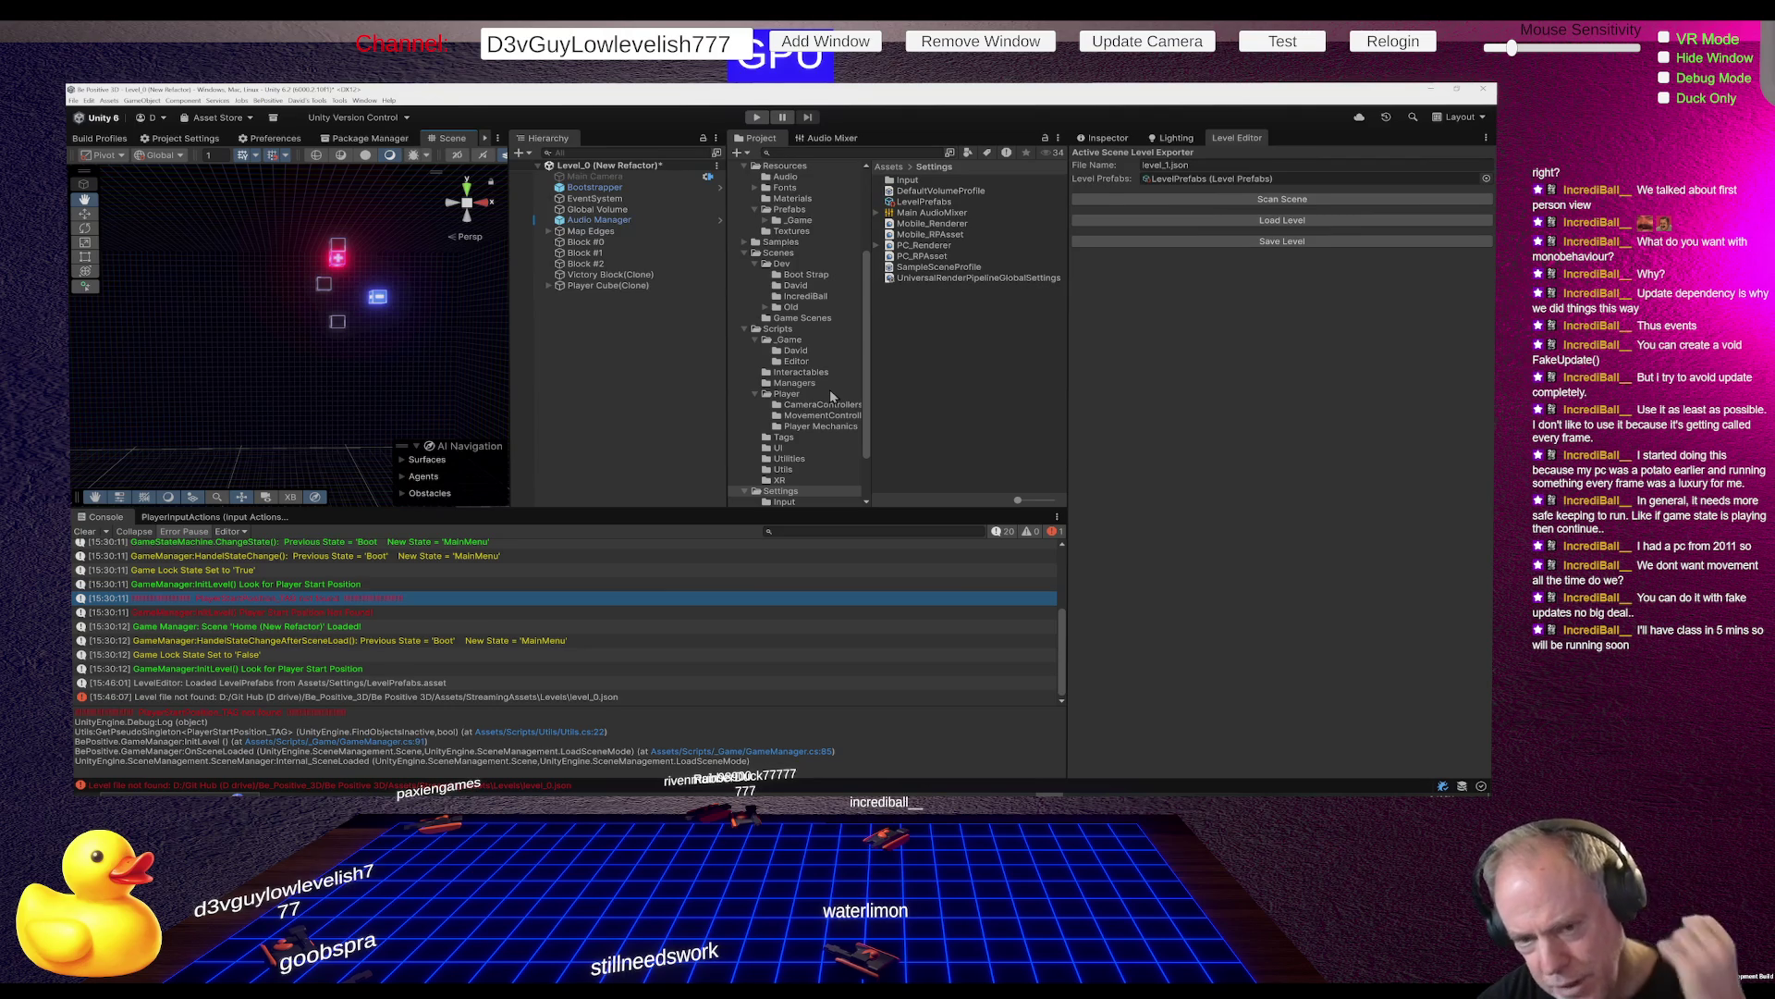
Place the Player Start Position prefab from _Game into the scene, left of the blocks
left_click(812, 219)
mouse_move(929, 224)
left_mouse_down()
mouse_move(364, 337)
mouse_move(346, 302)
mouse_move(585, 325)
left_mouse_up()
left_click(617, 296)
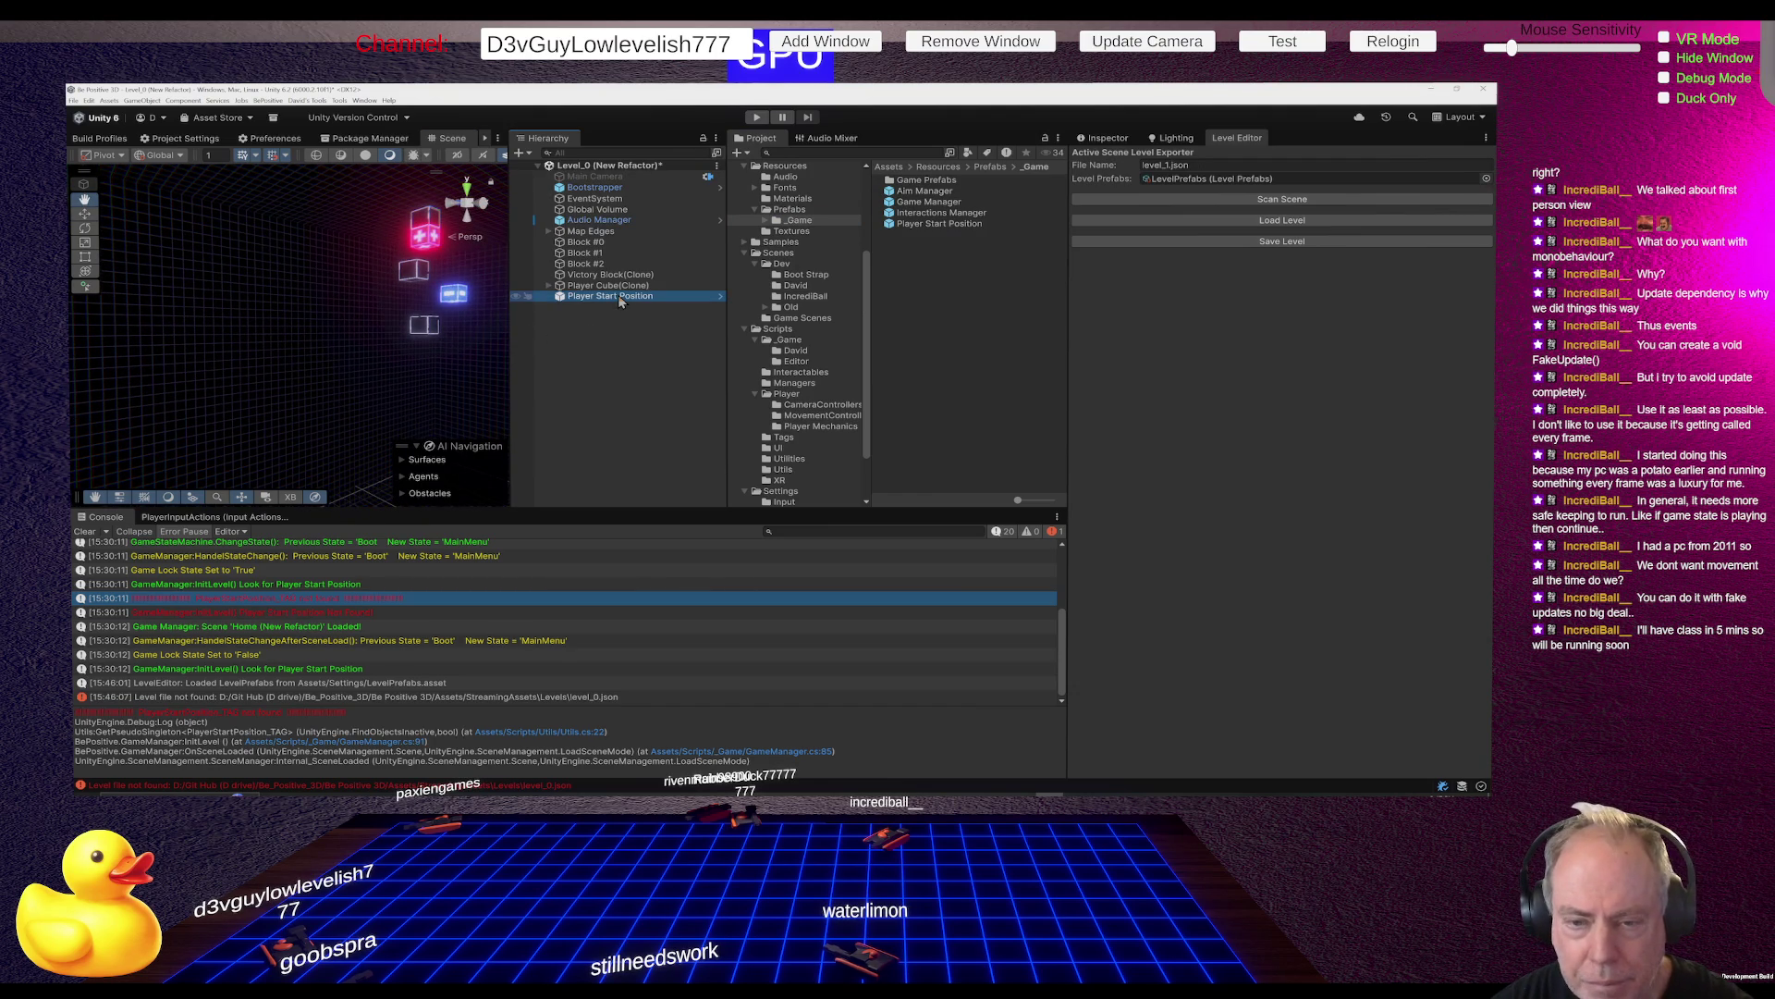
mouse_move(460, 328)
left_mouse_down()
mouse_move(255, 339)
mouse_move(453, 332)
left_mouse_up()
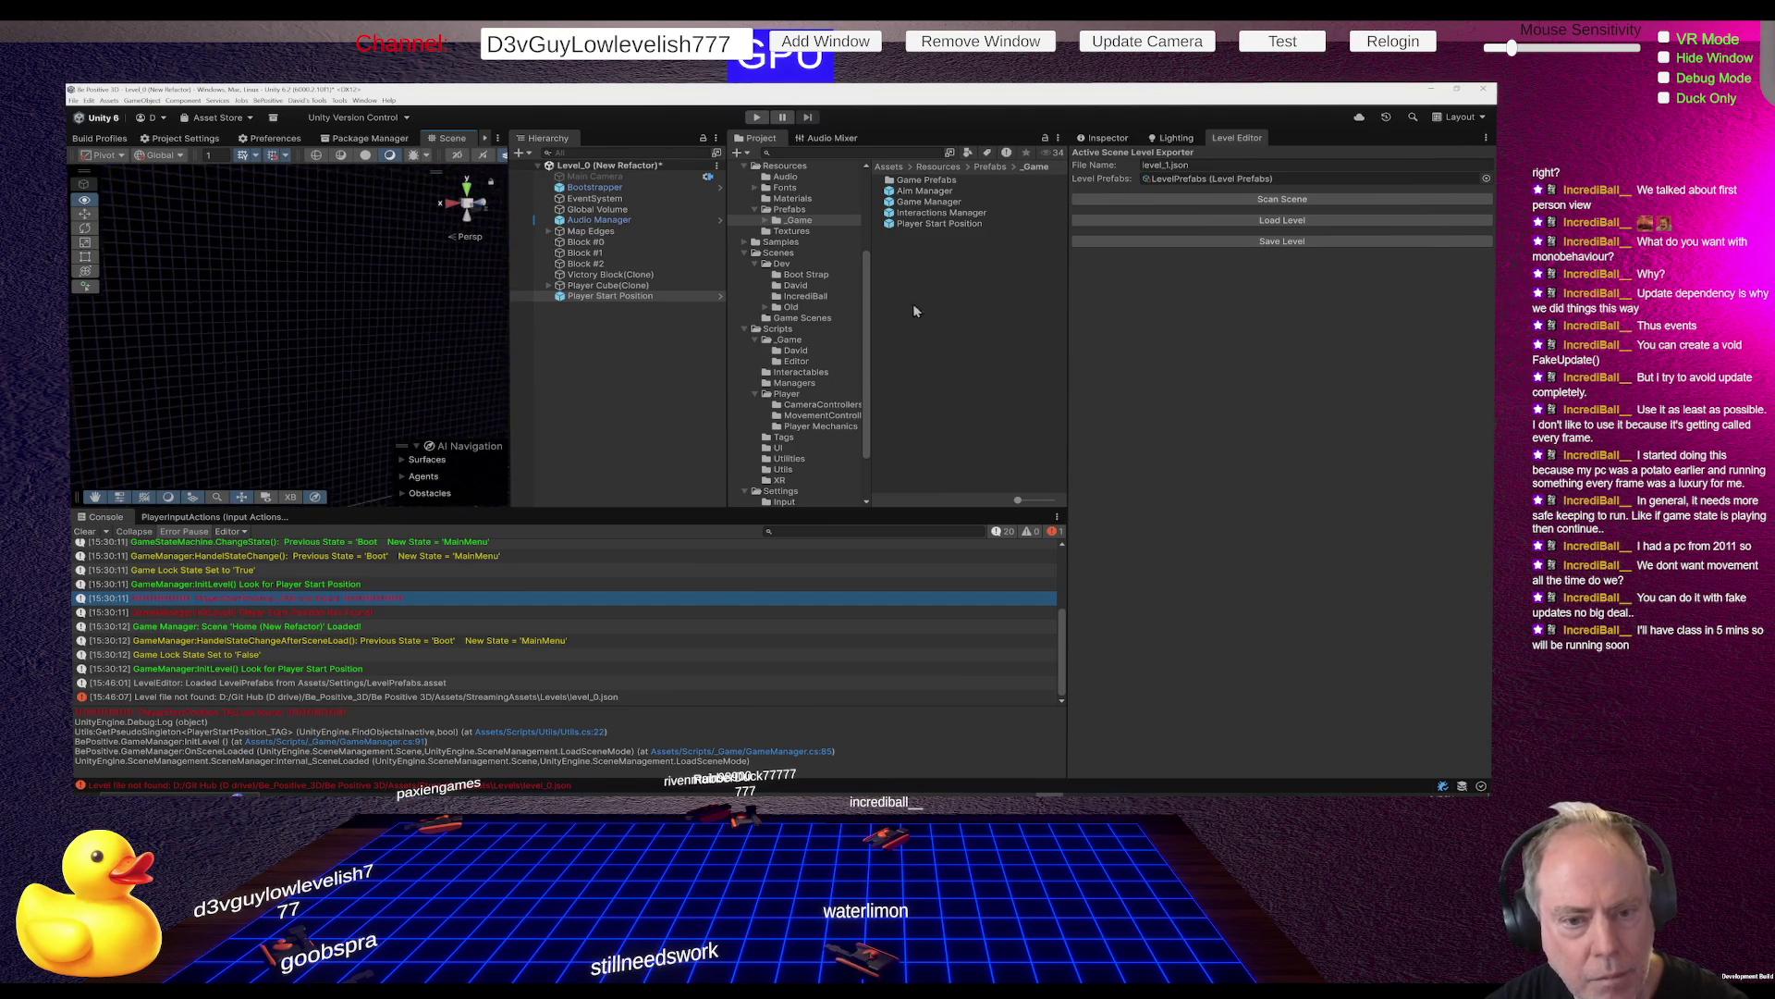
left_click_drag(207, 224, 235, 235)
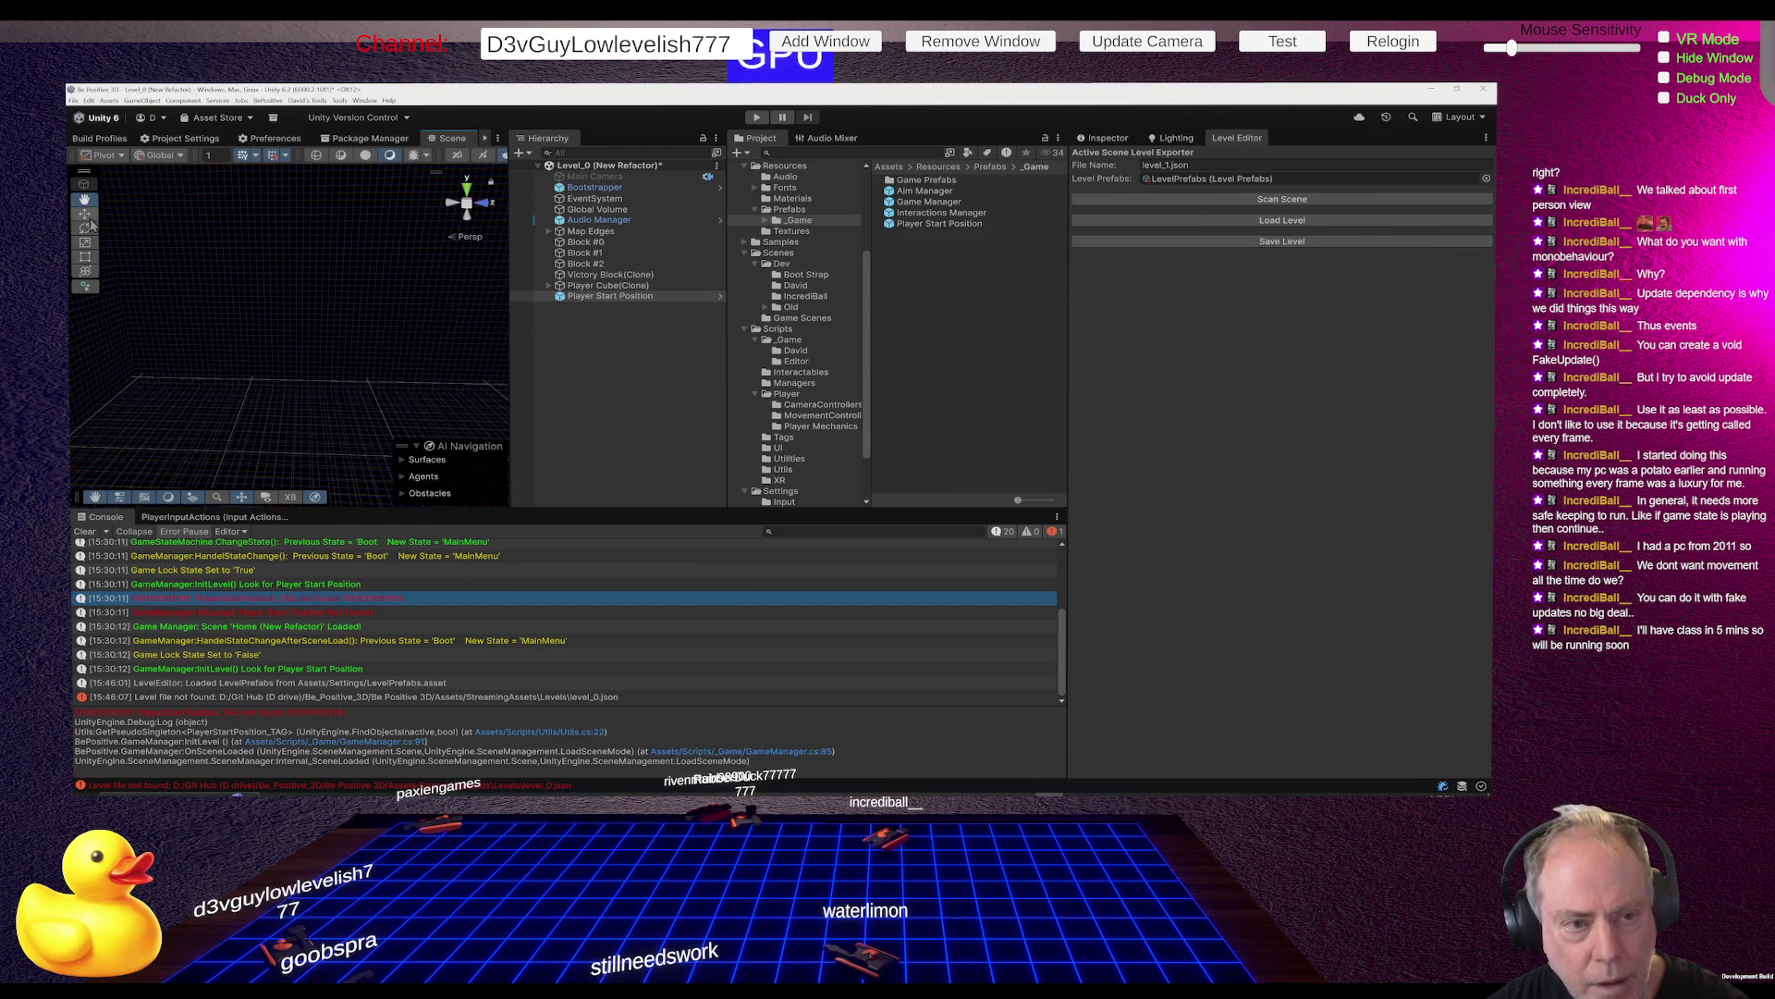
mouse_move(444, 375)
left_mouse_down()
mouse_move(636, 329)
mouse_move(1114, 323)
mouse_move(590, 343)
left_mouse_up()
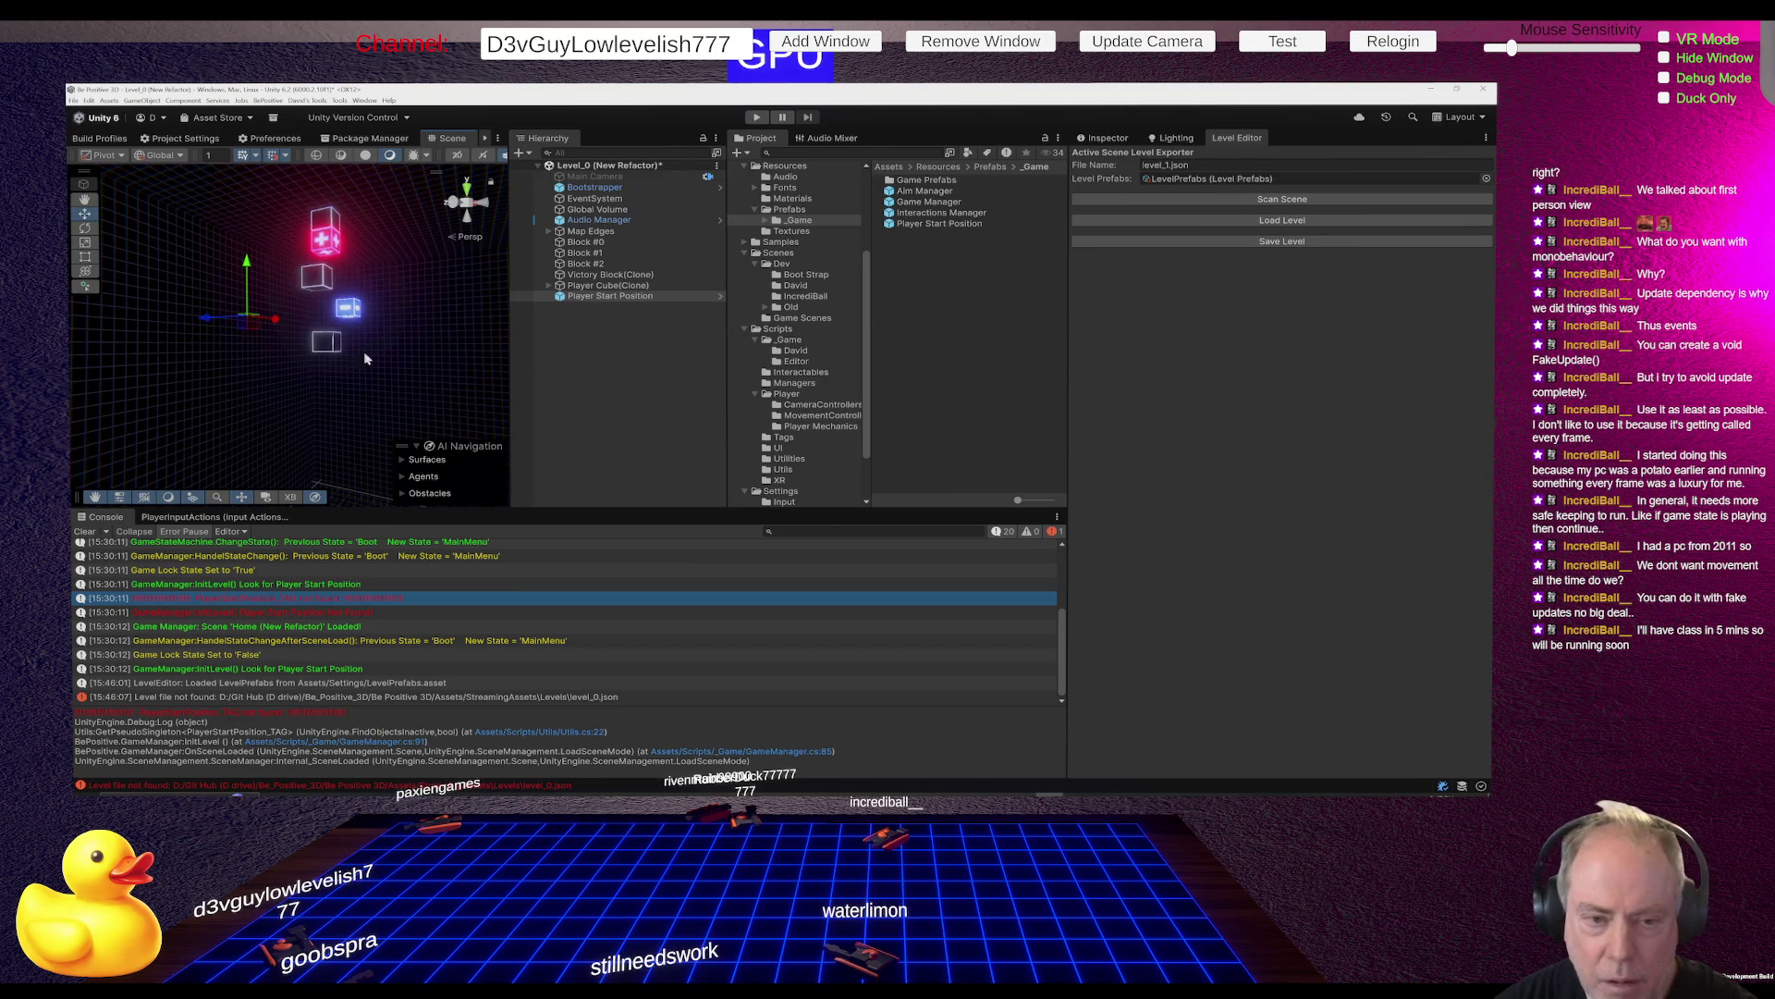
mouse_move(263, 333)
left_mouse_down()
mouse_move(503, 380)
mouse_move(464, 389)
mouse_move(428, 349)
mouse_move(333, 499)
mouse_move(351, 277)
mouse_move(284, 451)
mouse_move(249, 363)
mouse_move(190, 375)
left_mouse_up()
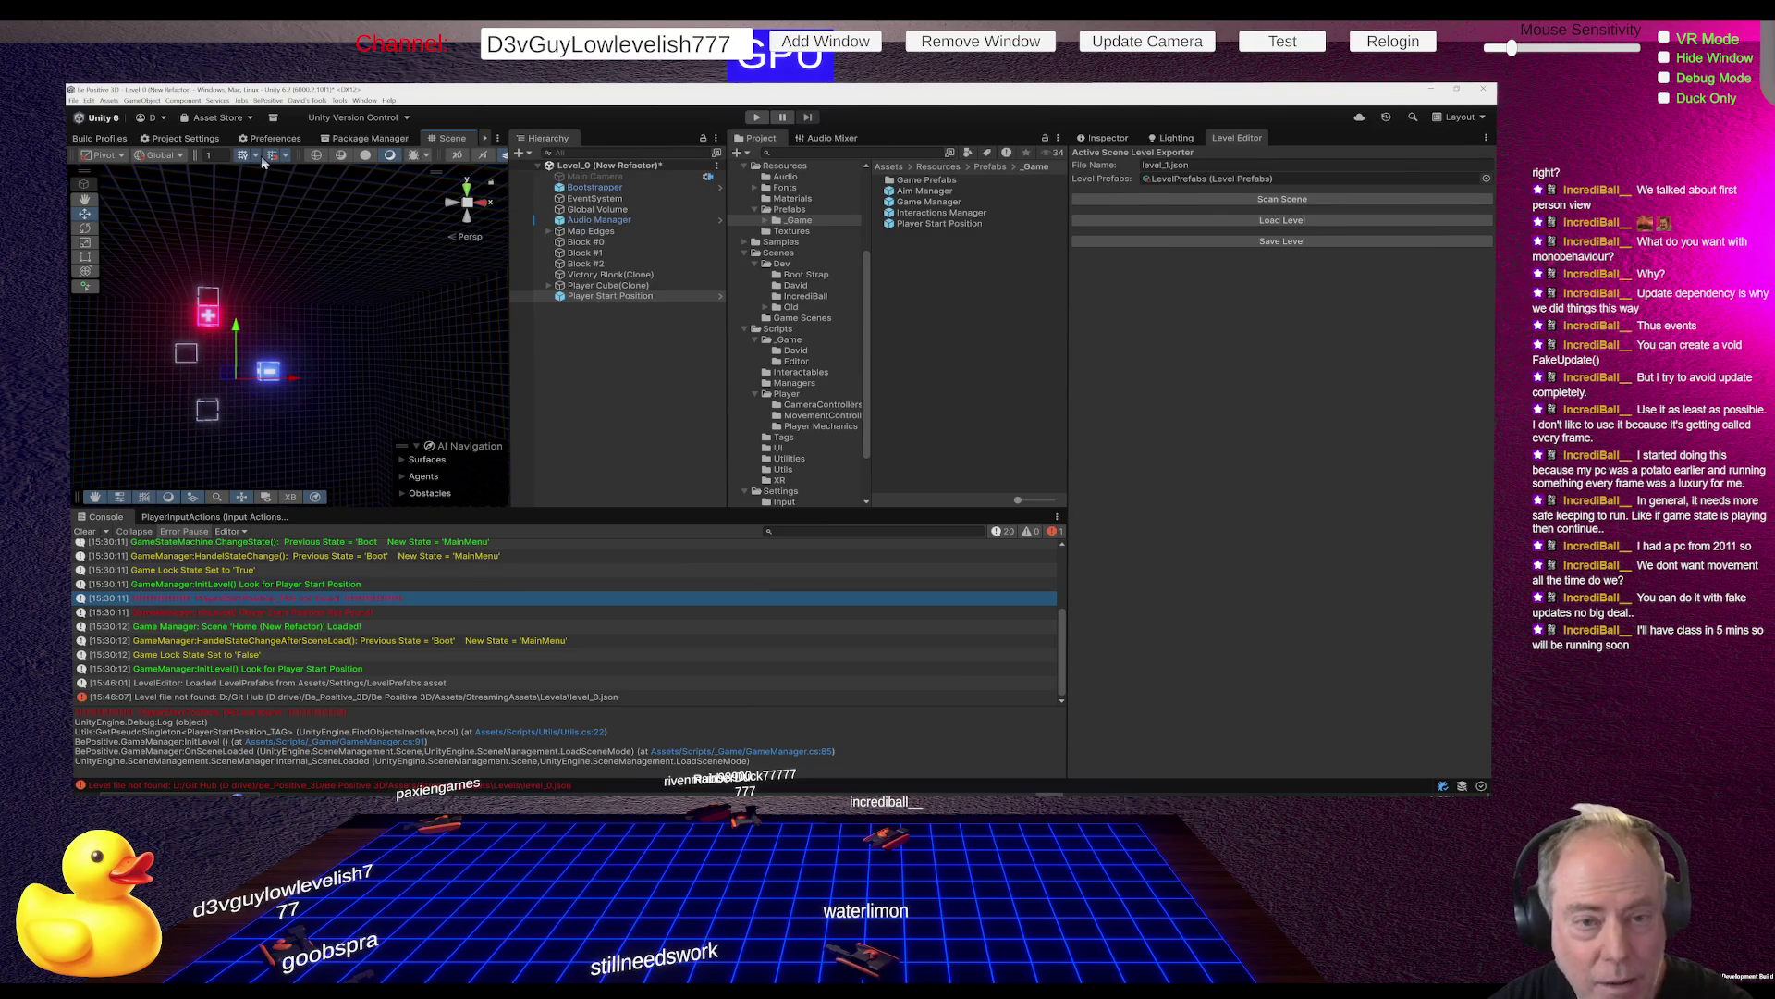
mouse_move(232, 372)
left_mouse_down()
mouse_move(207, 364)
mouse_move(251, 529)
mouse_move(191, 636)
mouse_move(437, 528)
mouse_move(464, 428)
mouse_move(504, 393)
left_mouse_up()
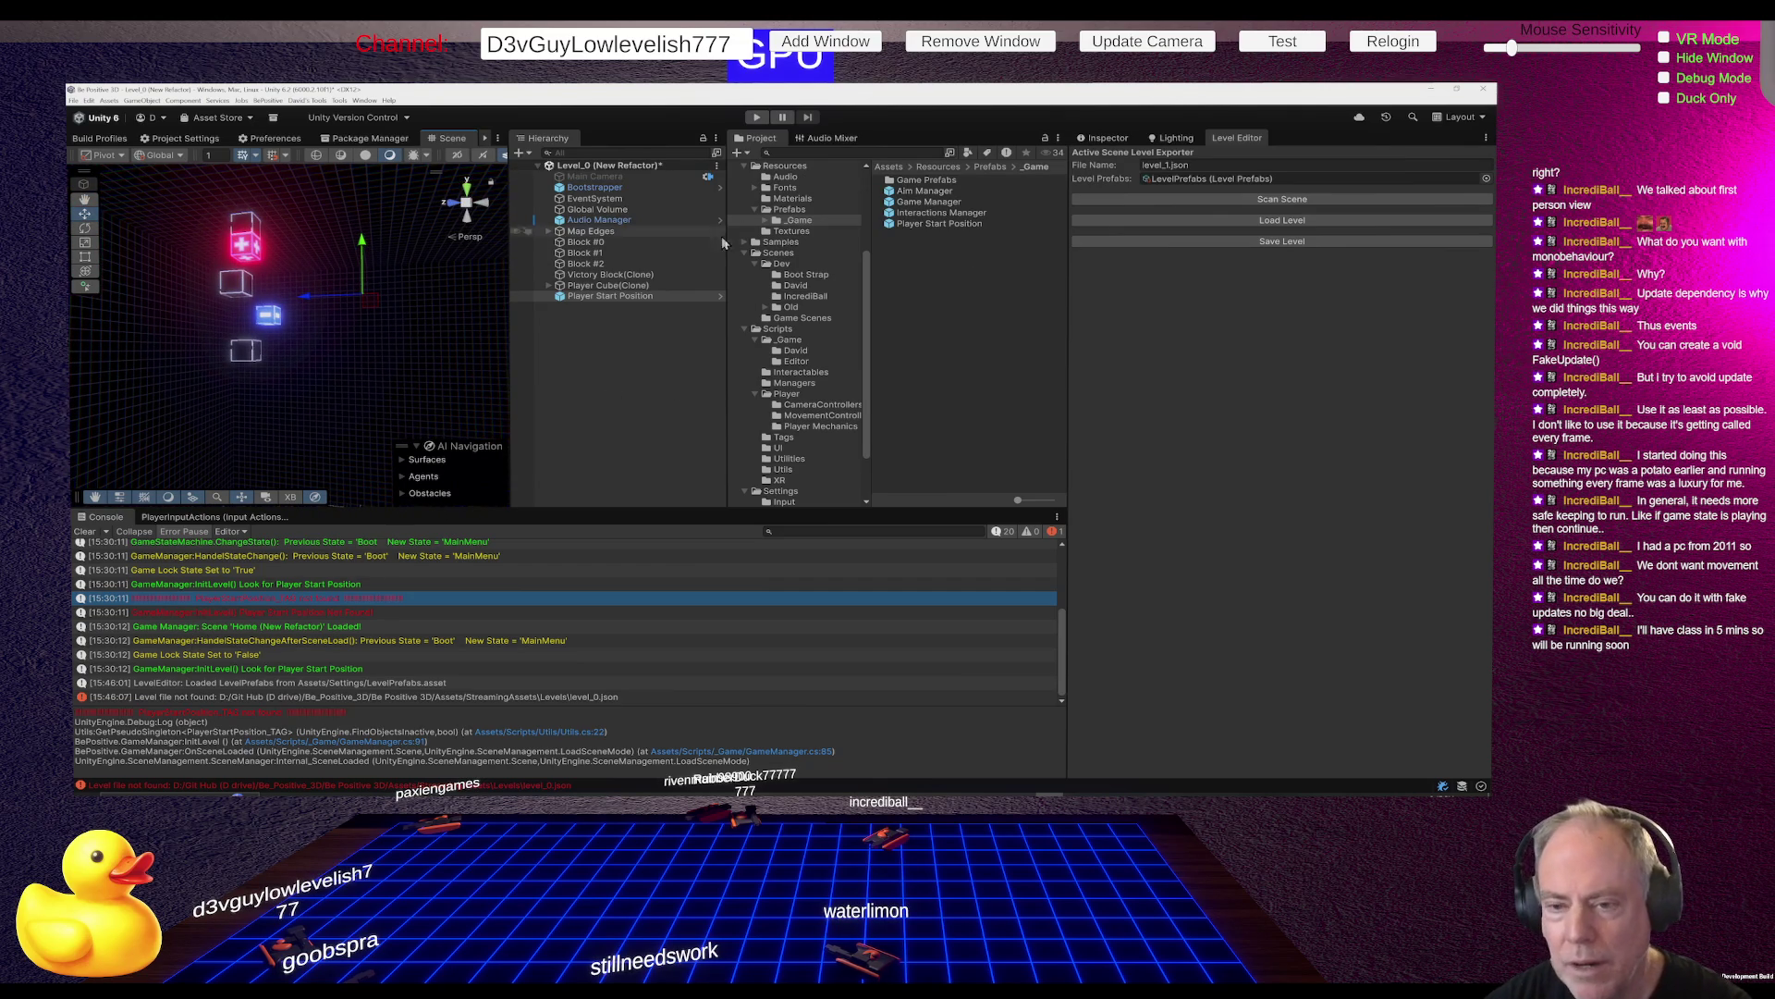
Select Player Start Position and bring up its GameObject icon picker in the Inspector
left_click(634, 297)
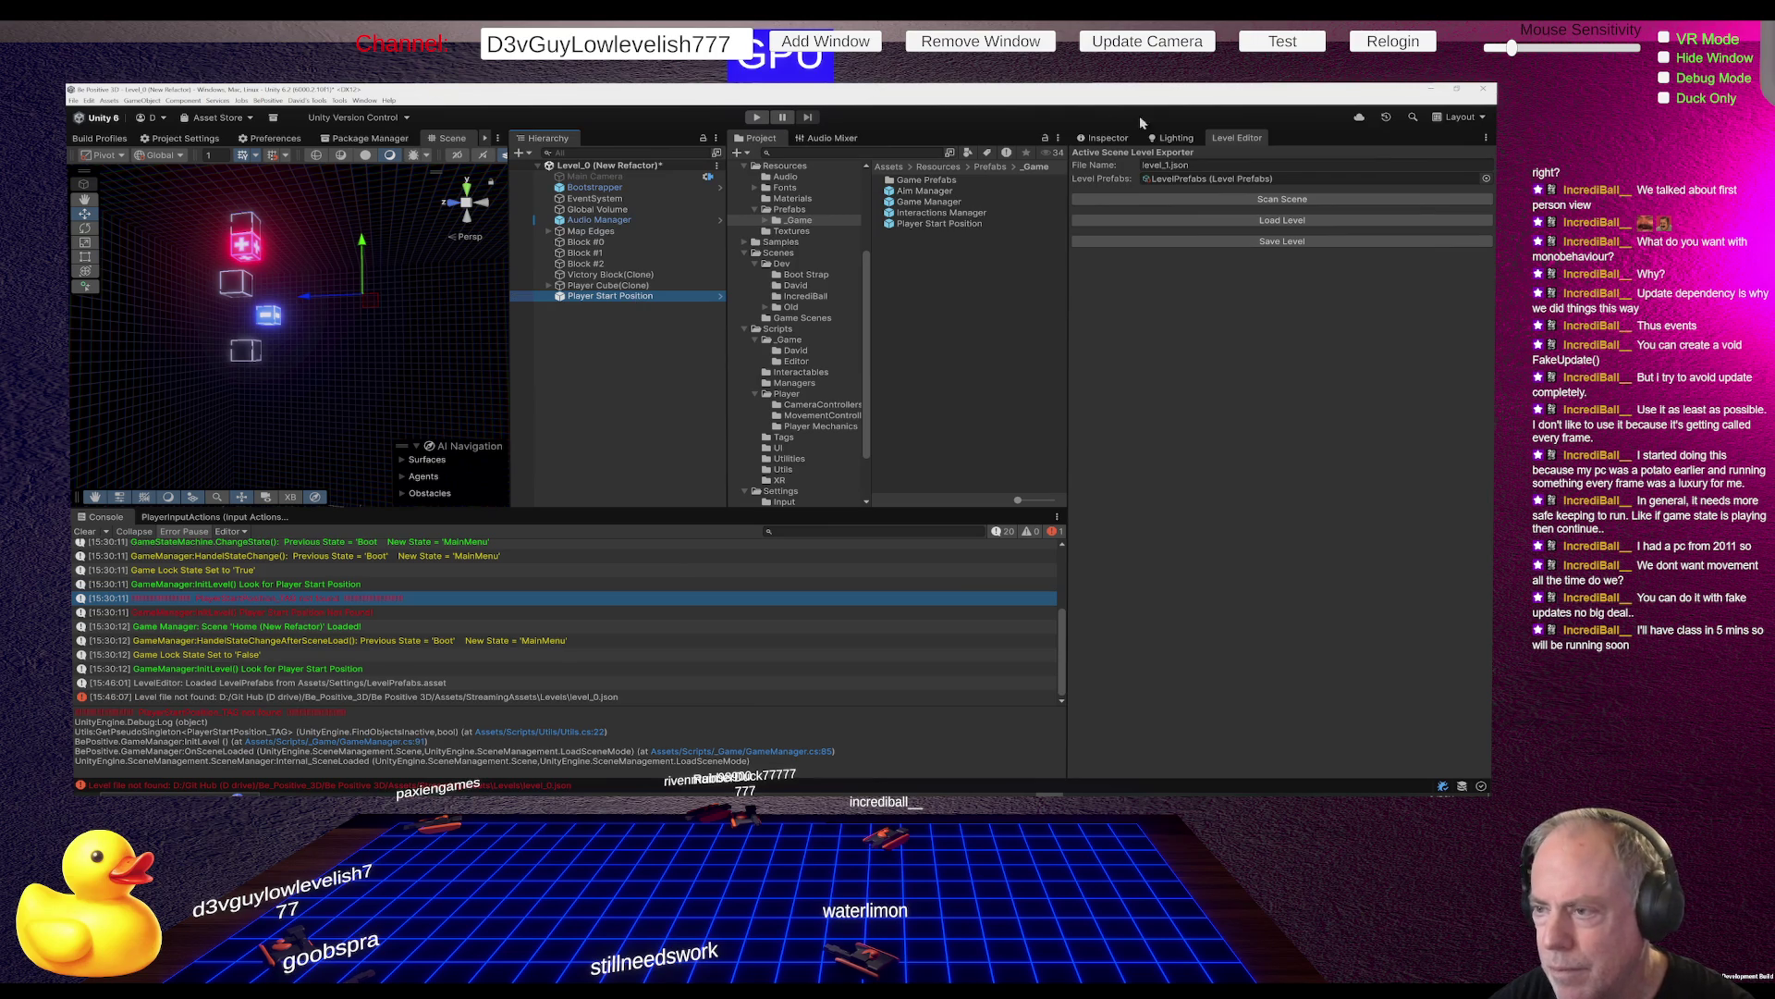
left_click(1109, 140)
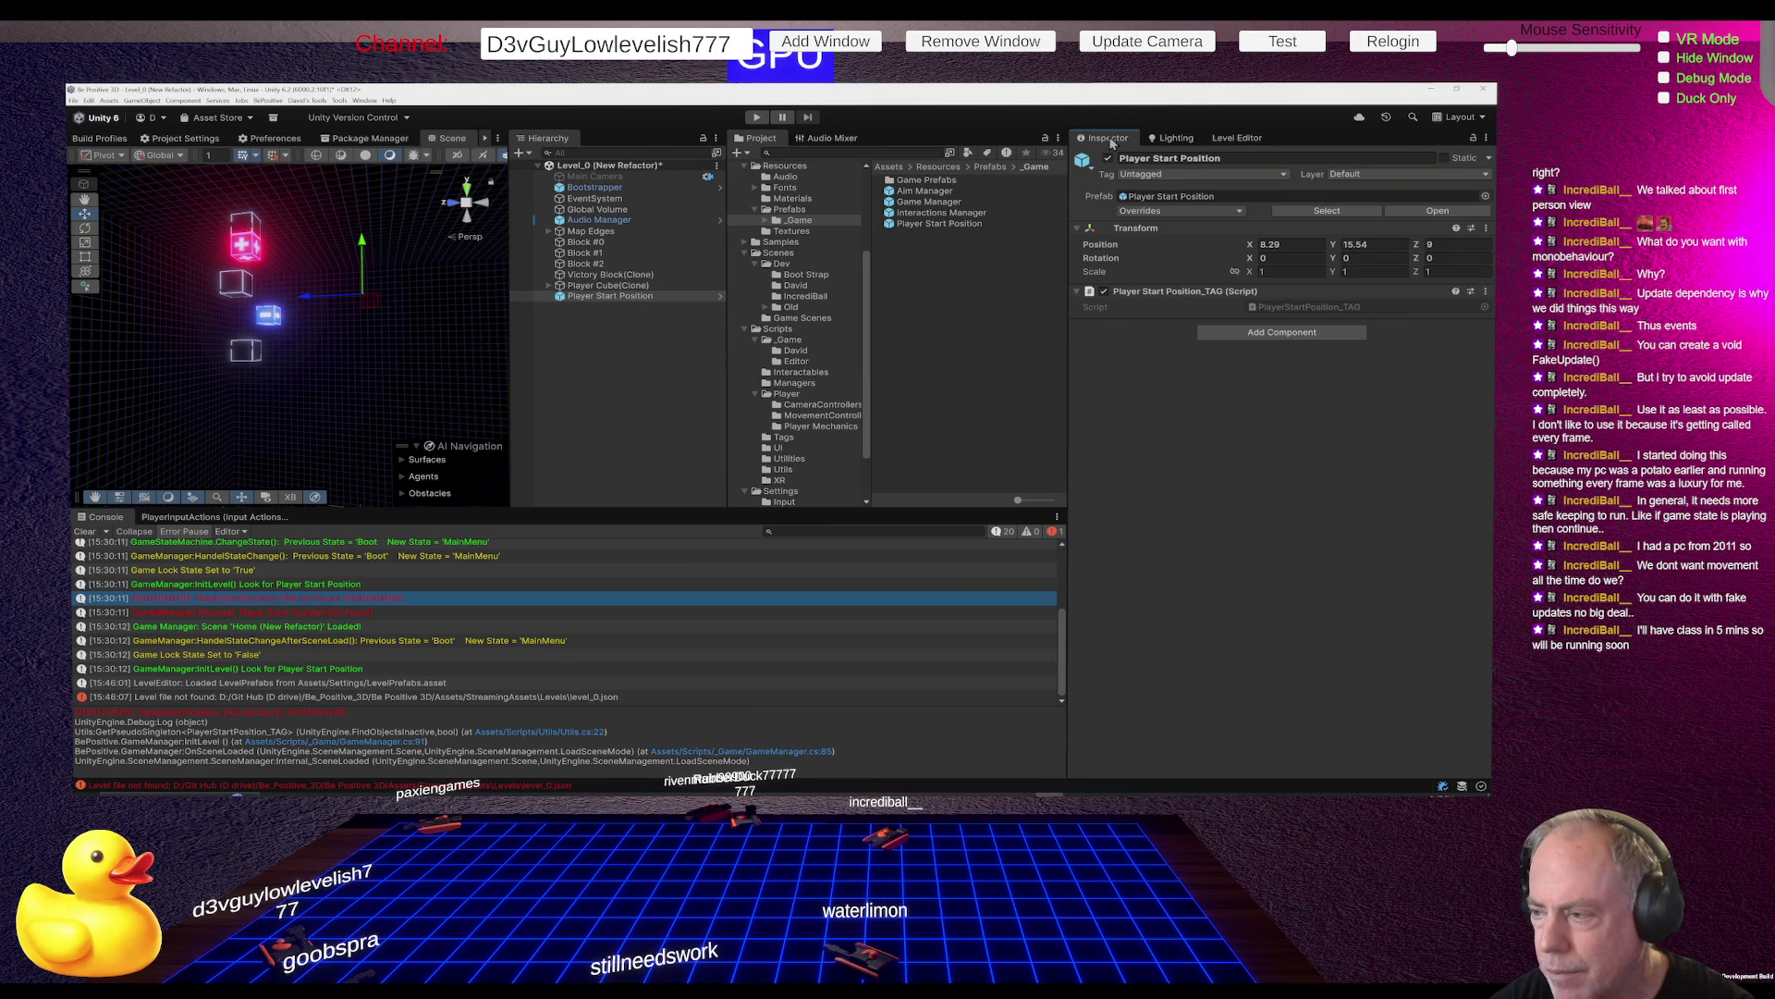
left_click(1084, 162)
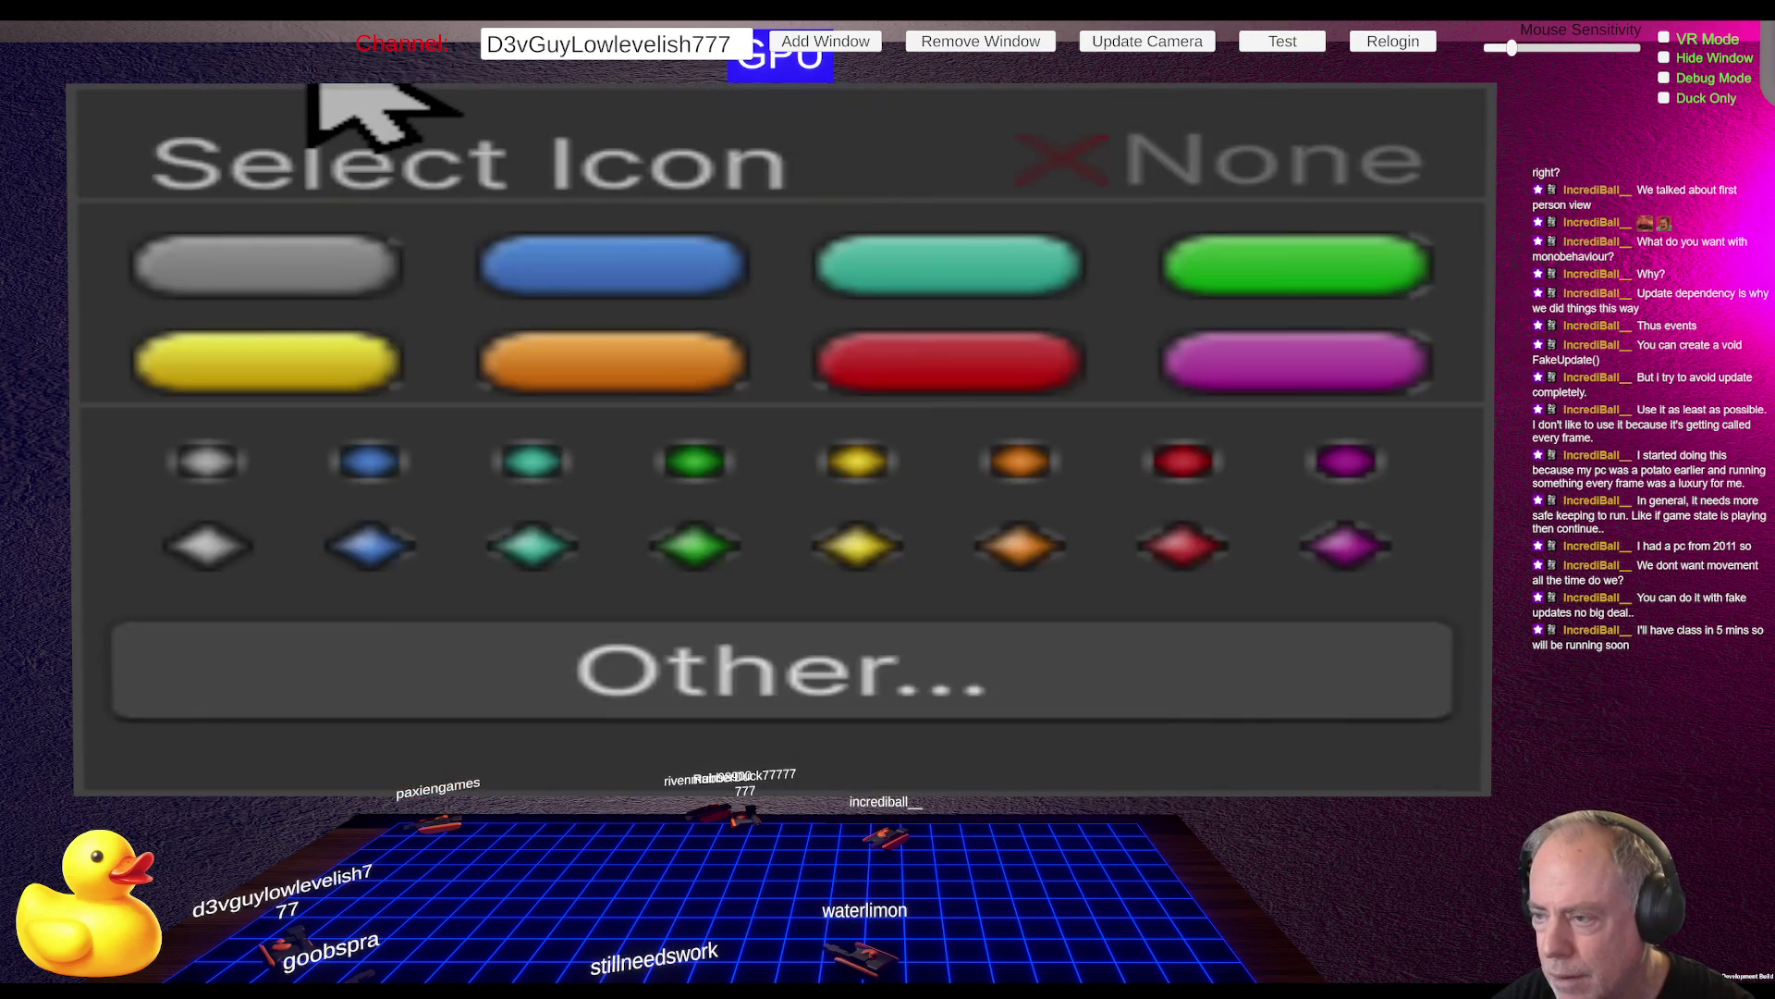
Try a blue label on the Player Start Position, then toggle its active checkbox off and on twice
left_click(653, 272)
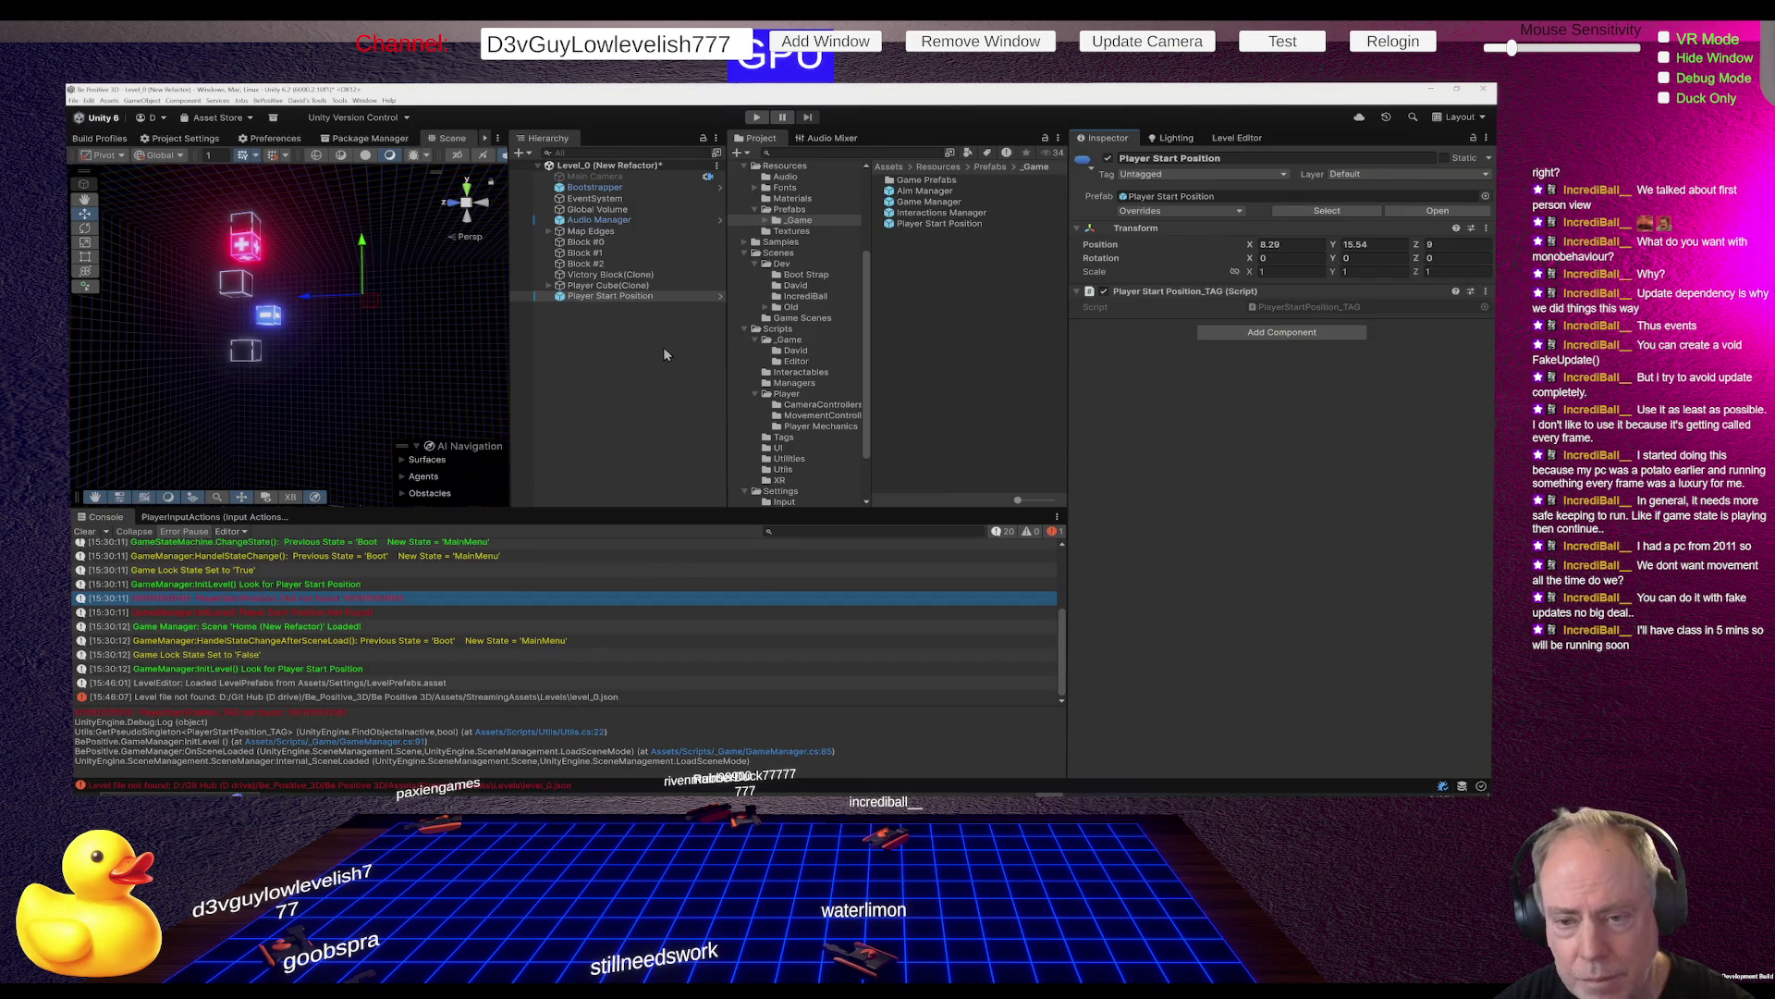
left_click(606, 298)
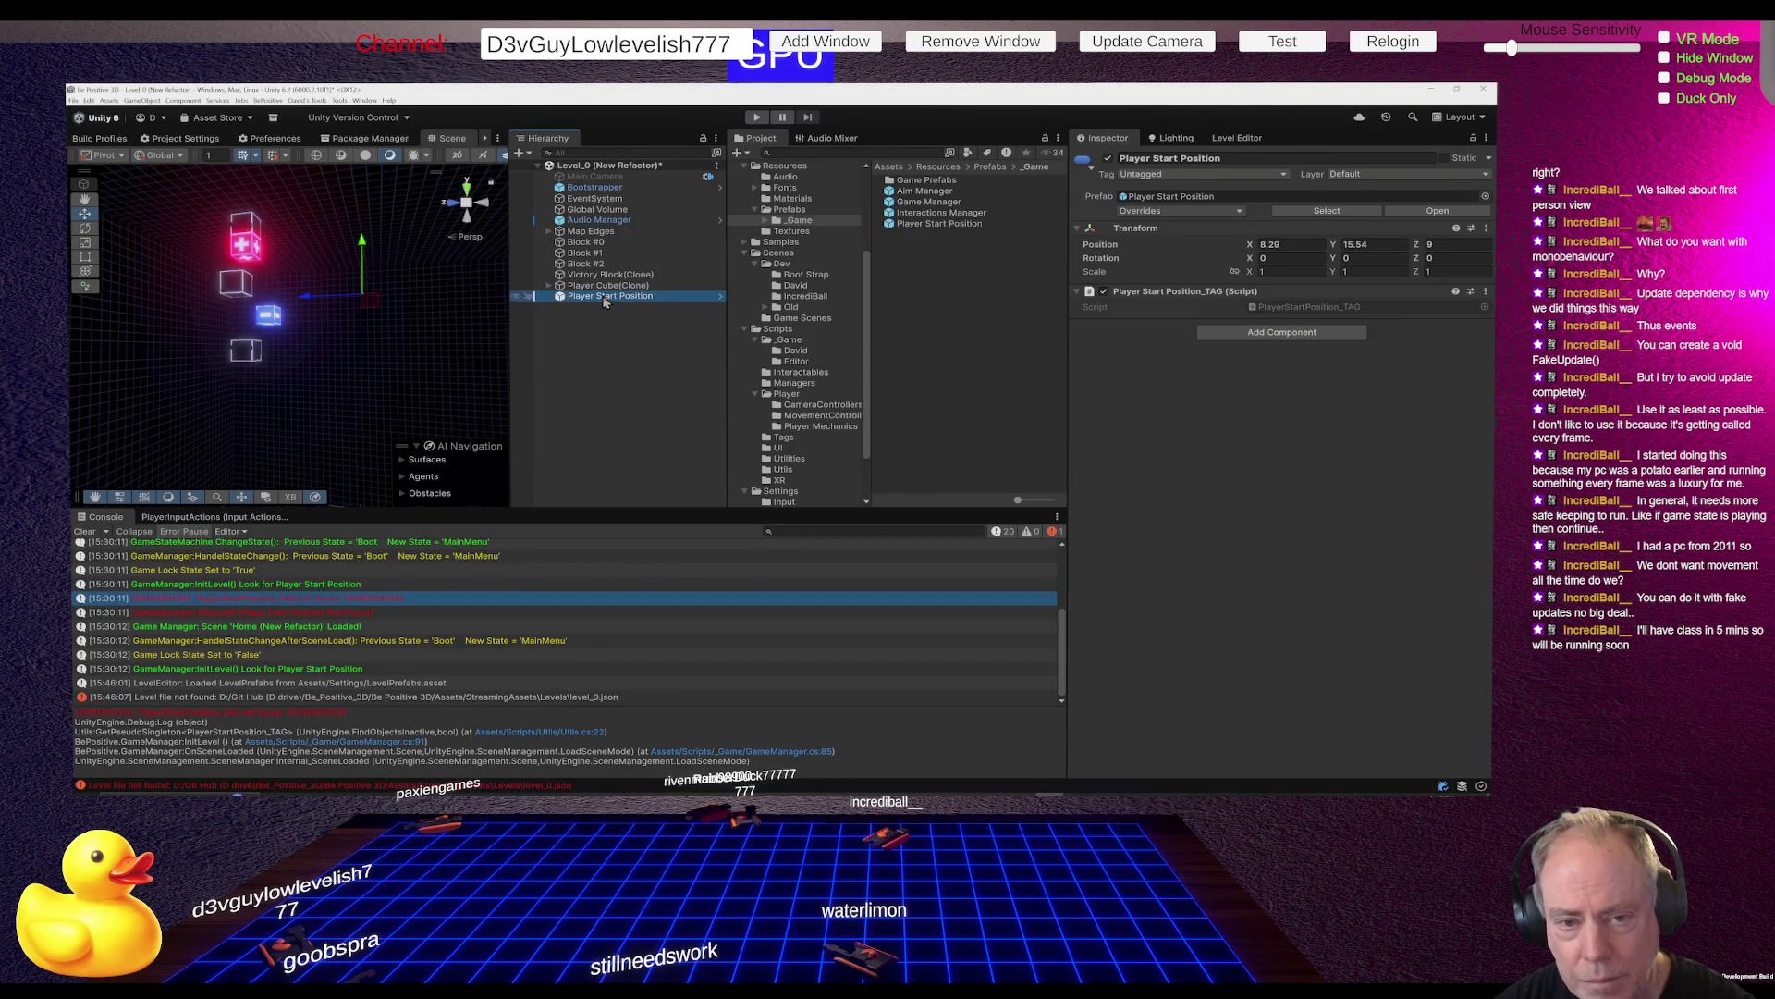
mouse_move(278, 352)
left_mouse_down()
mouse_move(258, 344)
mouse_move(139, 414)
mouse_move(245, 419)
left_mouse_up()
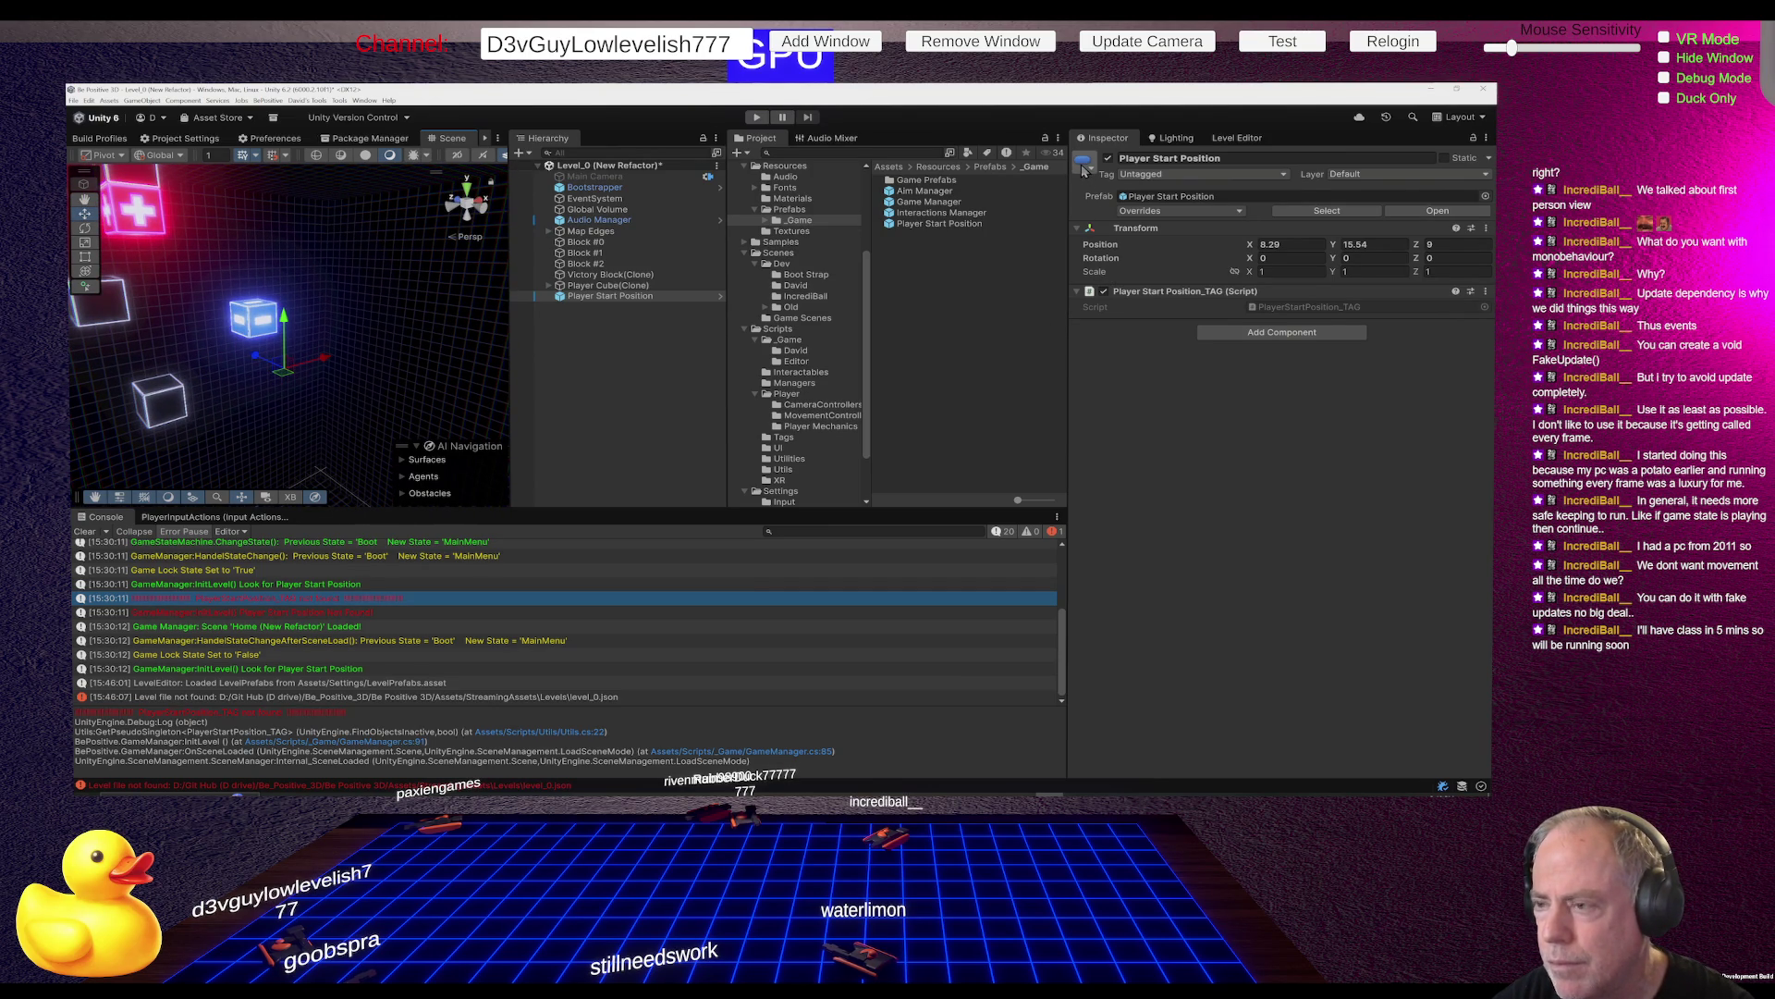
left_click(1109, 160)
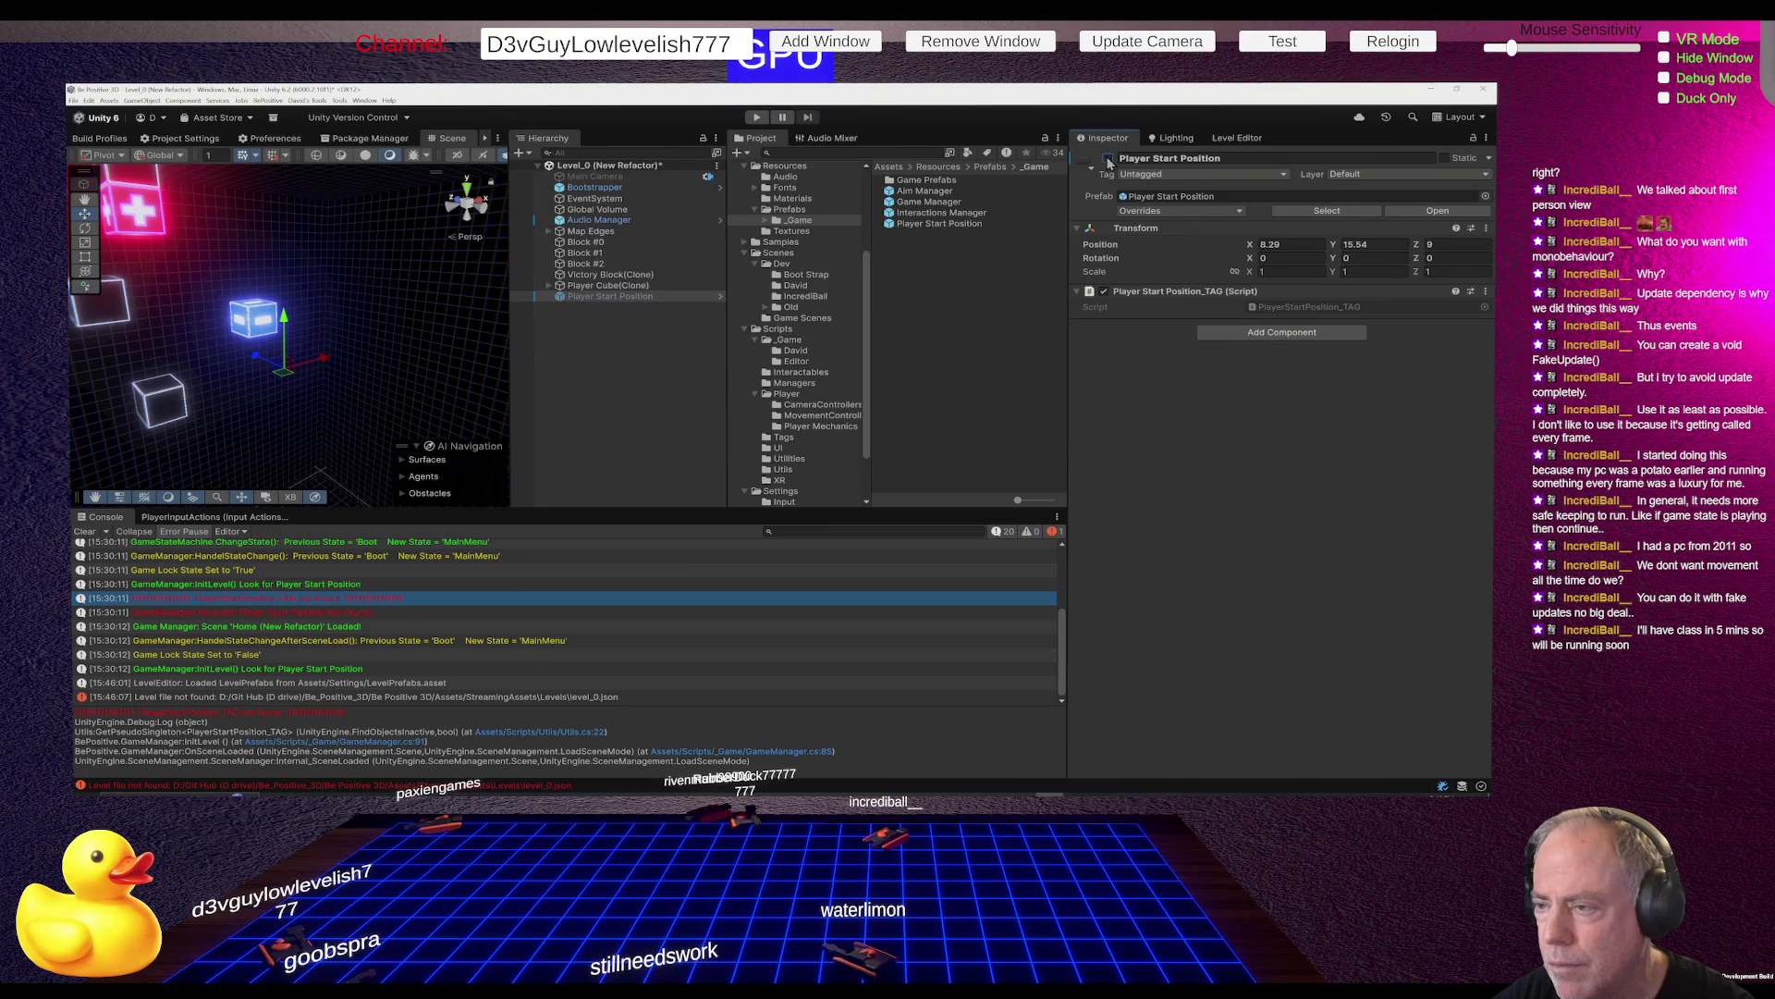
left_click(1109, 160)
left_click(1108, 160)
left_click(1109, 160)
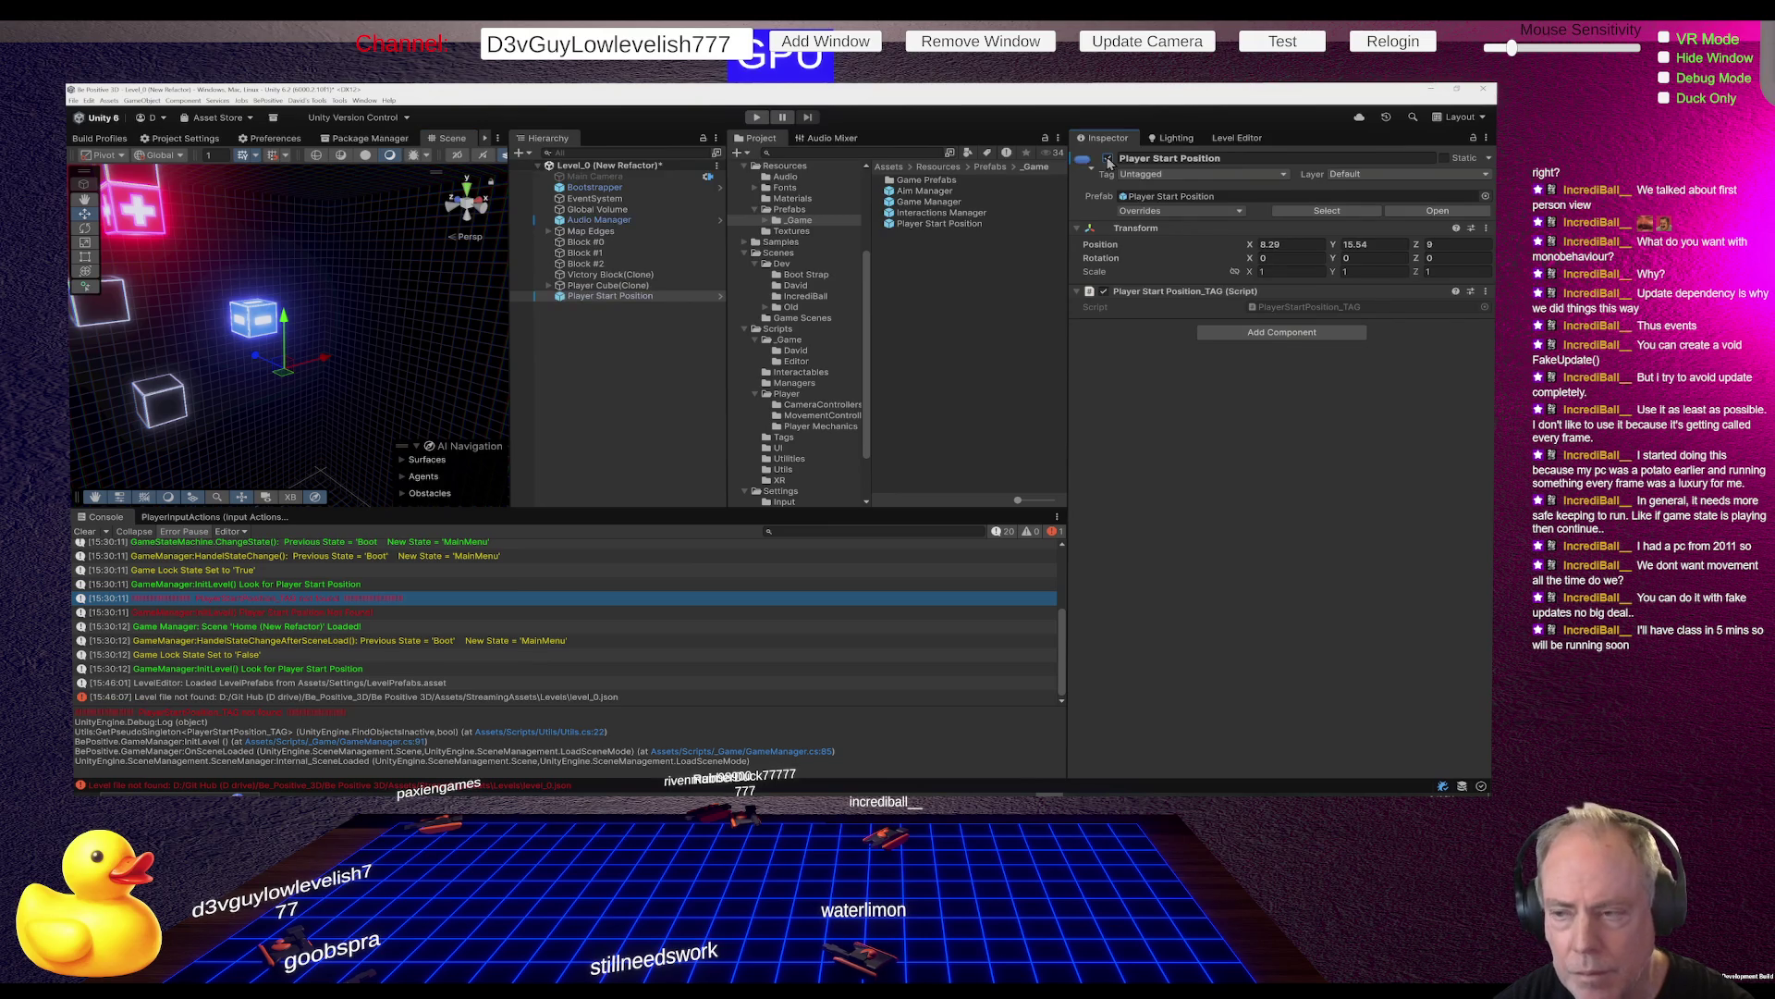
Switch the Player Start Position's icon to the orange label and close the picker
left_click(1082, 166)
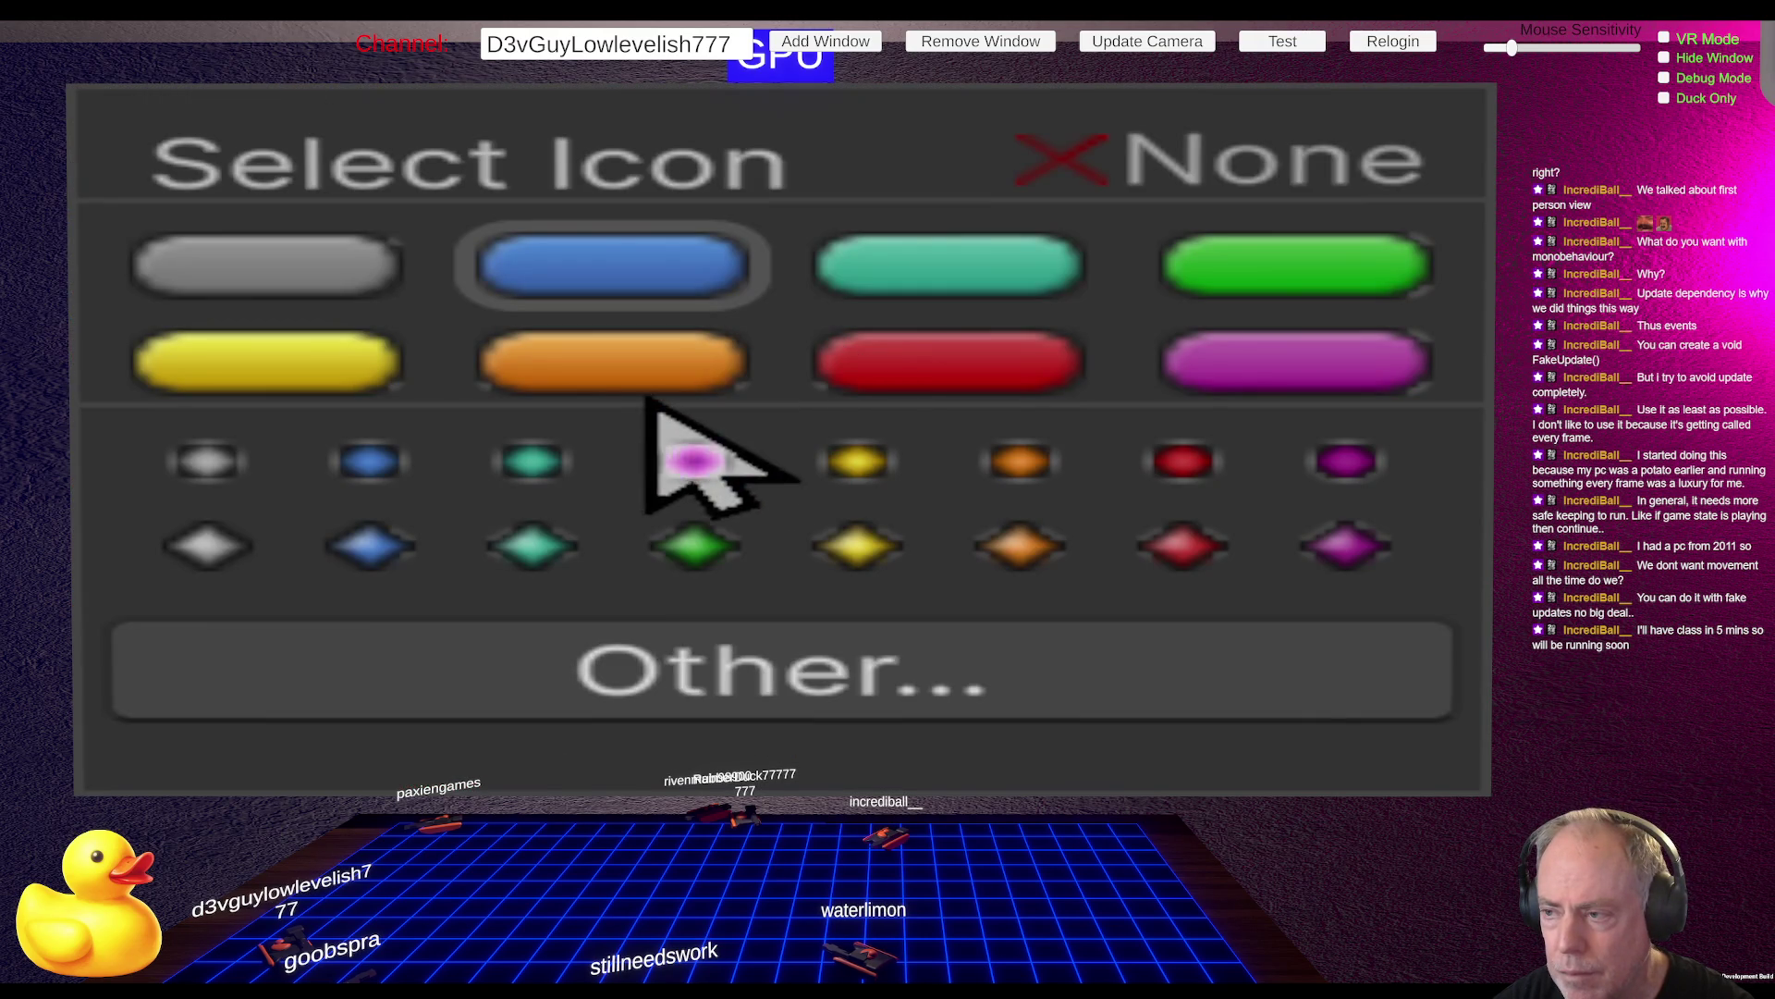
left_click(558, 382)
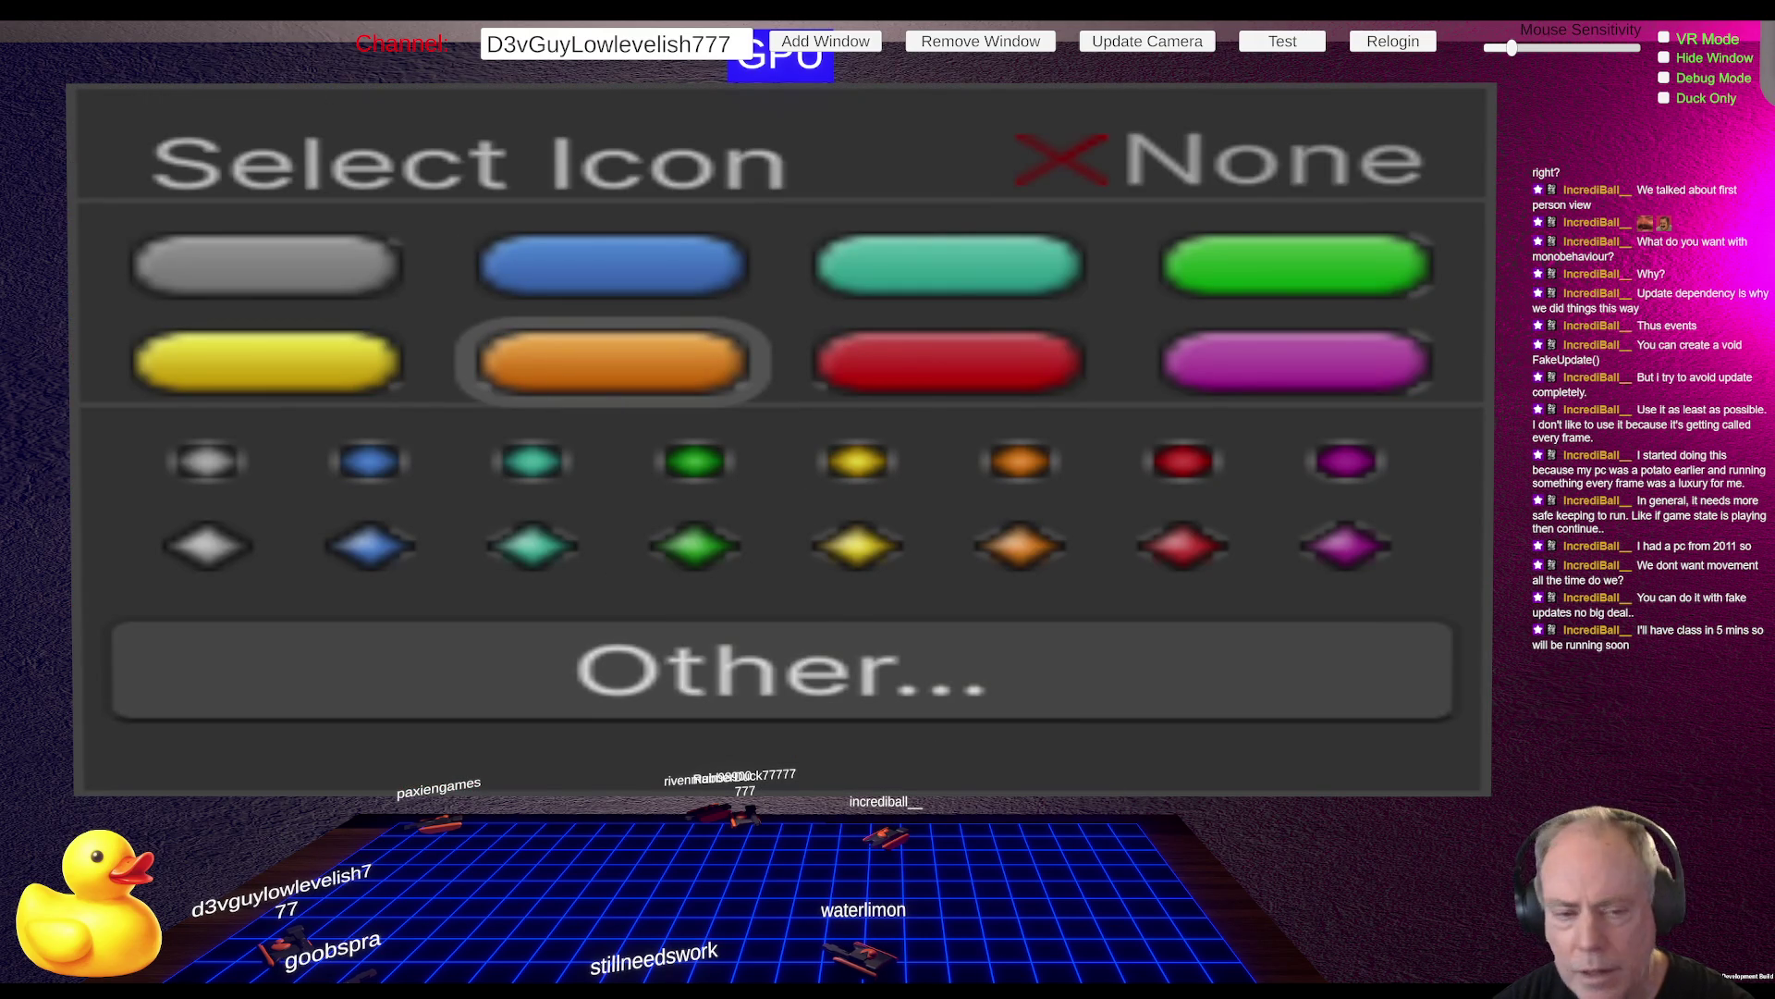
left_click(1160, 416)
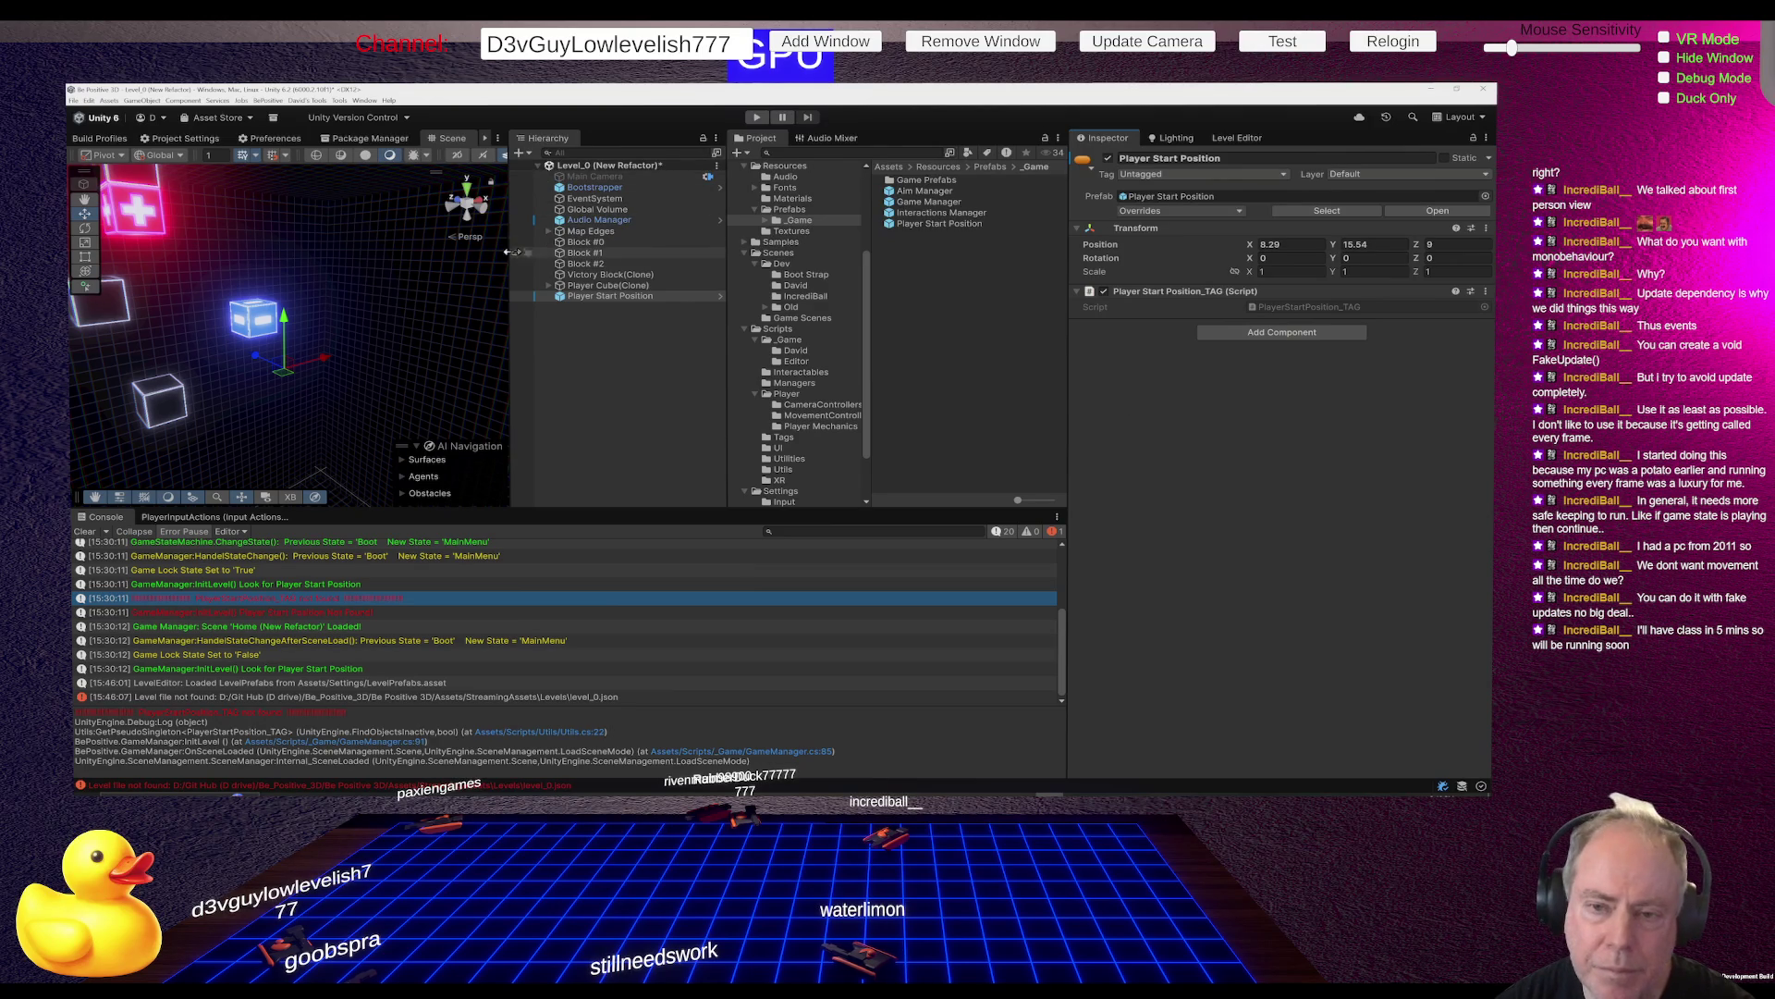
Widen the Scene view, project tree and Hierarchy panels, and turn on Gizmos
left_click_drag(511, 254, 564, 258)
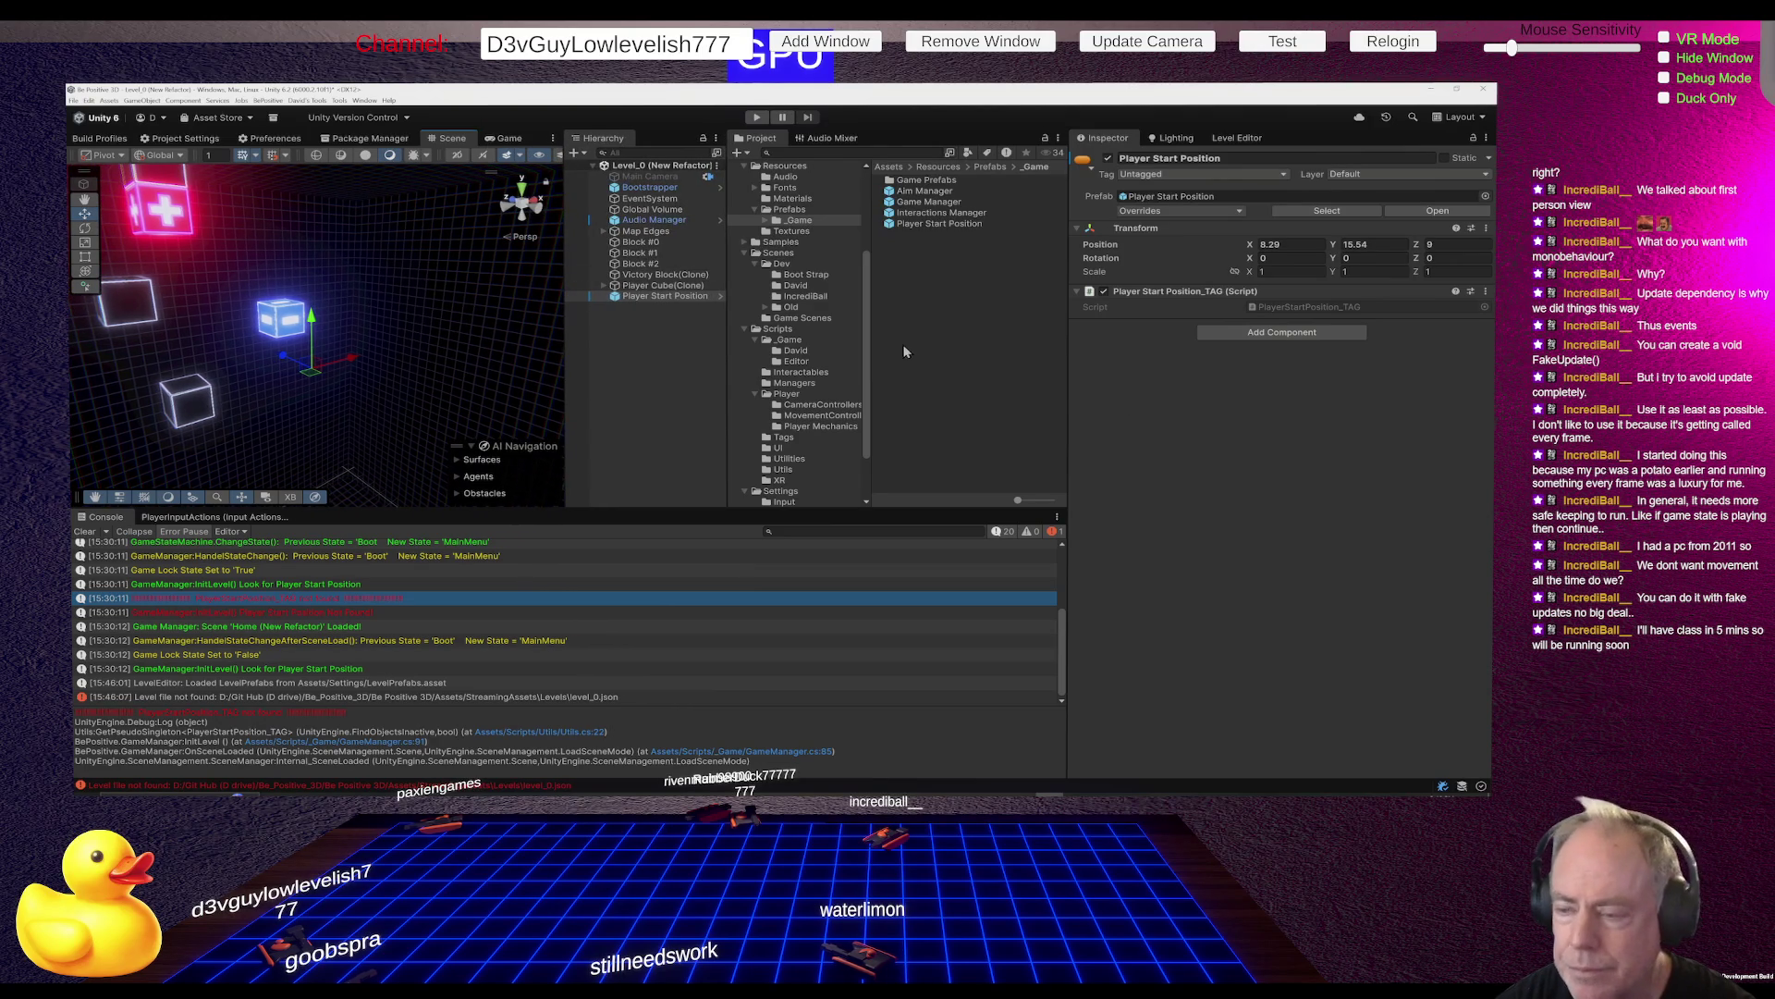
left_click_drag(869, 358, 883, 358)
left_click_drag(731, 397, 797, 397)
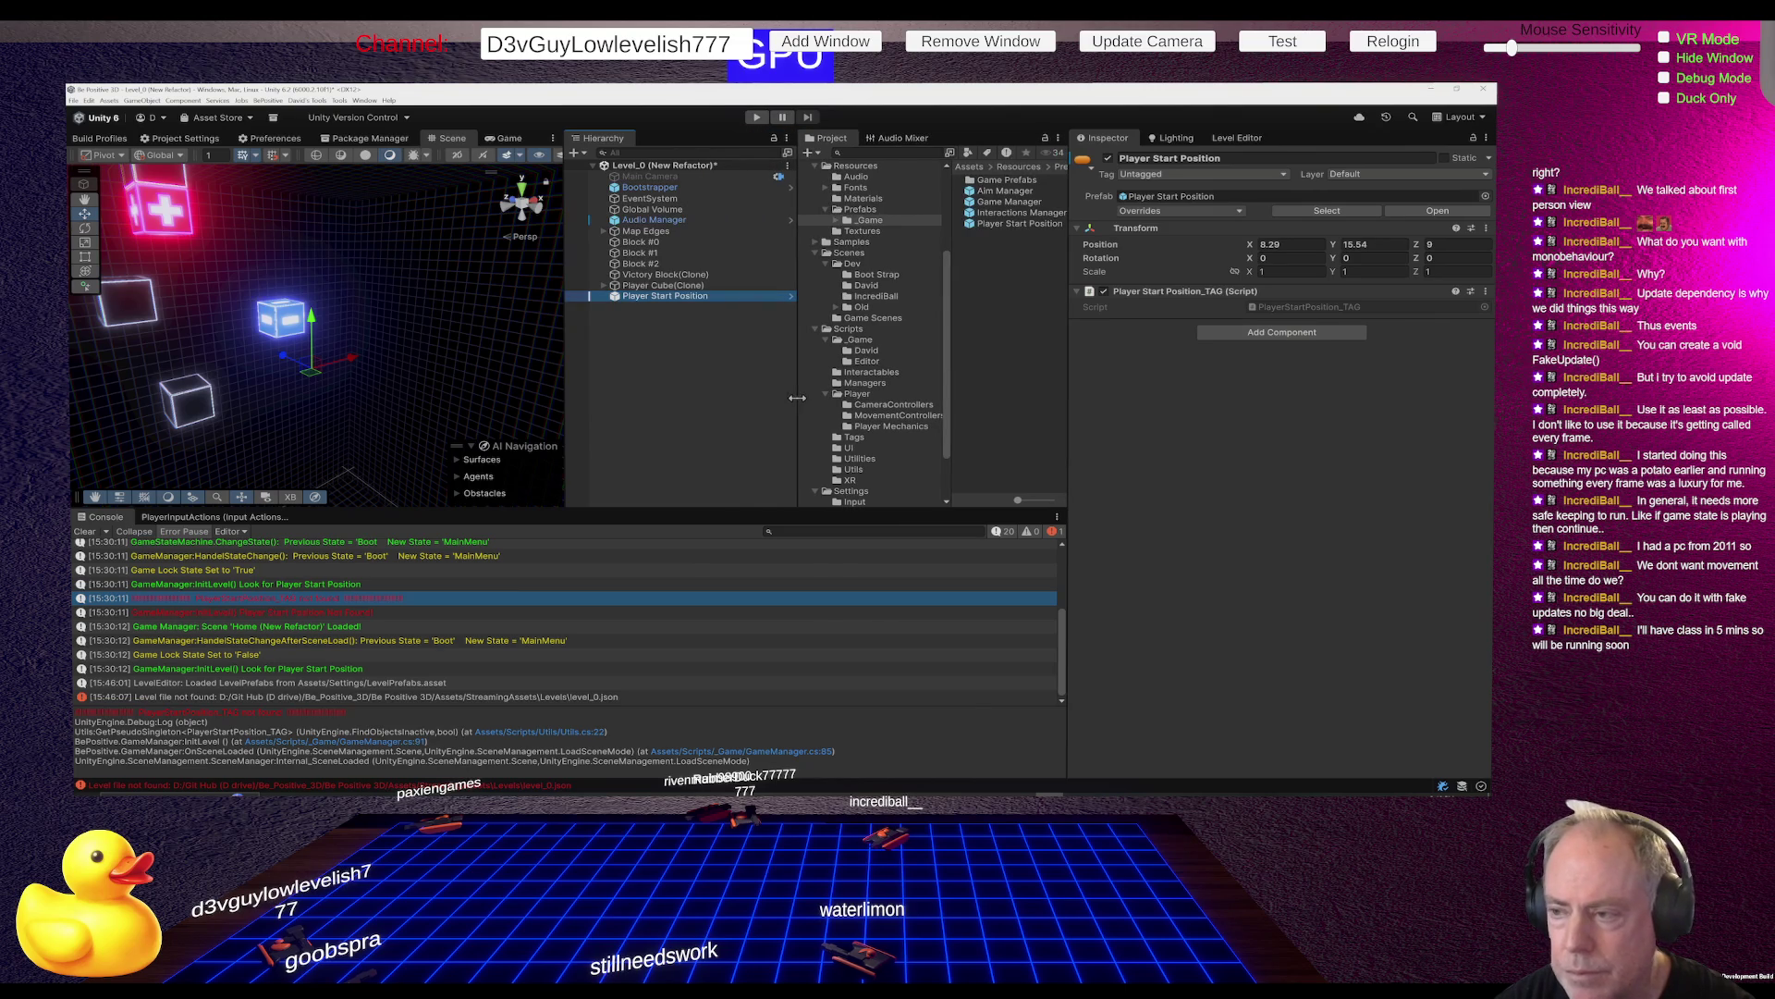
left_click_drag(650, 419, 661, 421)
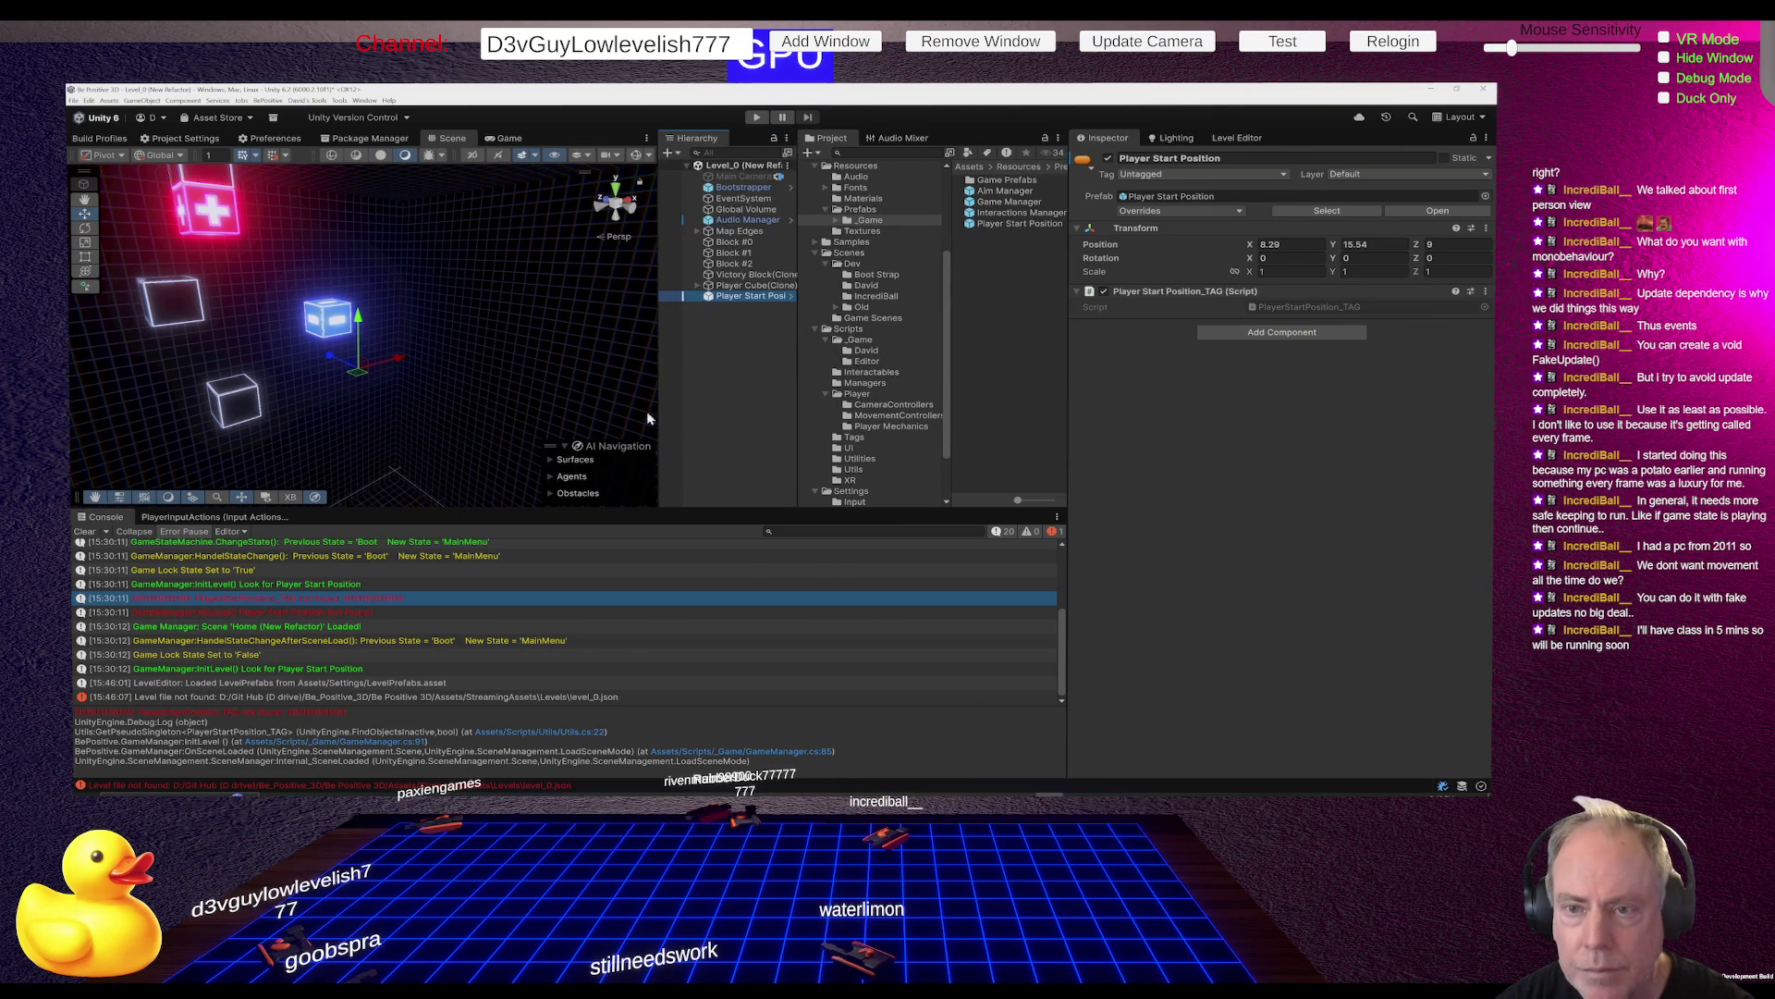
left_click(636, 156)
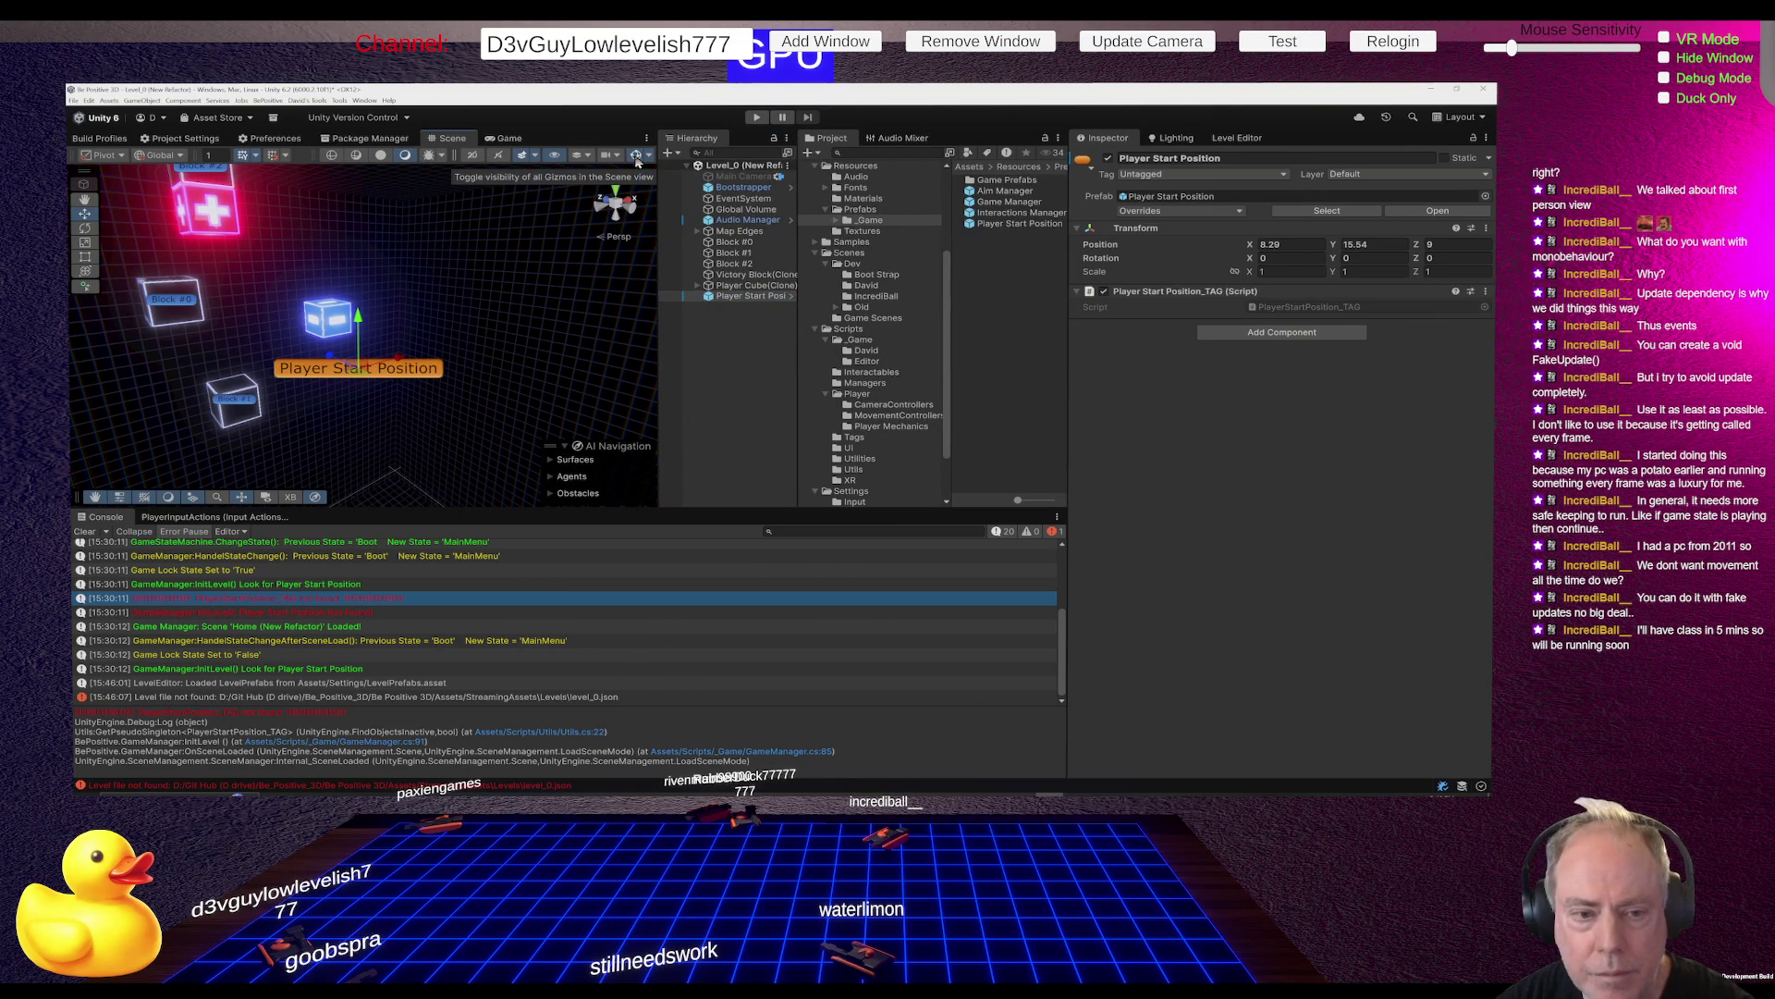
Check the orange start label beside the blocks, then select Block #0 in the Hierarchy
mouse_move(435, 355)
left_mouse_down()
mouse_move(429, 311)
mouse_move(543, 342)
mouse_move(495, 297)
mouse_move(494, 331)
mouse_move(385, 341)
left_mouse_up()
left_click(382, 390)
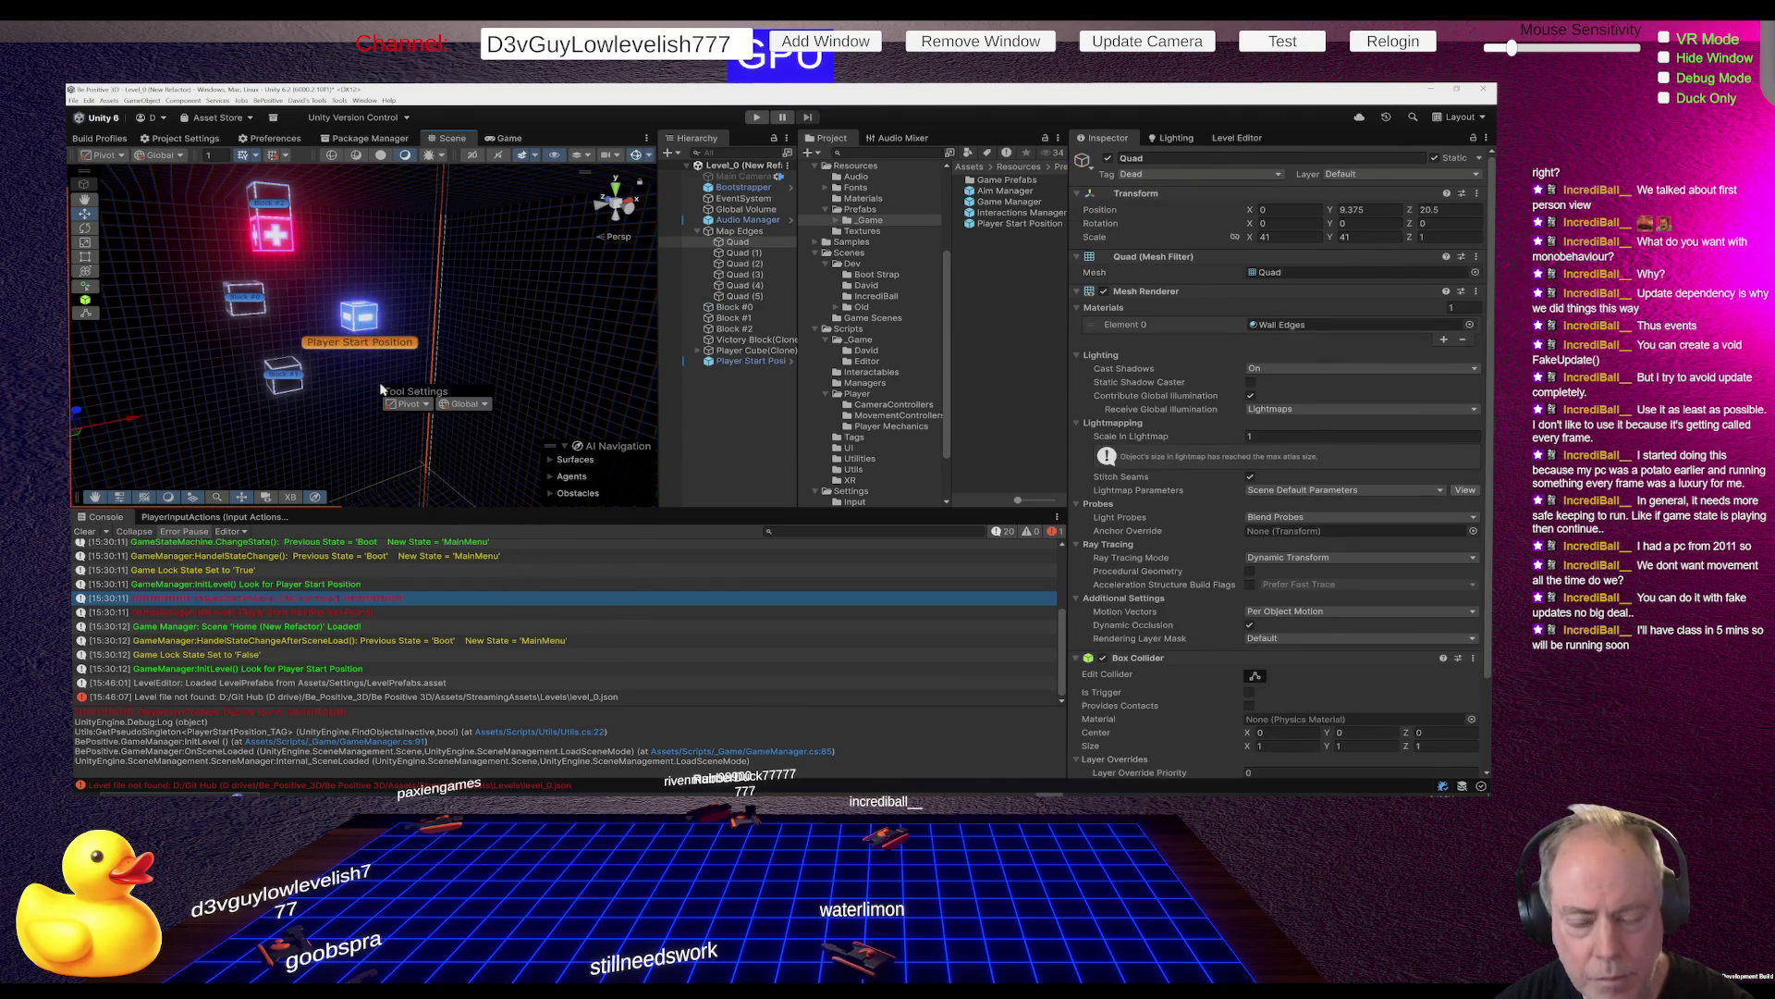
left_click_drag(368, 390, 434, 413)
left_click(432, 413)
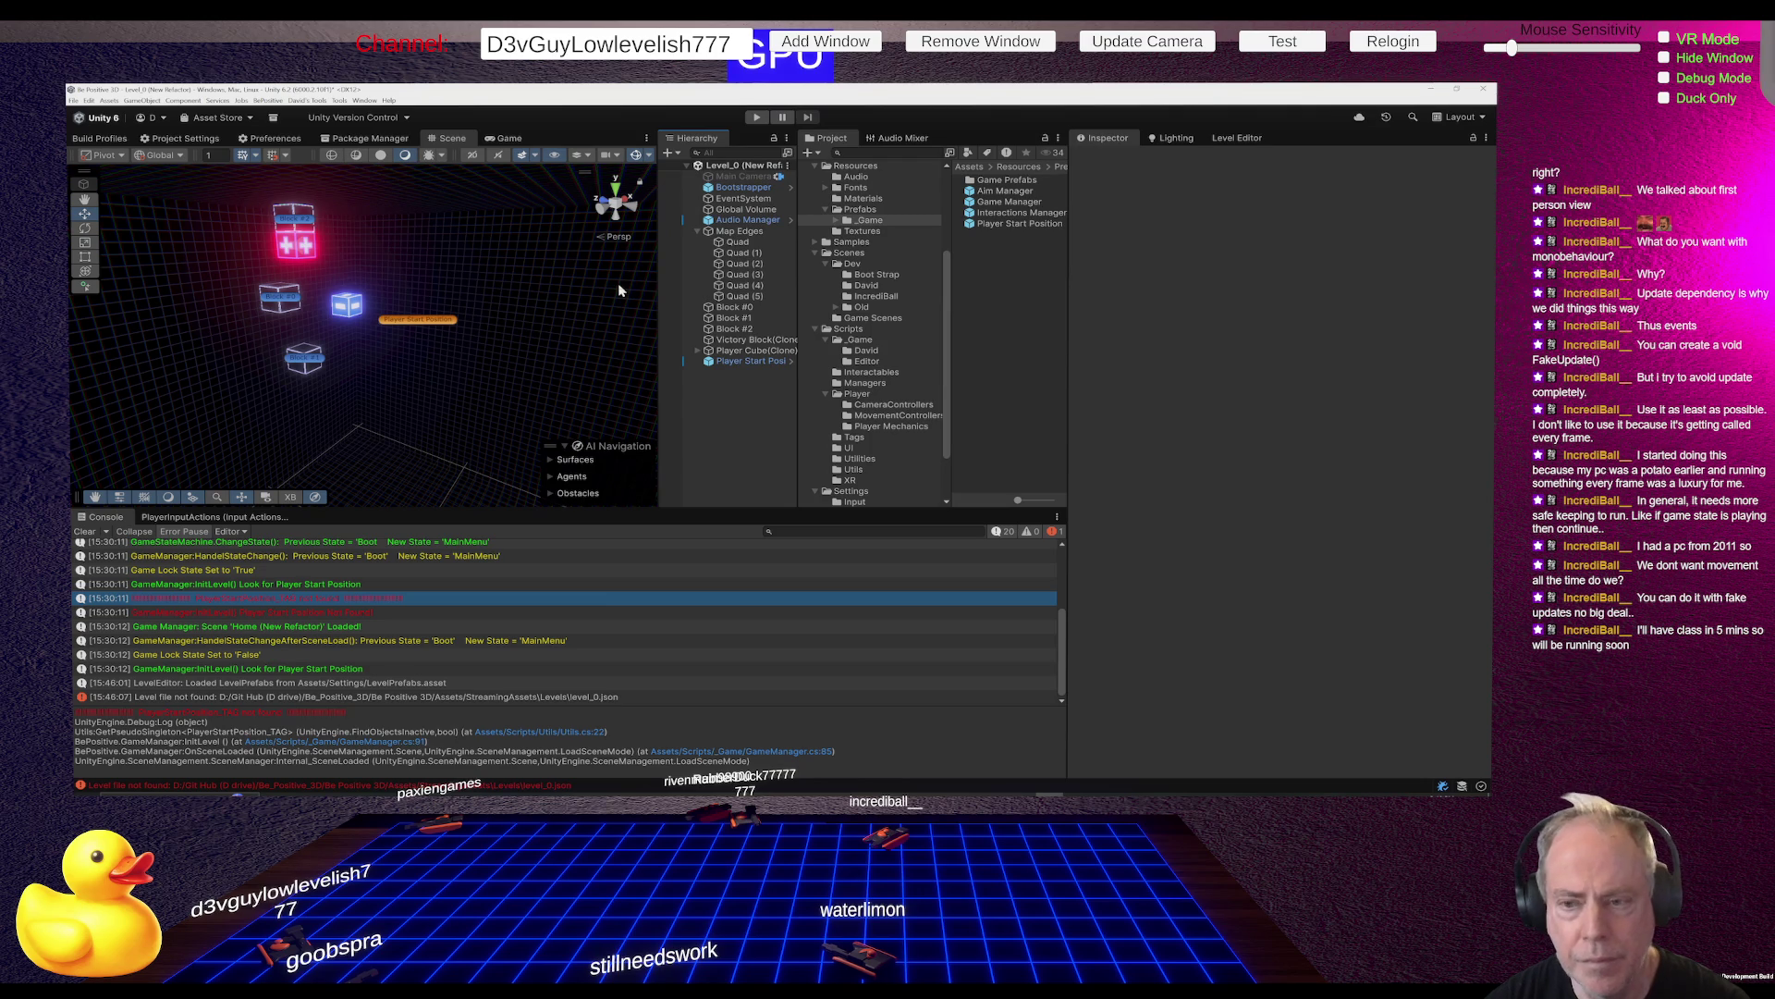
left_click(758, 307)
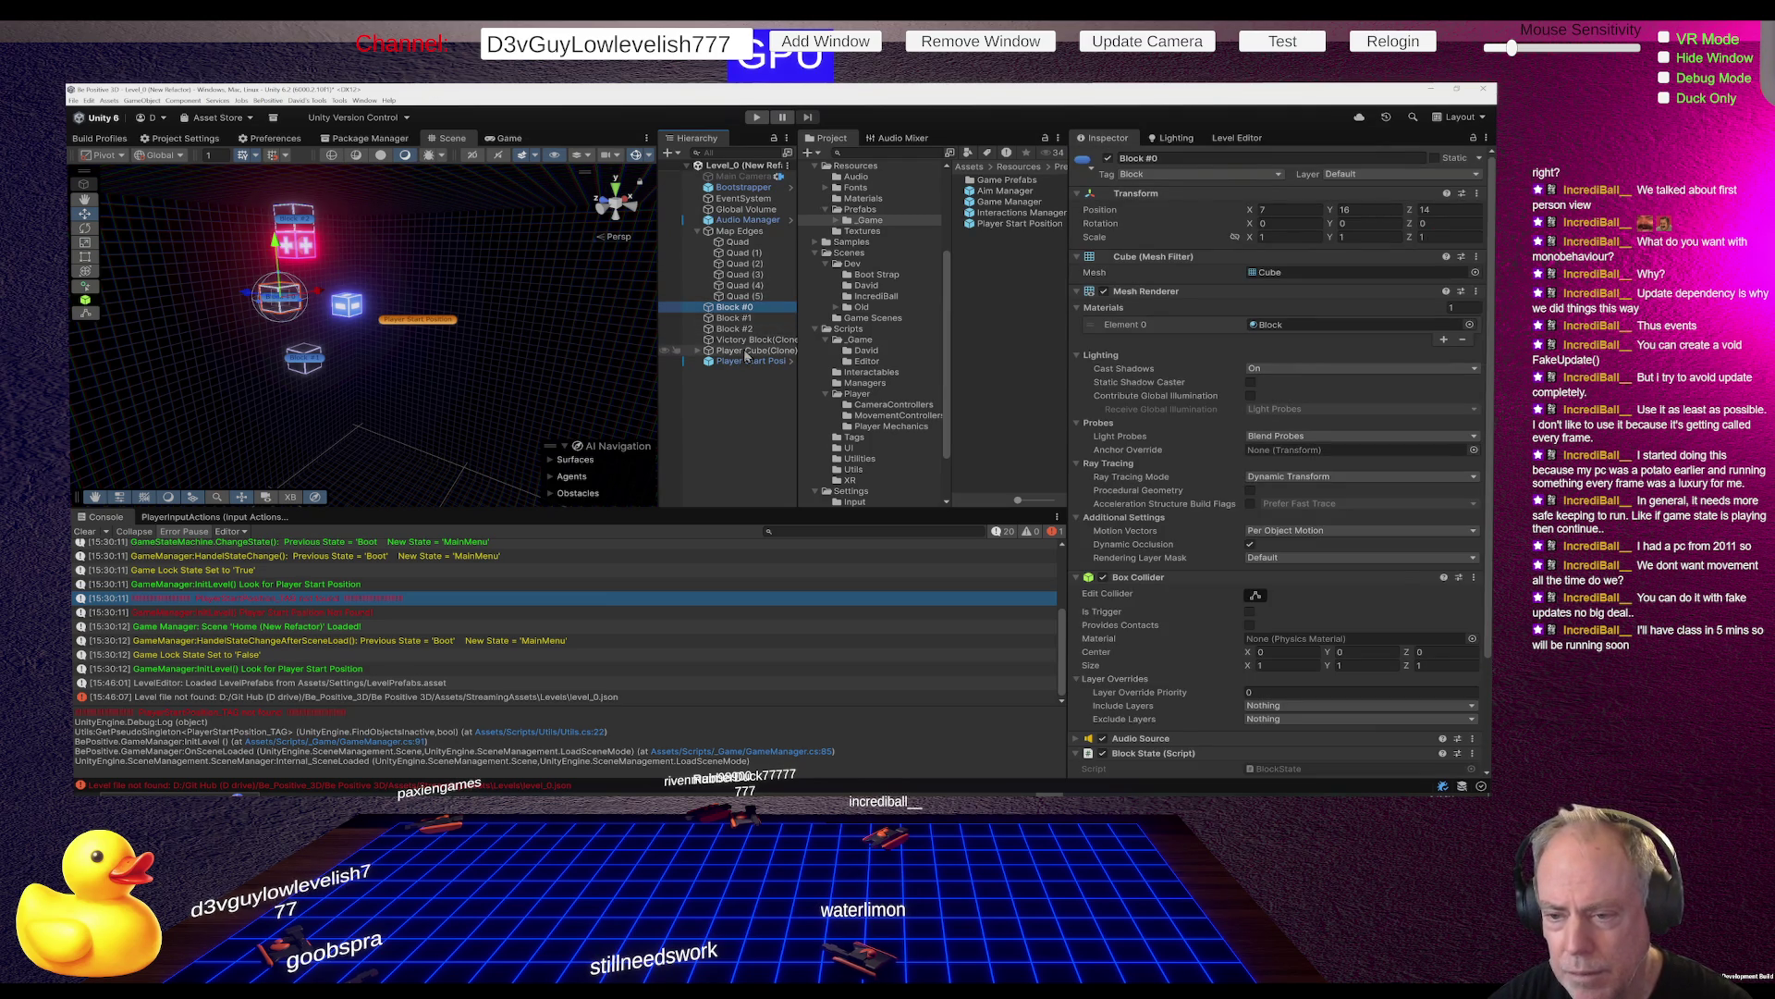
Delete Block #0 through Player Cube(Clone), then play from the main menu into Level_0
left_click(746, 352, "shift")
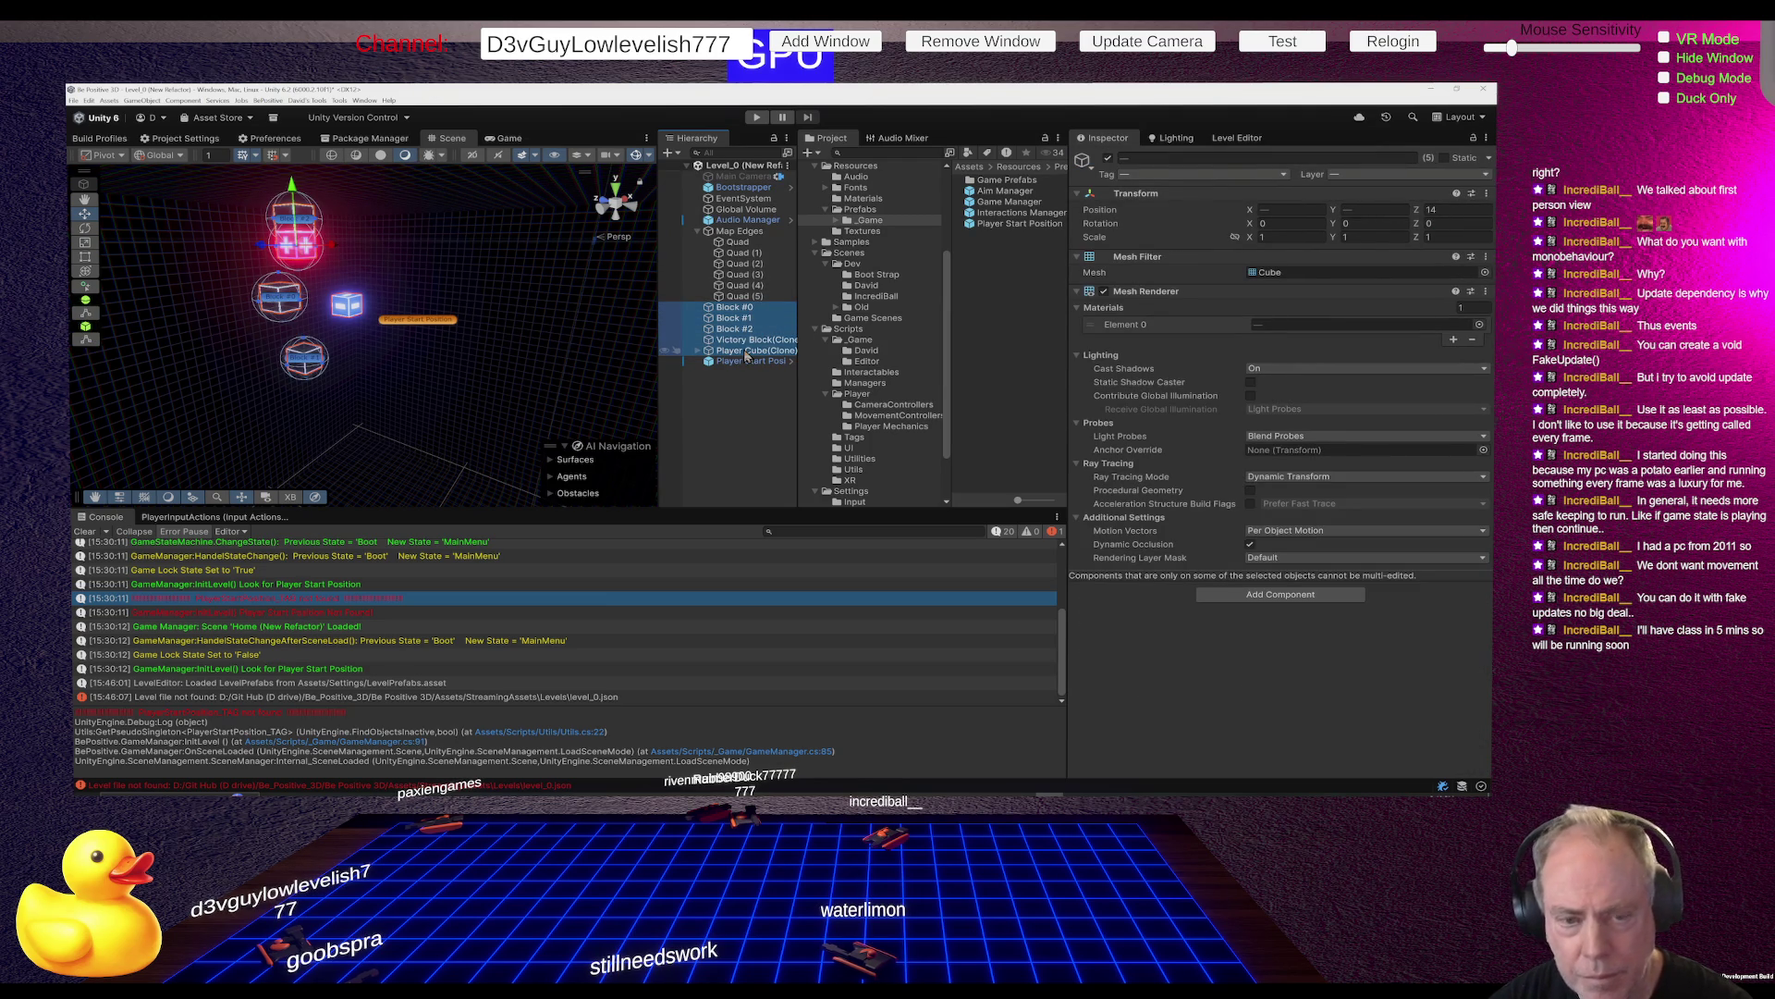
key("Delete")
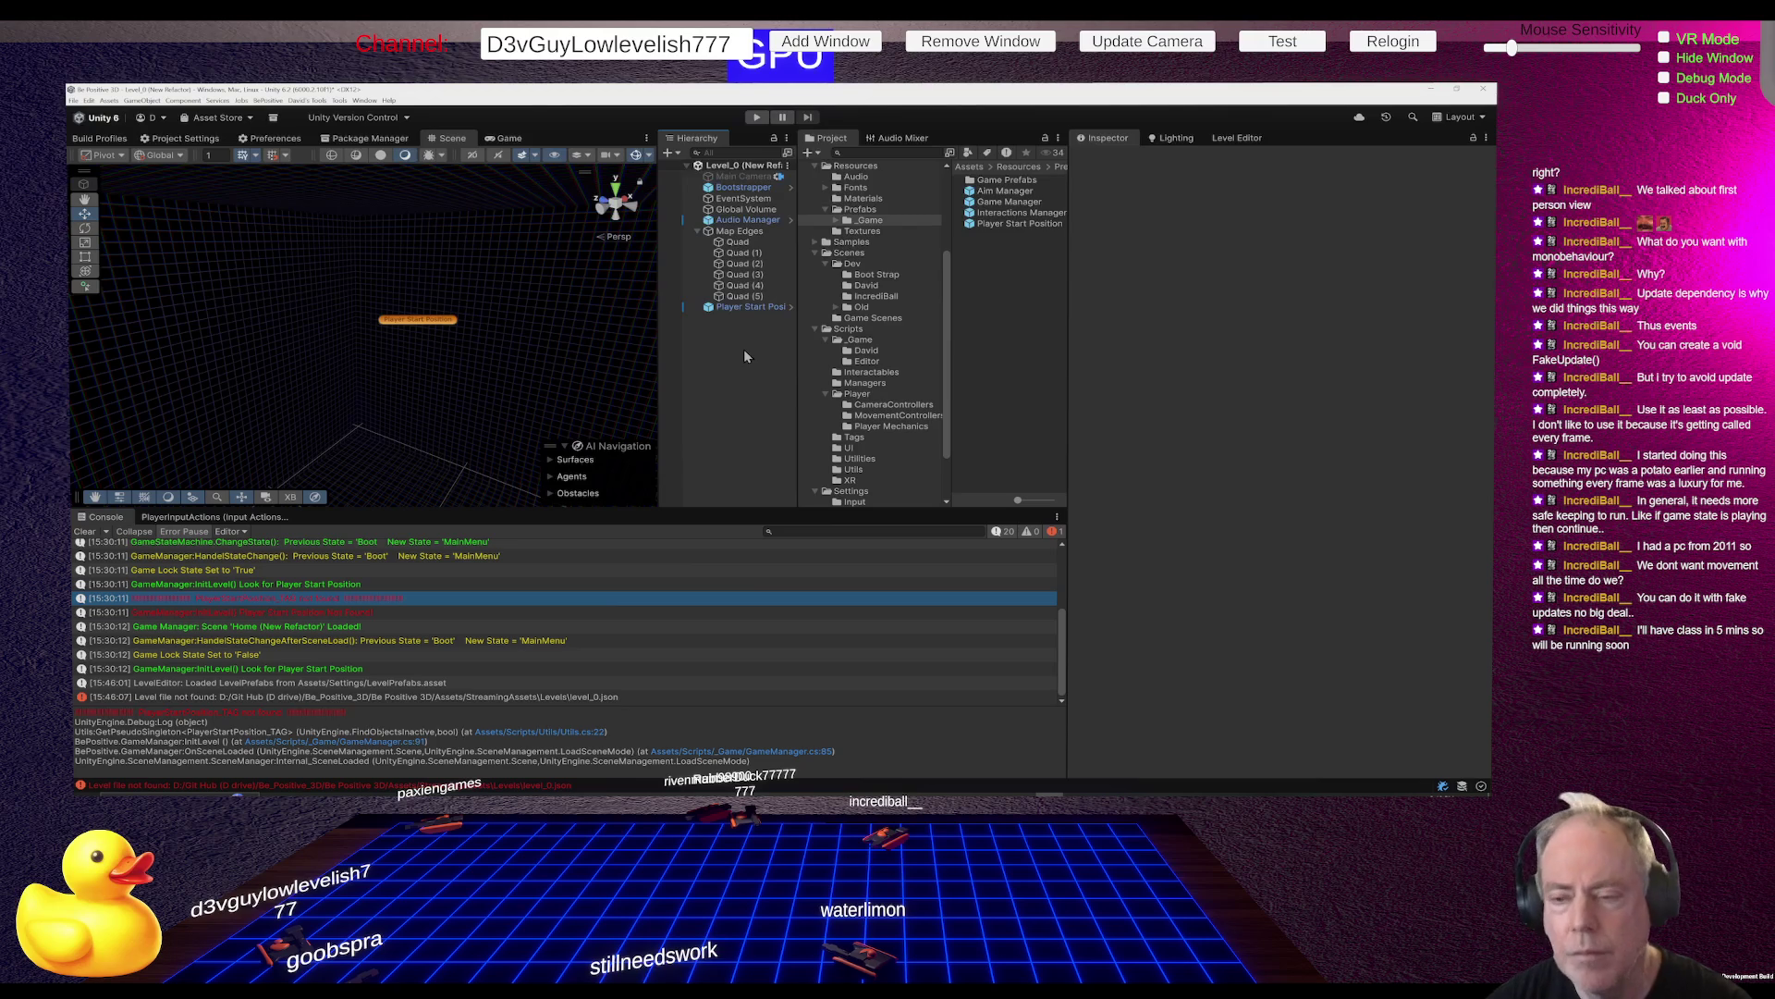
left_click(757, 117)
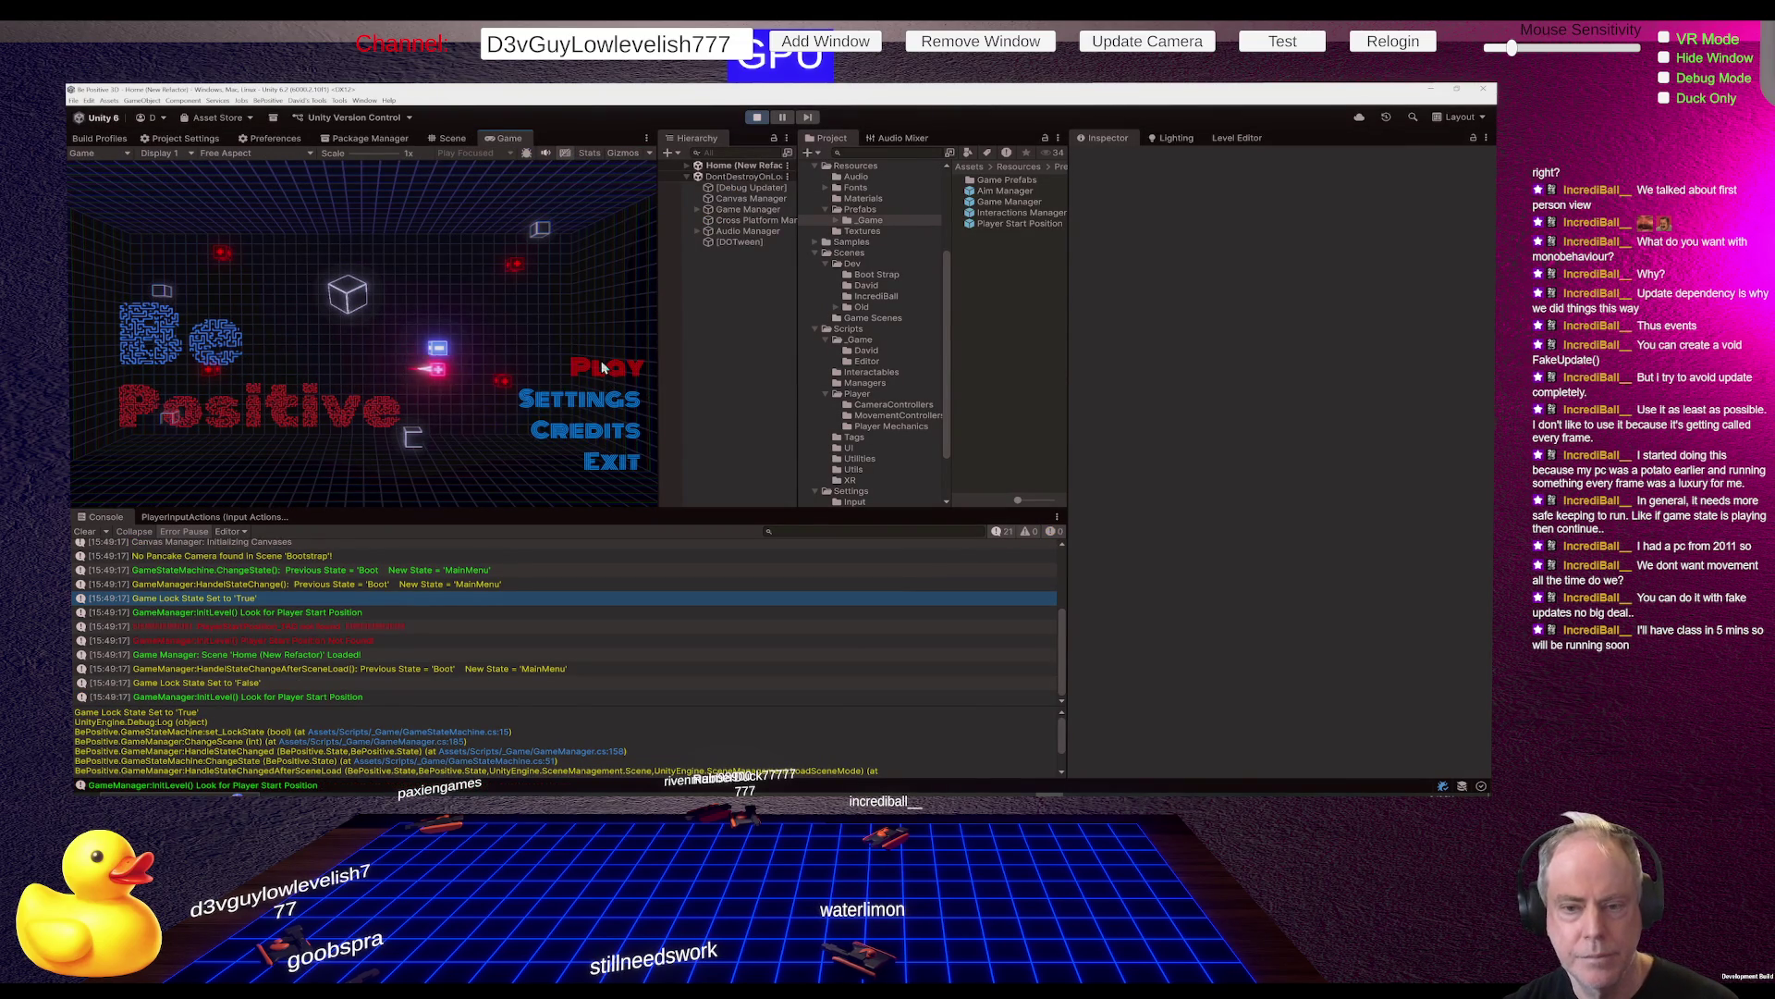
left_click(605, 372)
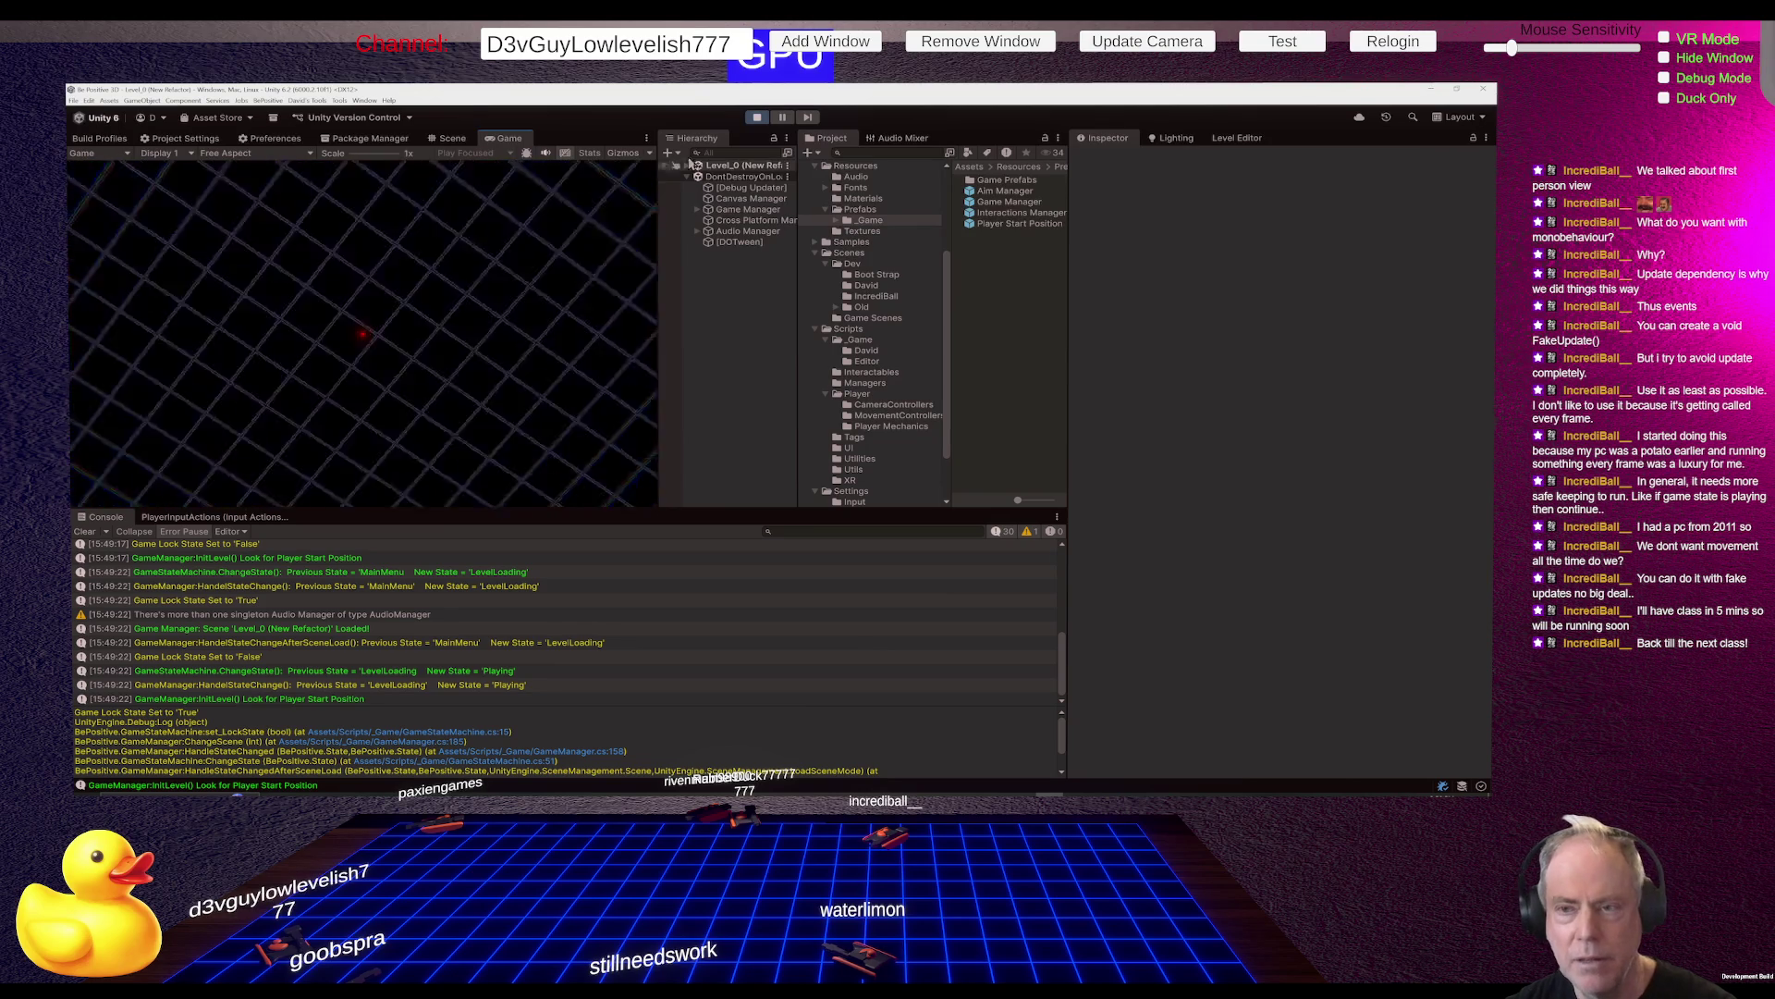
Stop the play test and switch via Rider over to the Trello board in Chrome
left_click(757, 117)
key("alt+Tab")
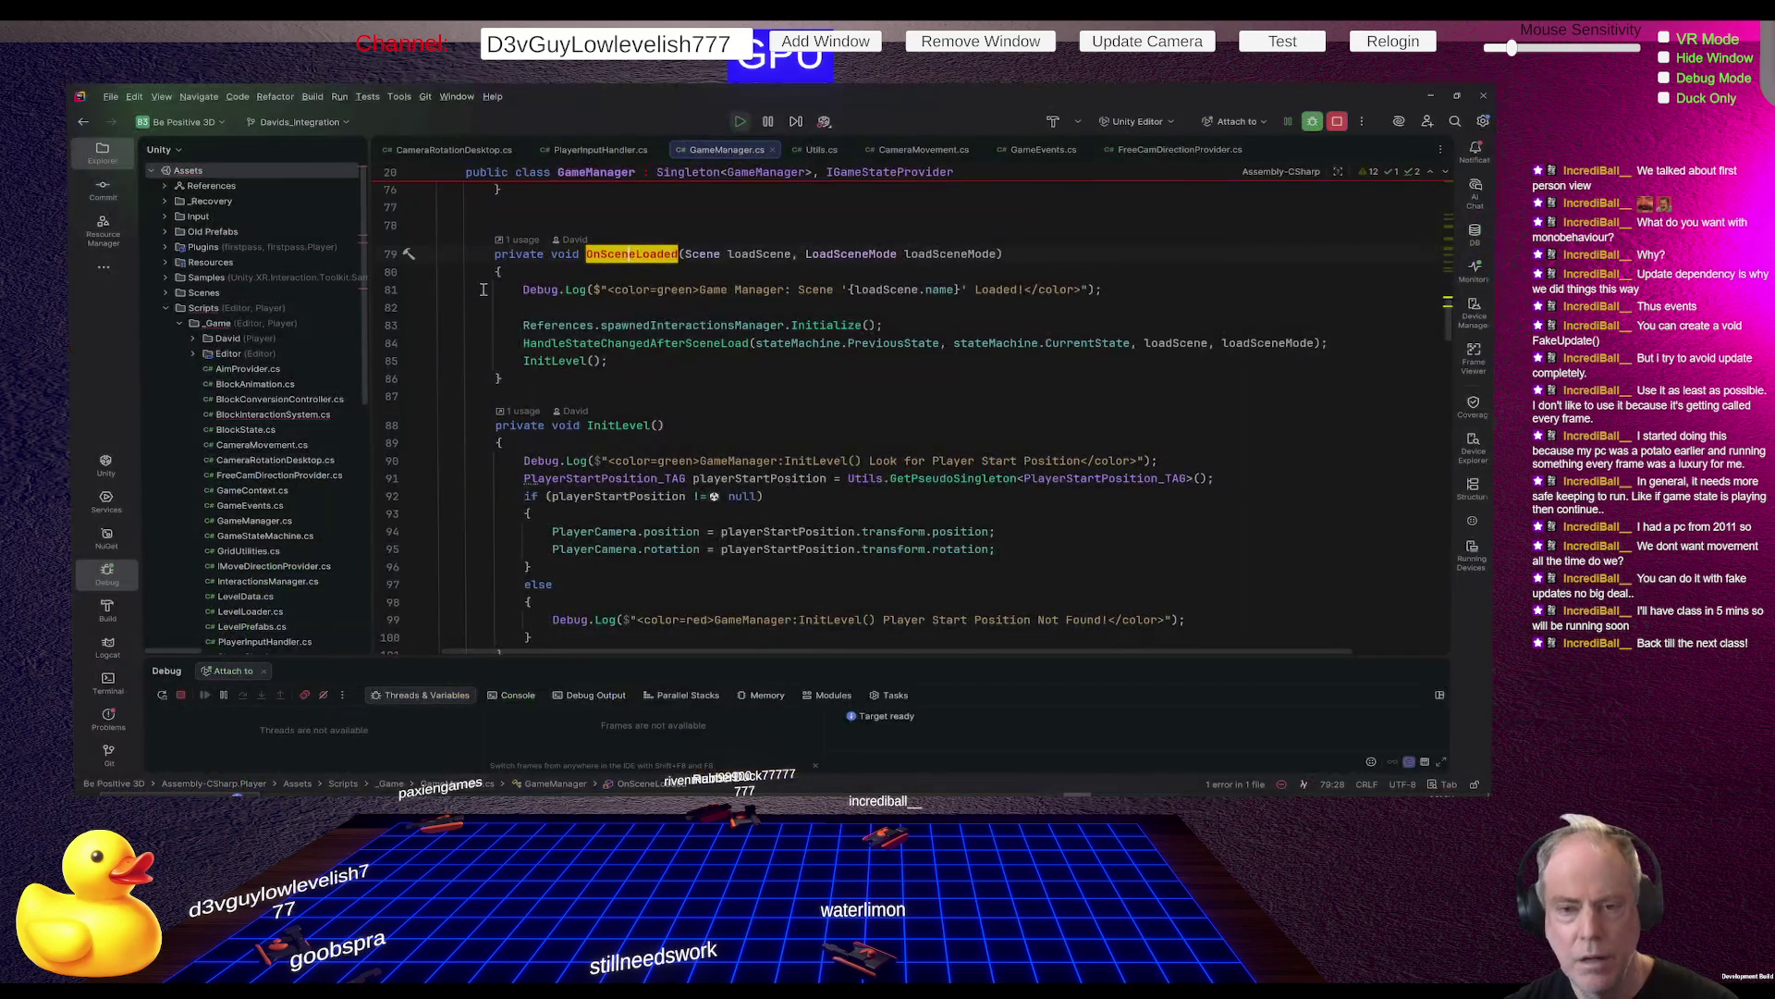
key("alt+Tab")
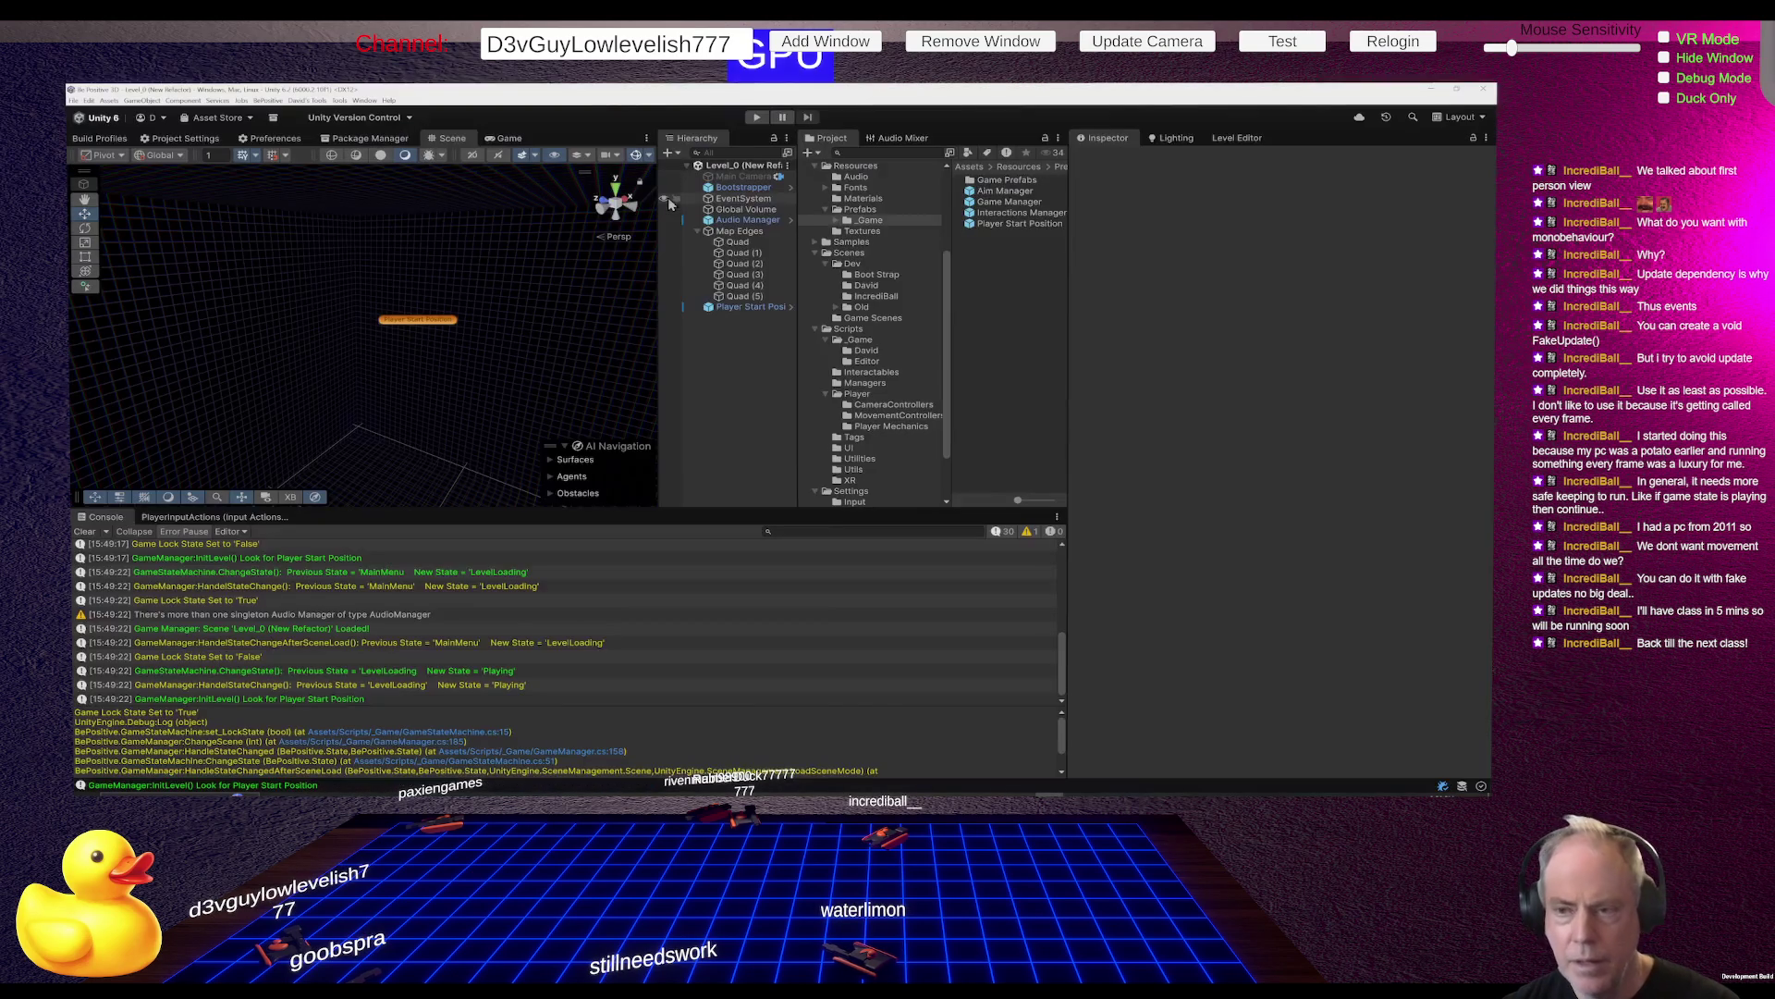
key("alt+Tab")
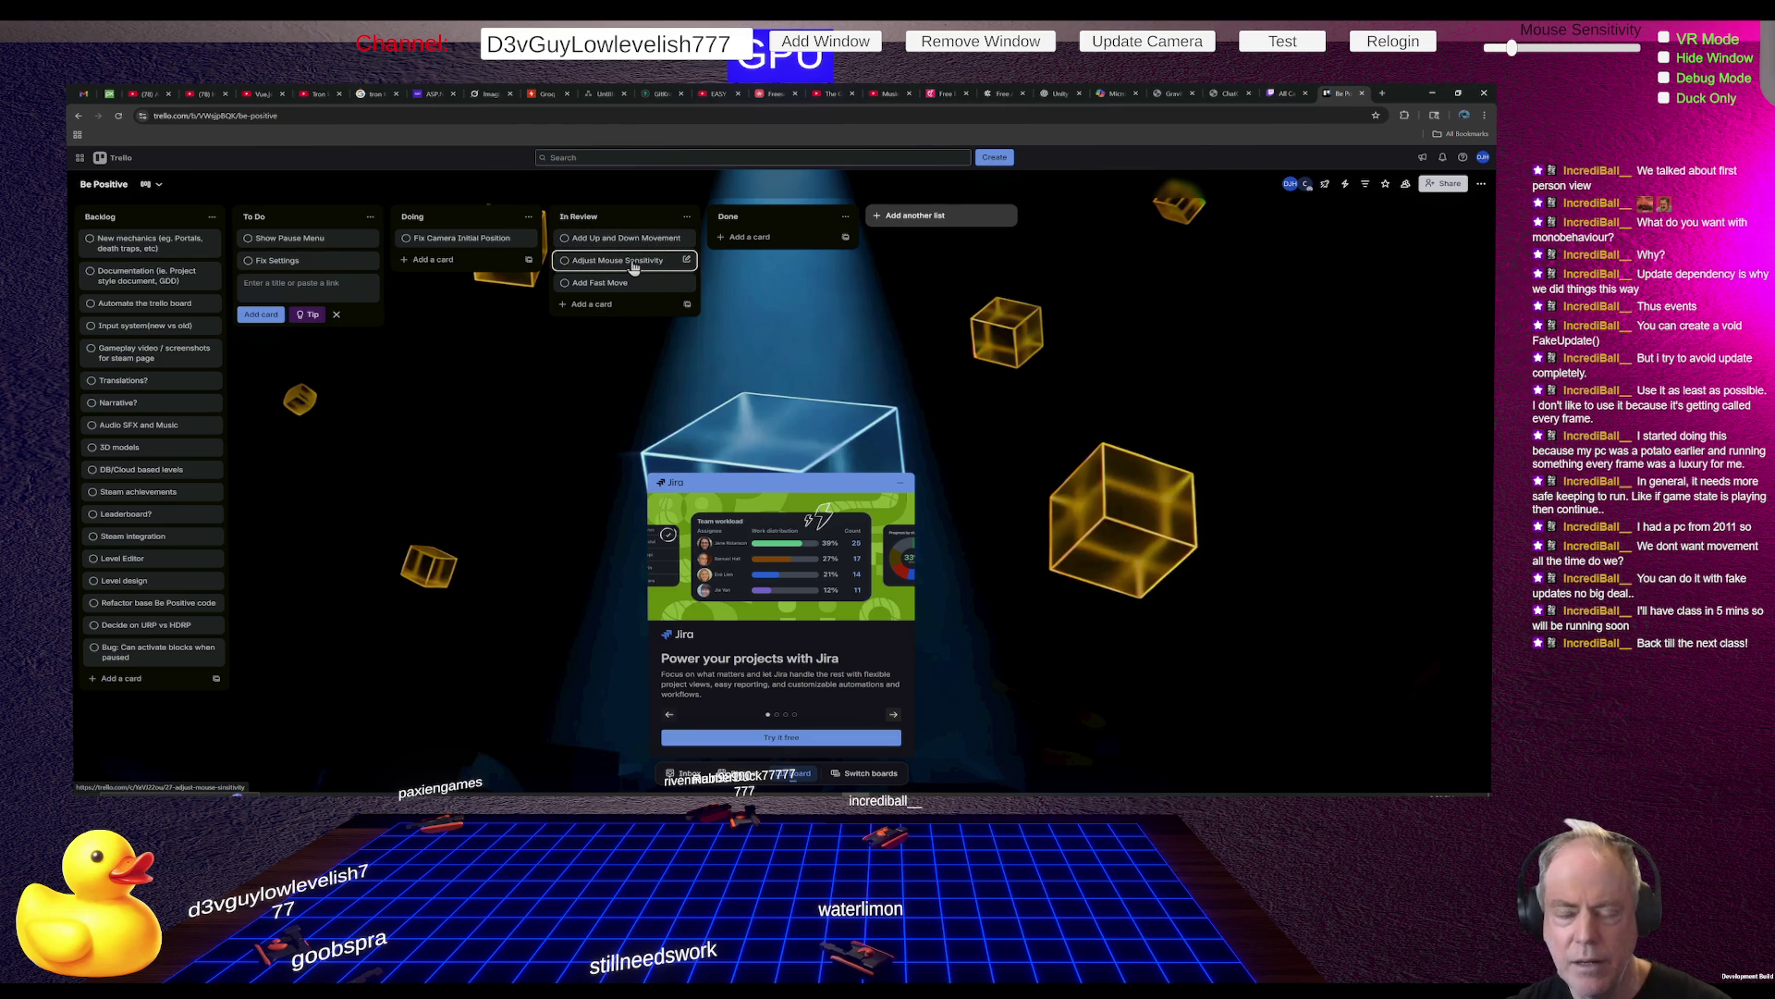
left_click(635, 267)
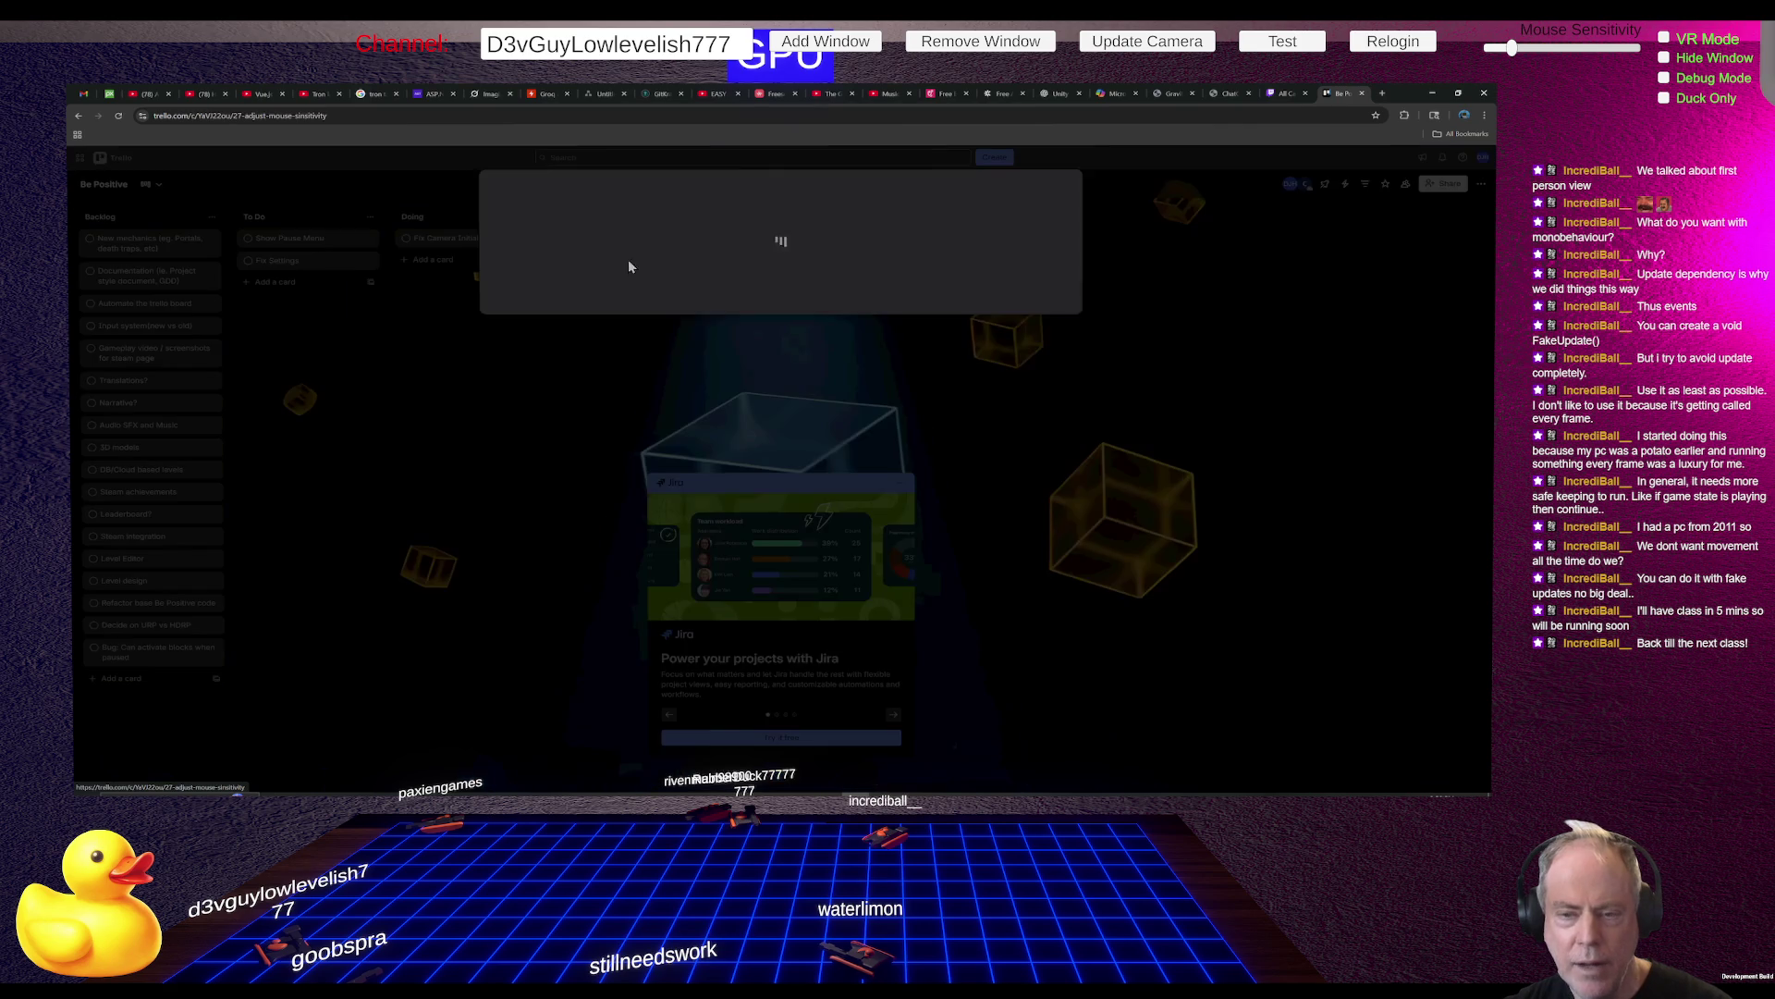
key("Escape")
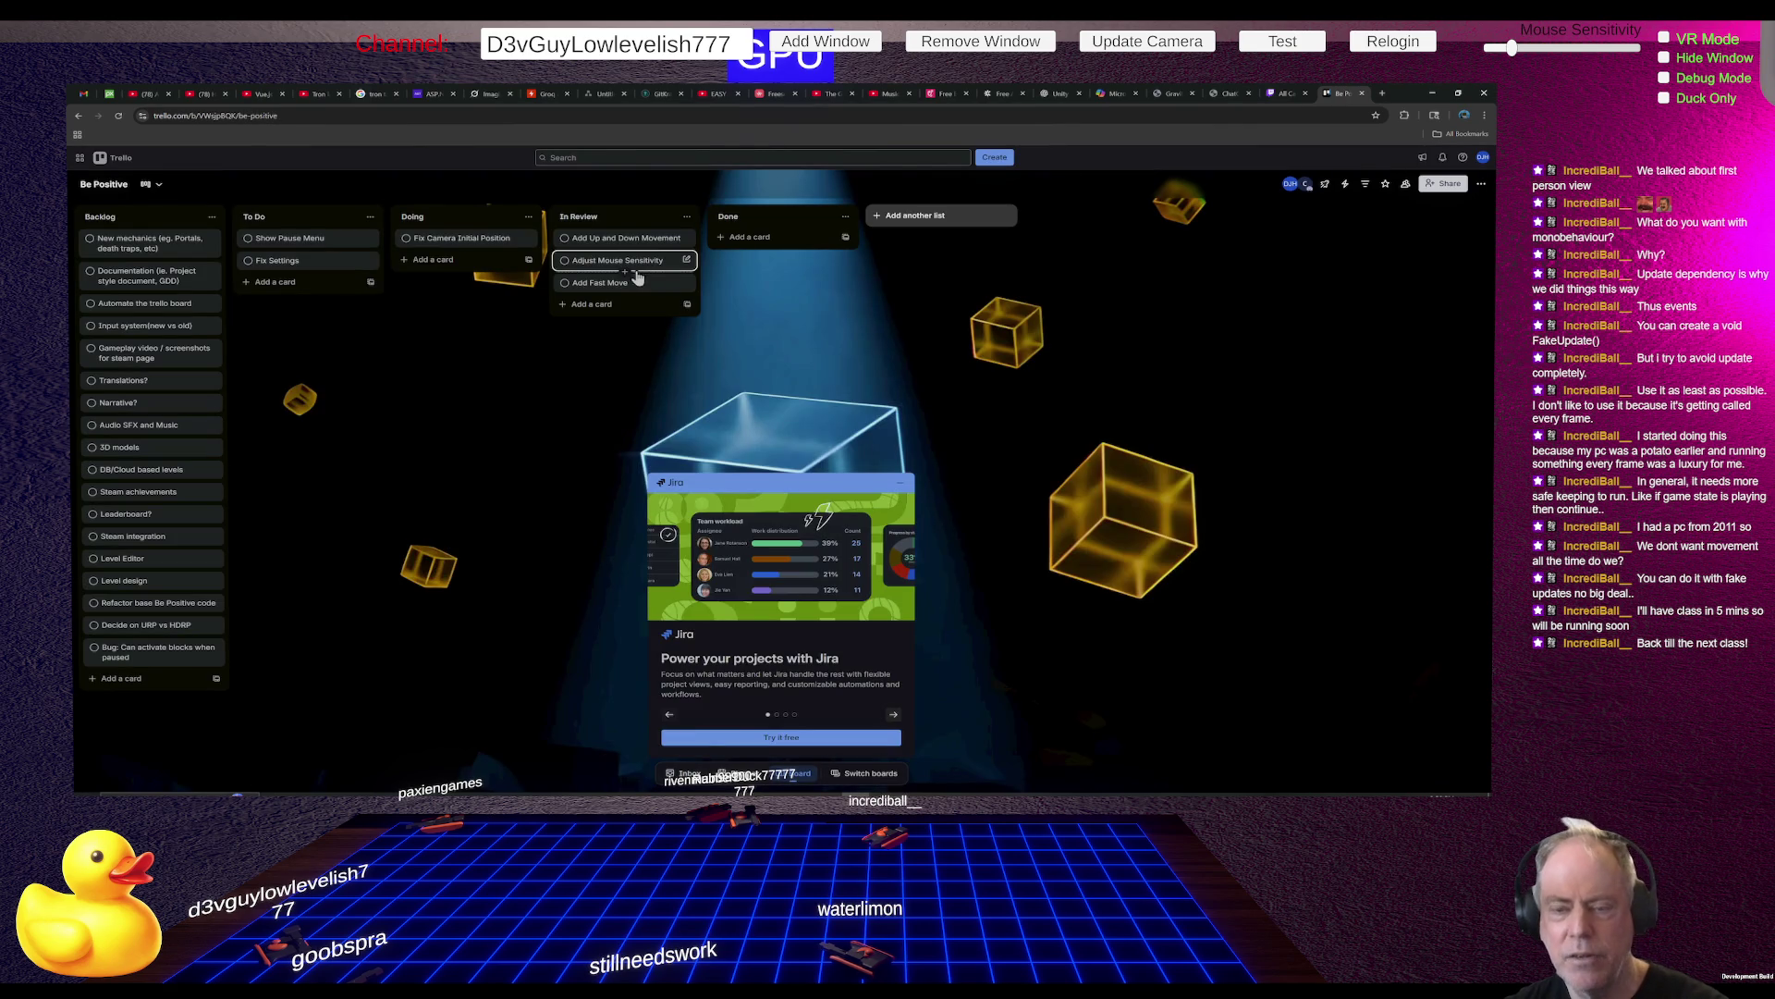
mouse_move(607, 269)
left_mouse_down()
mouse_move(565, 347)
mouse_move(616, 266)
left_mouse_up()
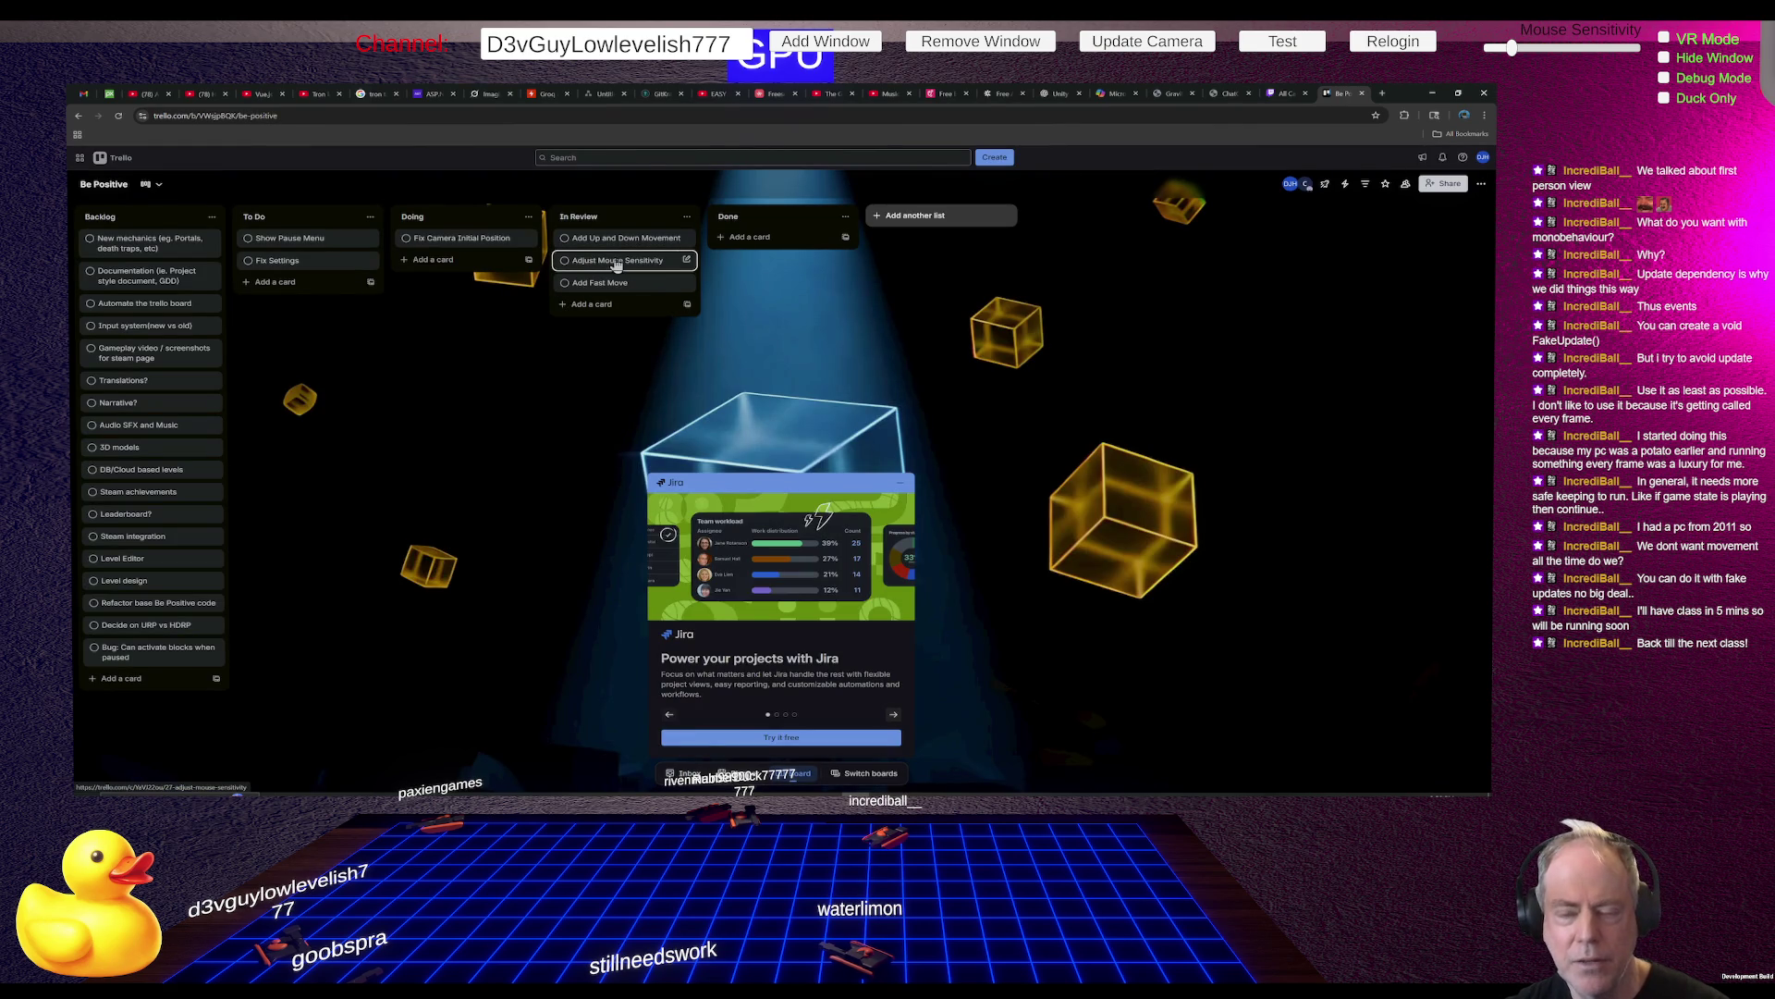
left_click(616, 266)
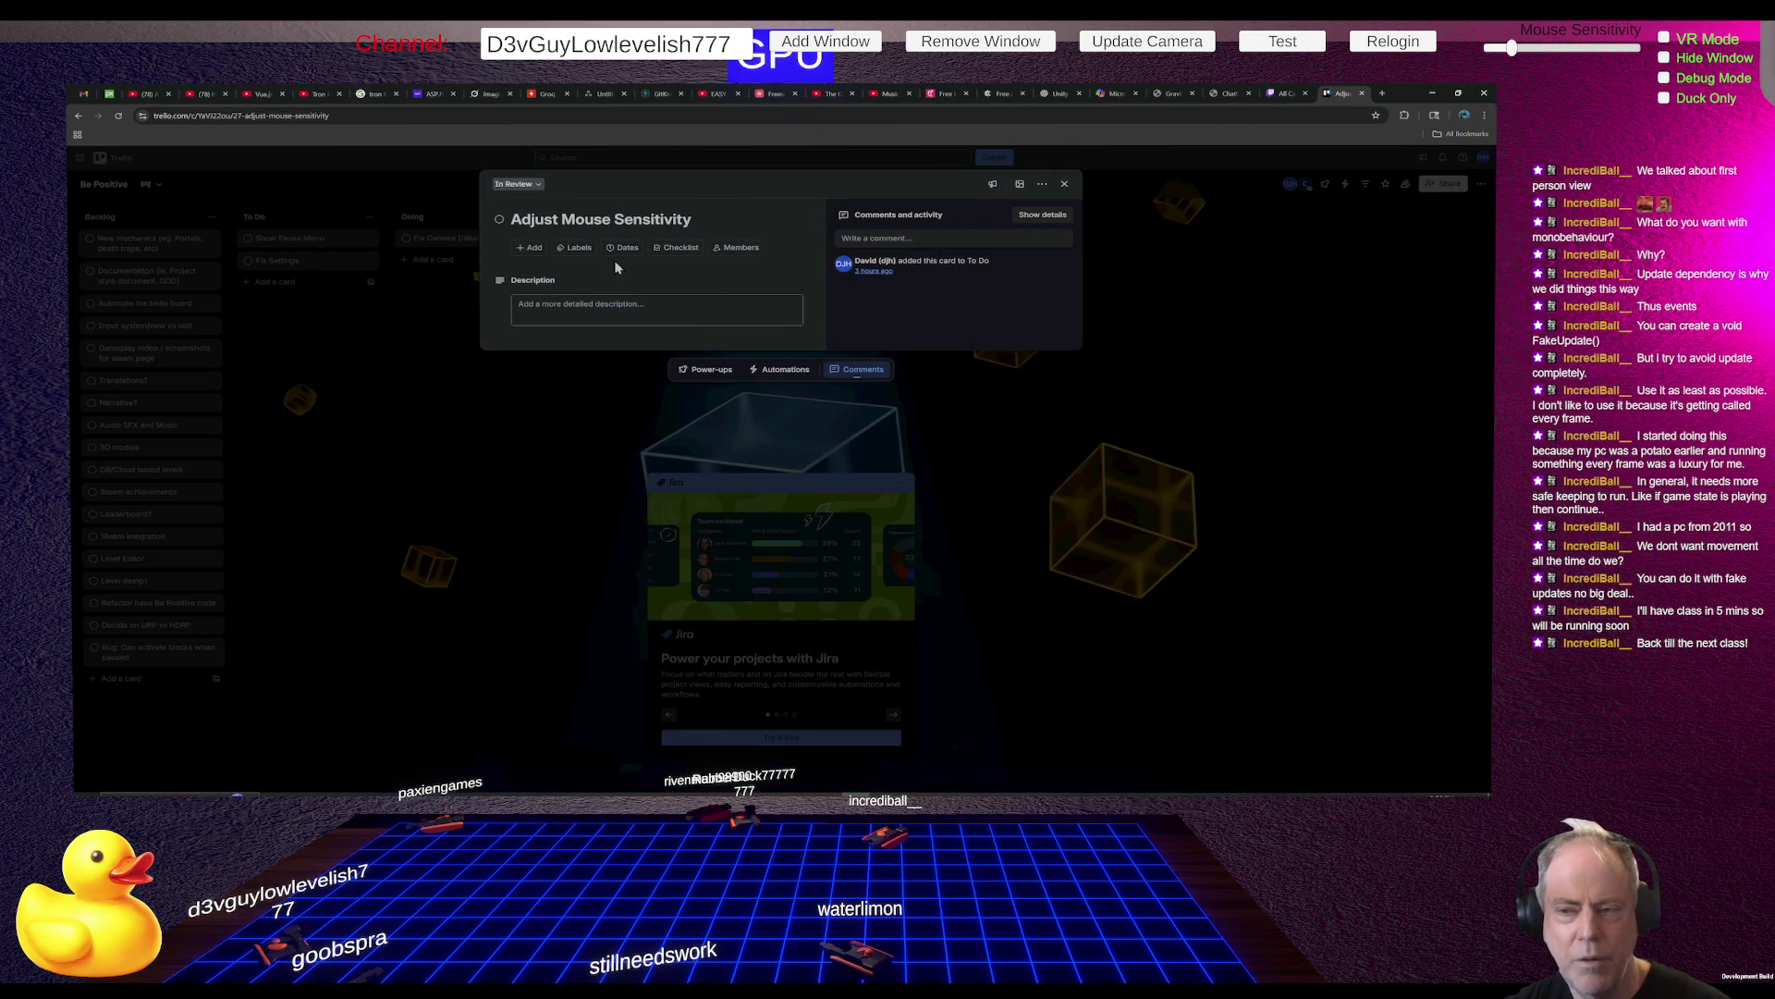
key("Escape")
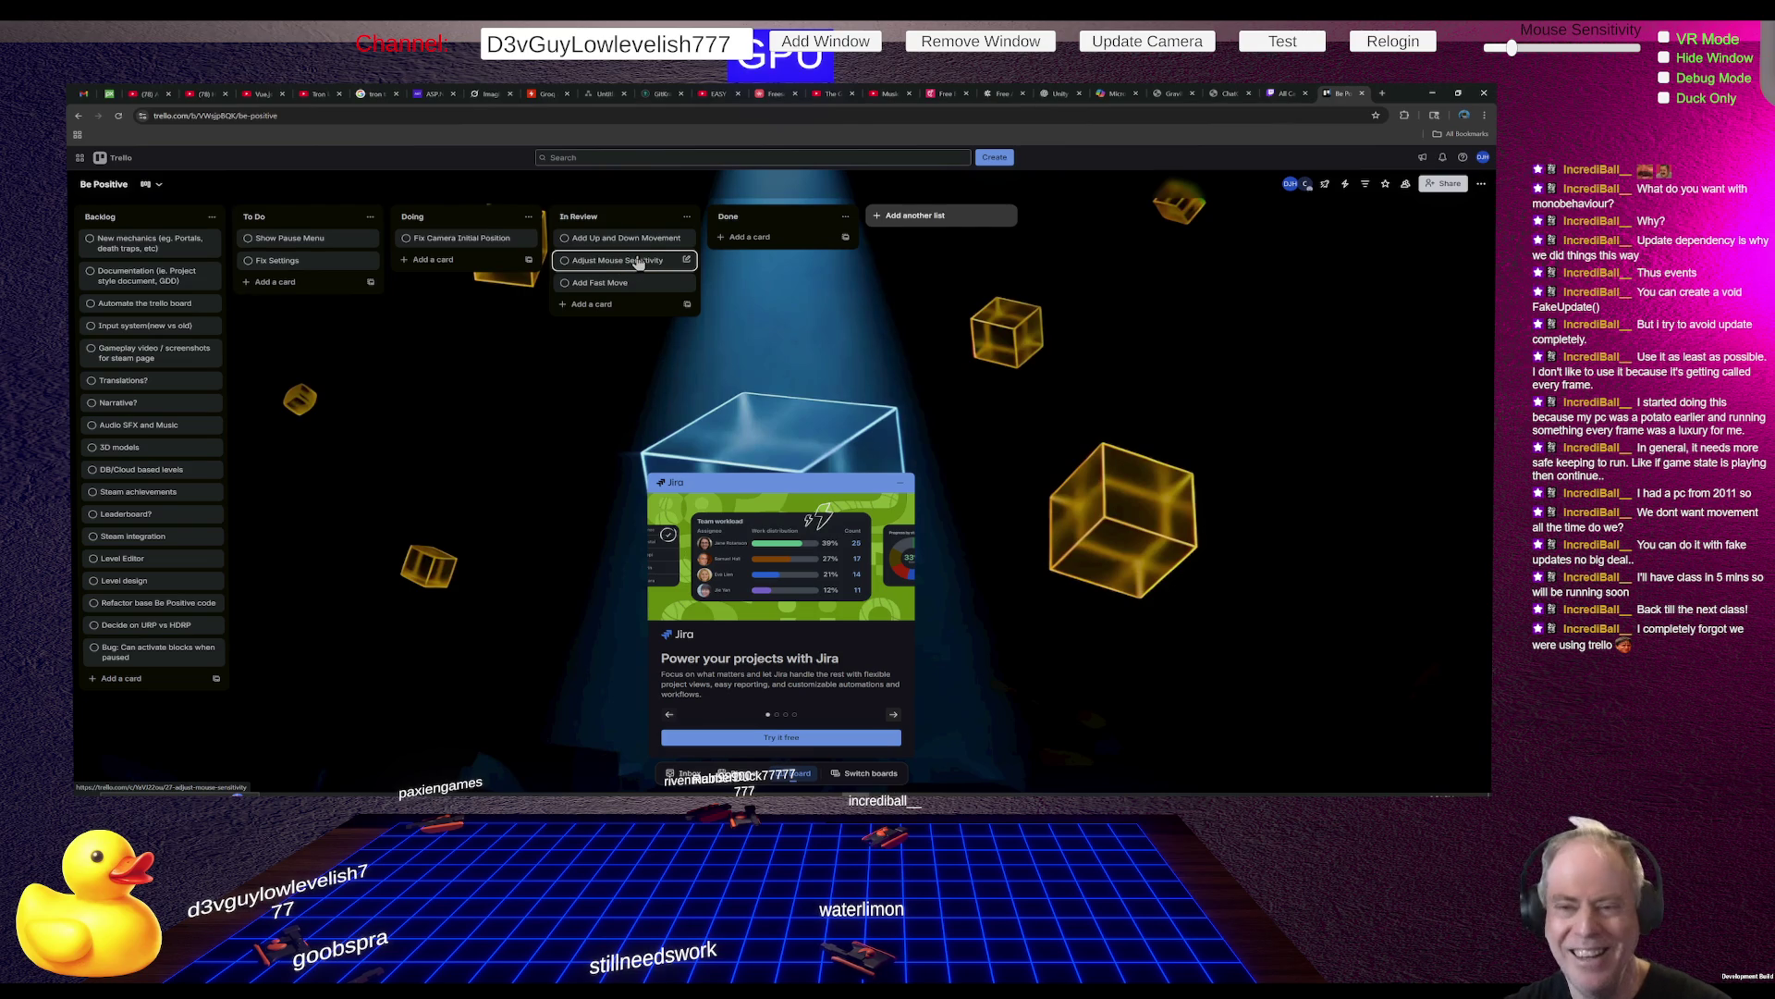
left_click(616, 264)
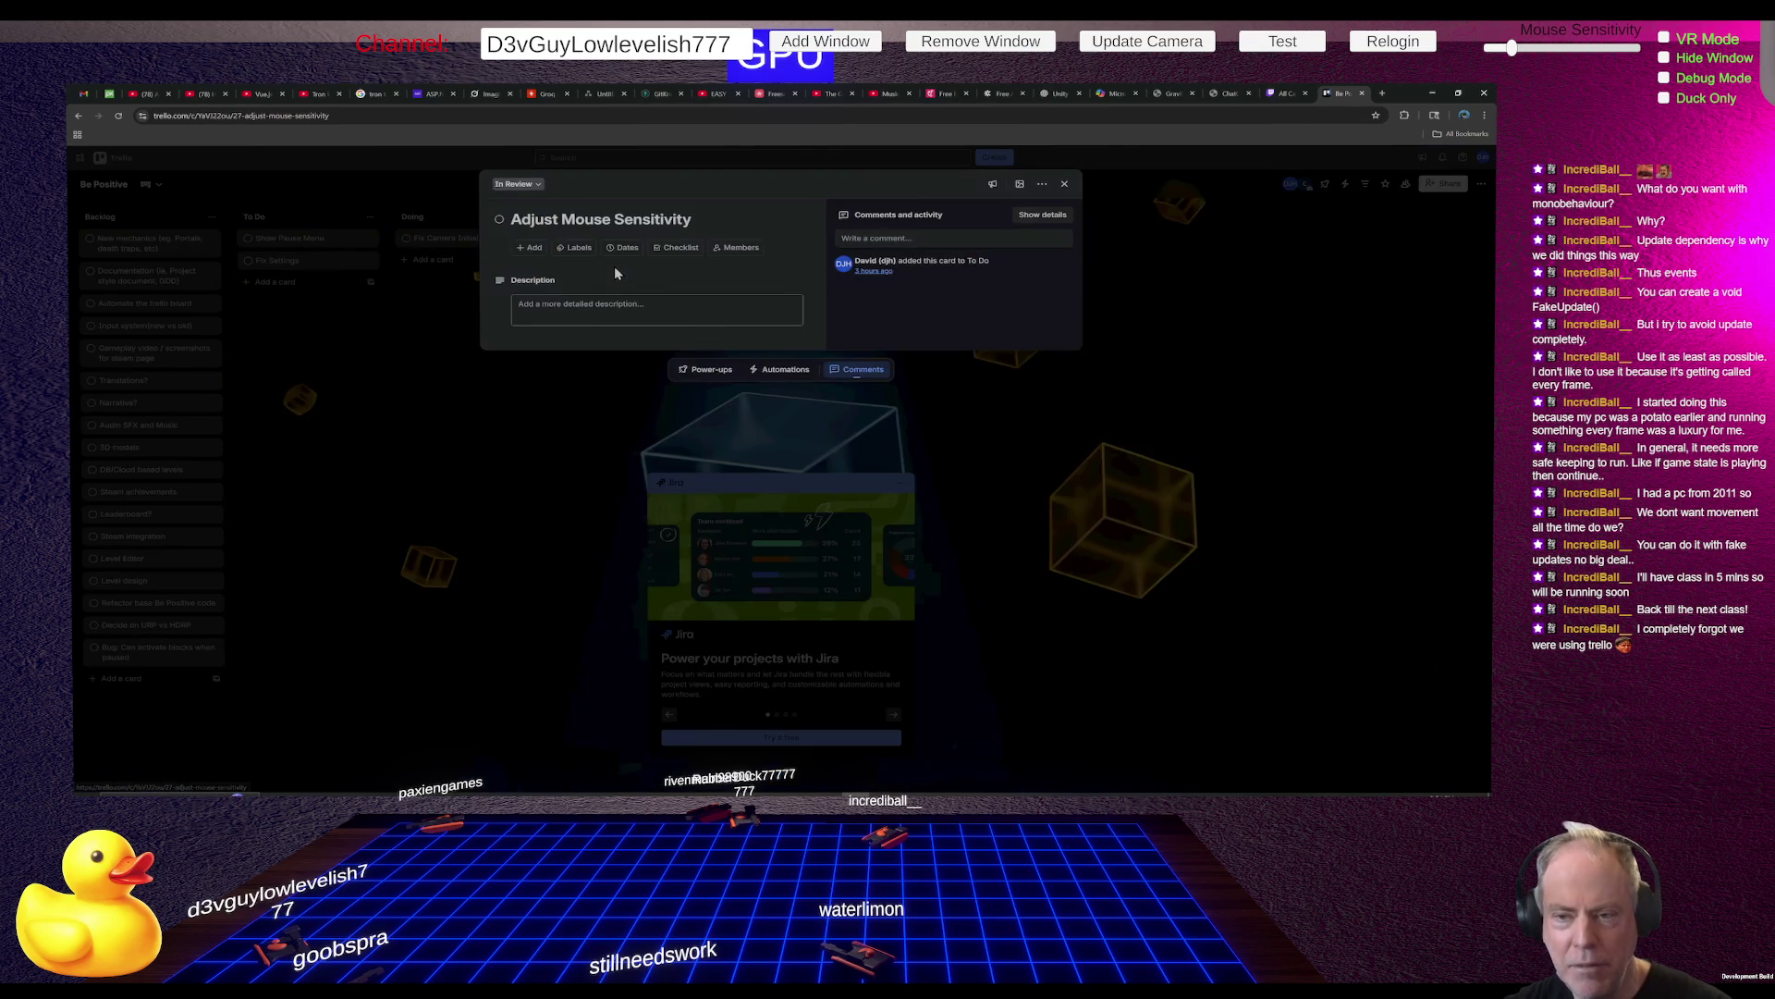
left_click(533, 389)
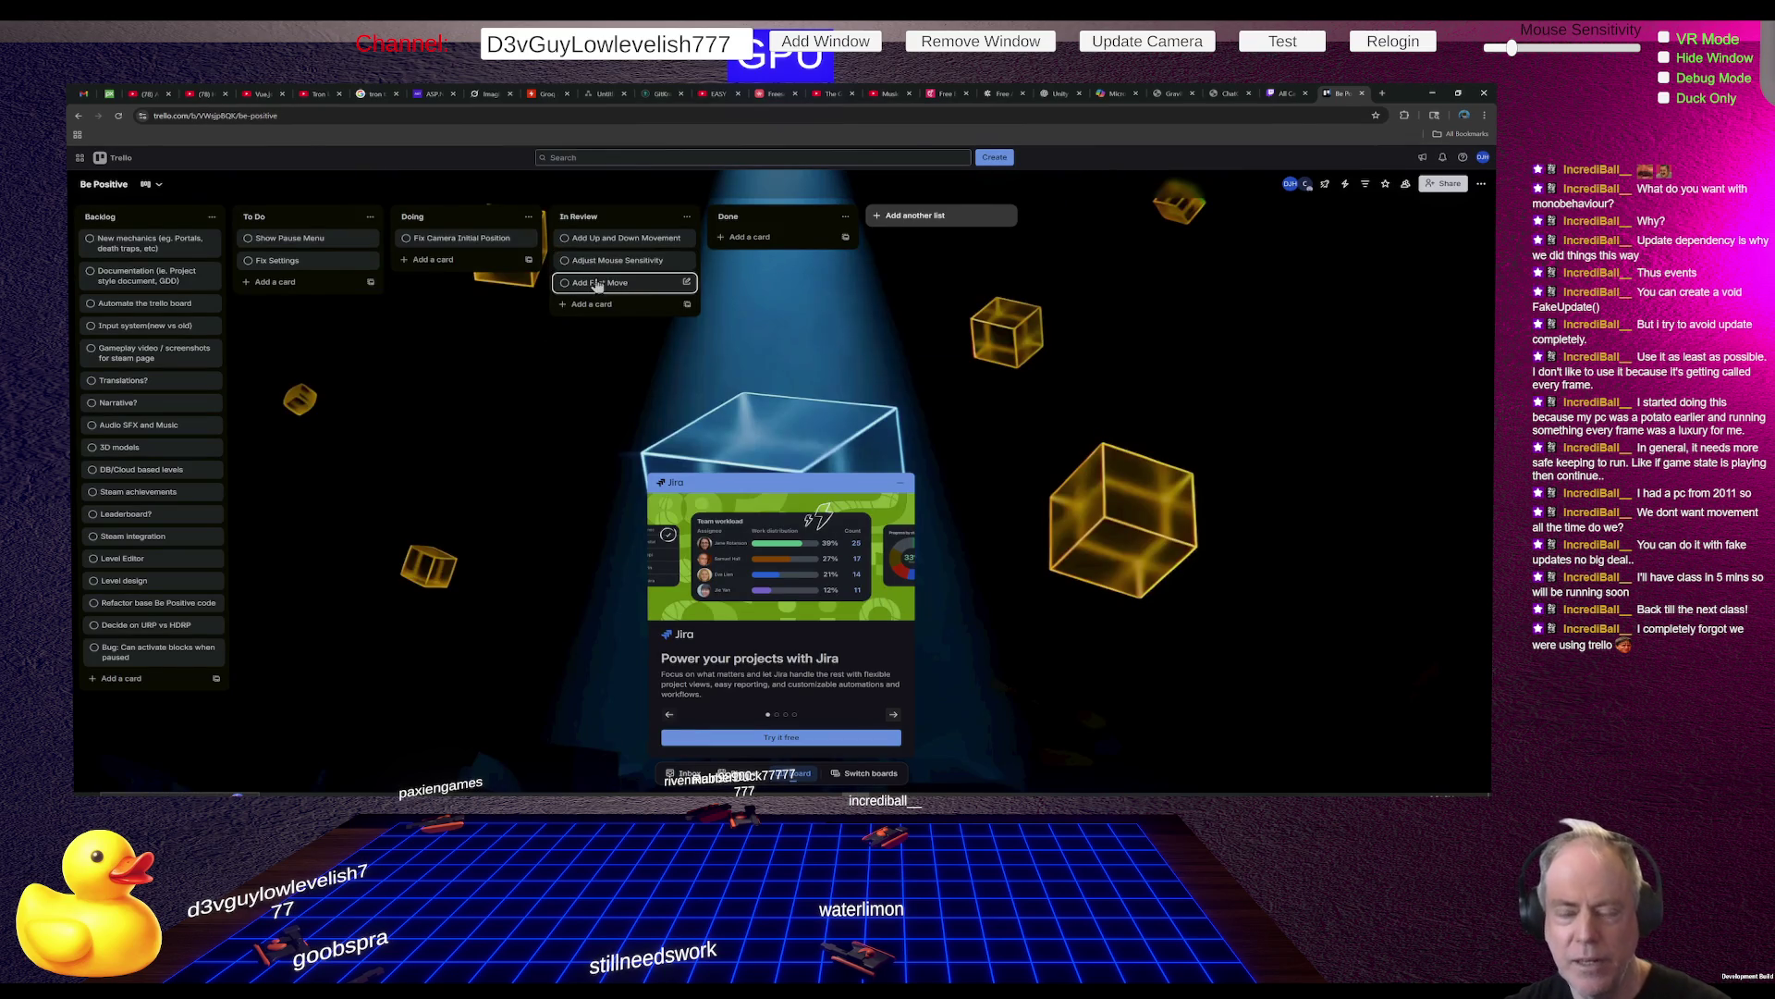
Archive Adjust Mouse Sensitivity and retitle the camera card 'Fix Camera Initial Position in Level 1'
right_click(609, 267)
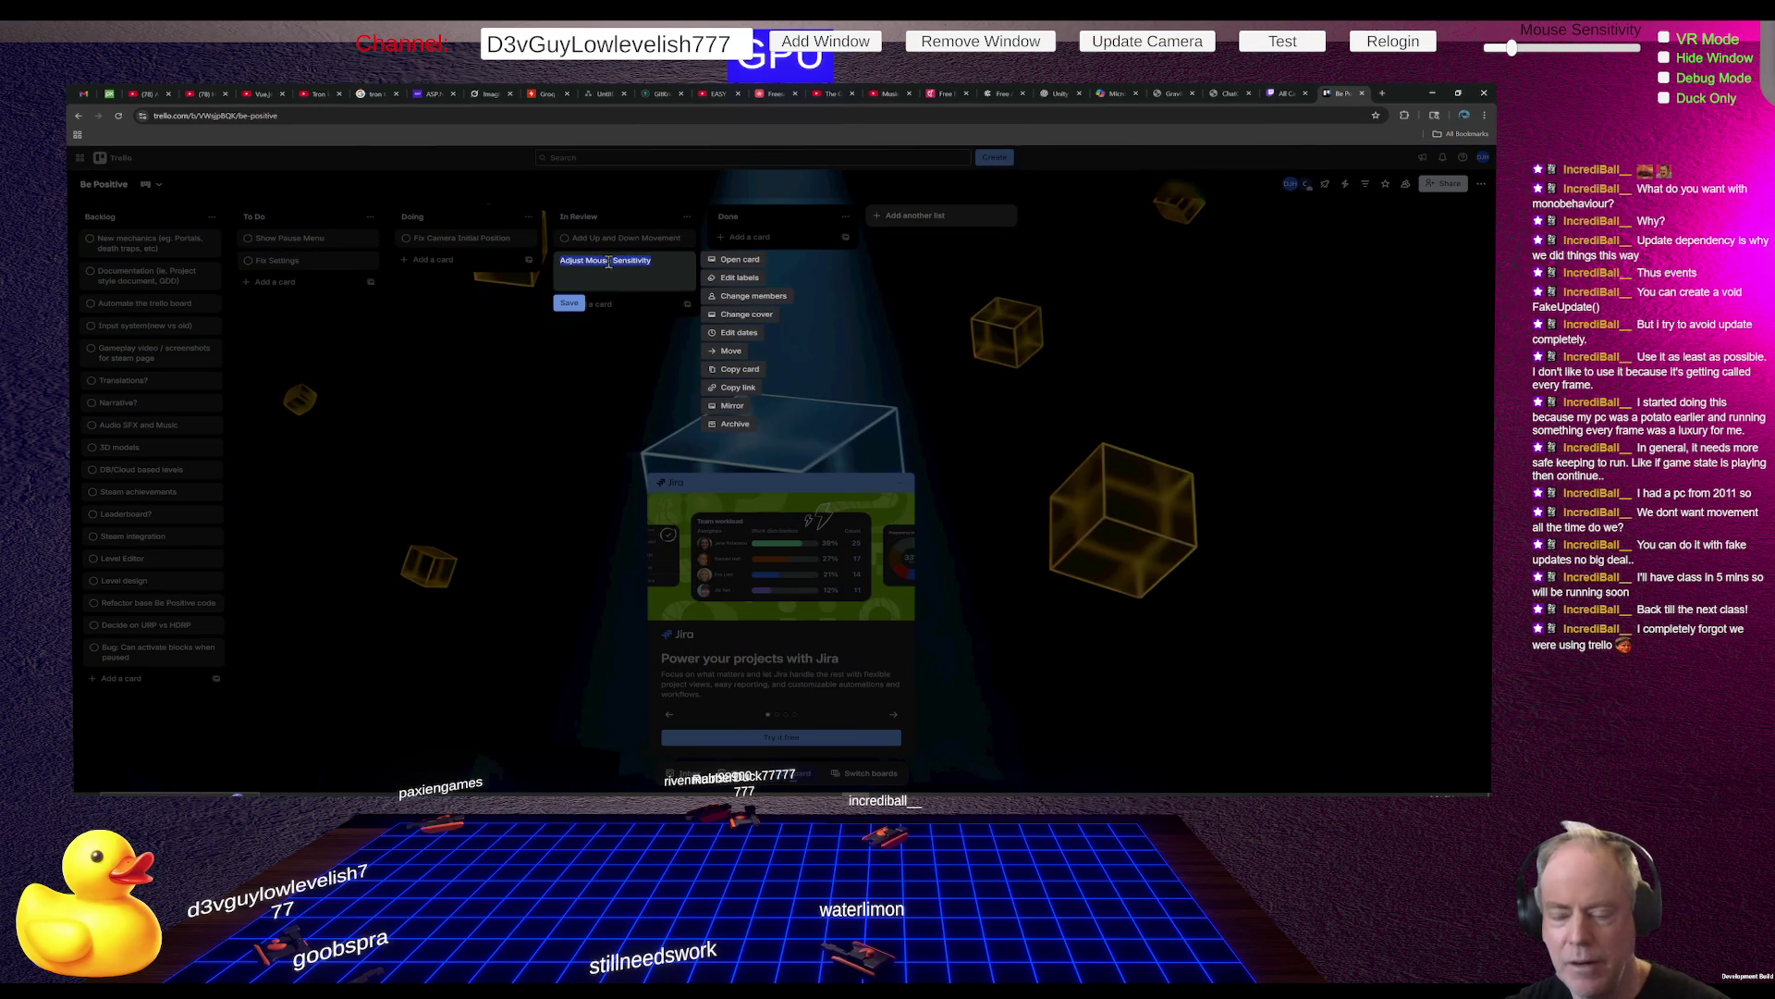
left_click(735, 426)
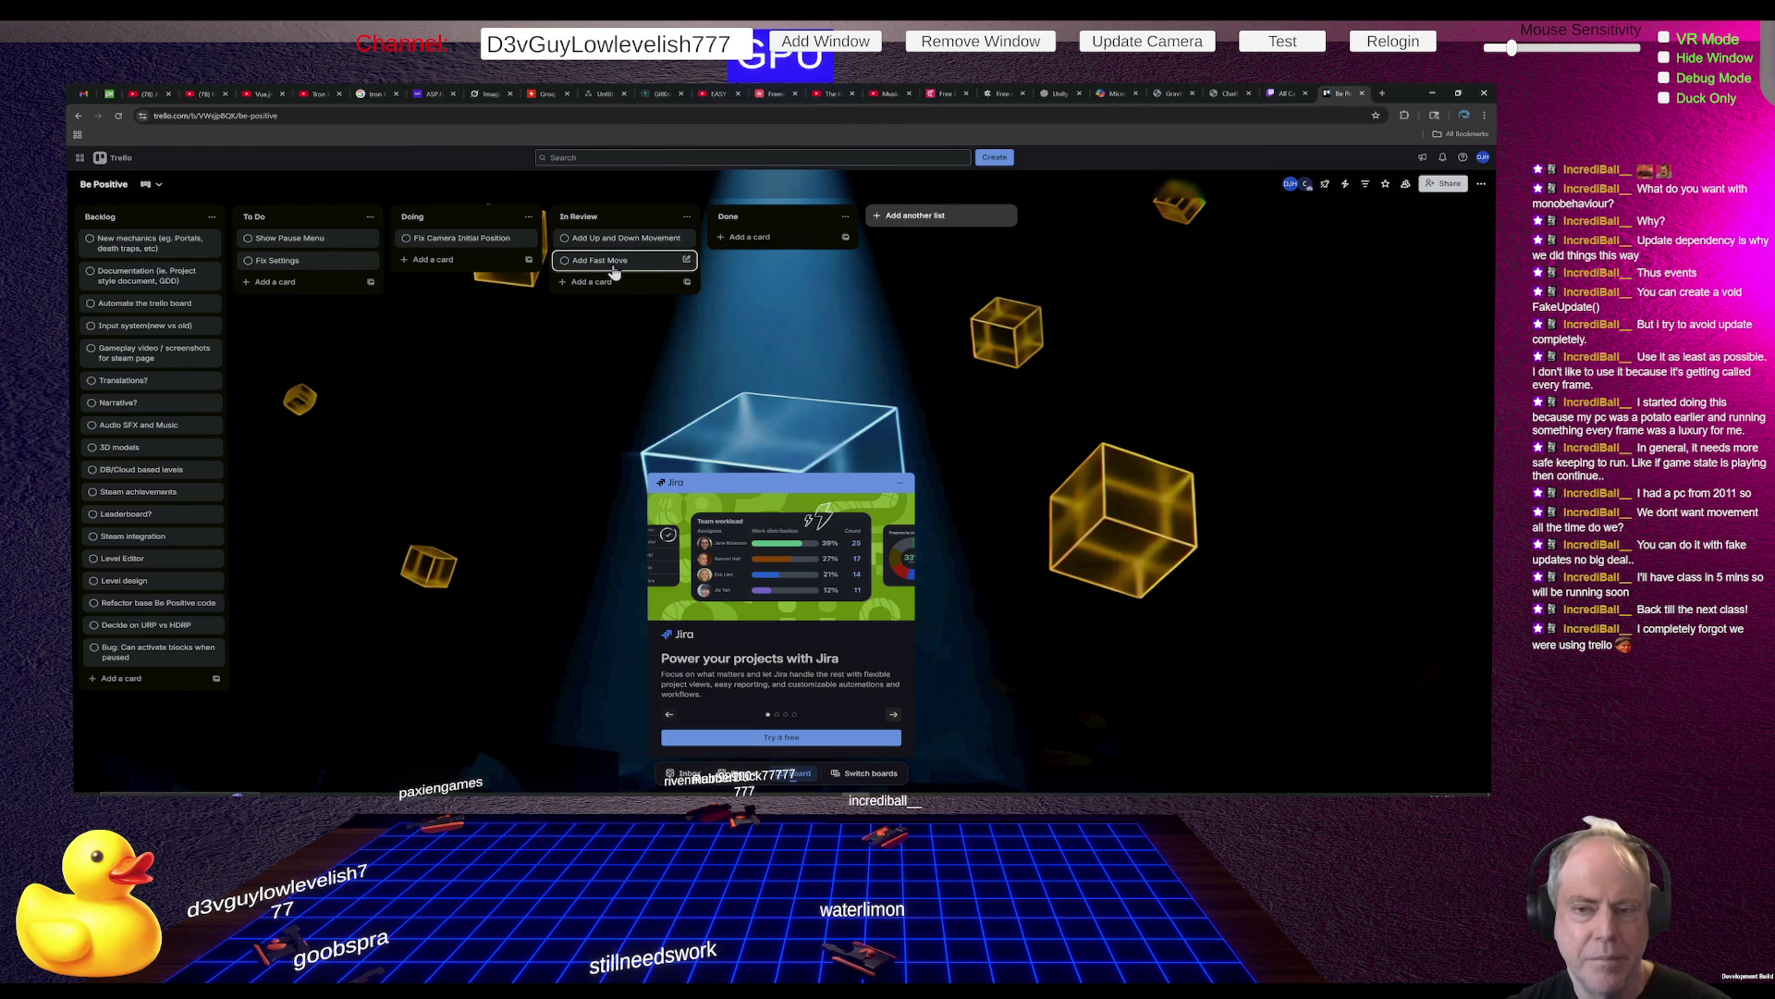
left_click(459, 240)
left_click(728, 220)
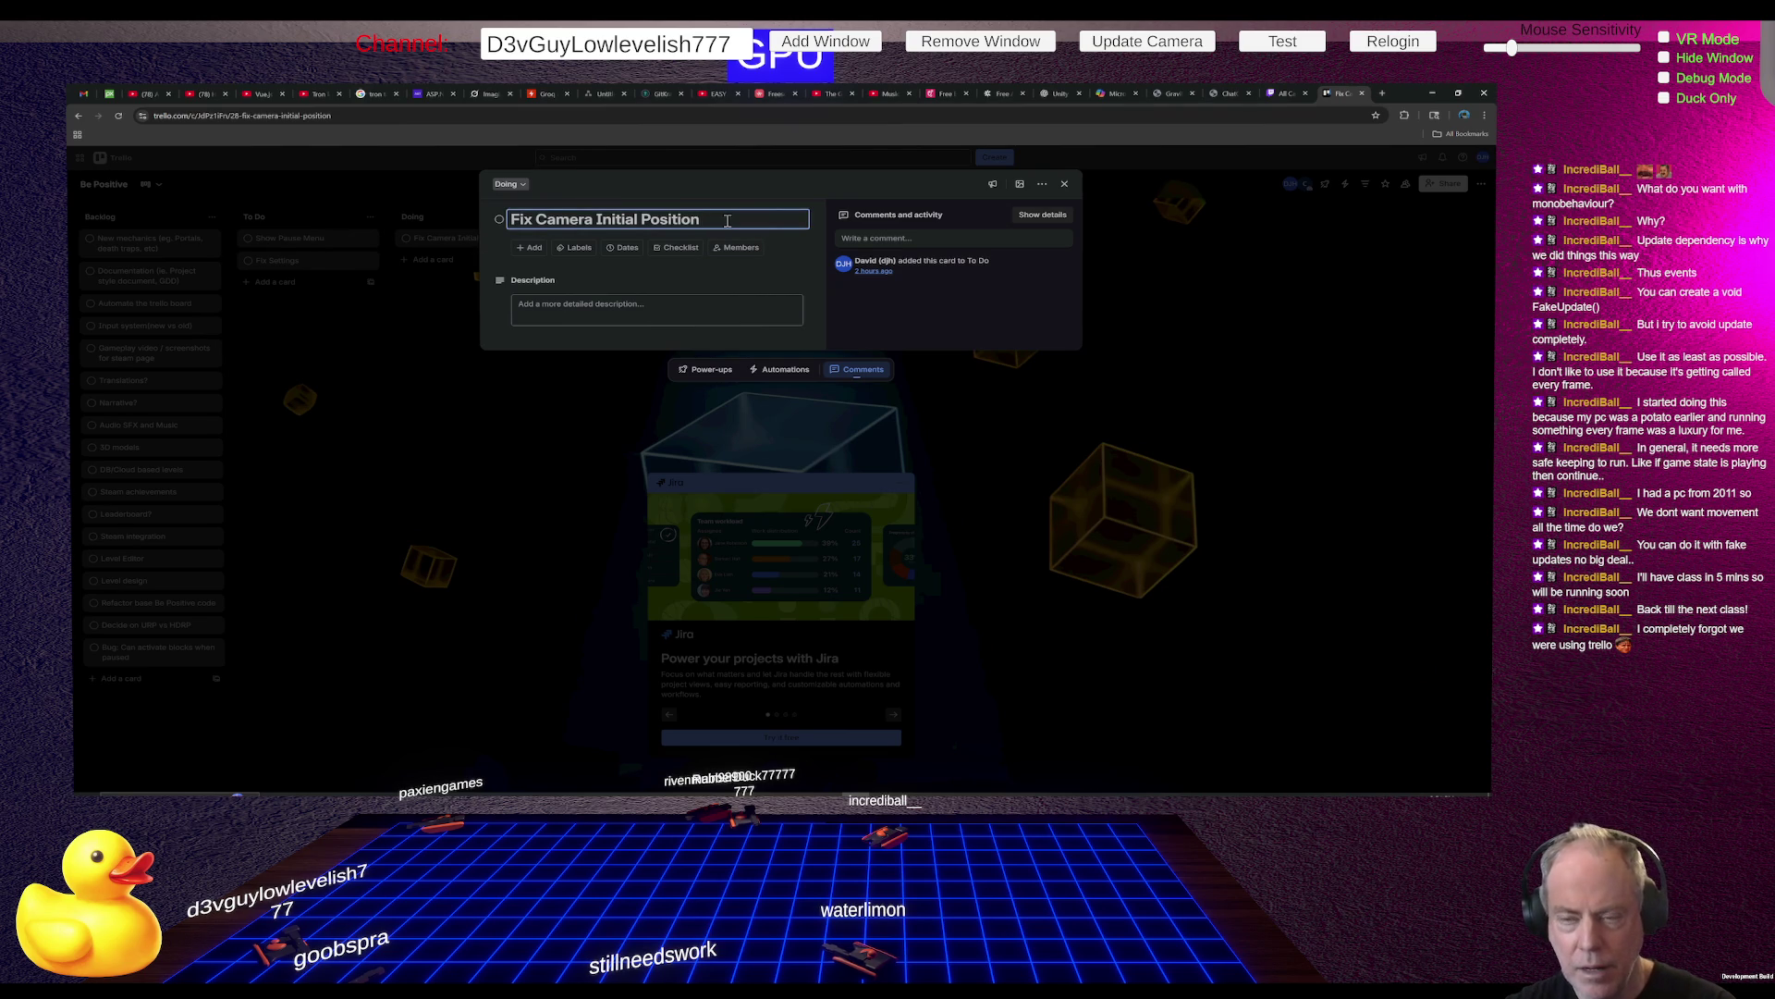
type("in Level ")
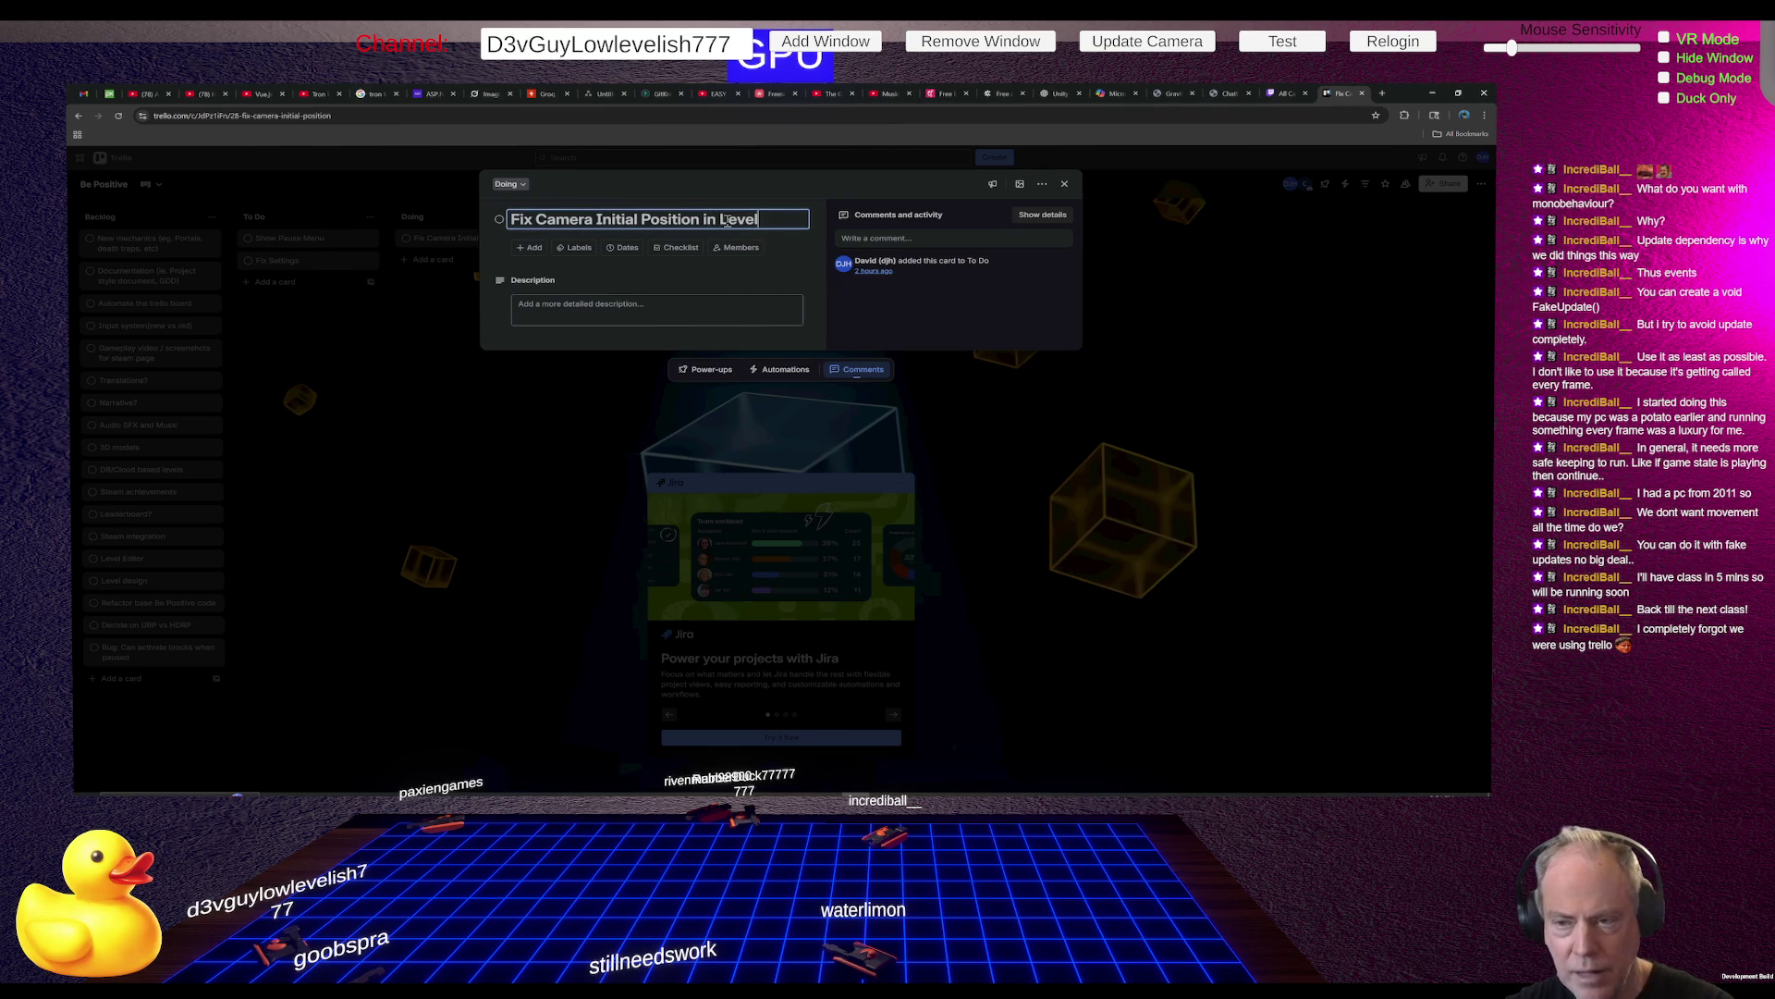
type("1")
key("Return")
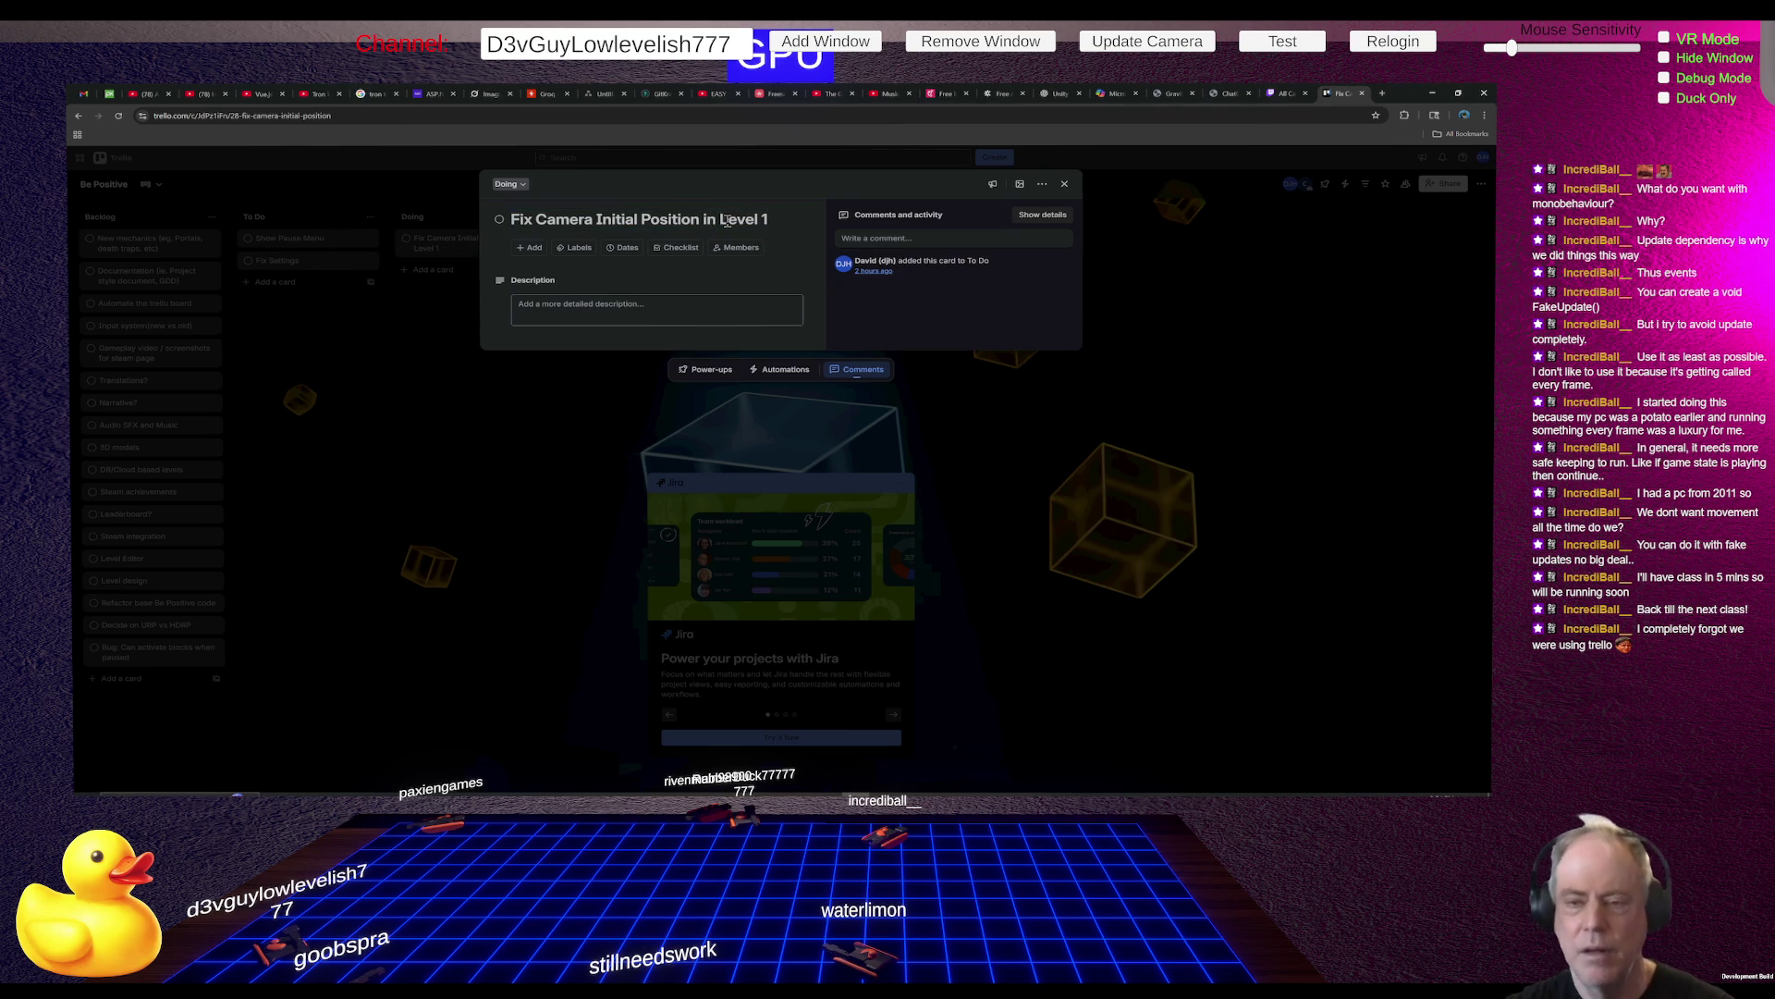
Move the Fix Camera Initial Position card into In Review and return to Unity
left_click(1065, 183)
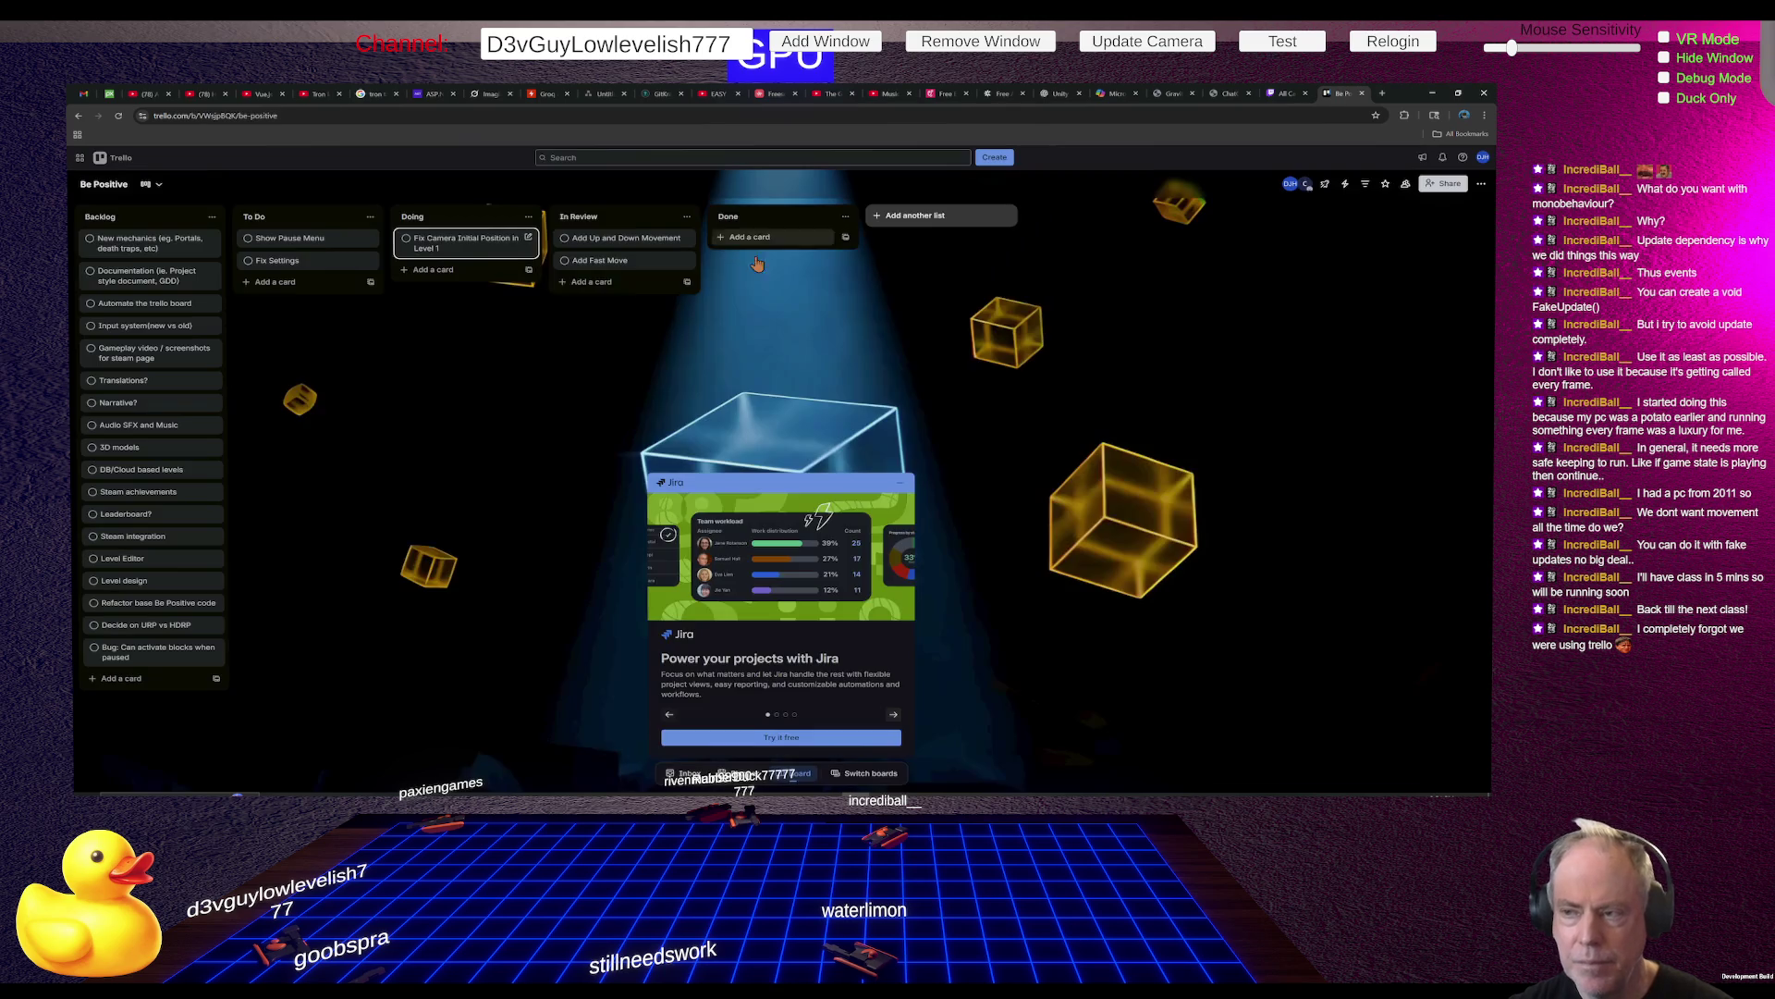
left_click_drag(497, 255, 575, 261)
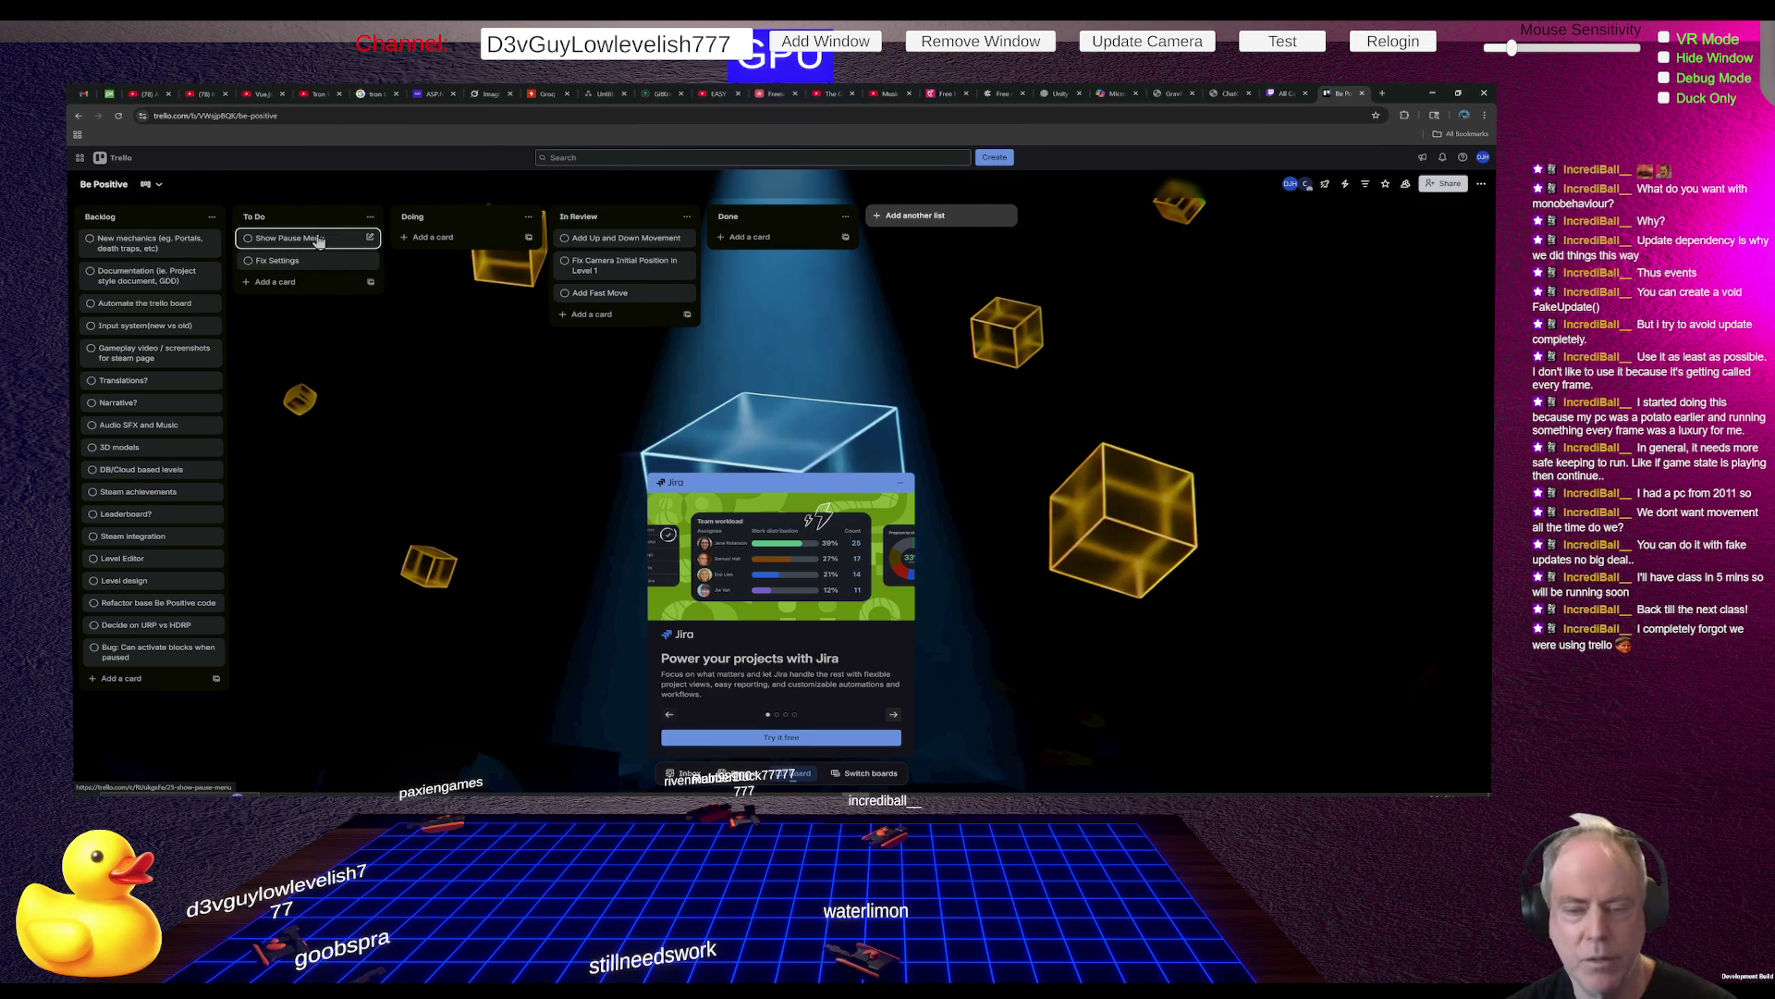
key("alt+Tab")
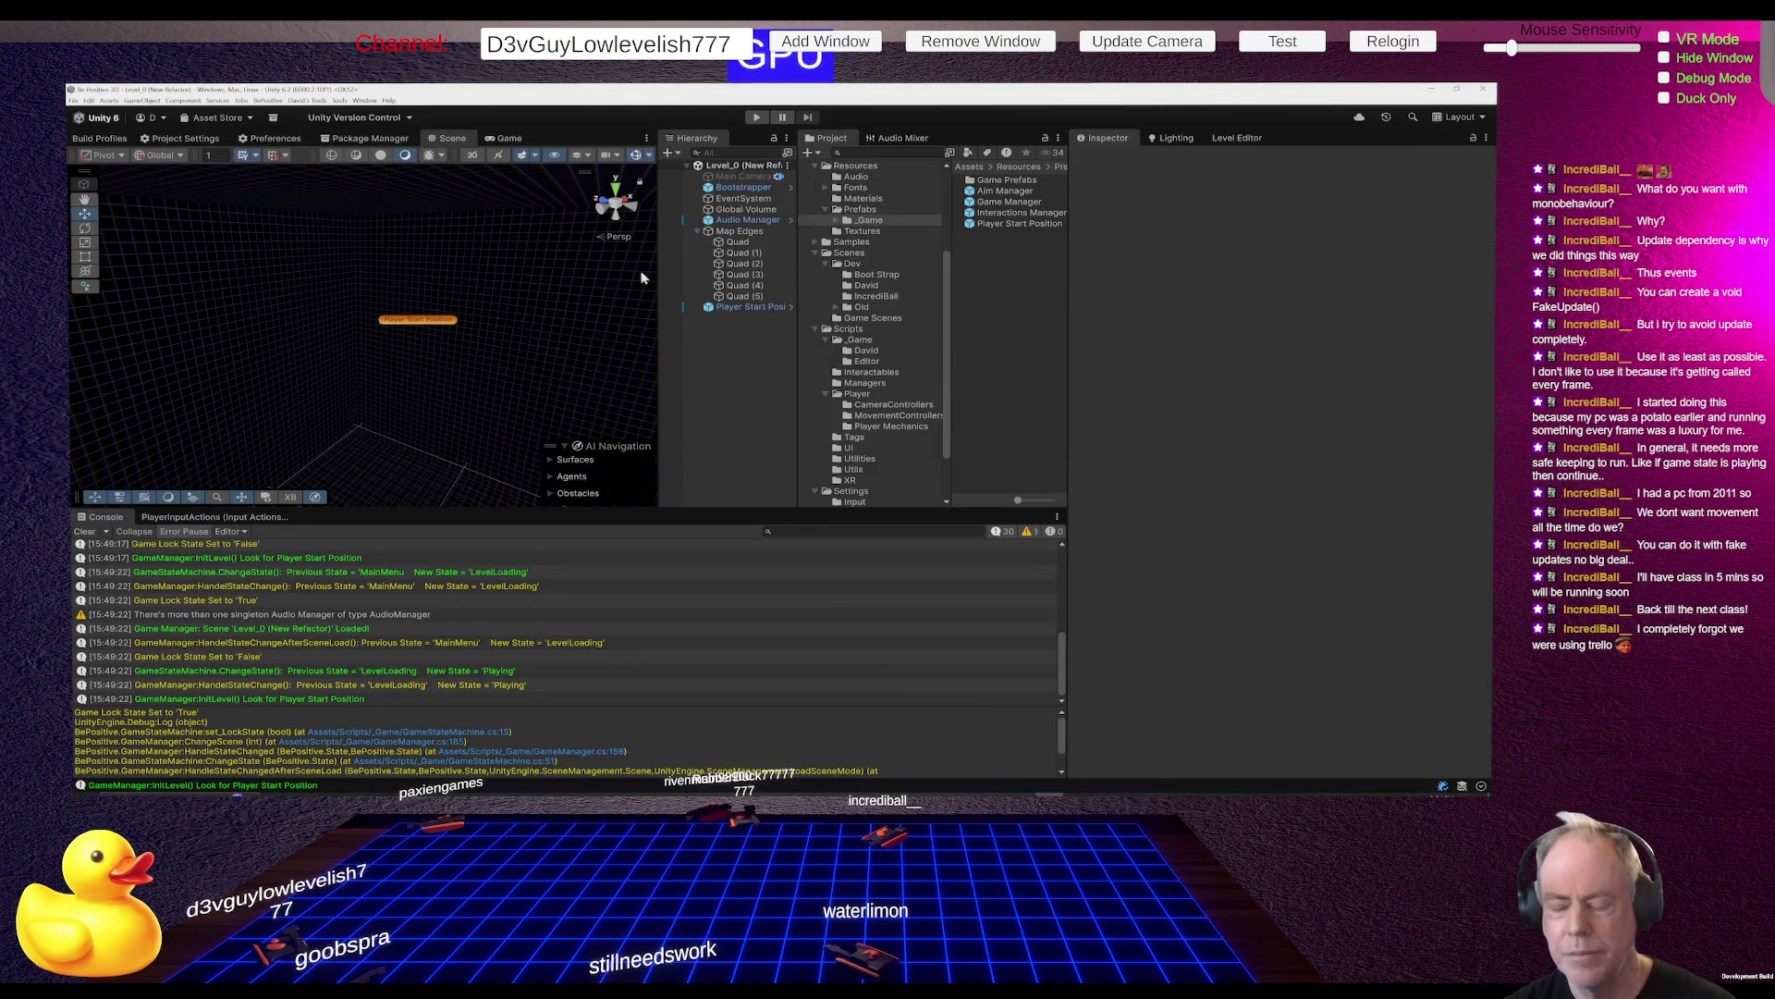
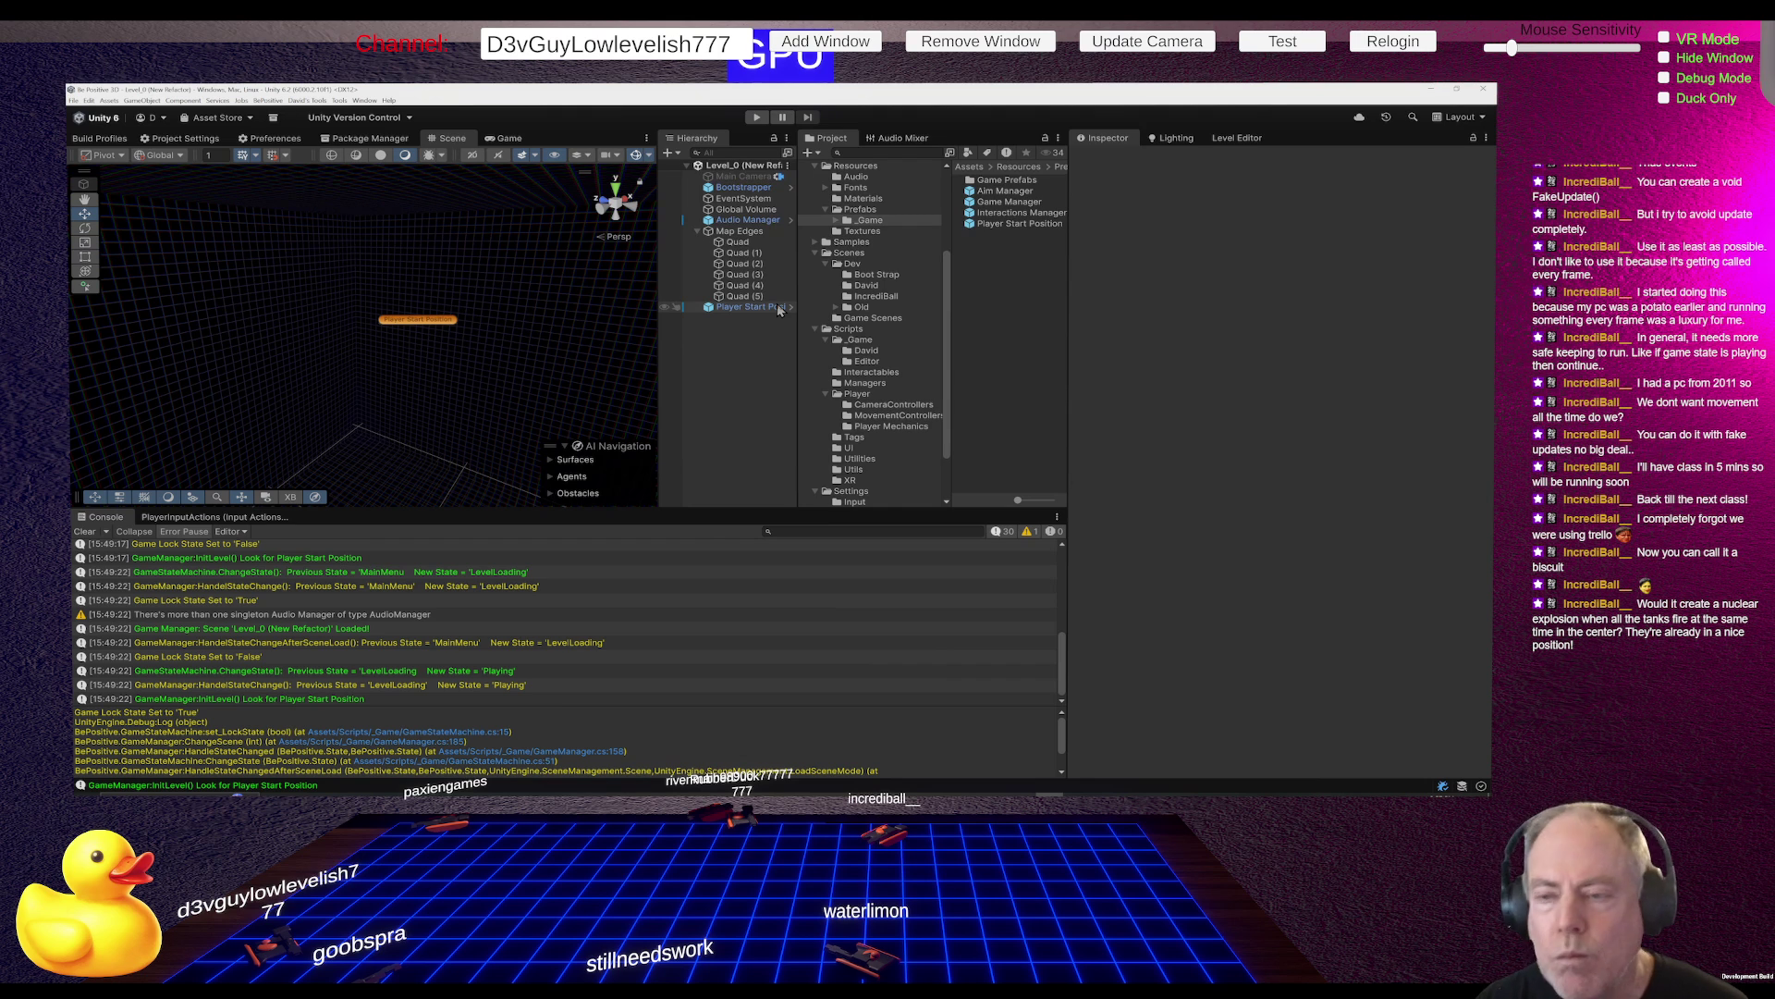
Switch from the Unity editor to the Be Positive Trello board in Chrome
key("alt+Tab")
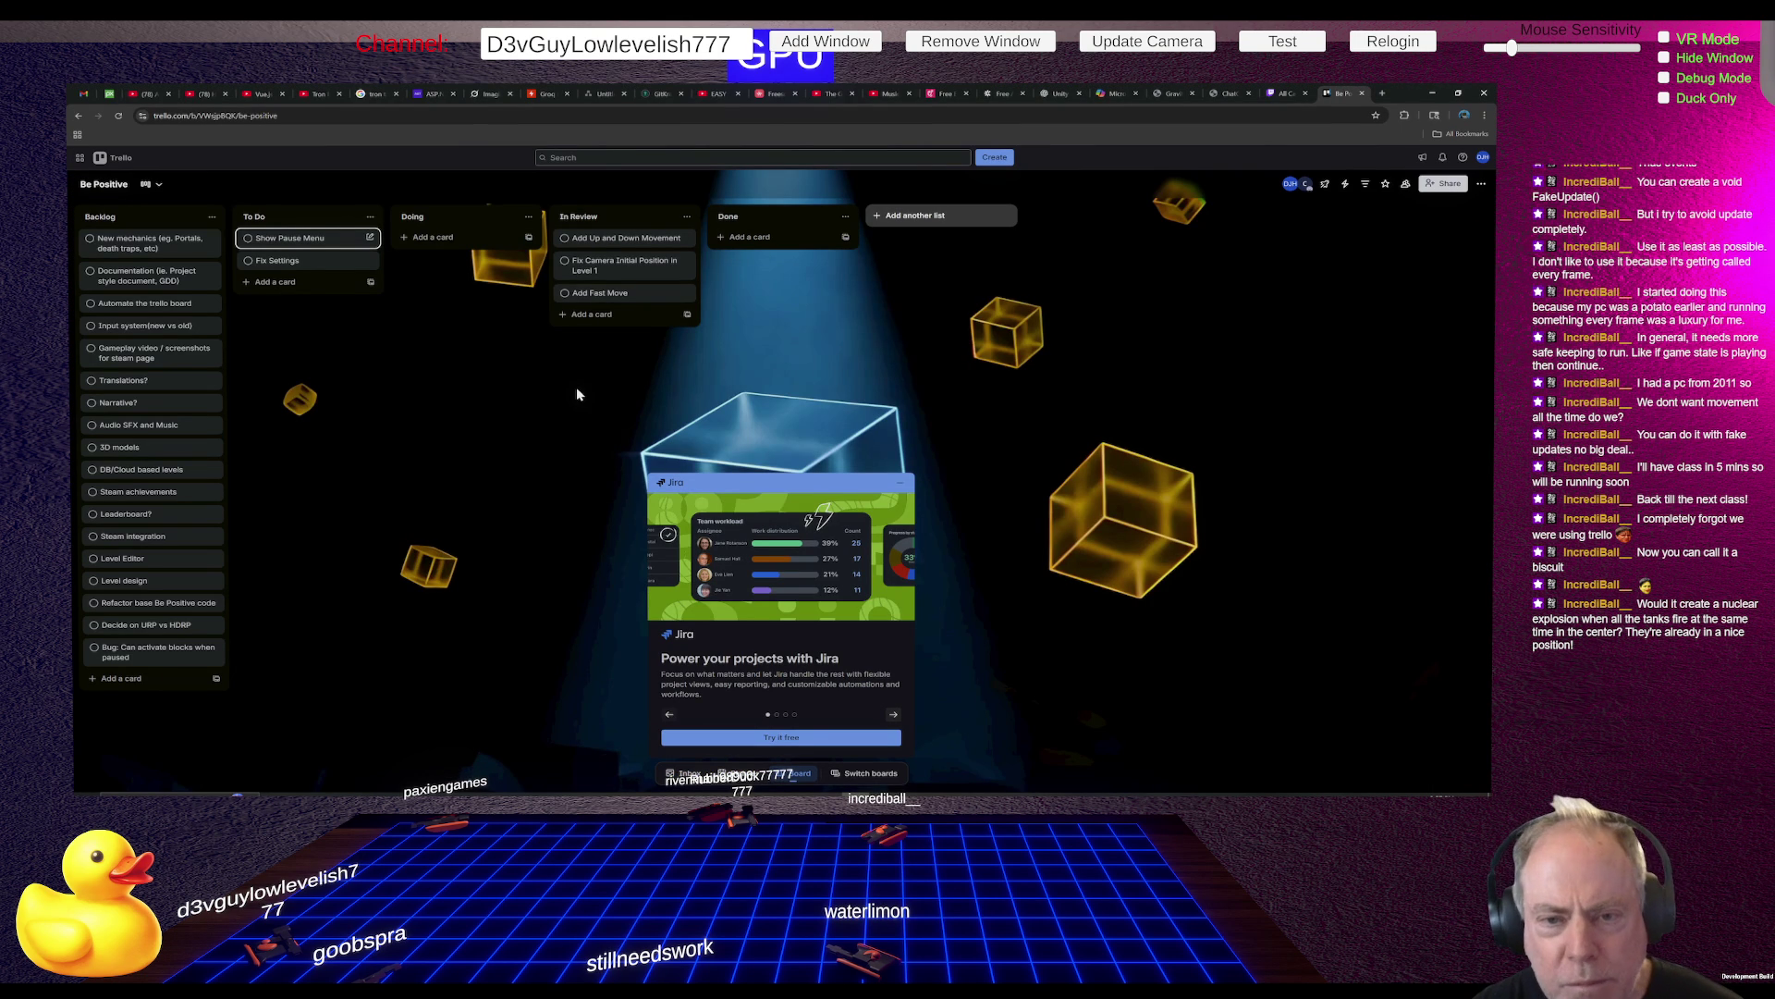
Move the 'Show Pause Menu' card from To Do into Doing, then return to Unity
left_click_drag(318, 238, 398, 241)
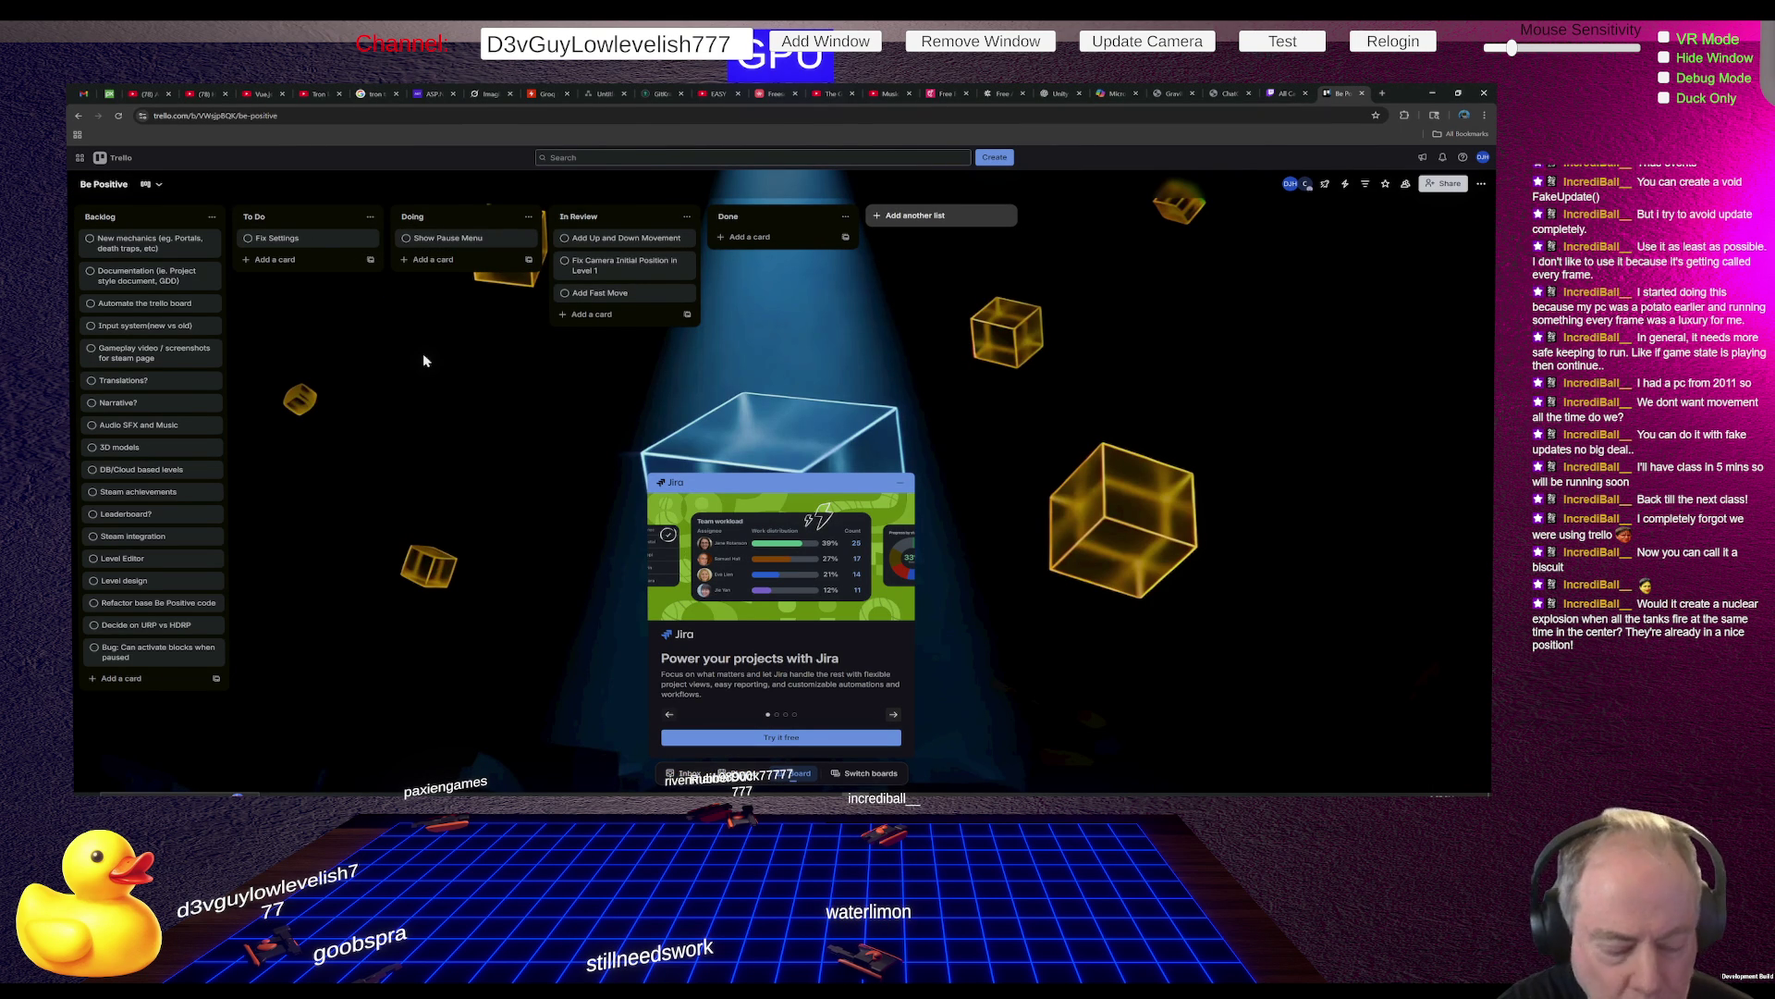
key("alt+Tab")
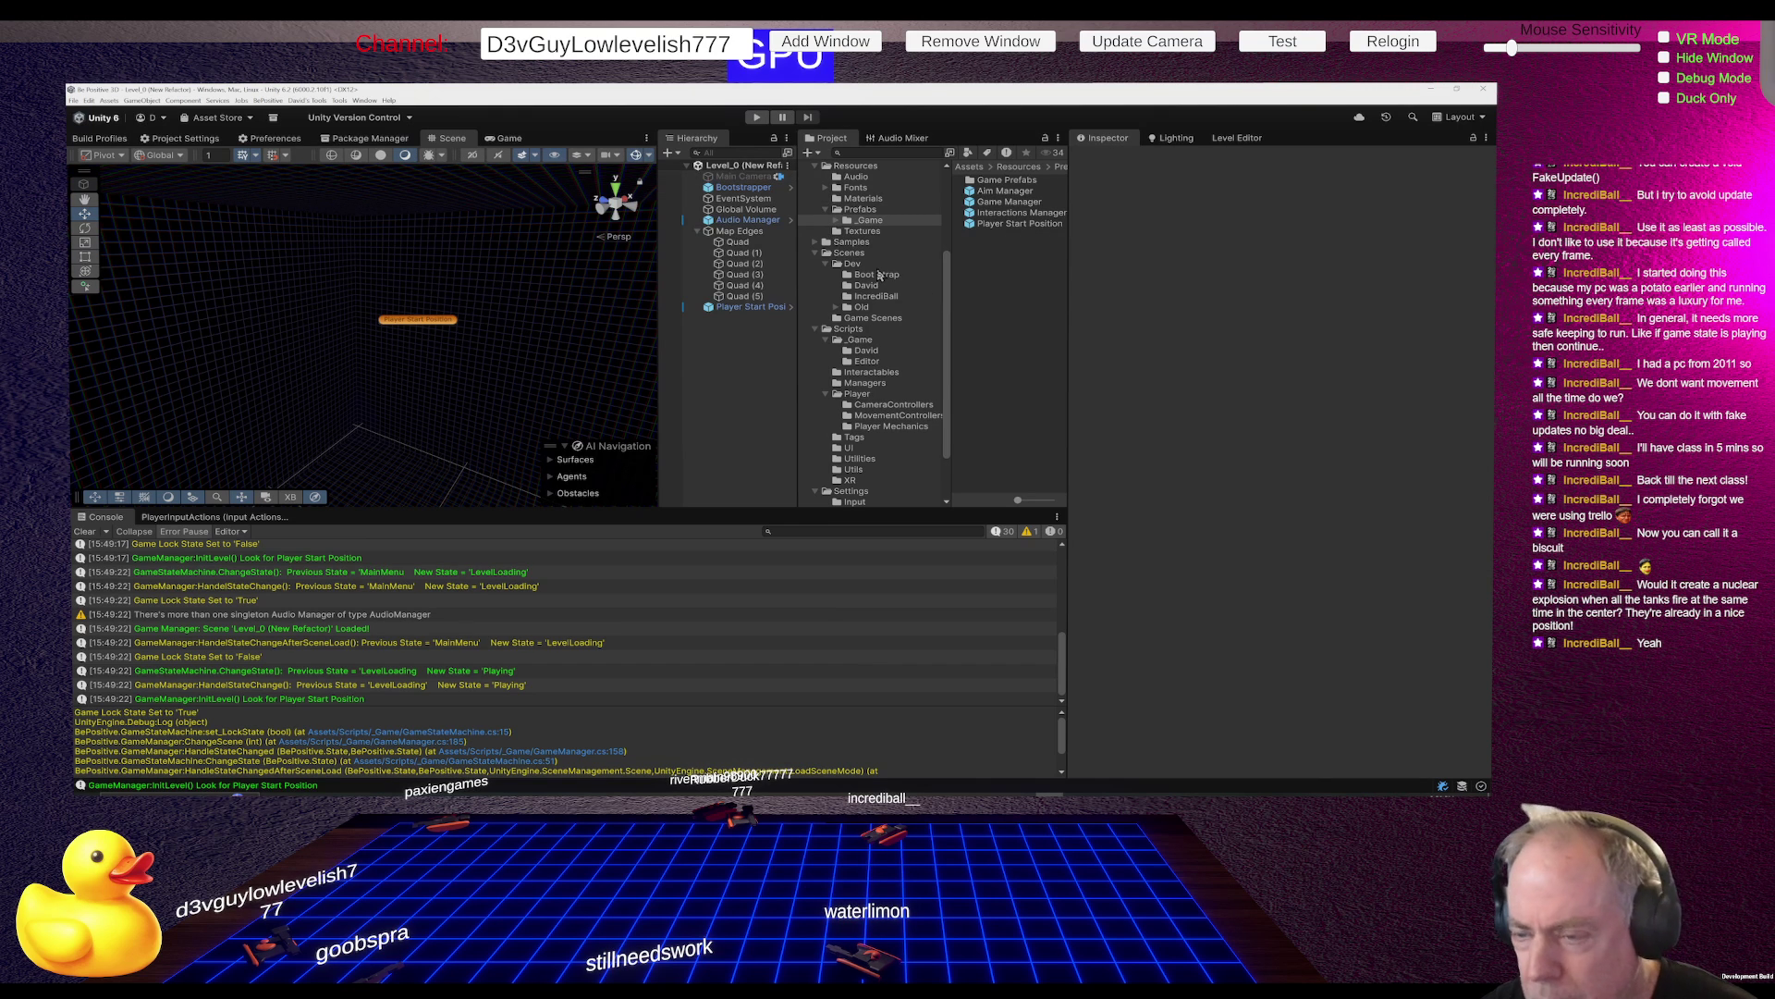
Open the Bootstrap scene from the Scenes/Dev/Boot Strap folder
left_click(872, 344)
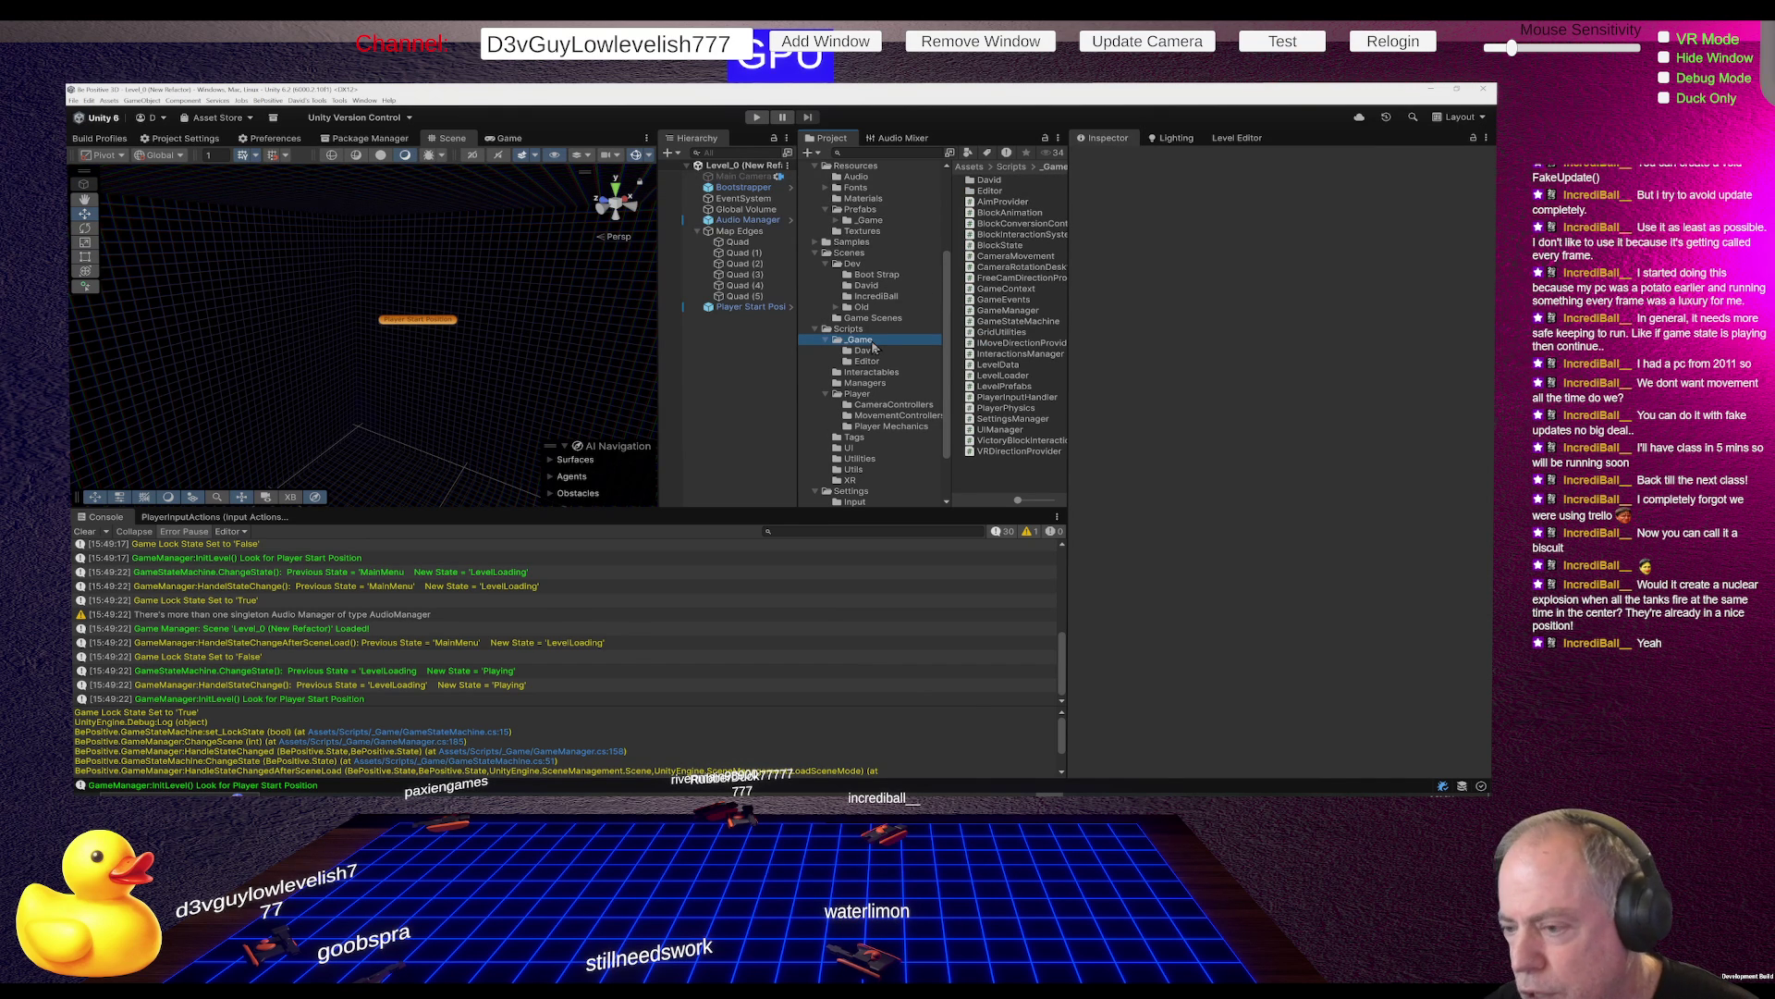
left_click(883, 277)
double_click(1002, 182)
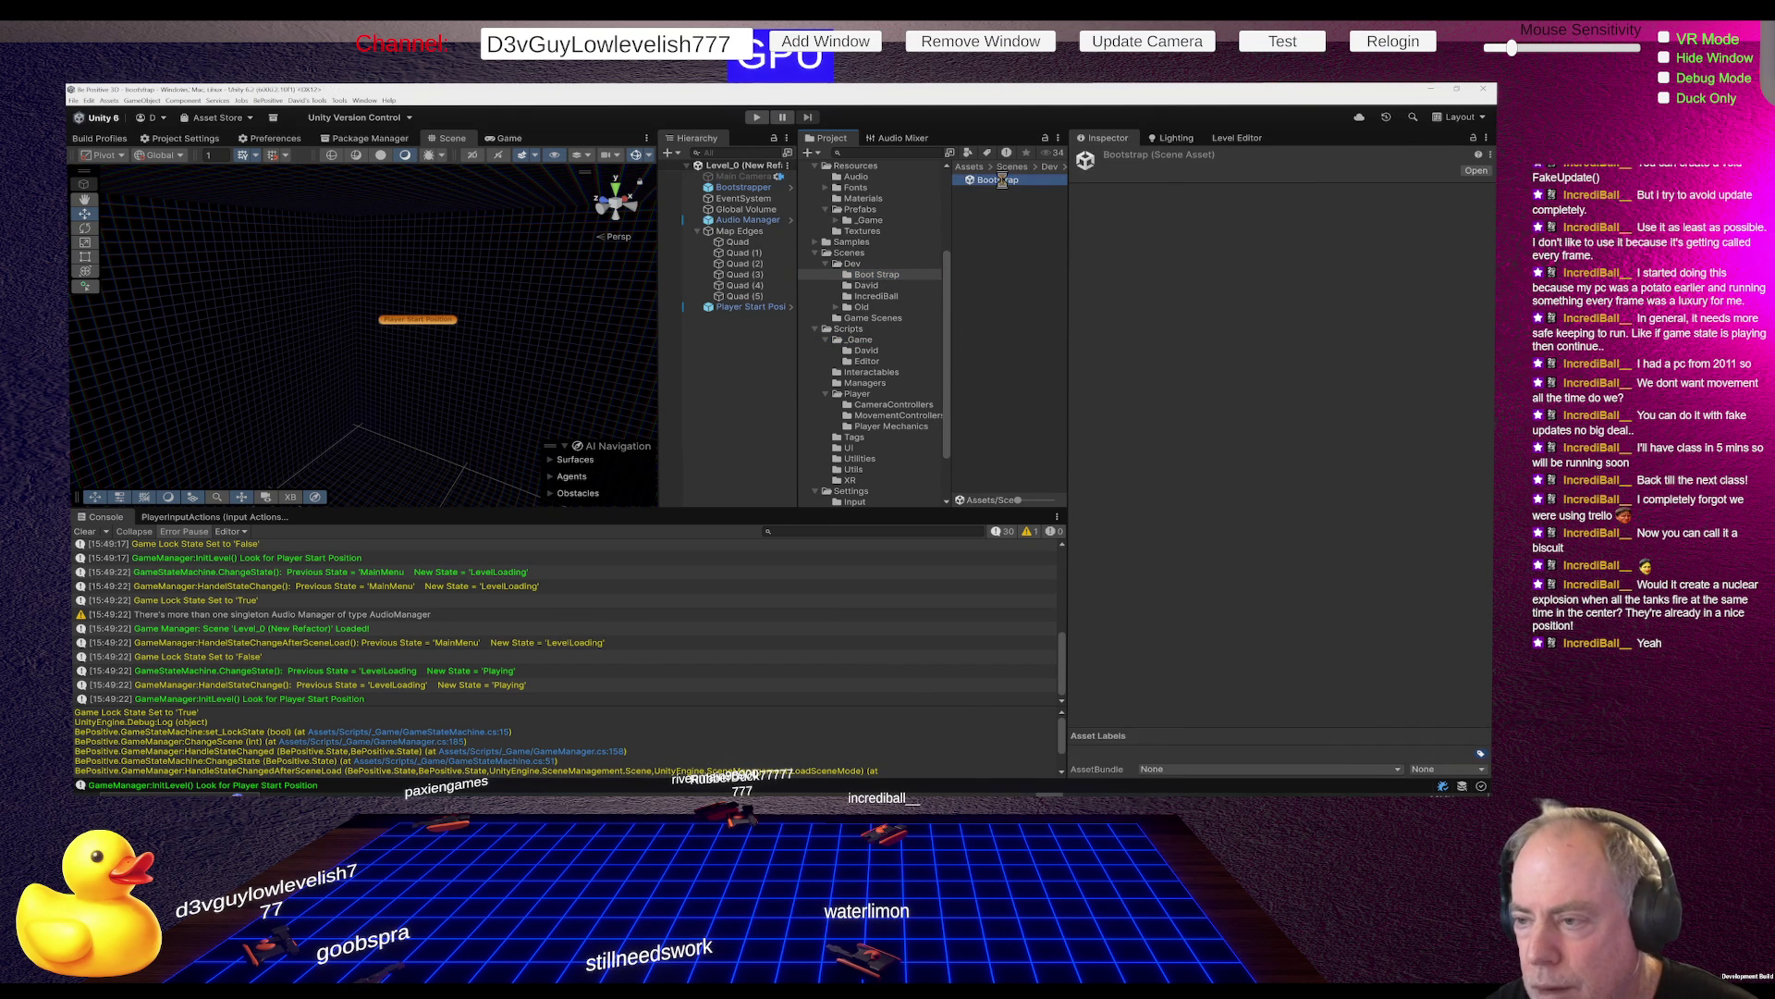
Review the Game Manager's references in the Inspector, then switch to GameManager.cs in Rider
left_click(753, 177)
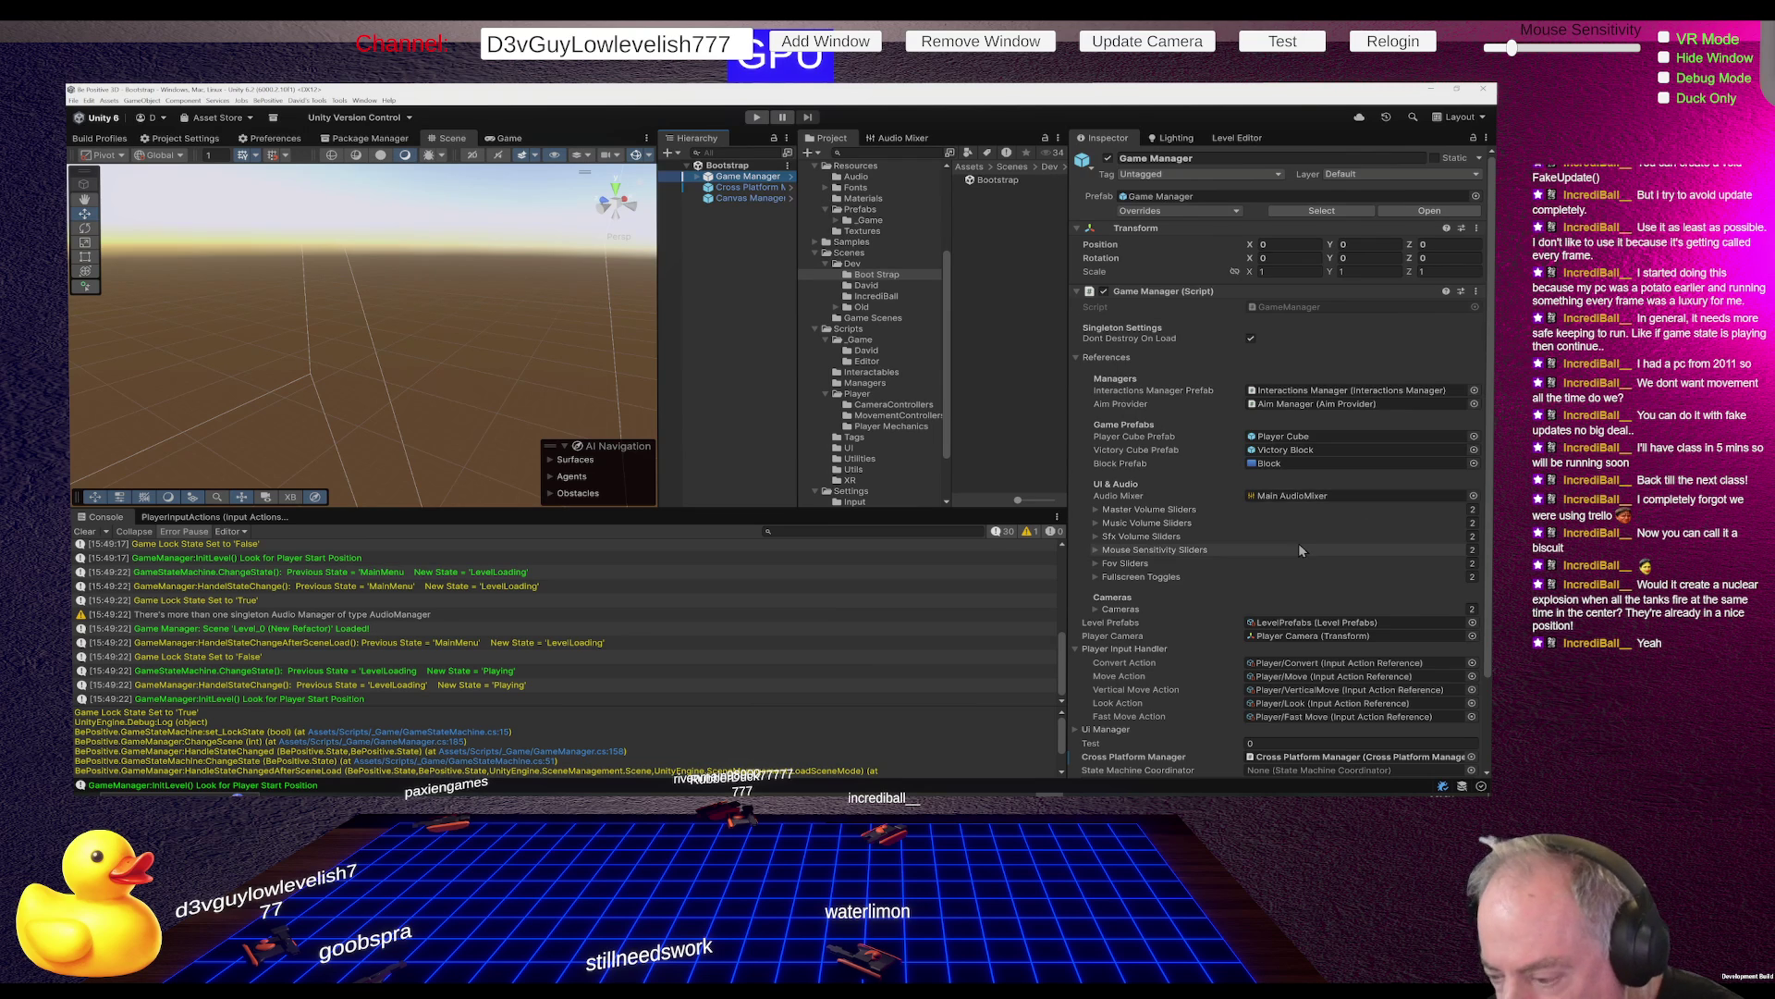
scroll(1298, 542, "down", 2)
scroll(1300, 549, "down", 1)
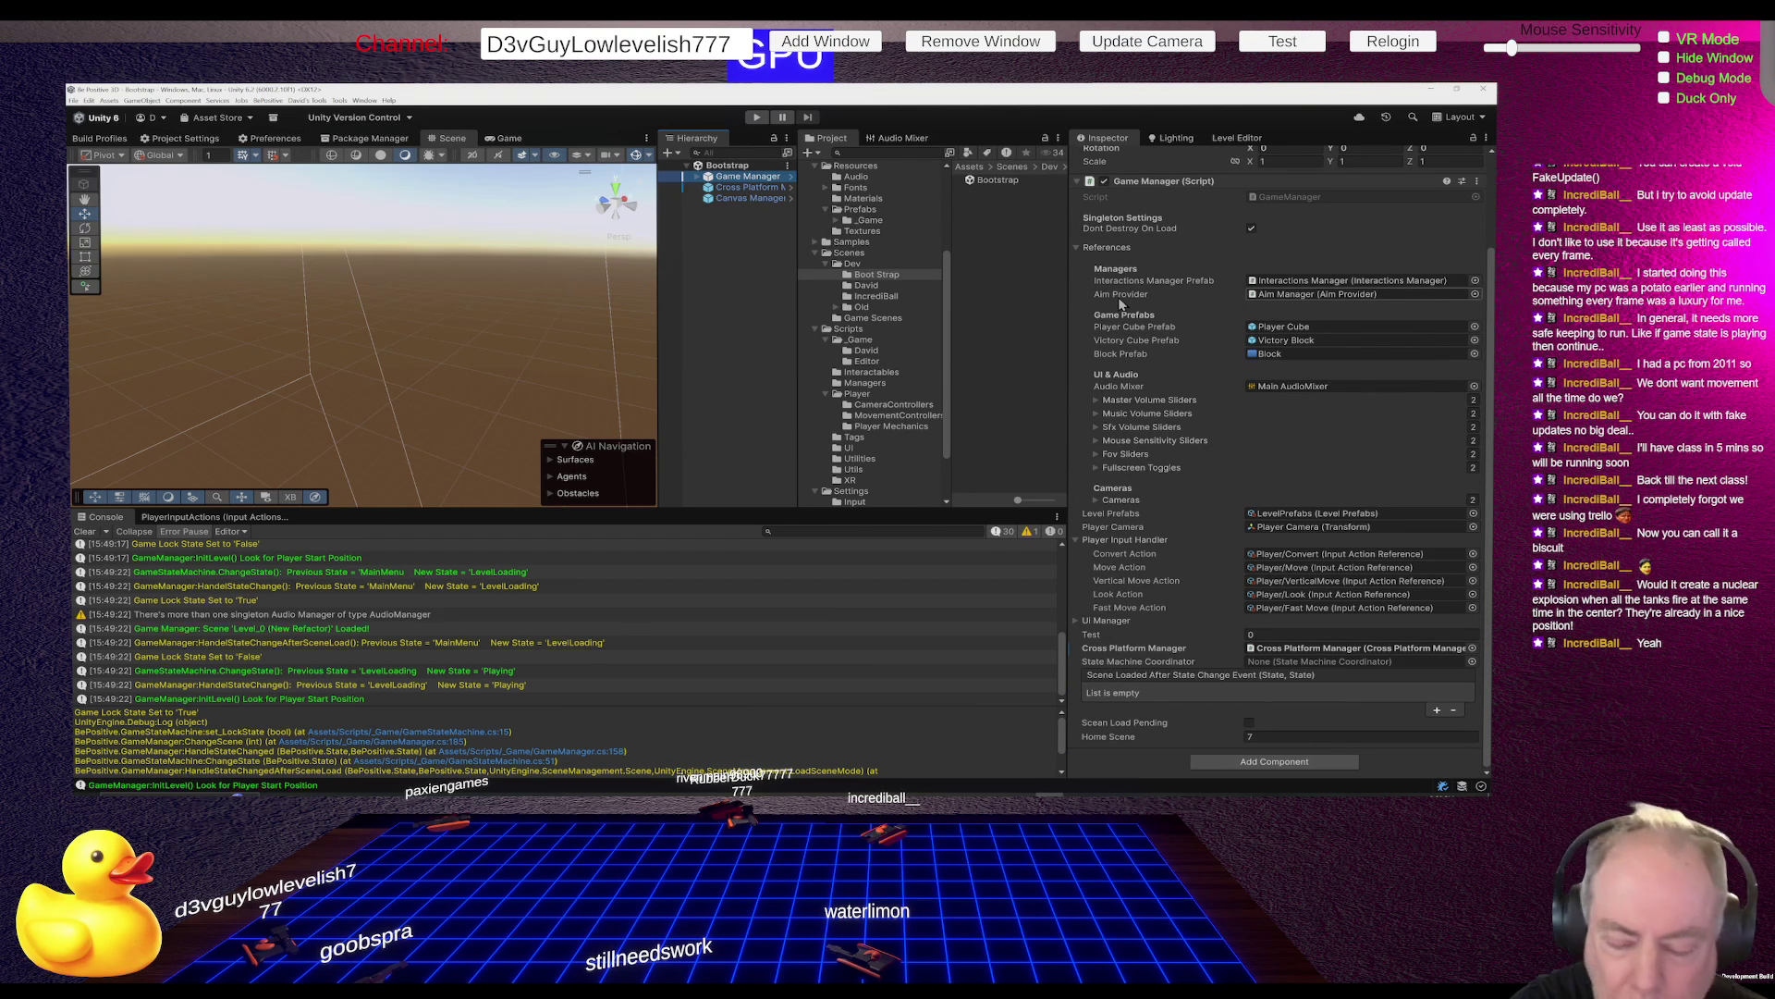
key("alt+Tab")
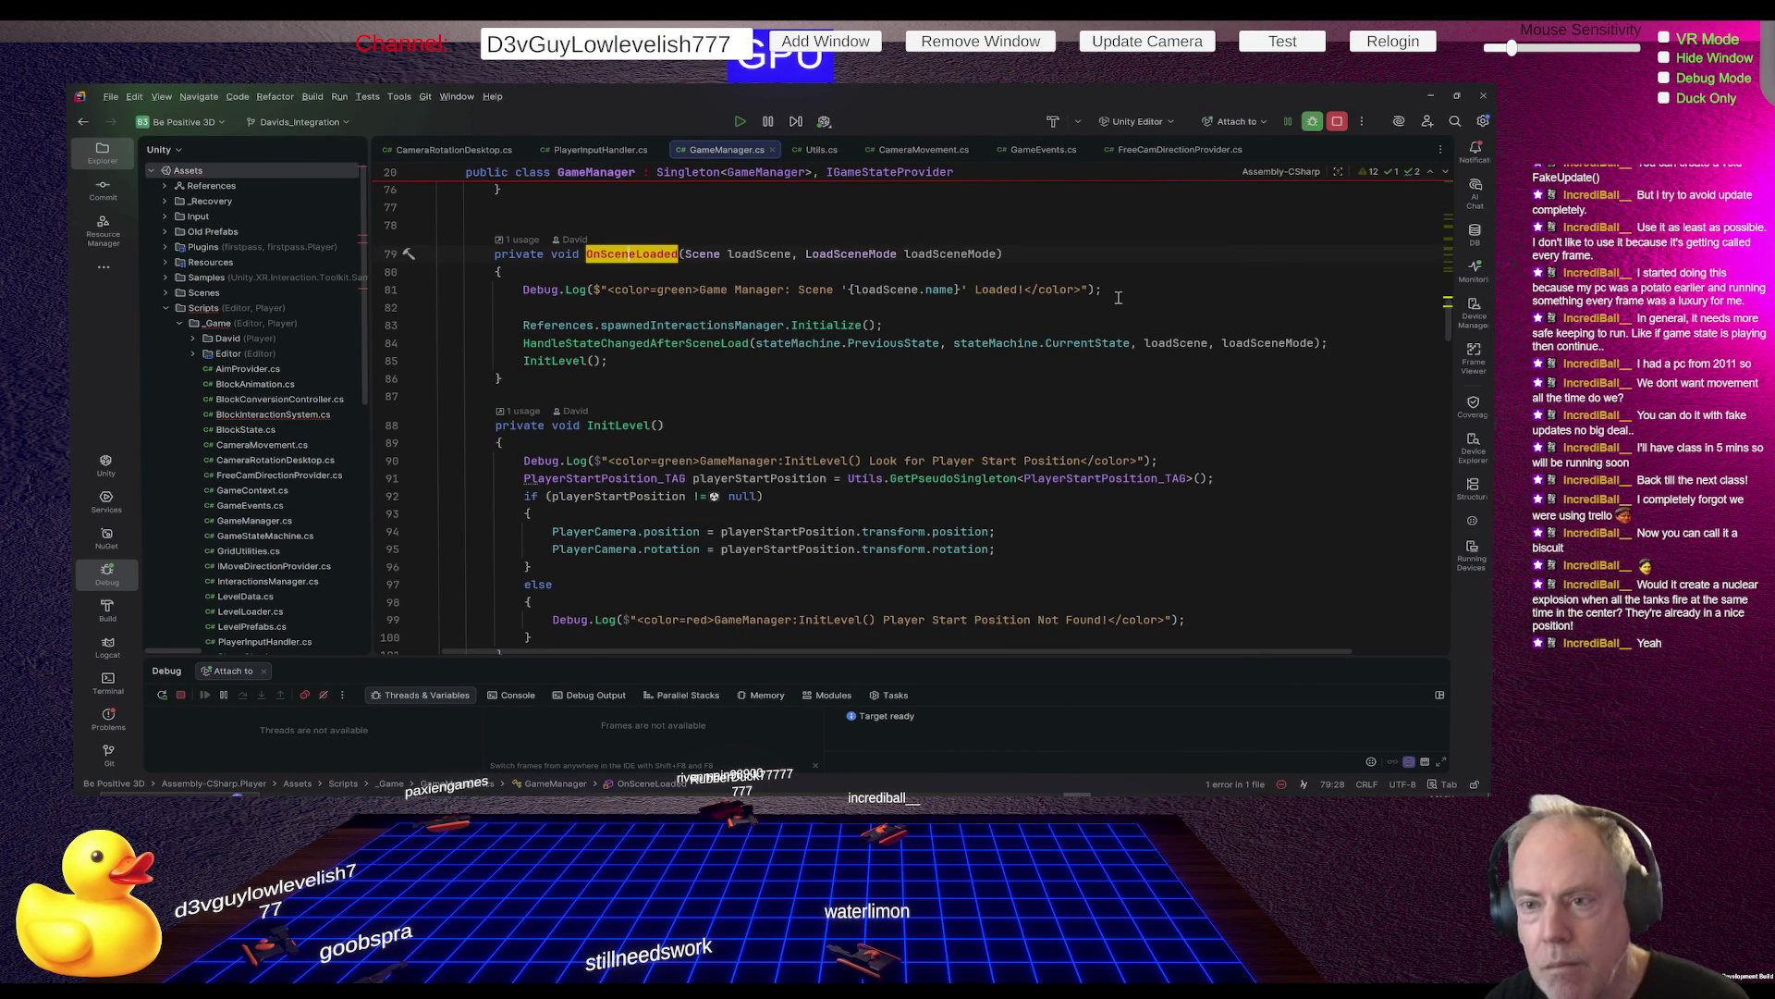
Search GameManager.cs for 'pause' and look through the matches
key("ctrl+f")
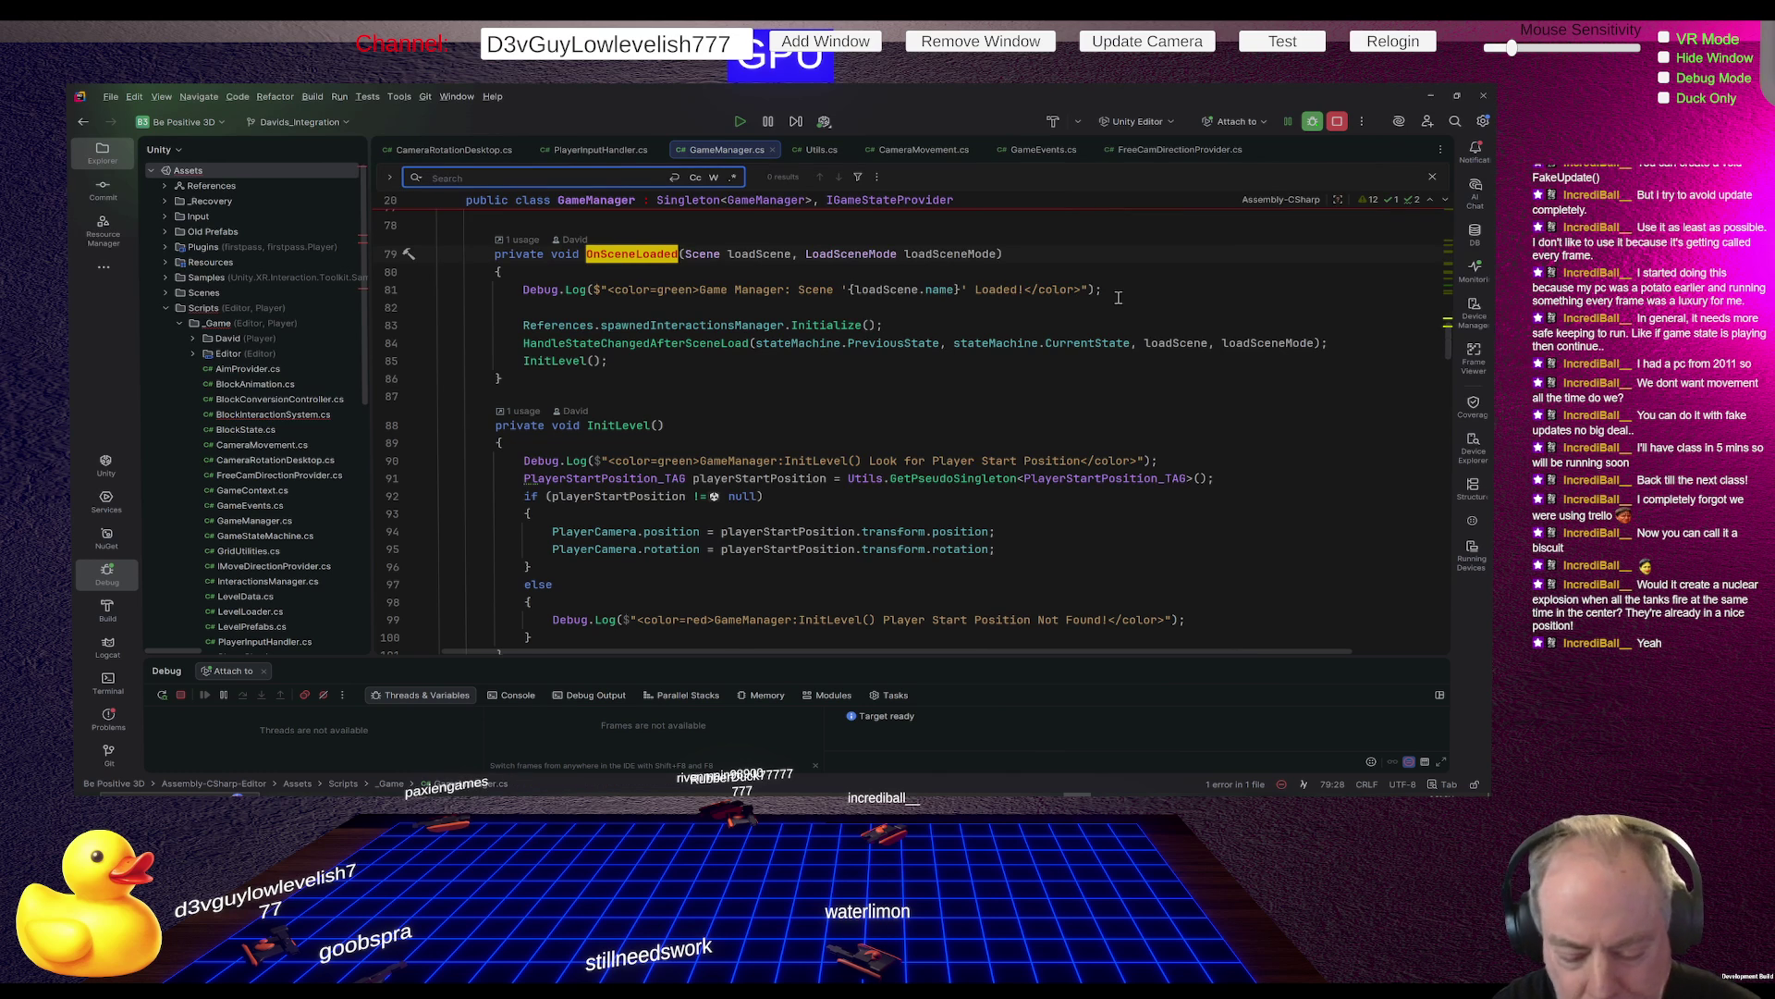
type("pause")
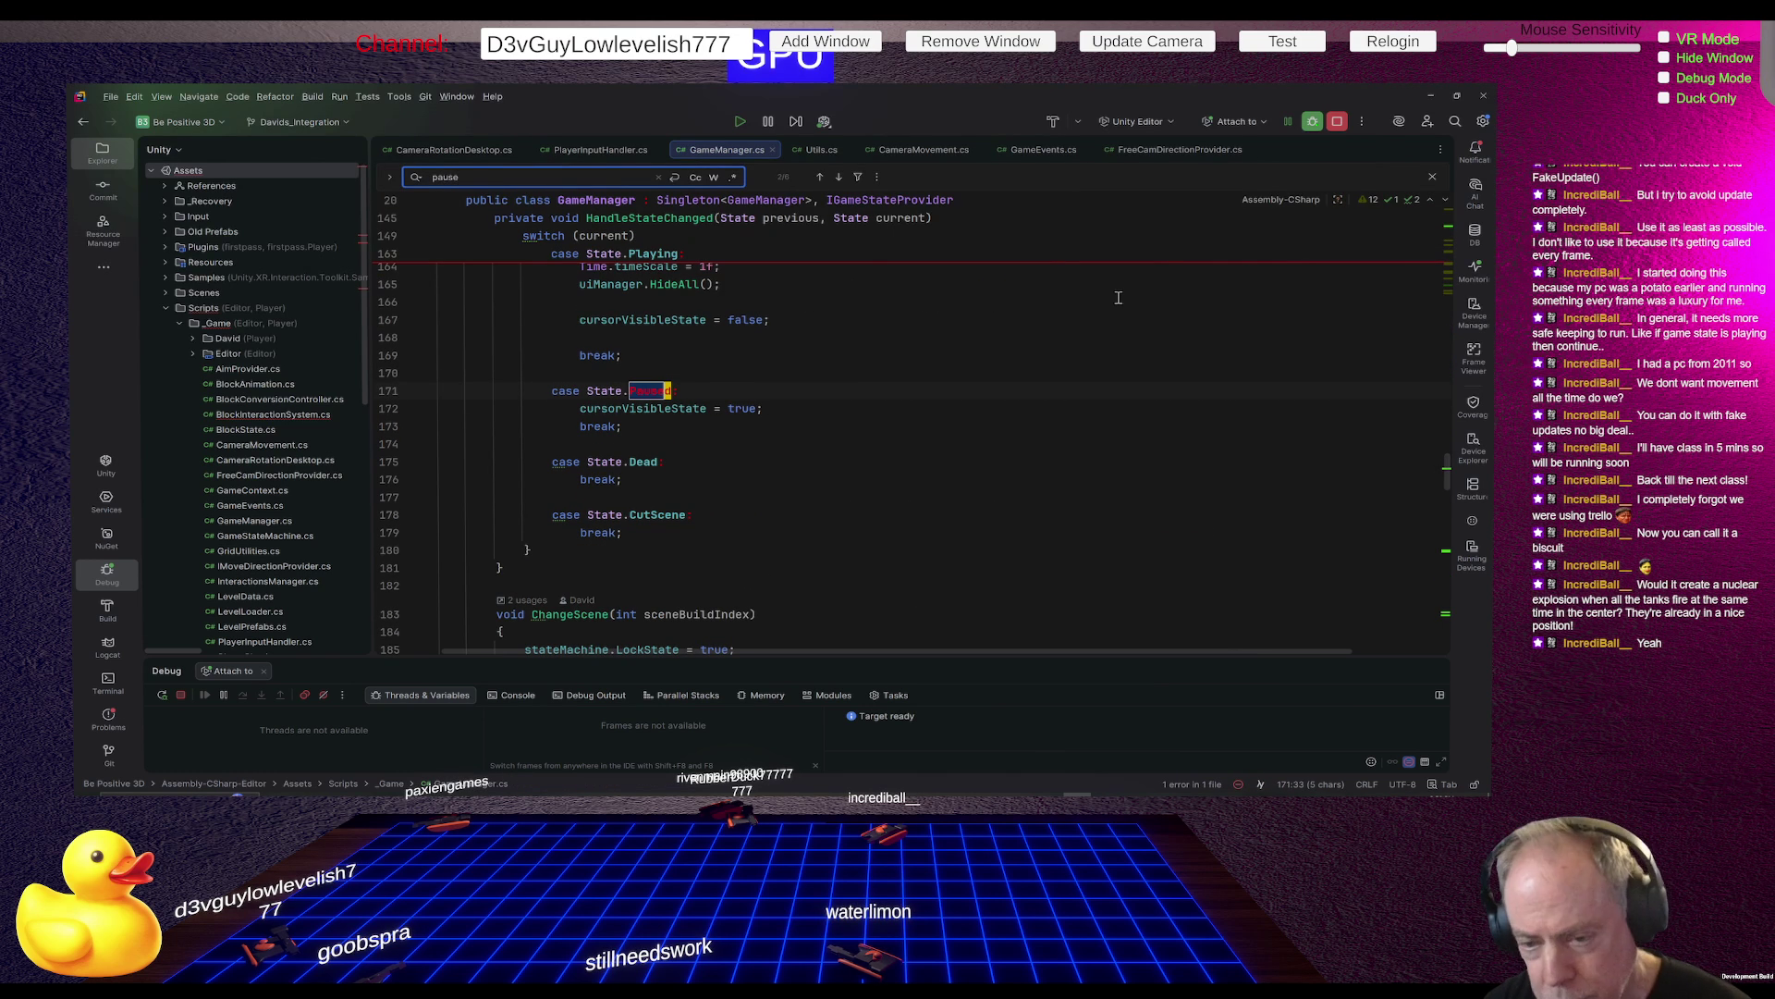
scroll(1021, 404, "up", 2)
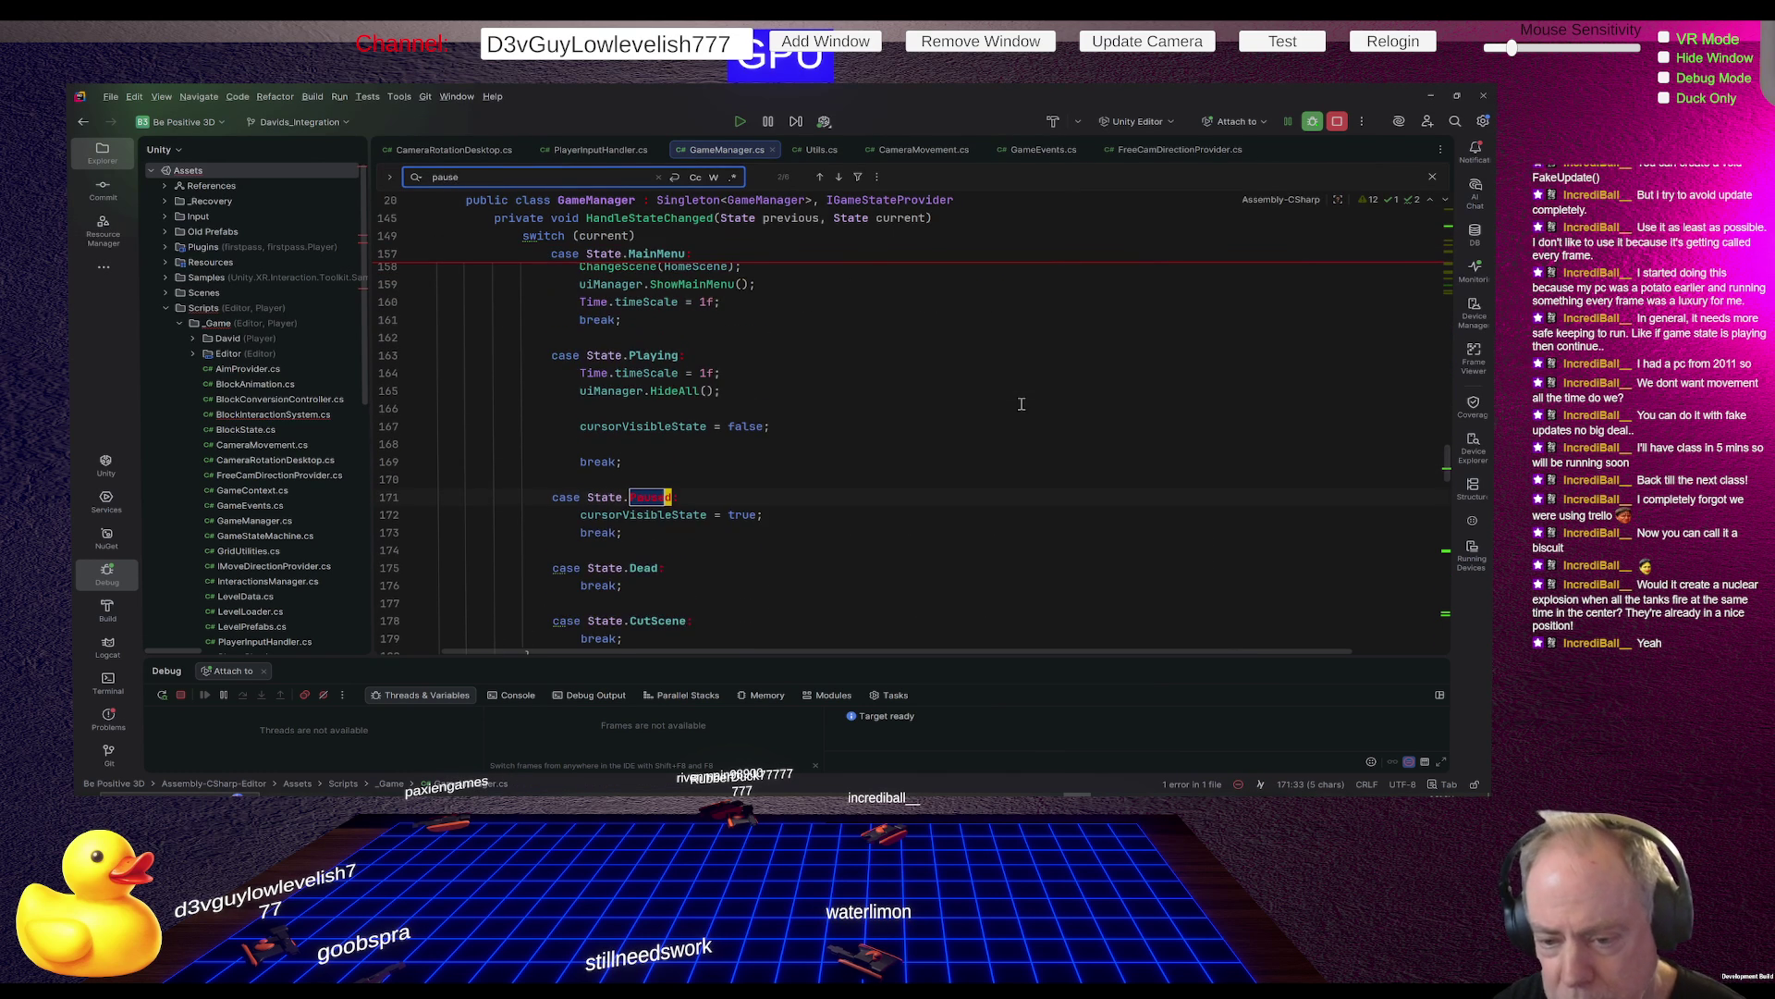
scroll(804, 459, "up", 5)
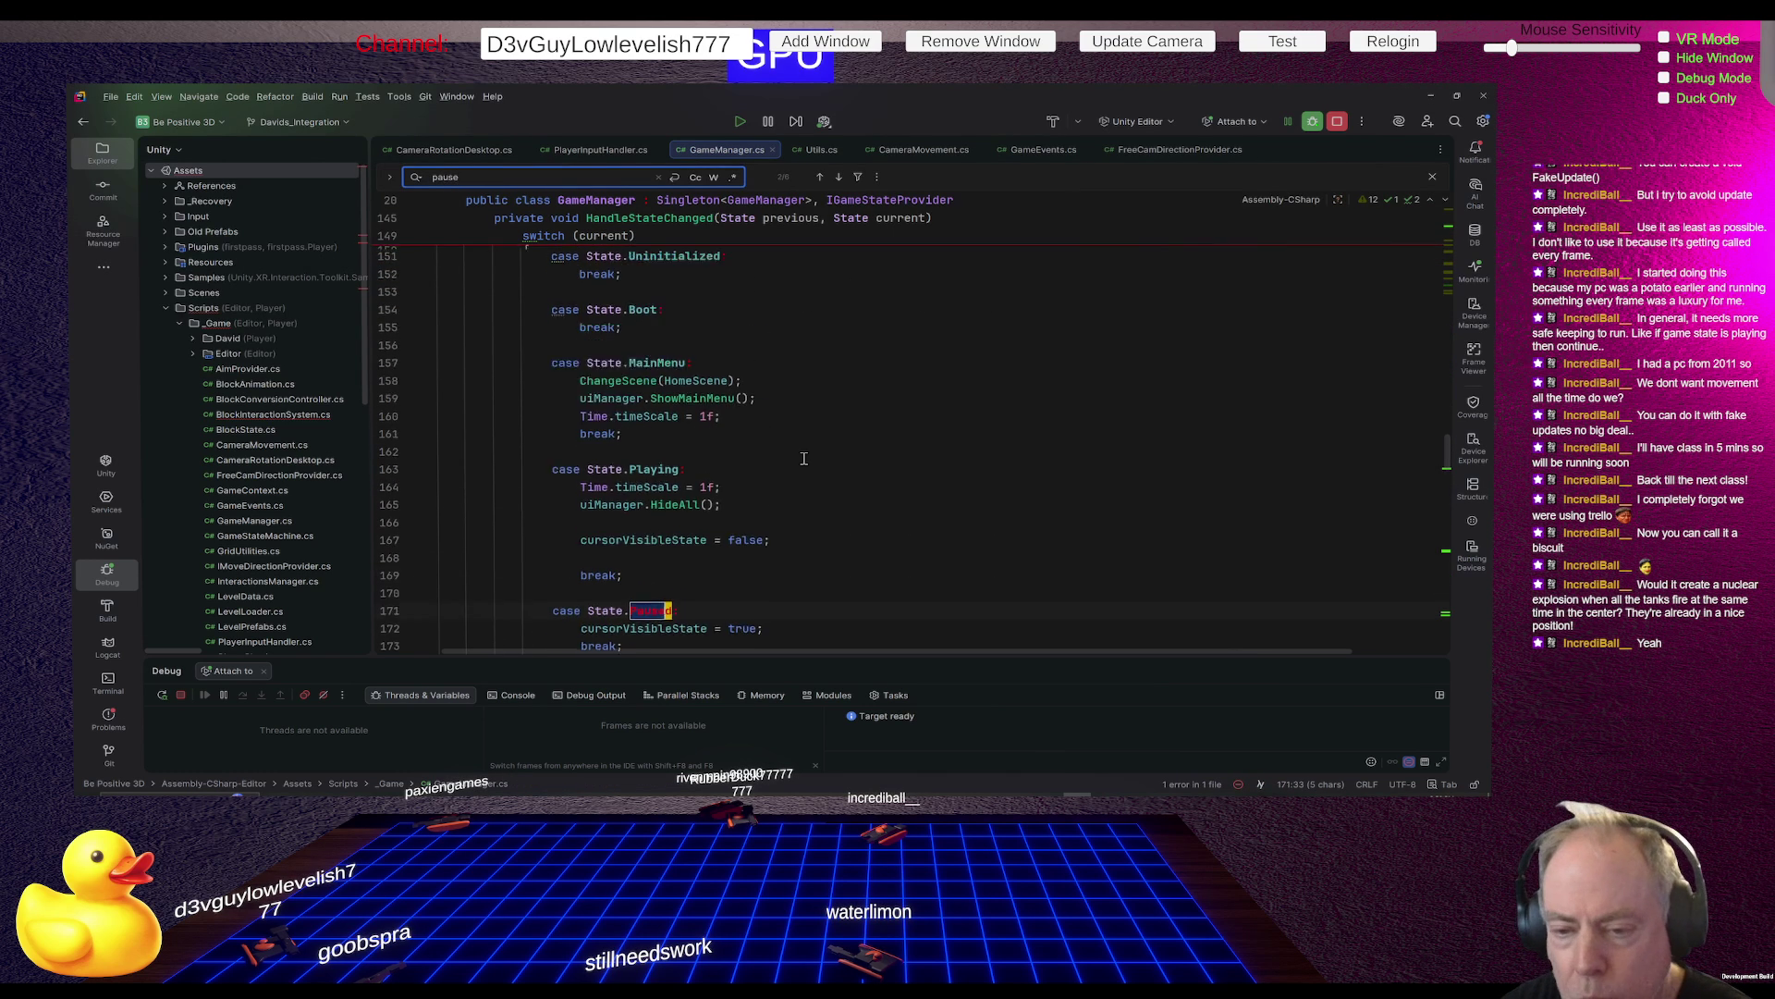
scroll(801, 462, "down", 5)
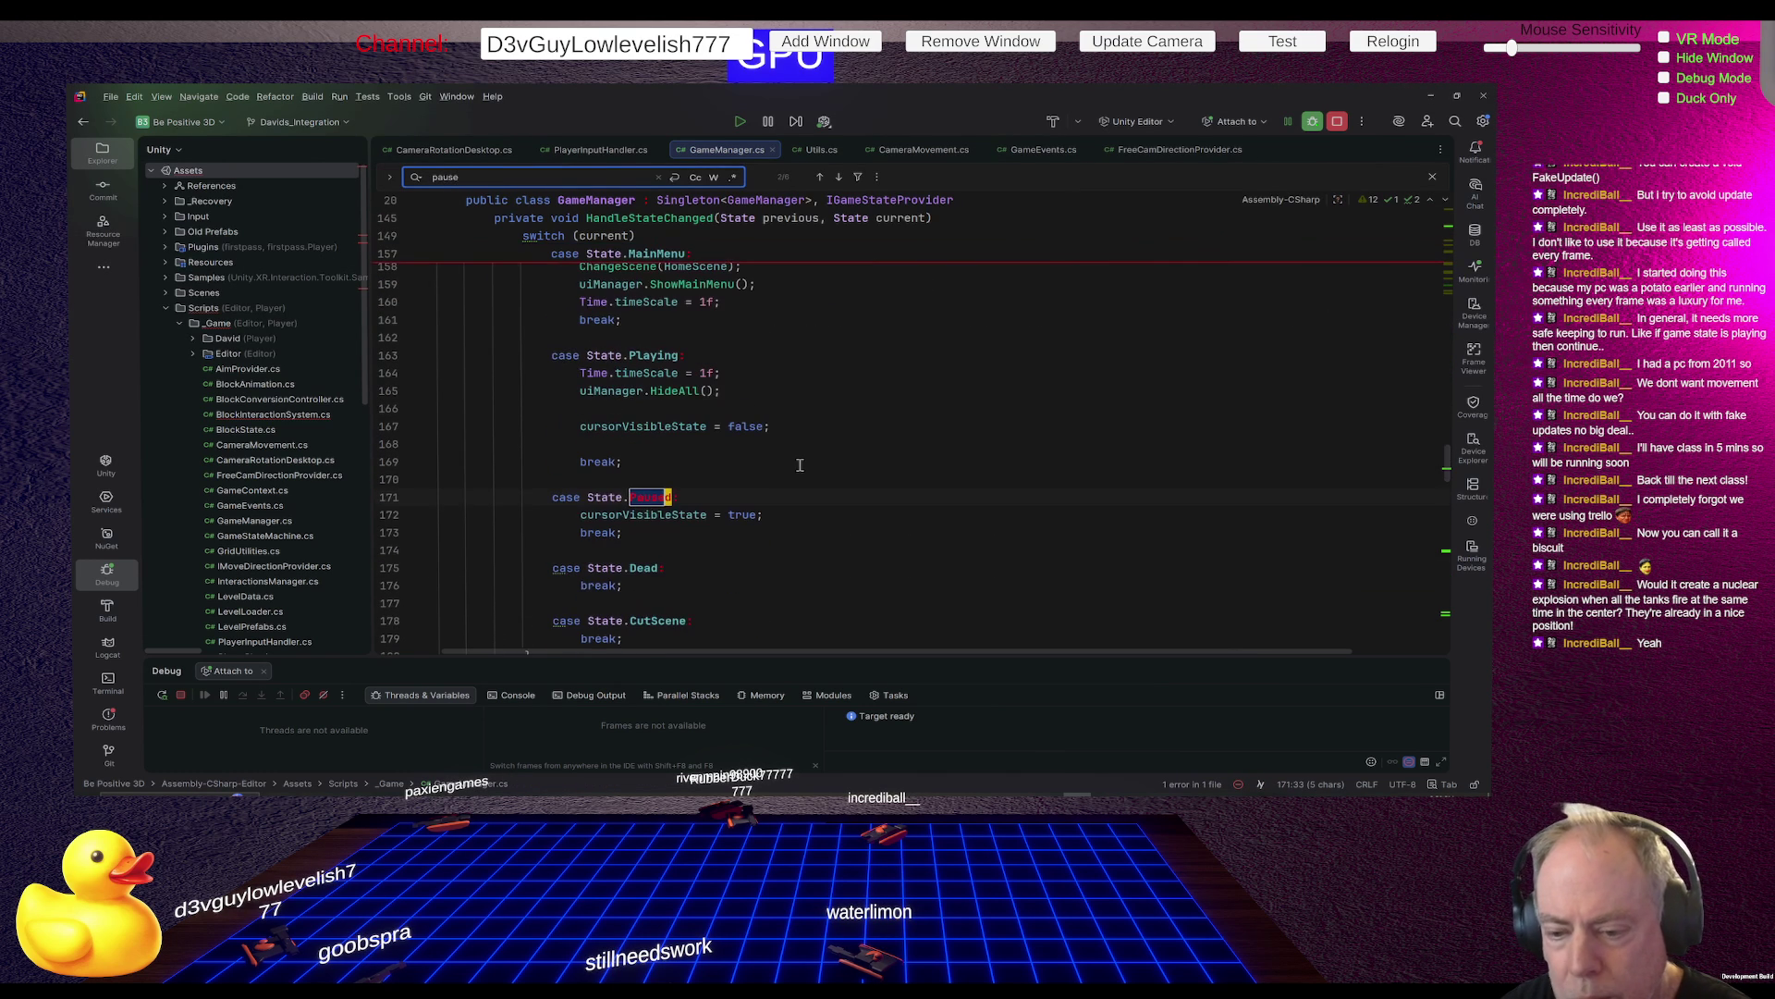
left_click(800, 465)
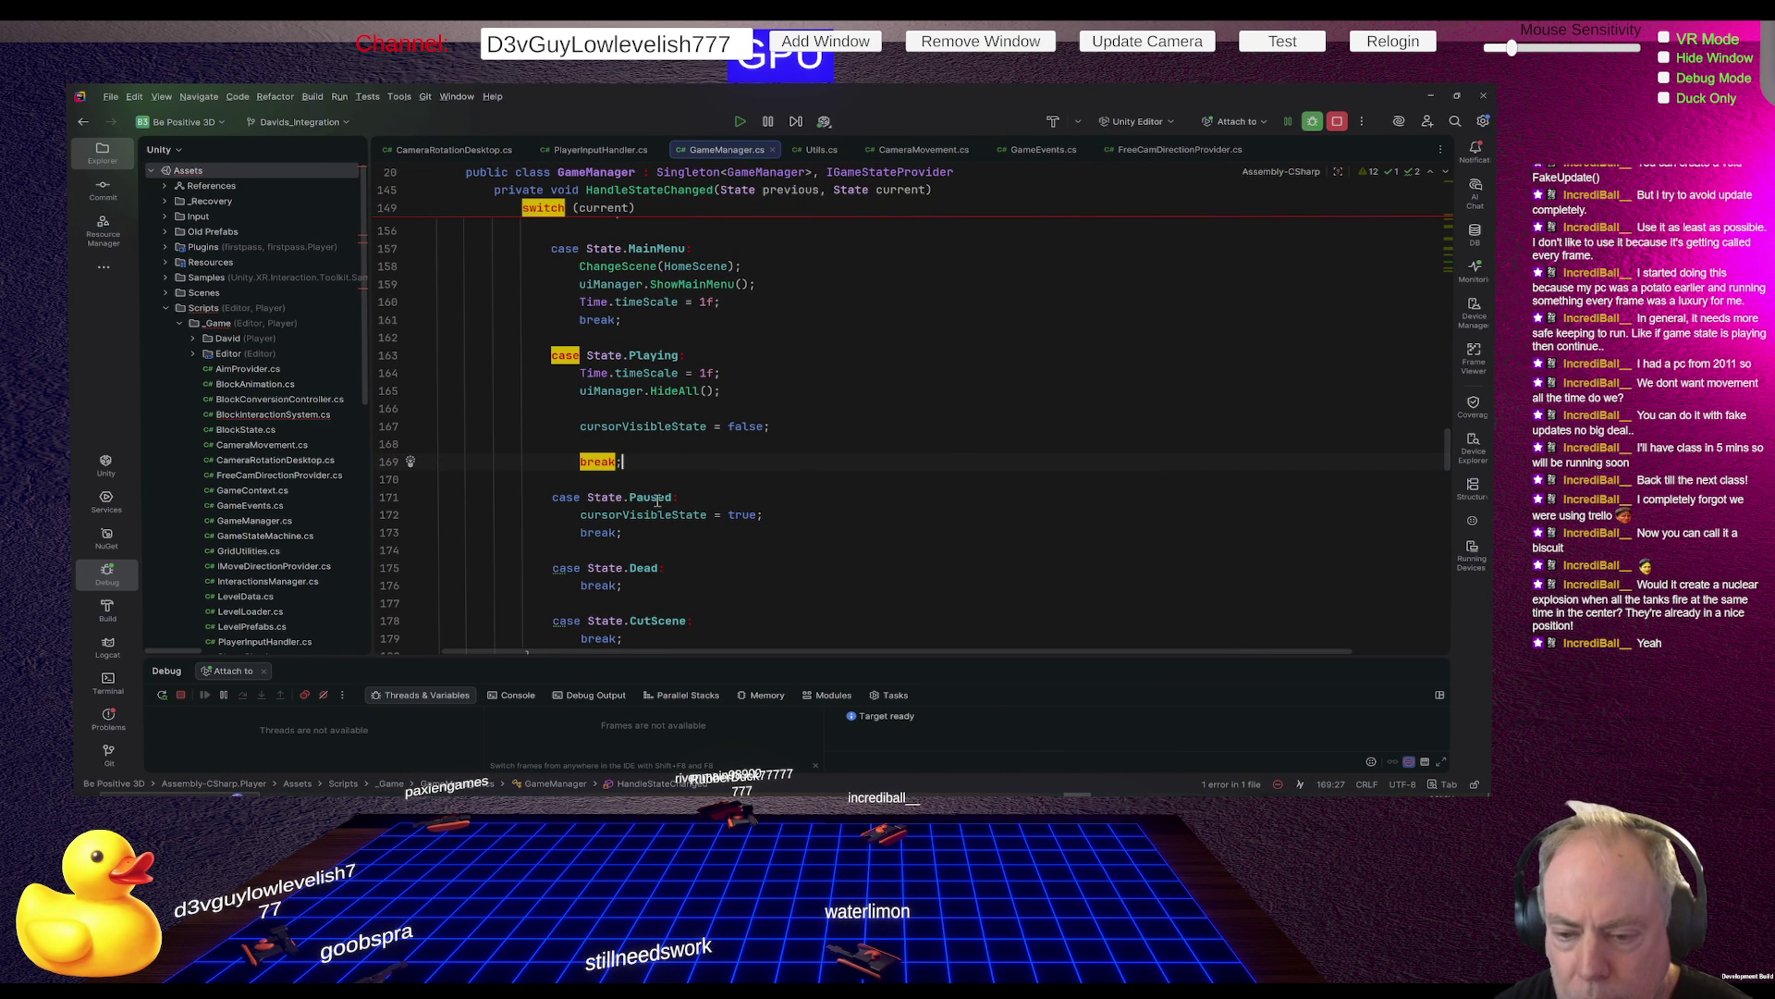
Find all usages of State.Paused, showing three in GameManager.cs
right_click(656, 498)
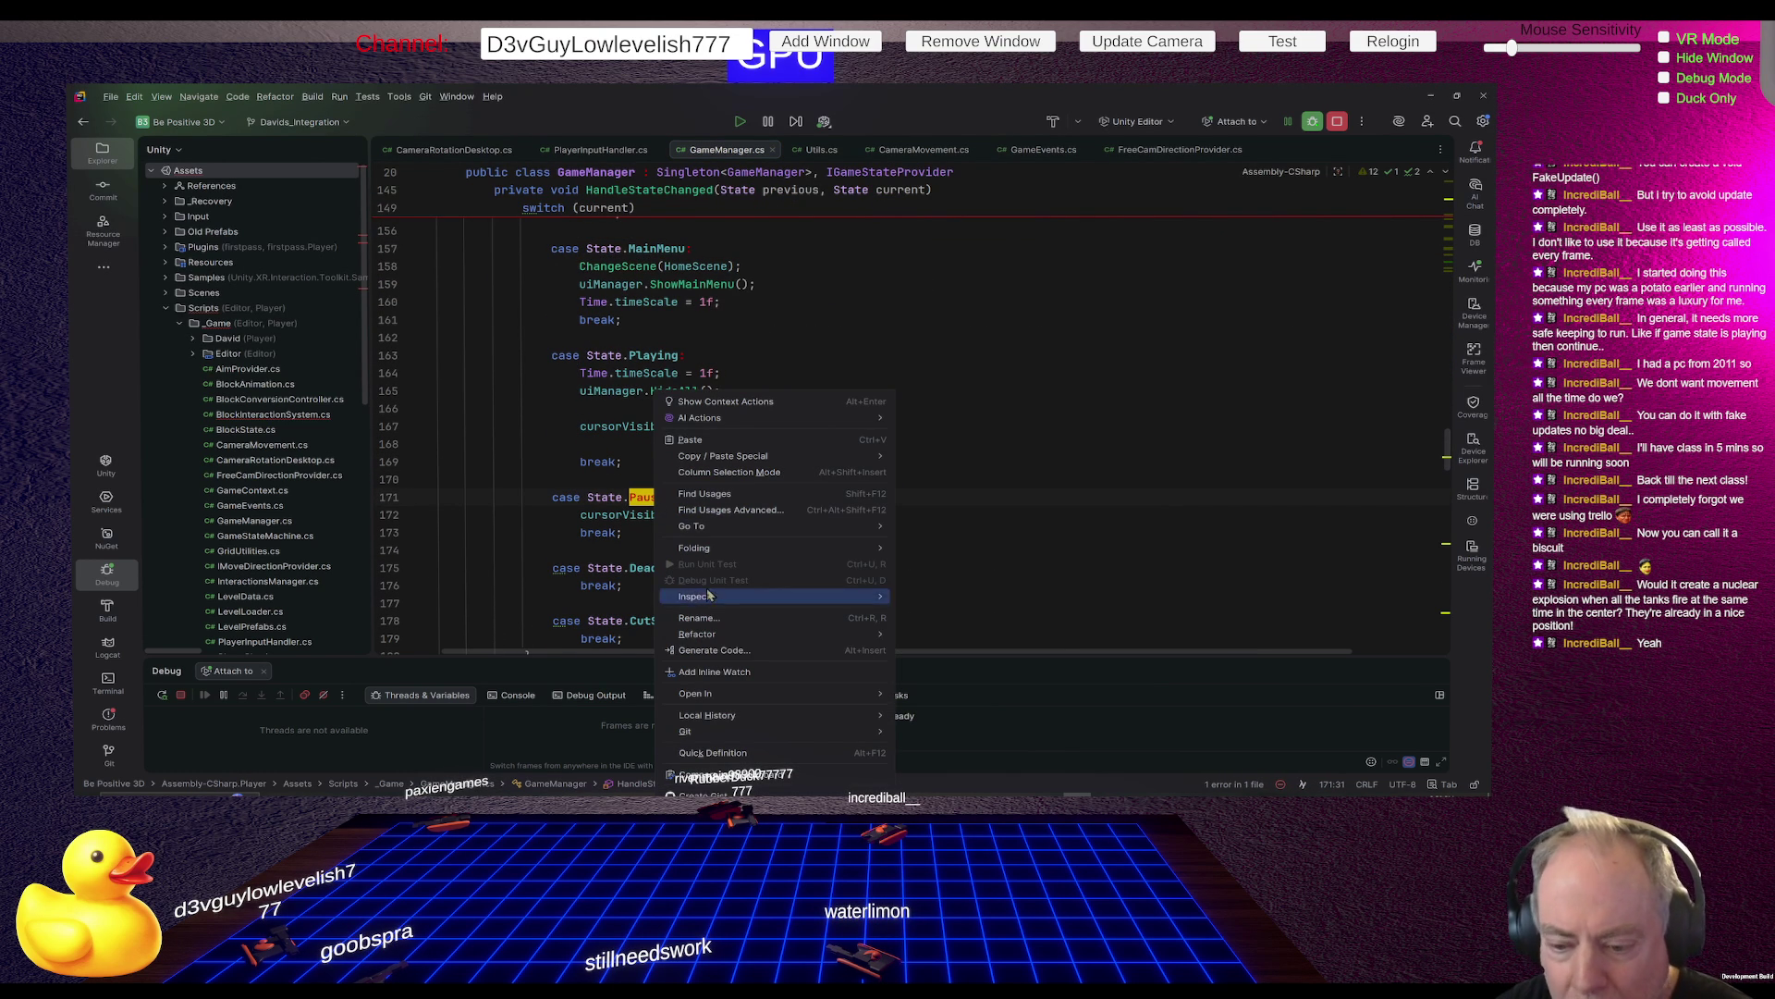
mouse_move(731, 642)
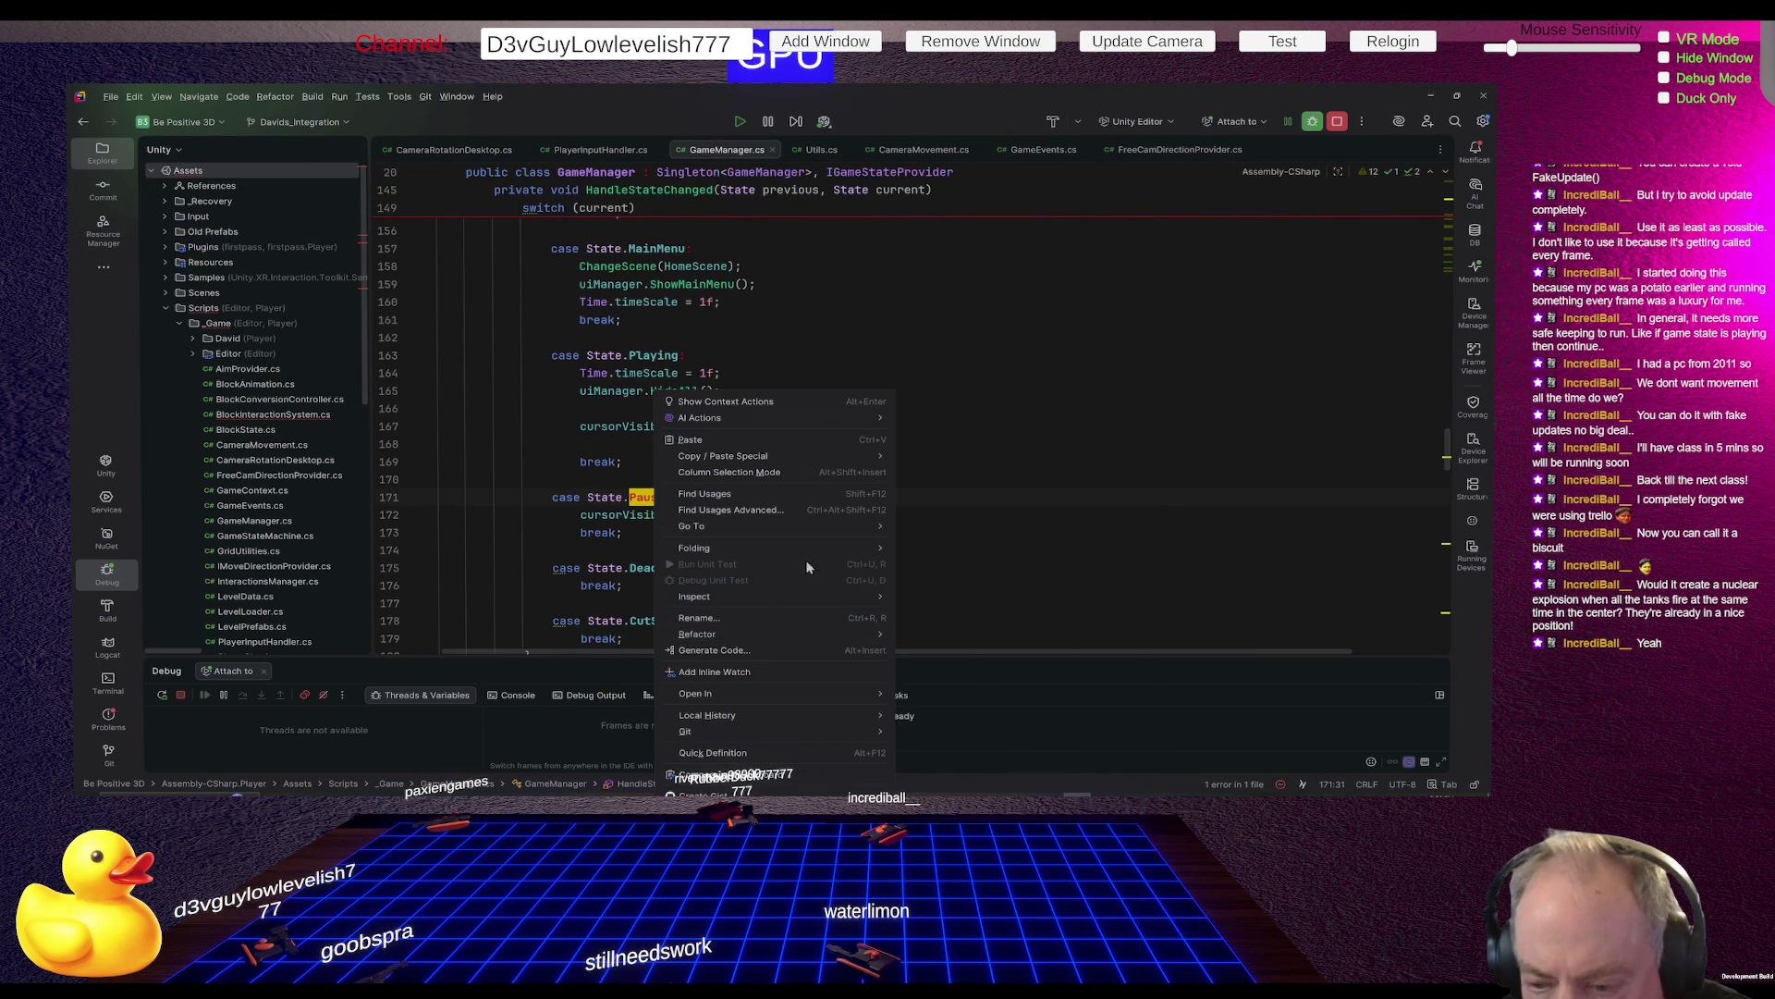
left_click(716, 493)
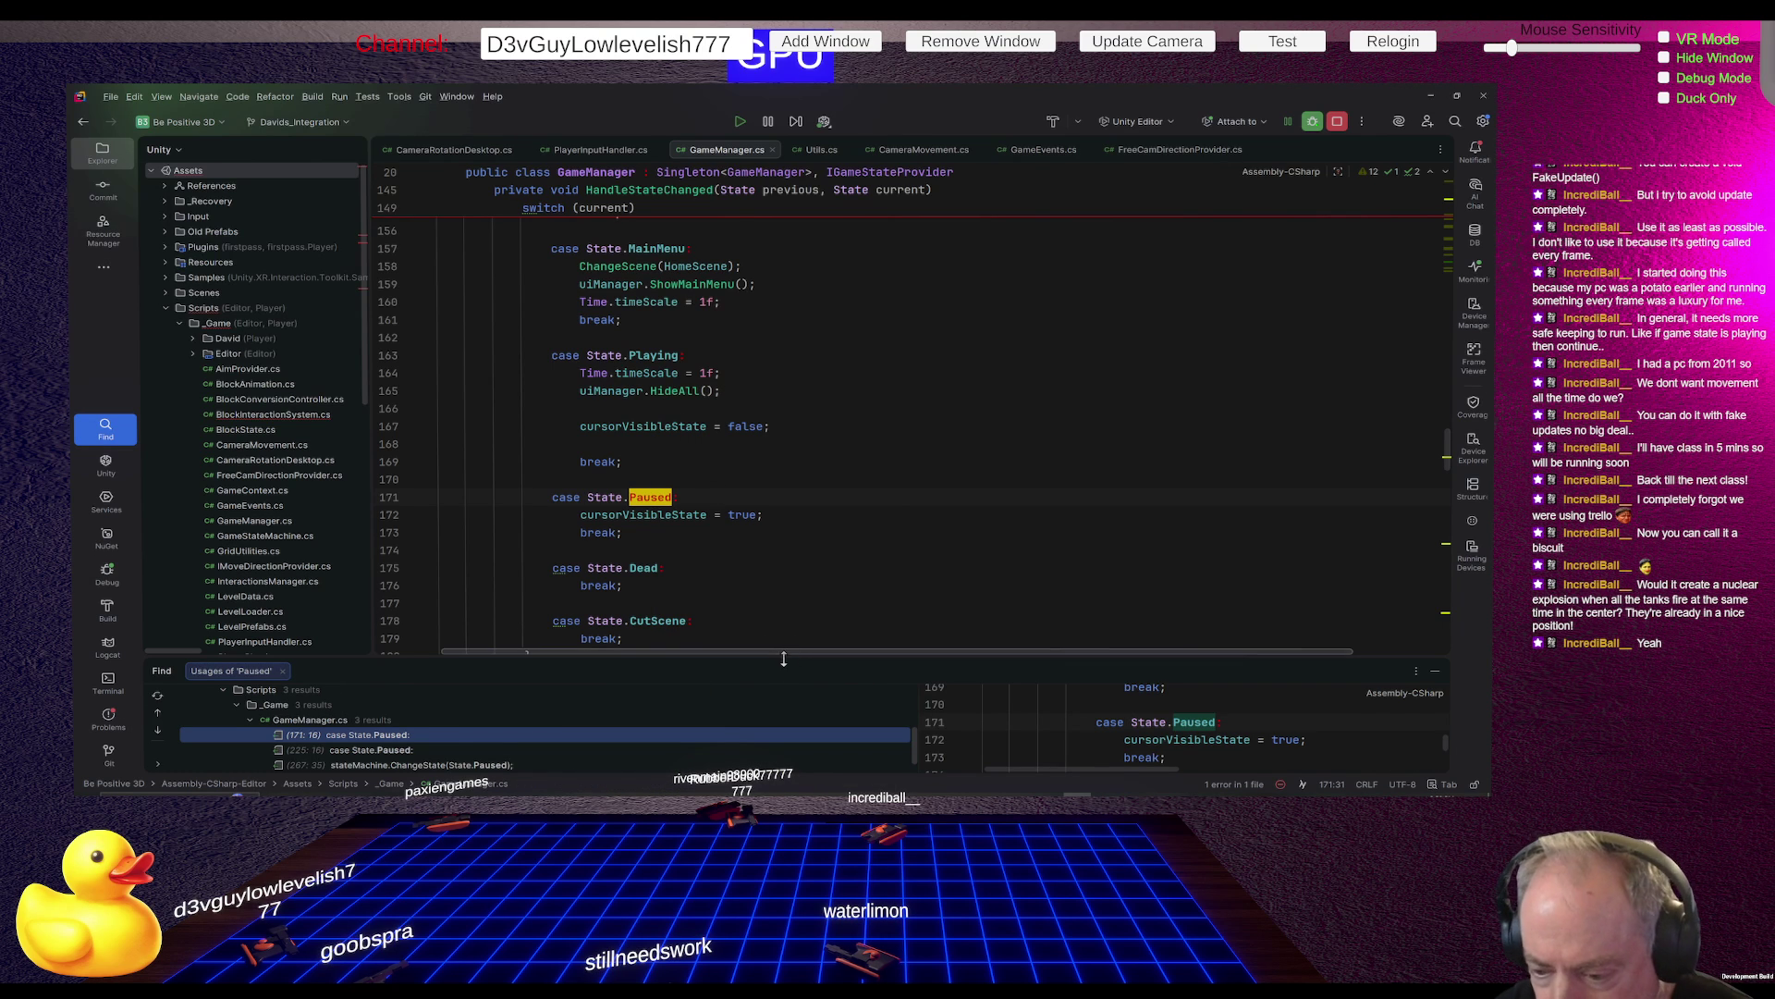
Enlarge the usages panel and jump to the Paused usage in PauseGame at line 267
left_click_drag(786, 657, 828, 564)
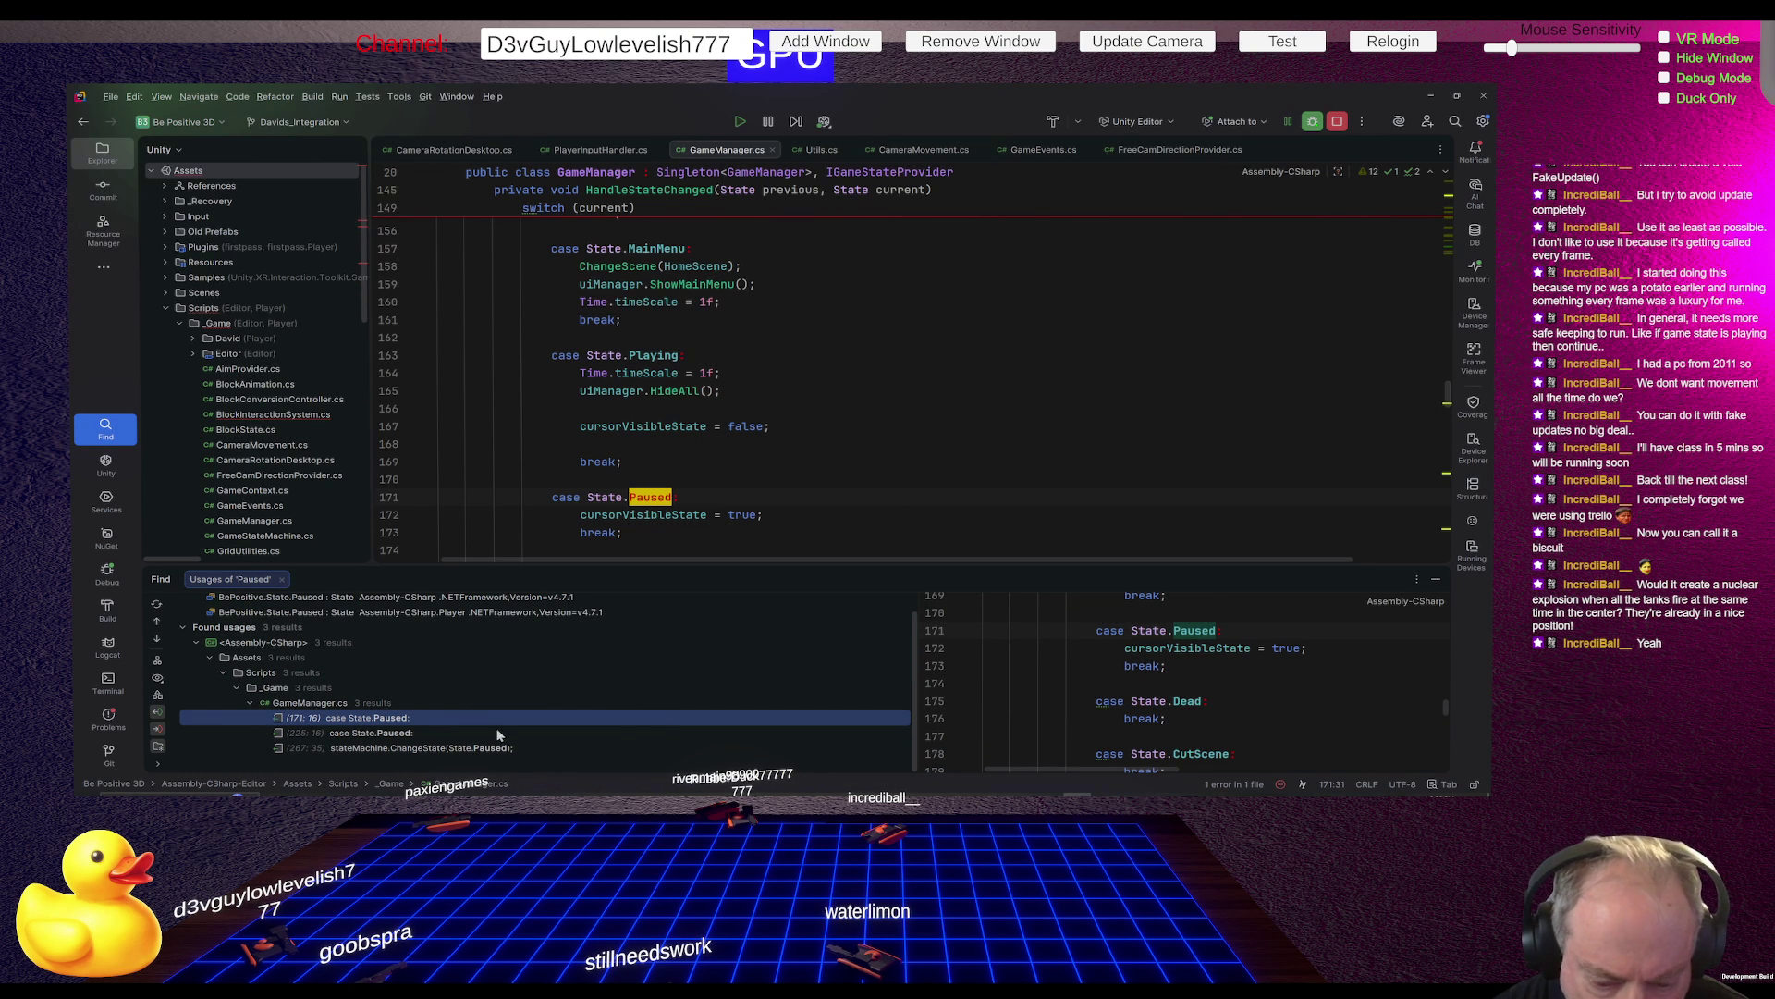
left_click(426, 749)
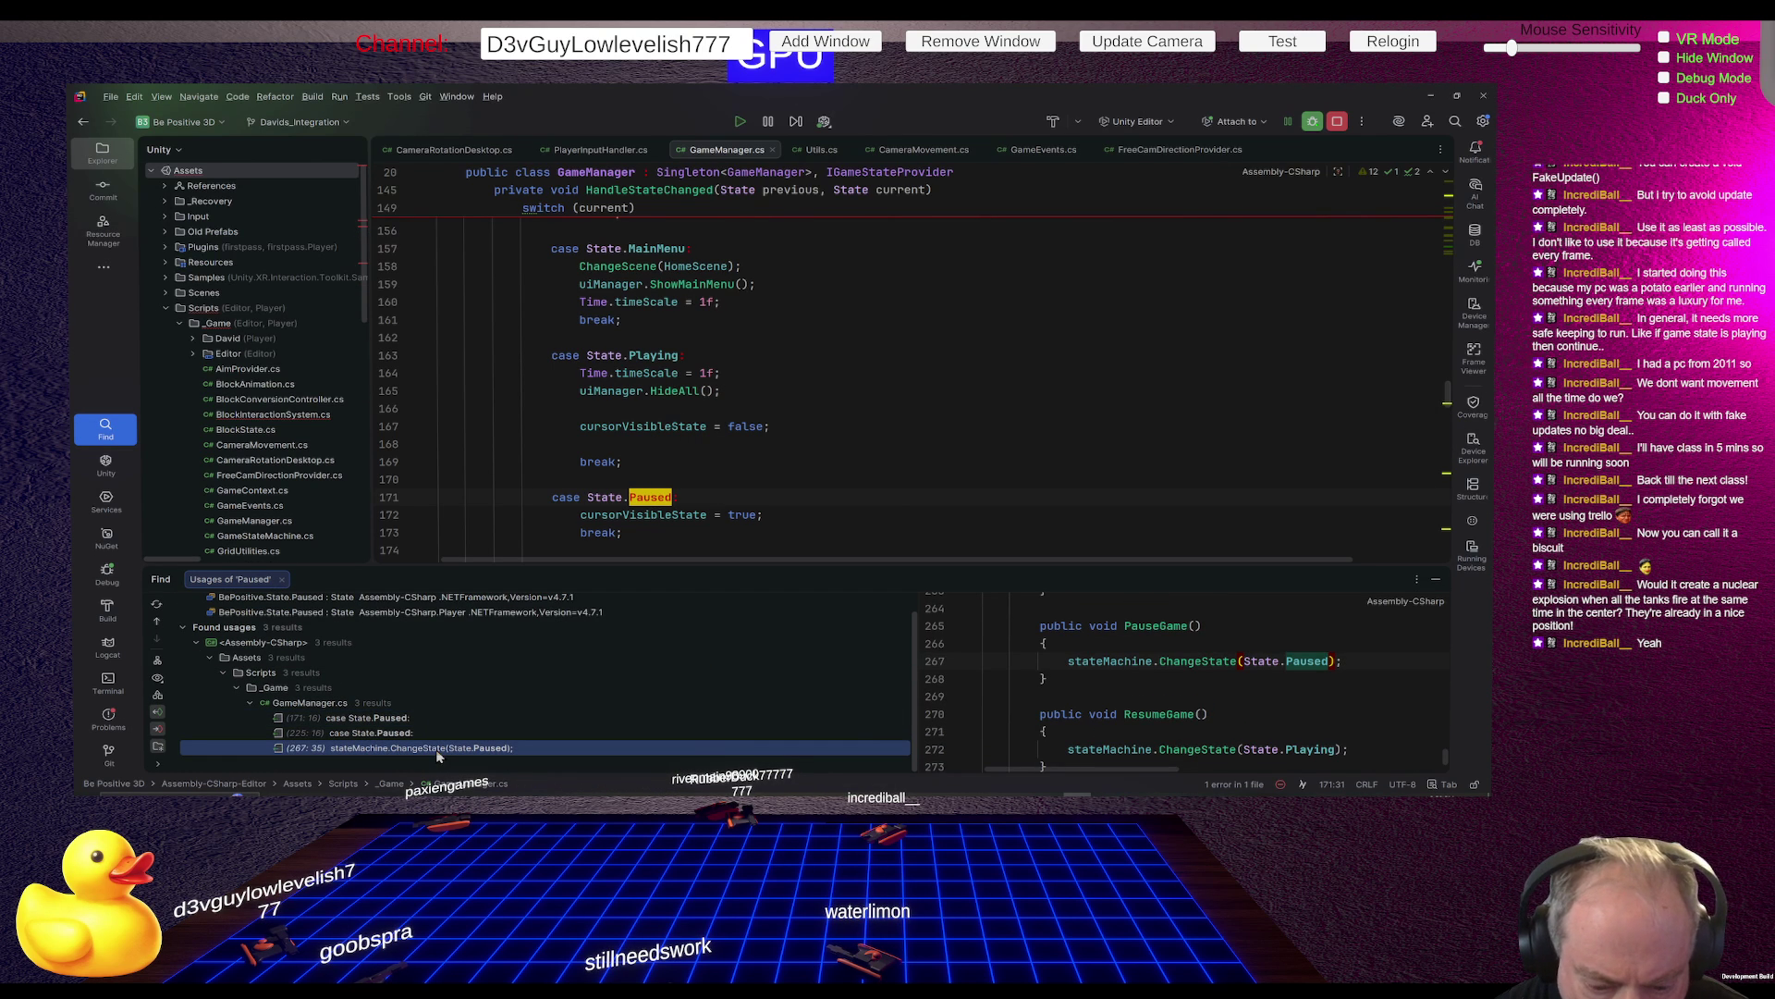
double_click(440, 749)
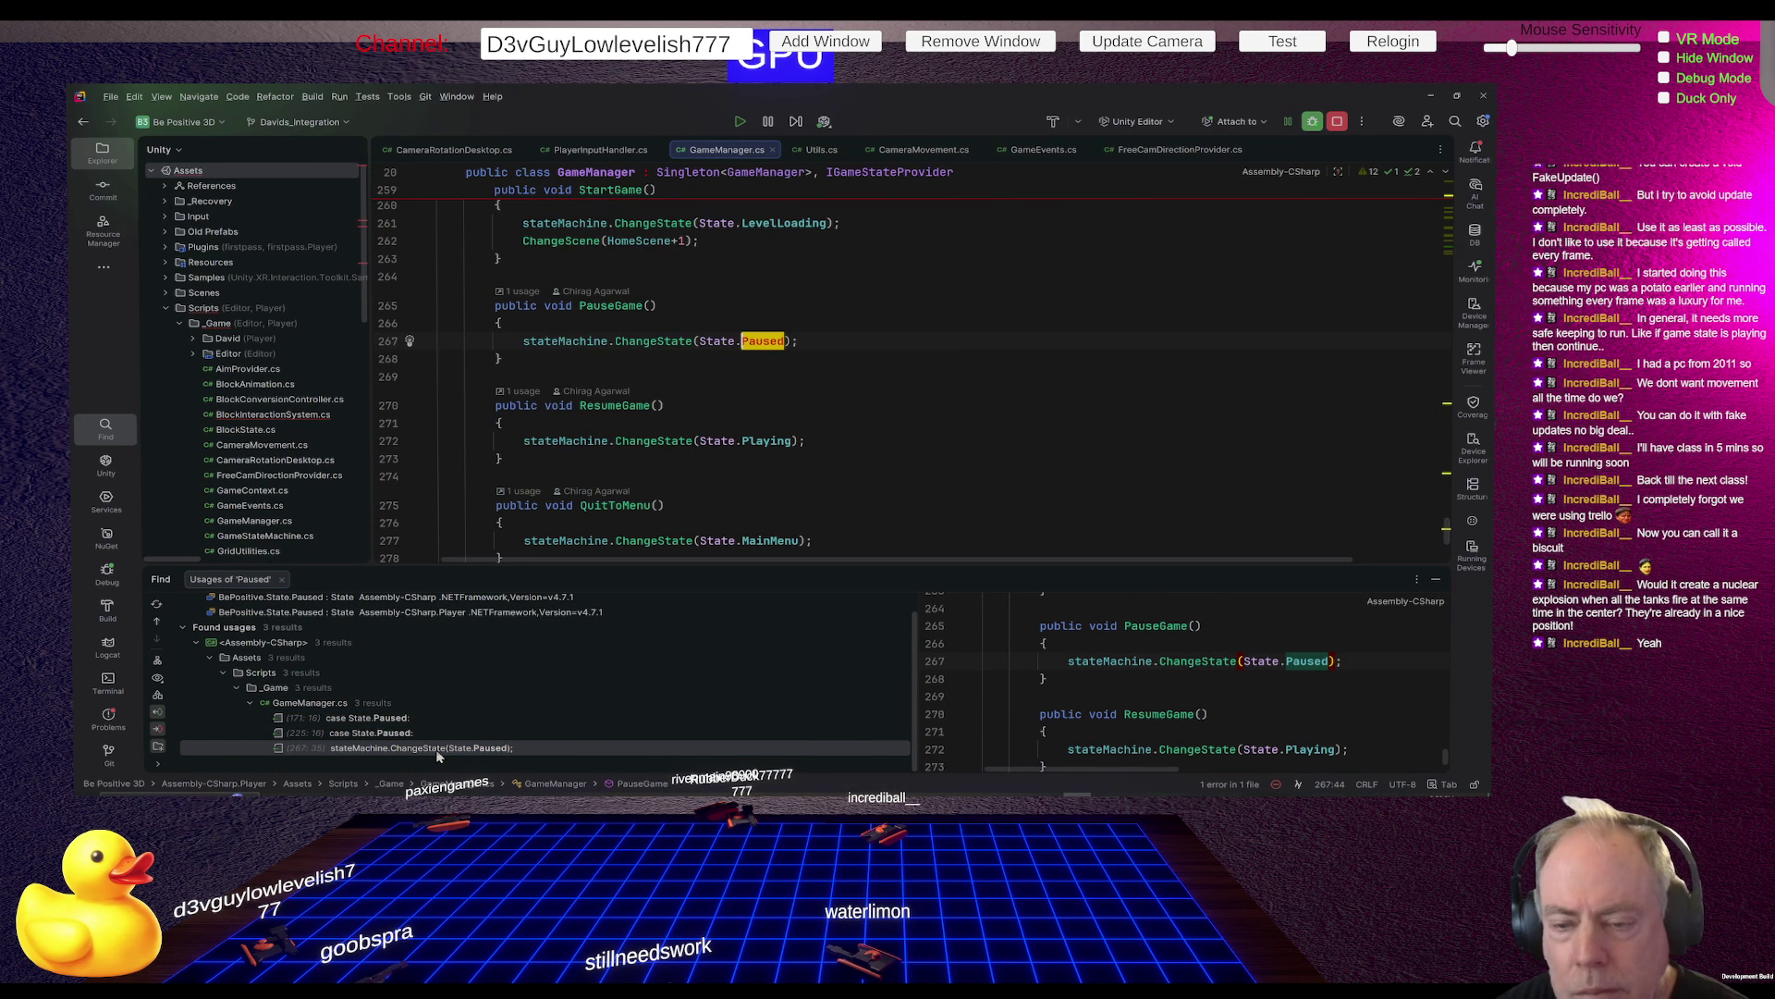
Go to PauseGame's single usage in UIManager's InitializeButtonBindings
left_click(634, 307)
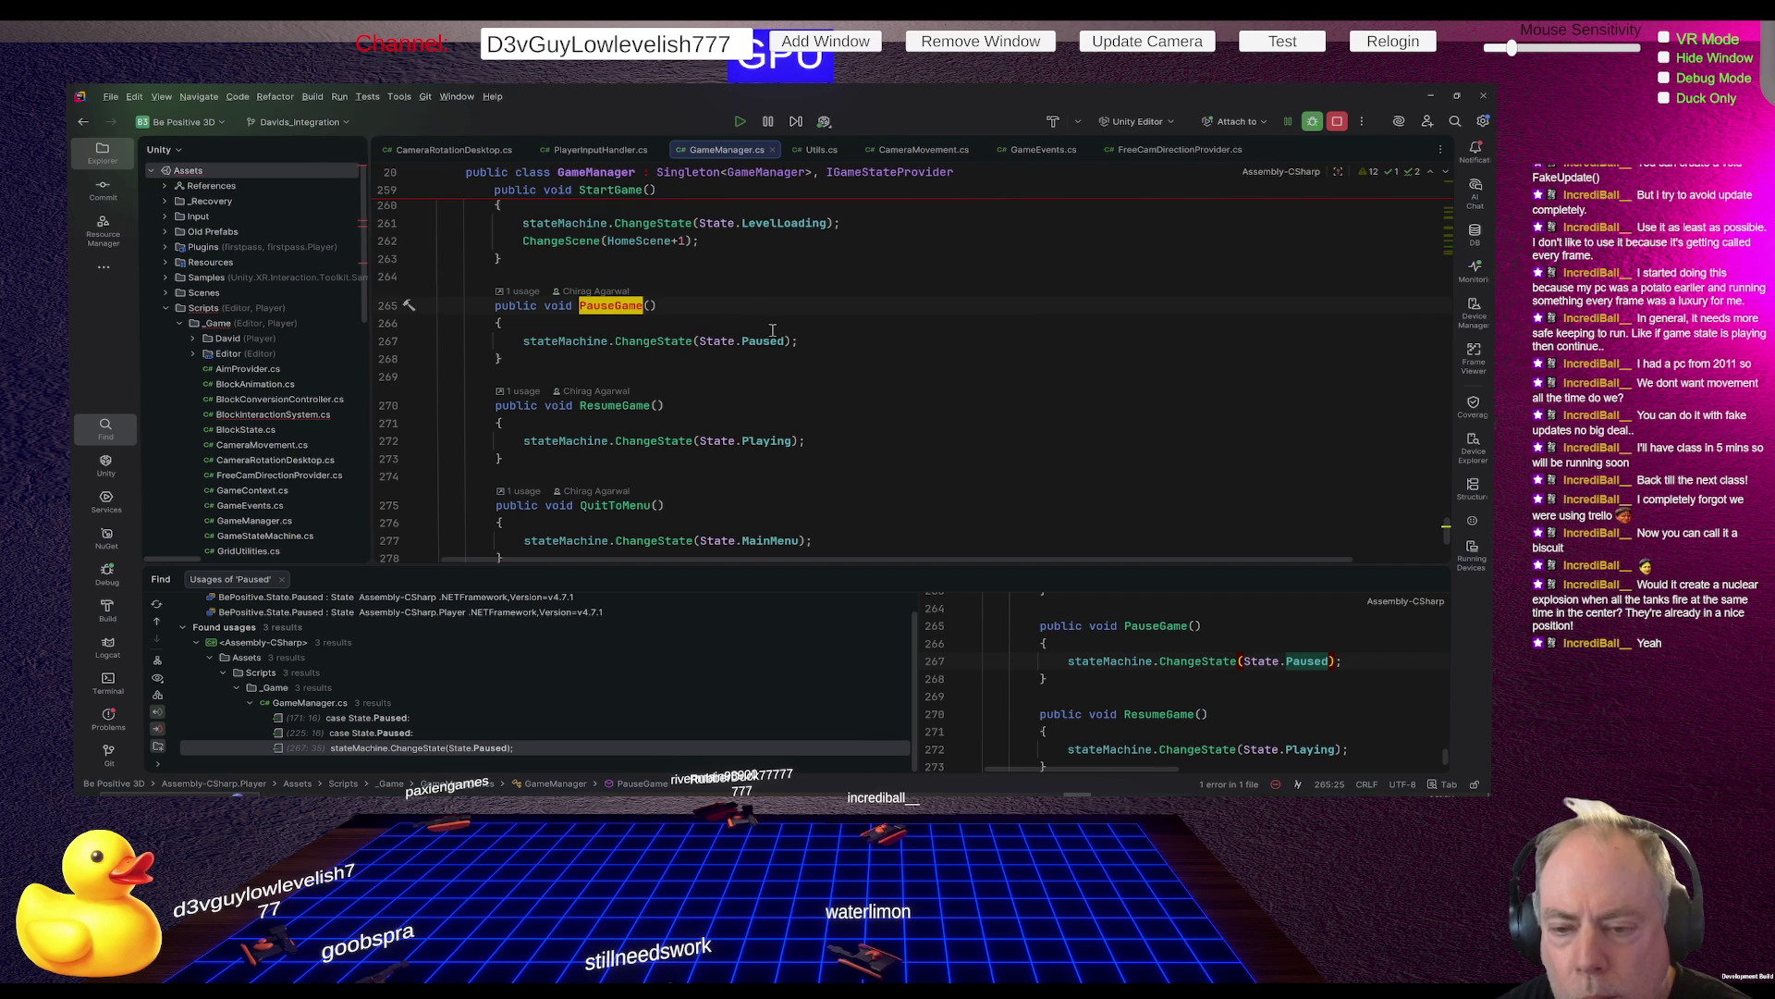
right_click(614, 305)
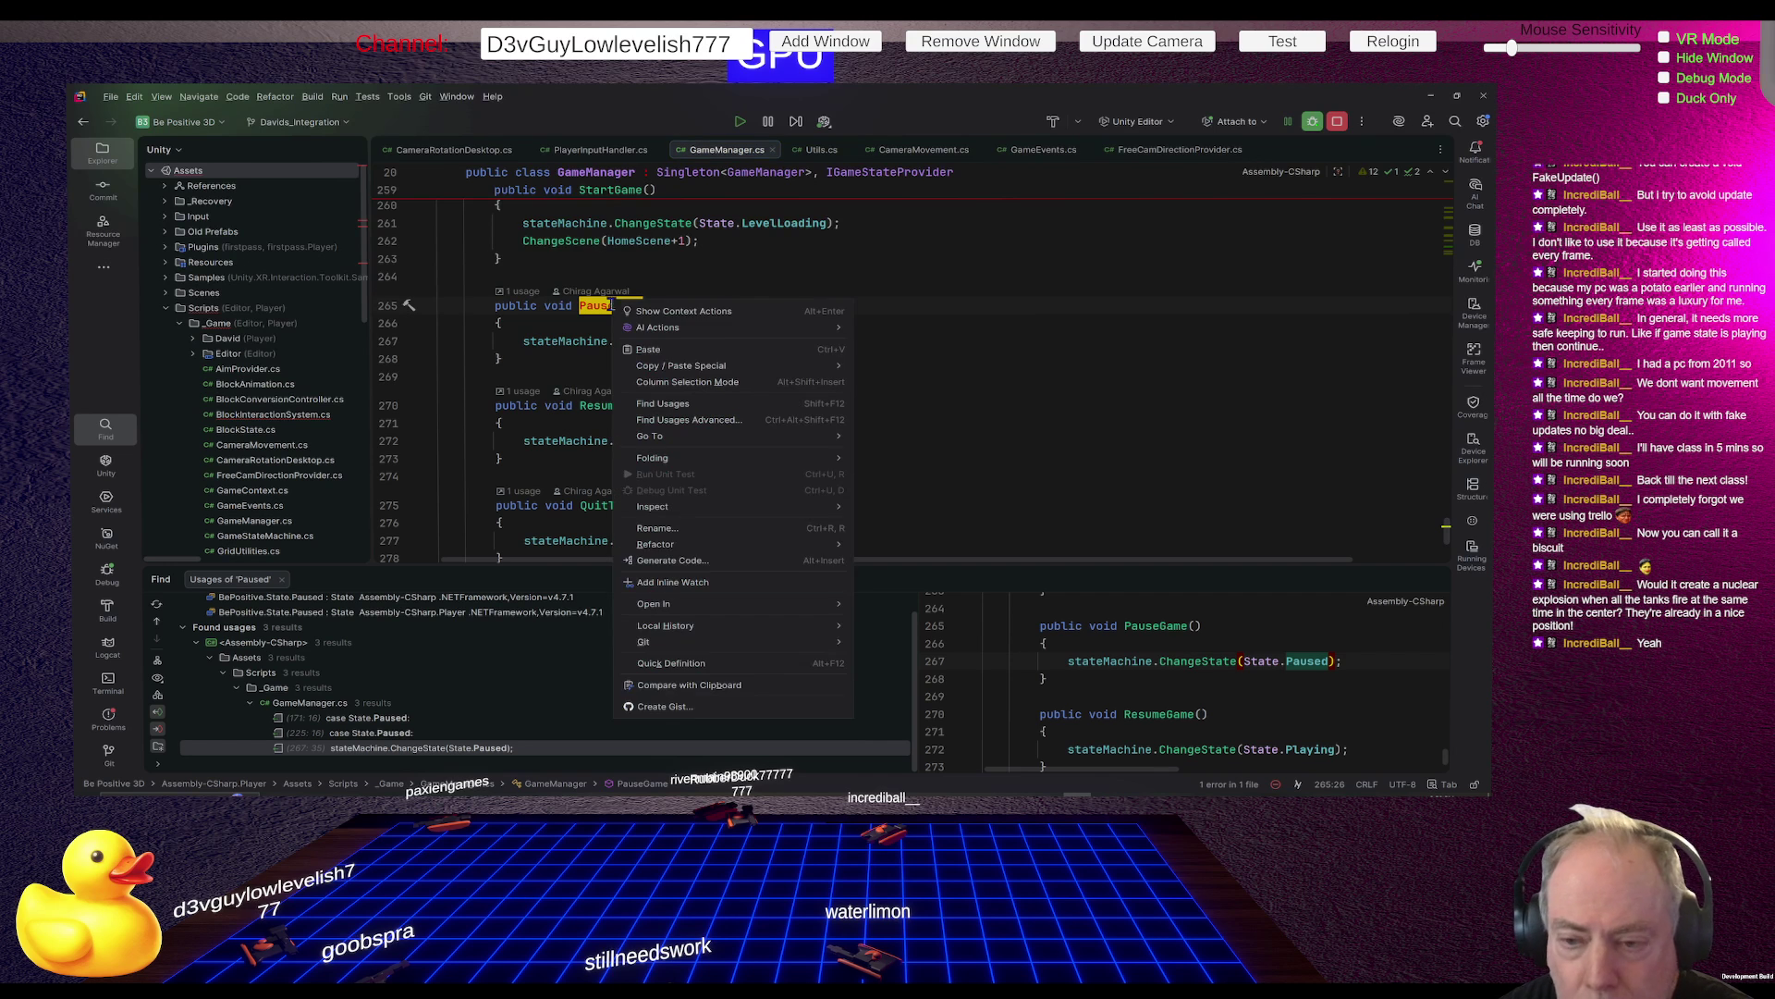
mouse_move(680, 456)
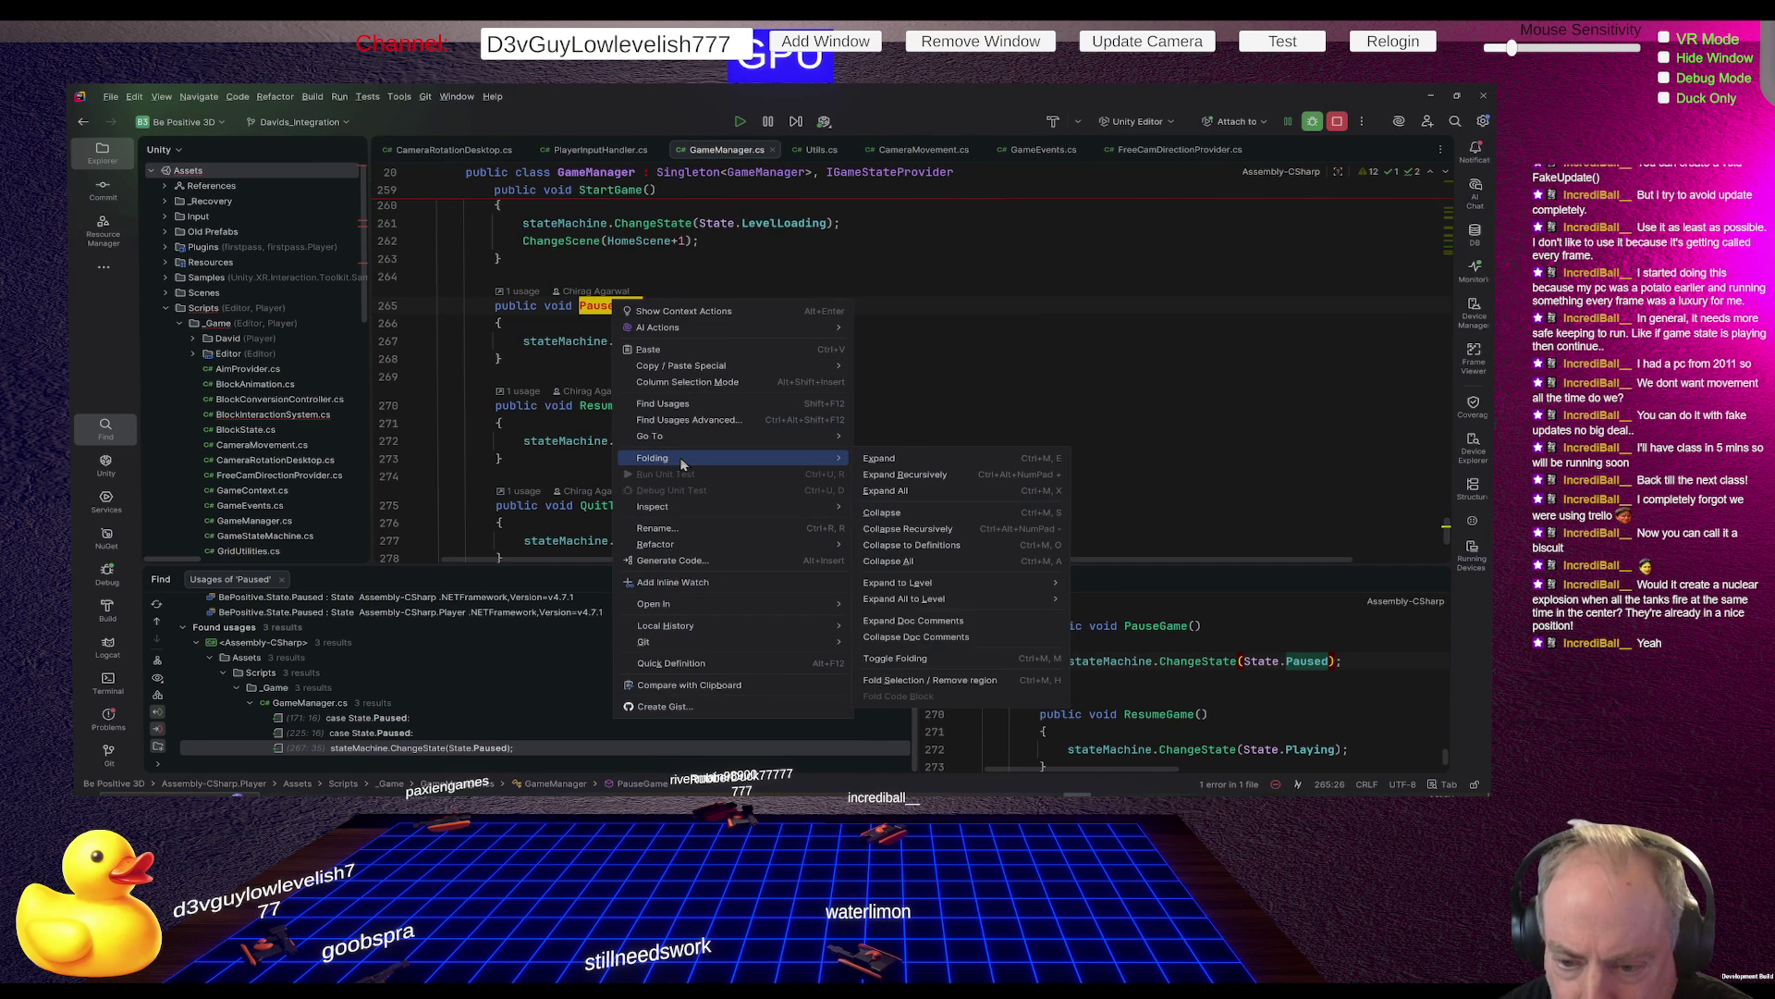
left_click(662, 403)
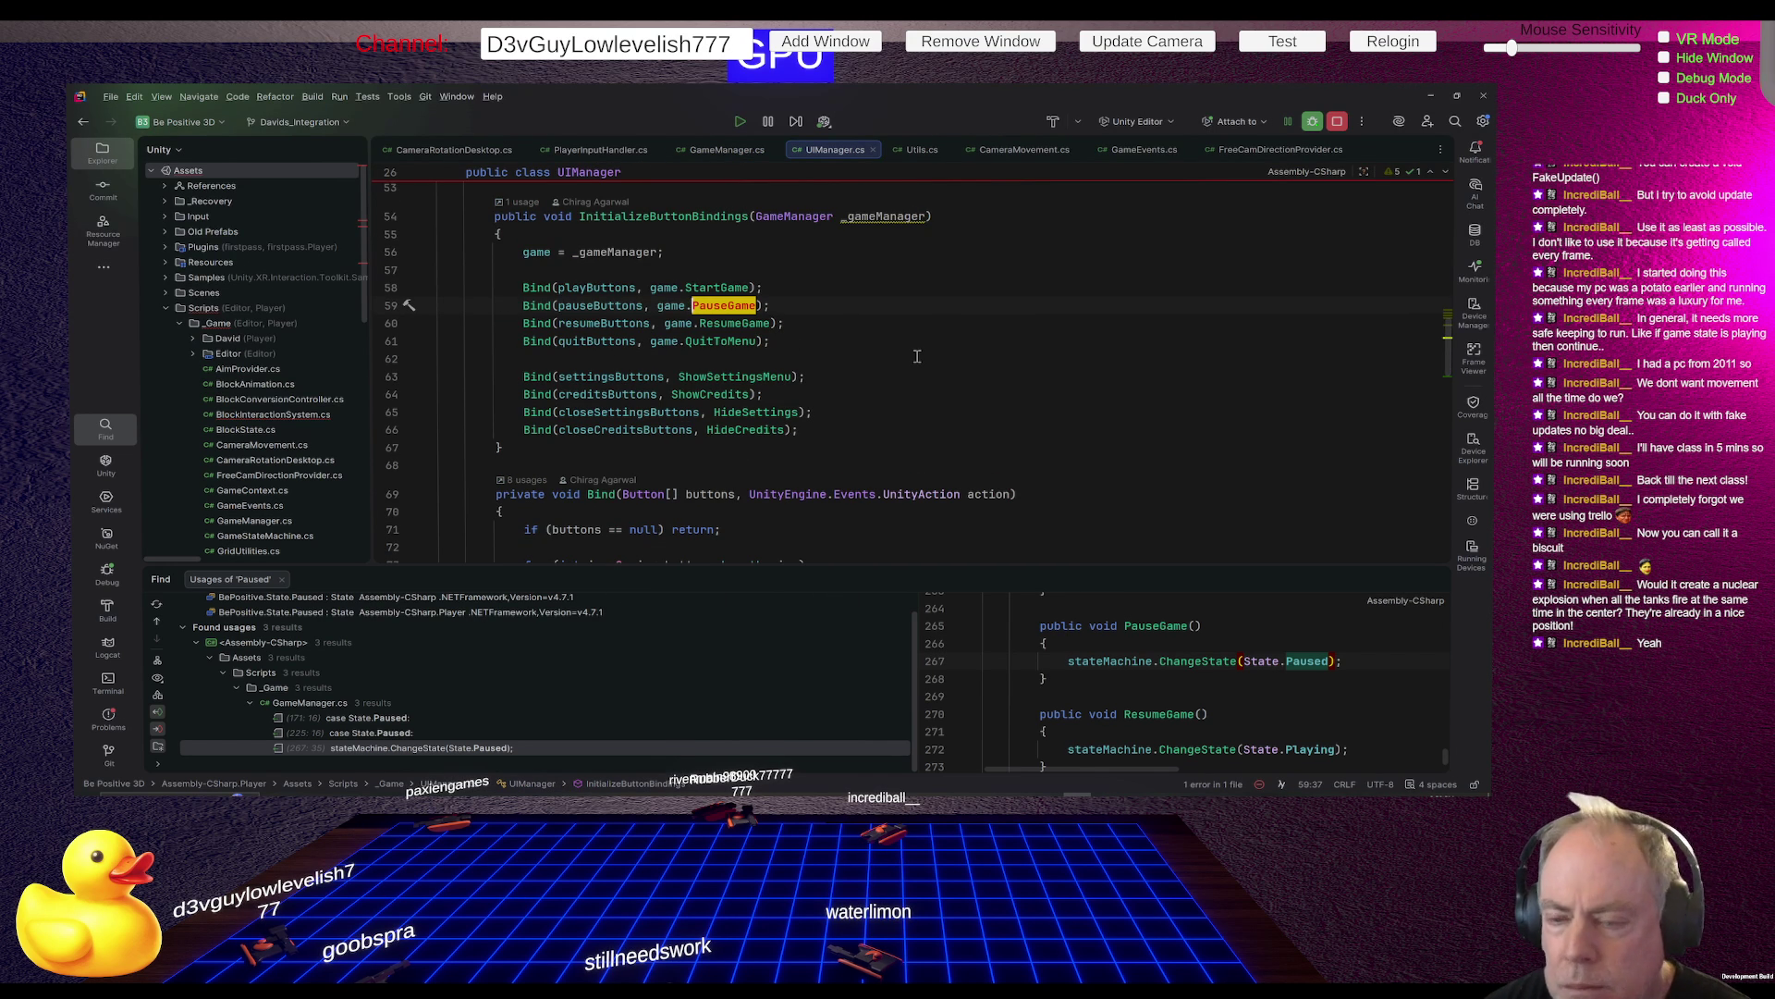
Locate the pauseButtons field declaration in UIManager.cs, highlight its usages, then return to Unity
scroll(918, 356, "up", 2)
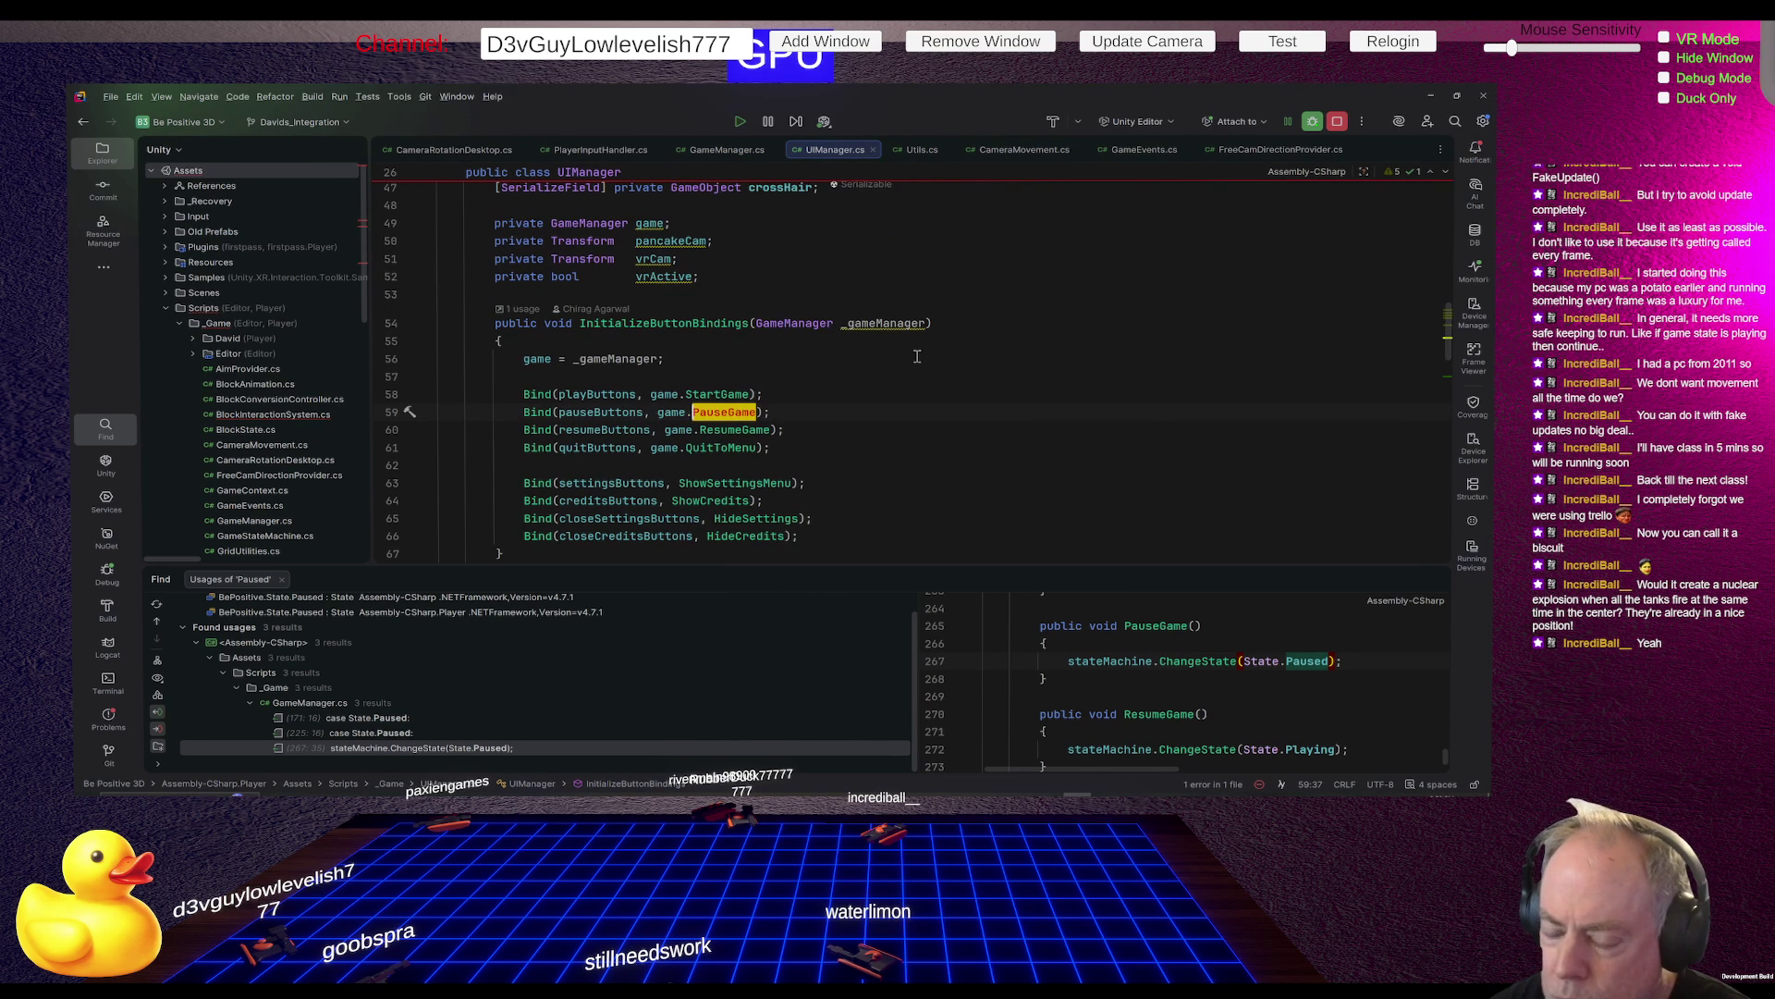
left_click(602, 414)
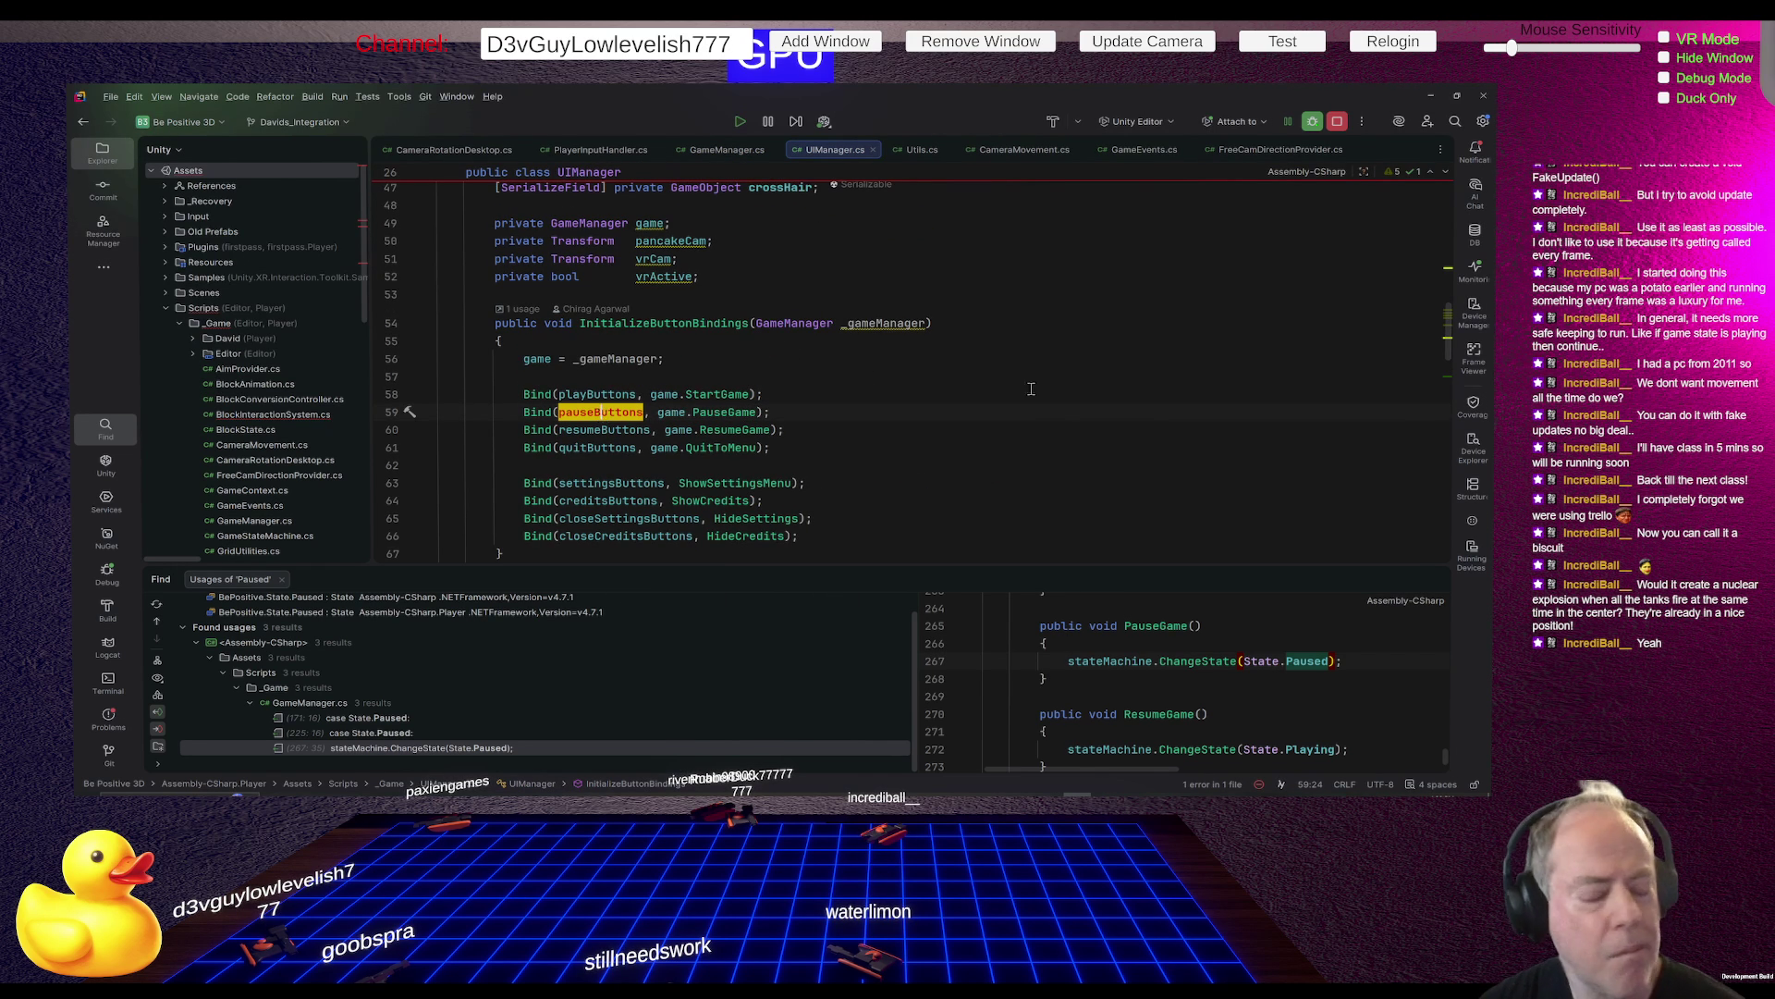
scroll(1064, 412, "up", 2)
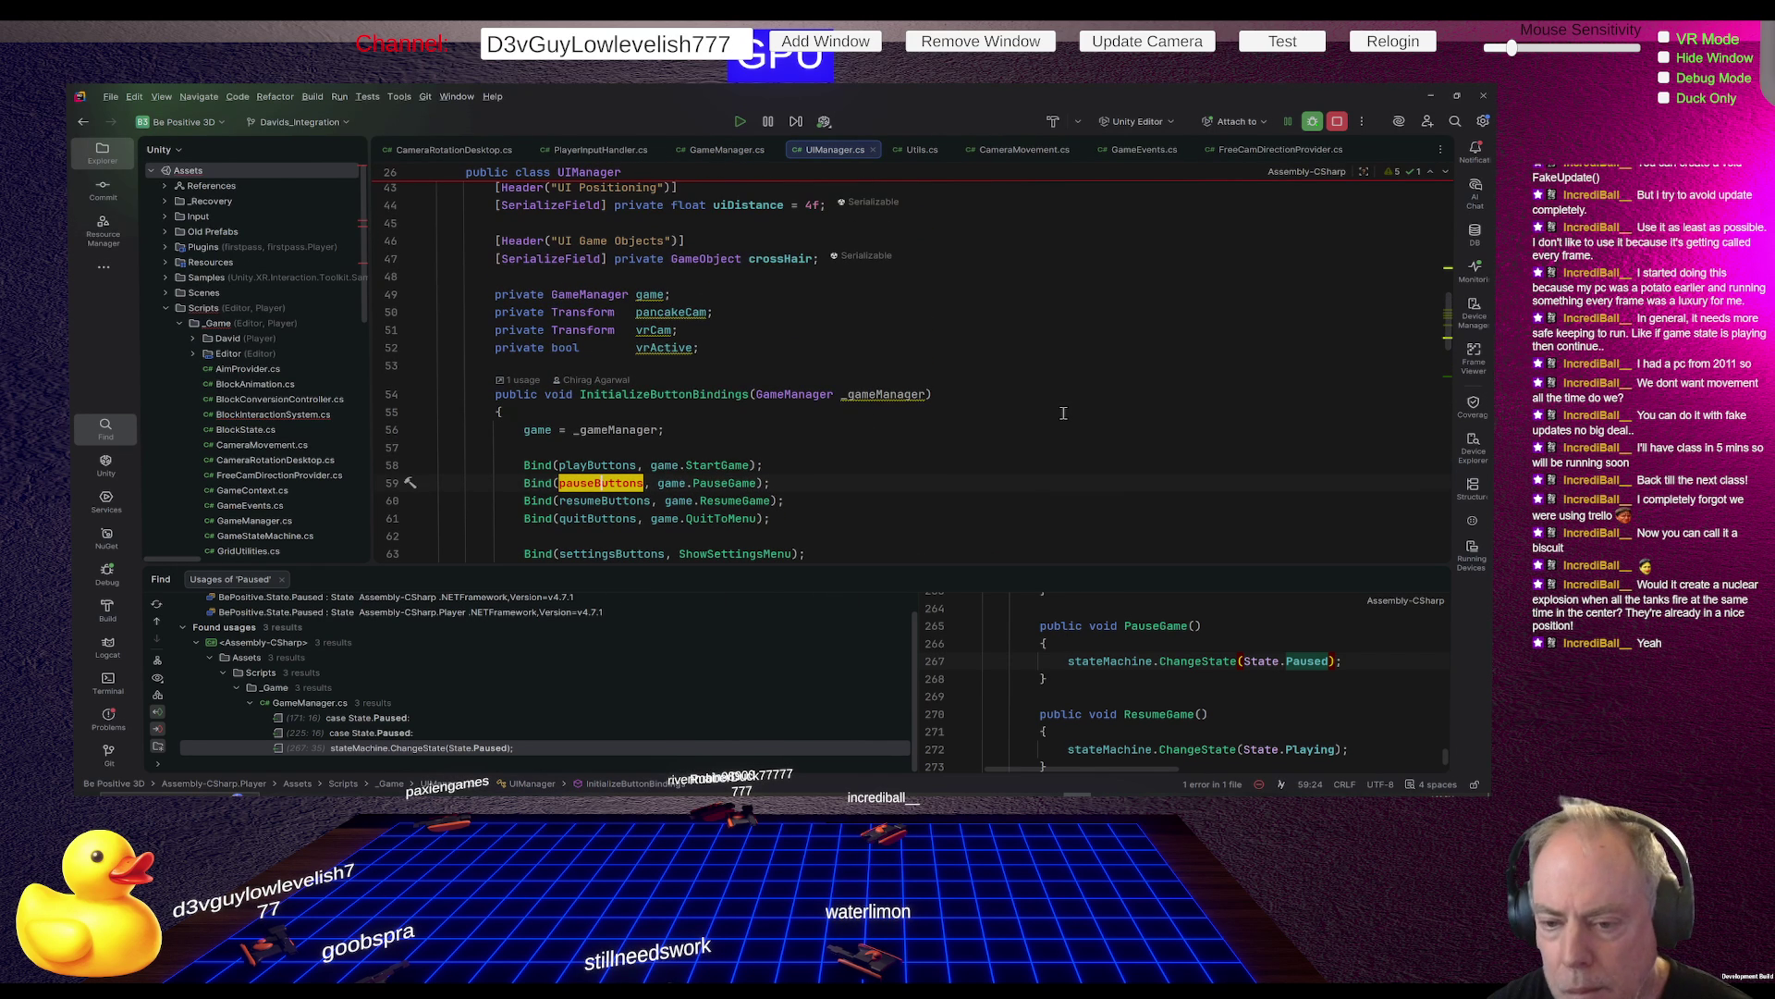
scroll(1063, 413, "up", 1)
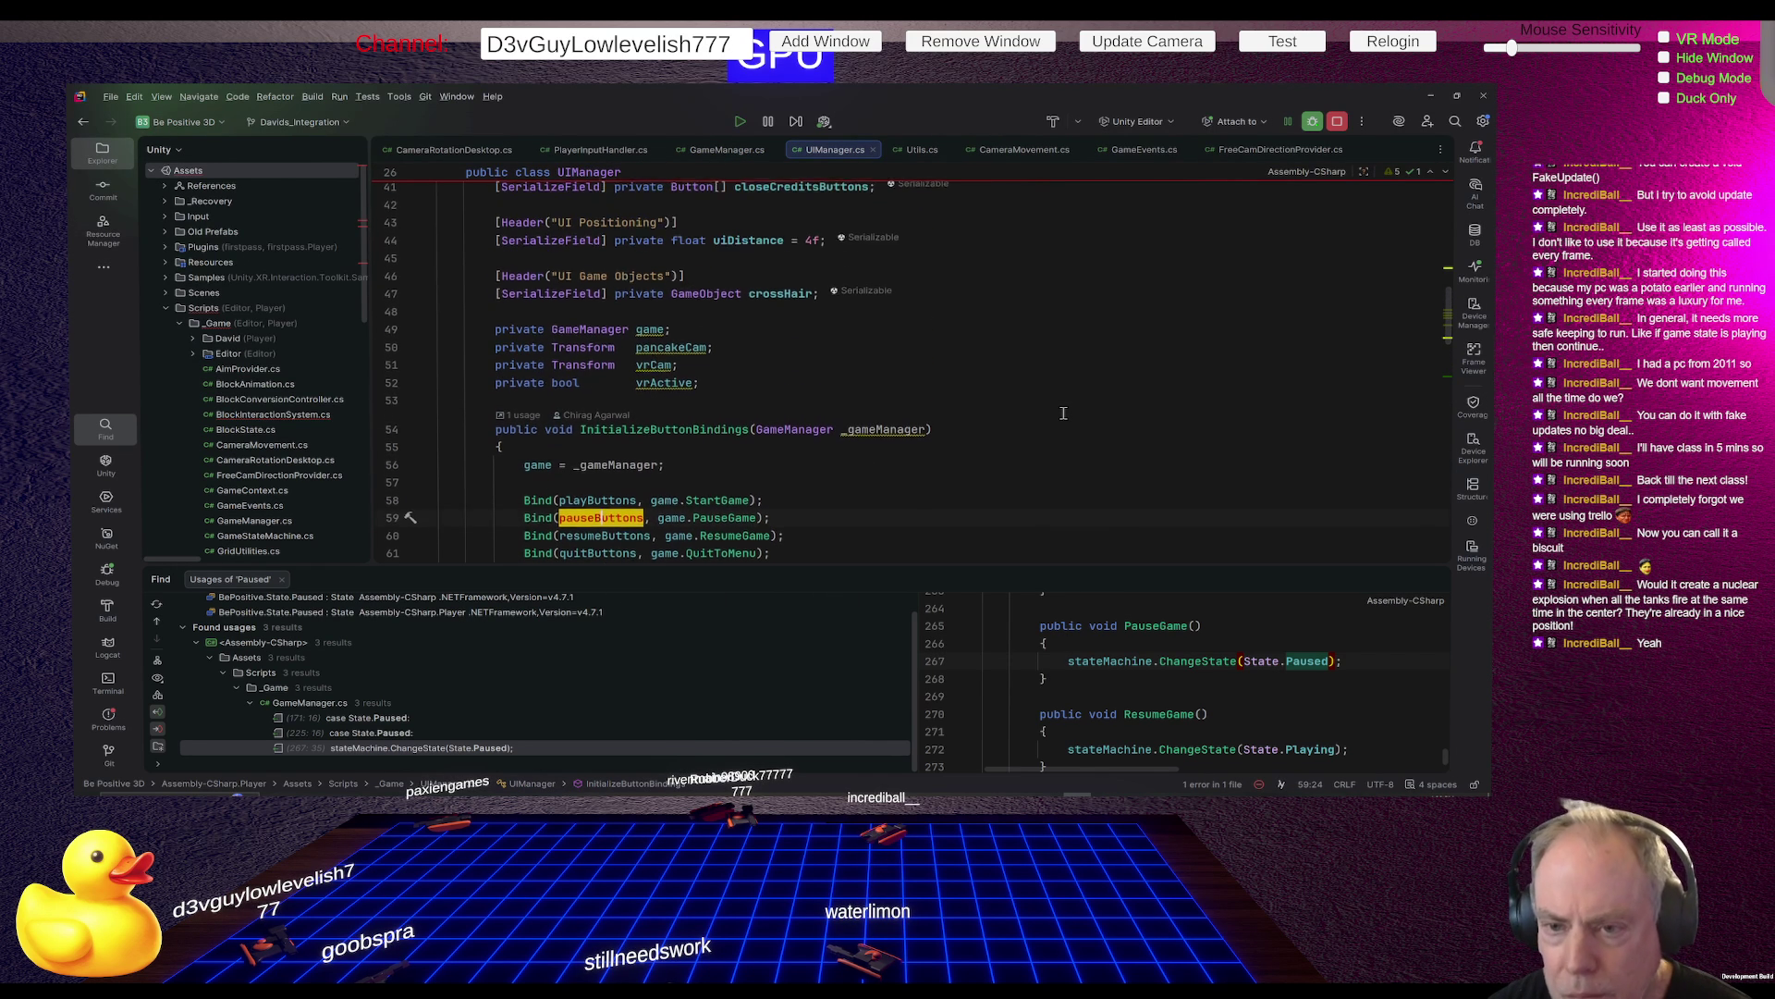
scroll(1063, 413, "up", 1)
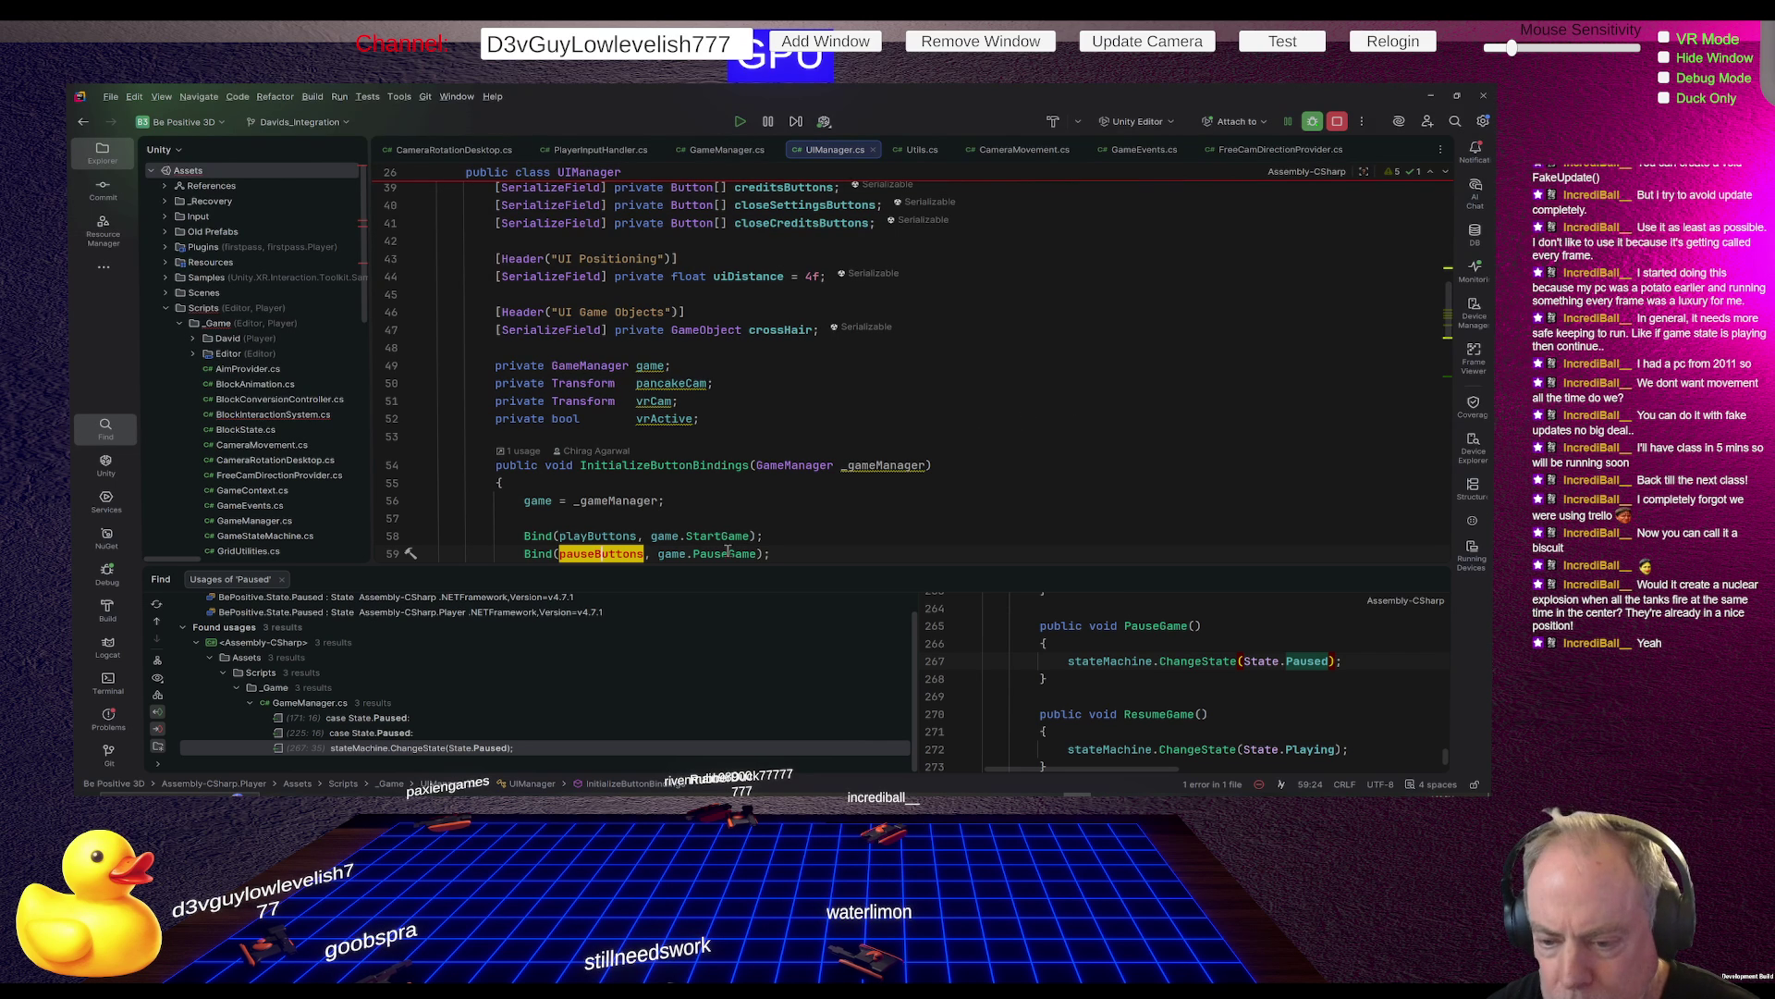
scroll(942, 500, "down", 2)
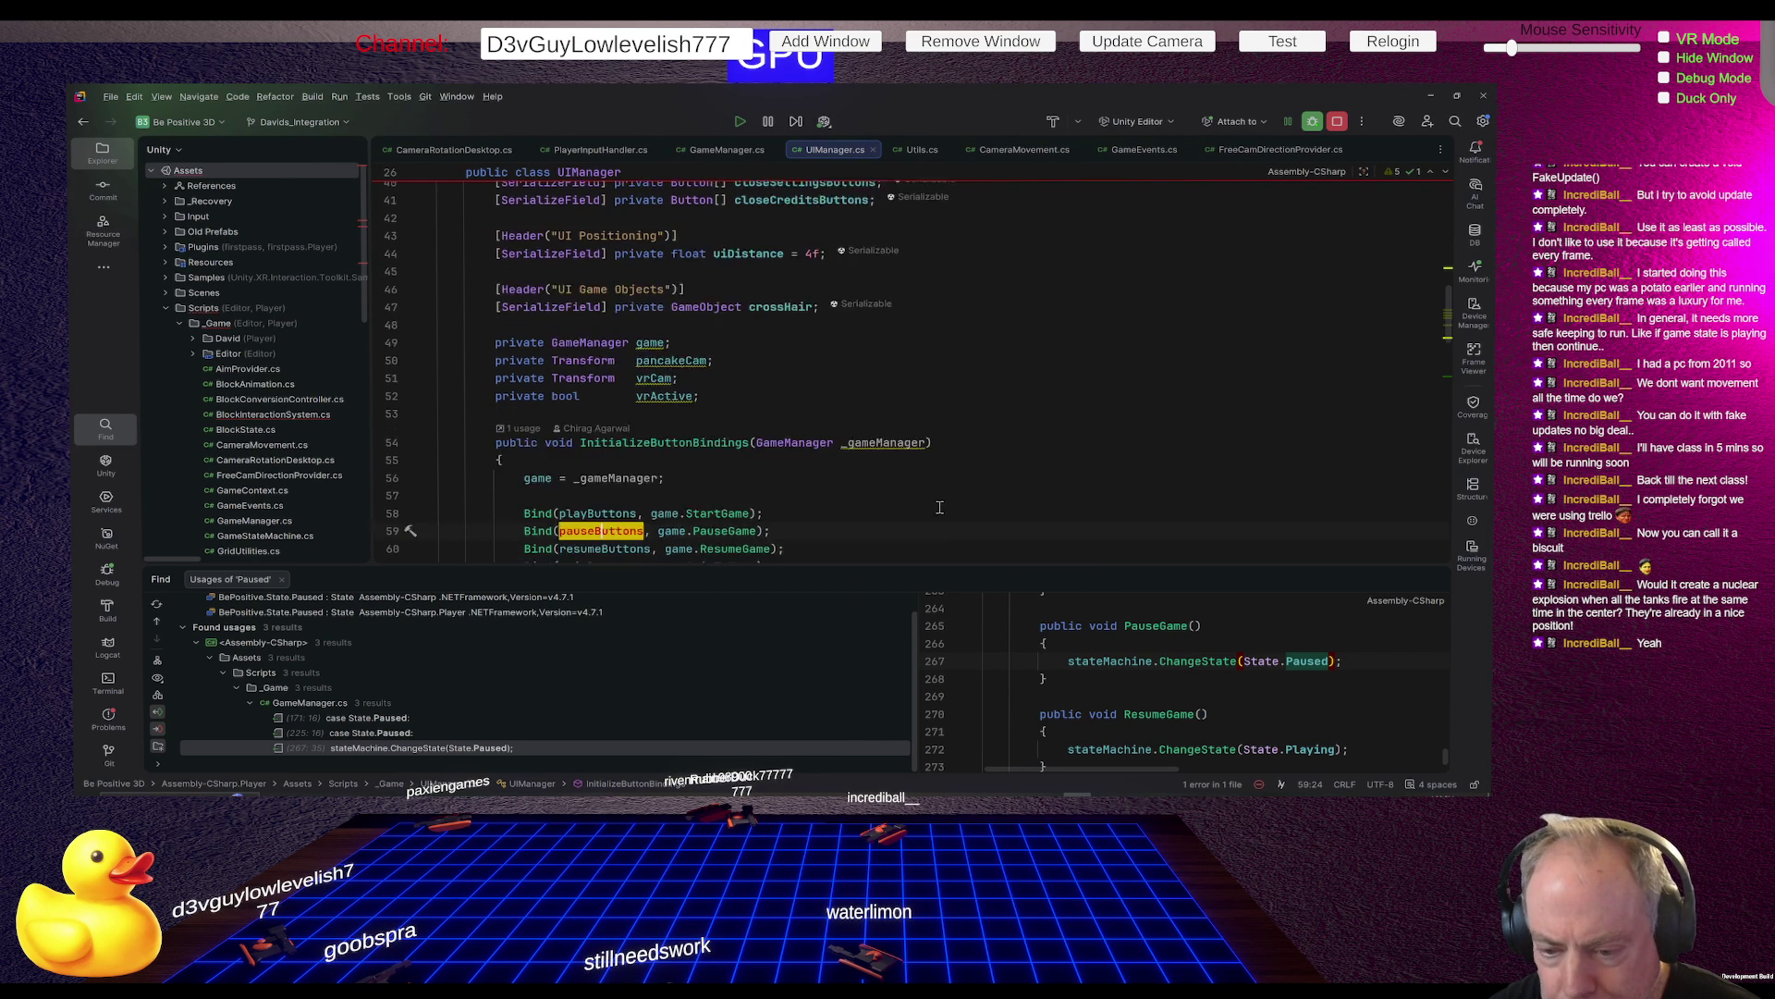
scroll(846, 476, "up", 6)
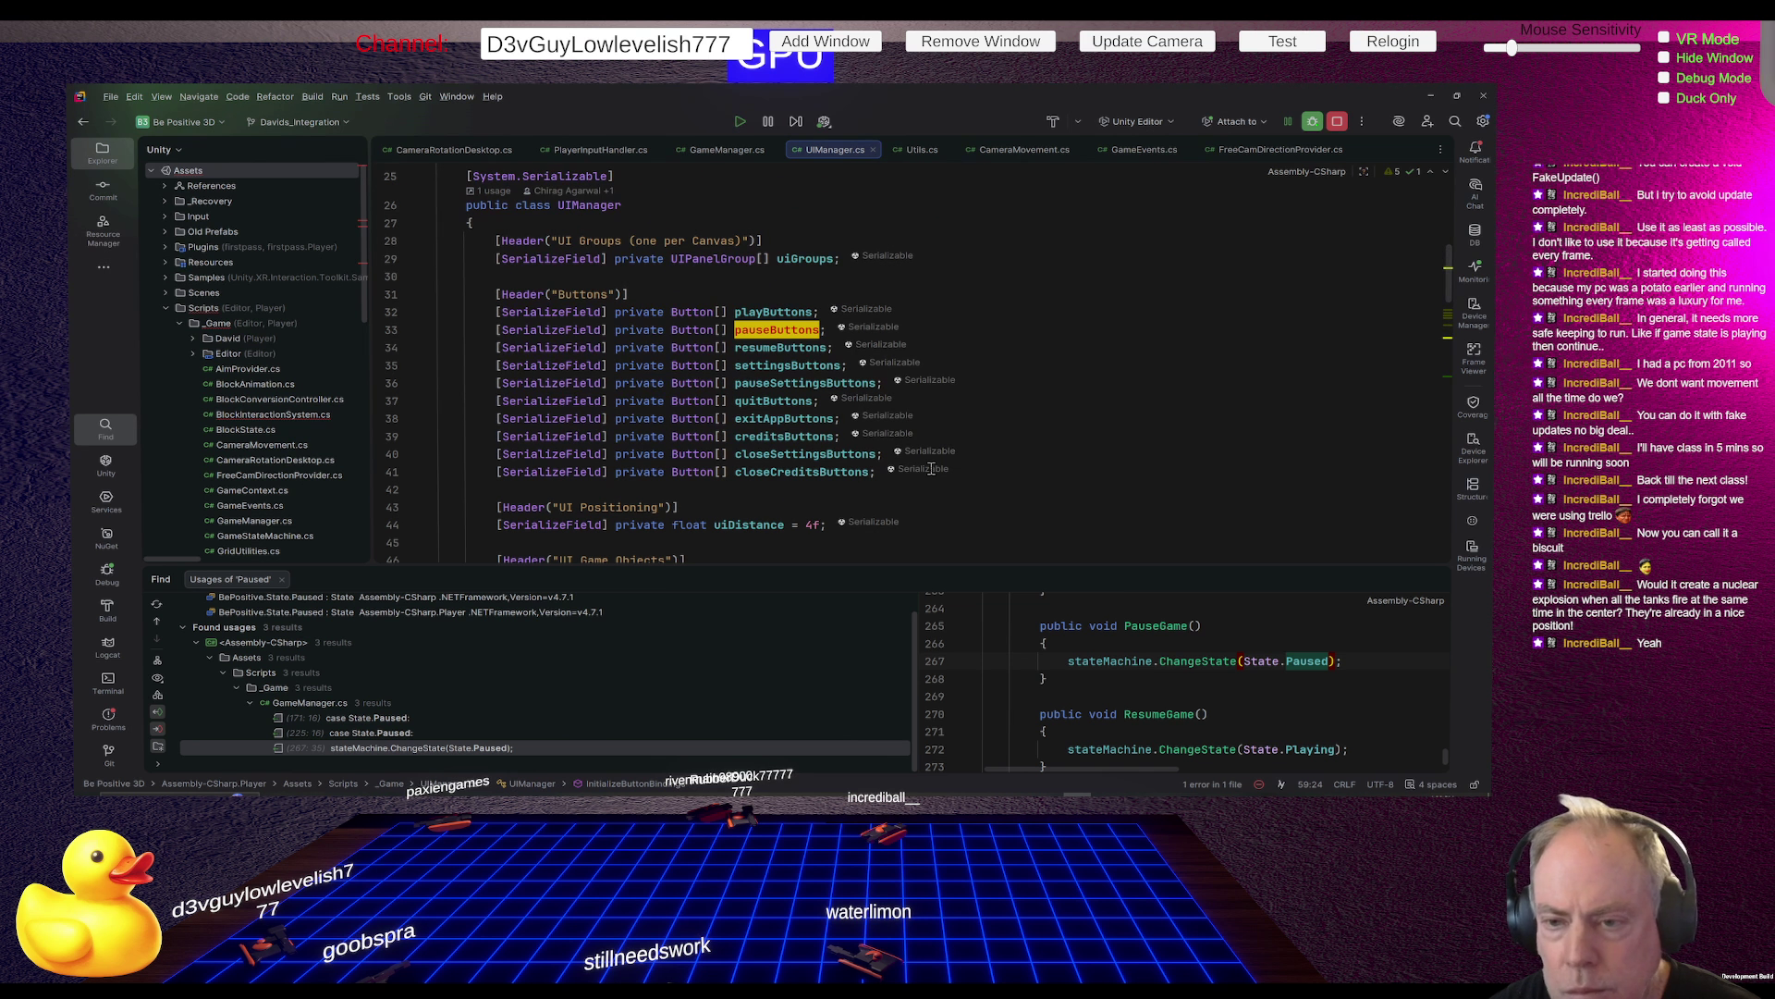
left_click(787, 330)
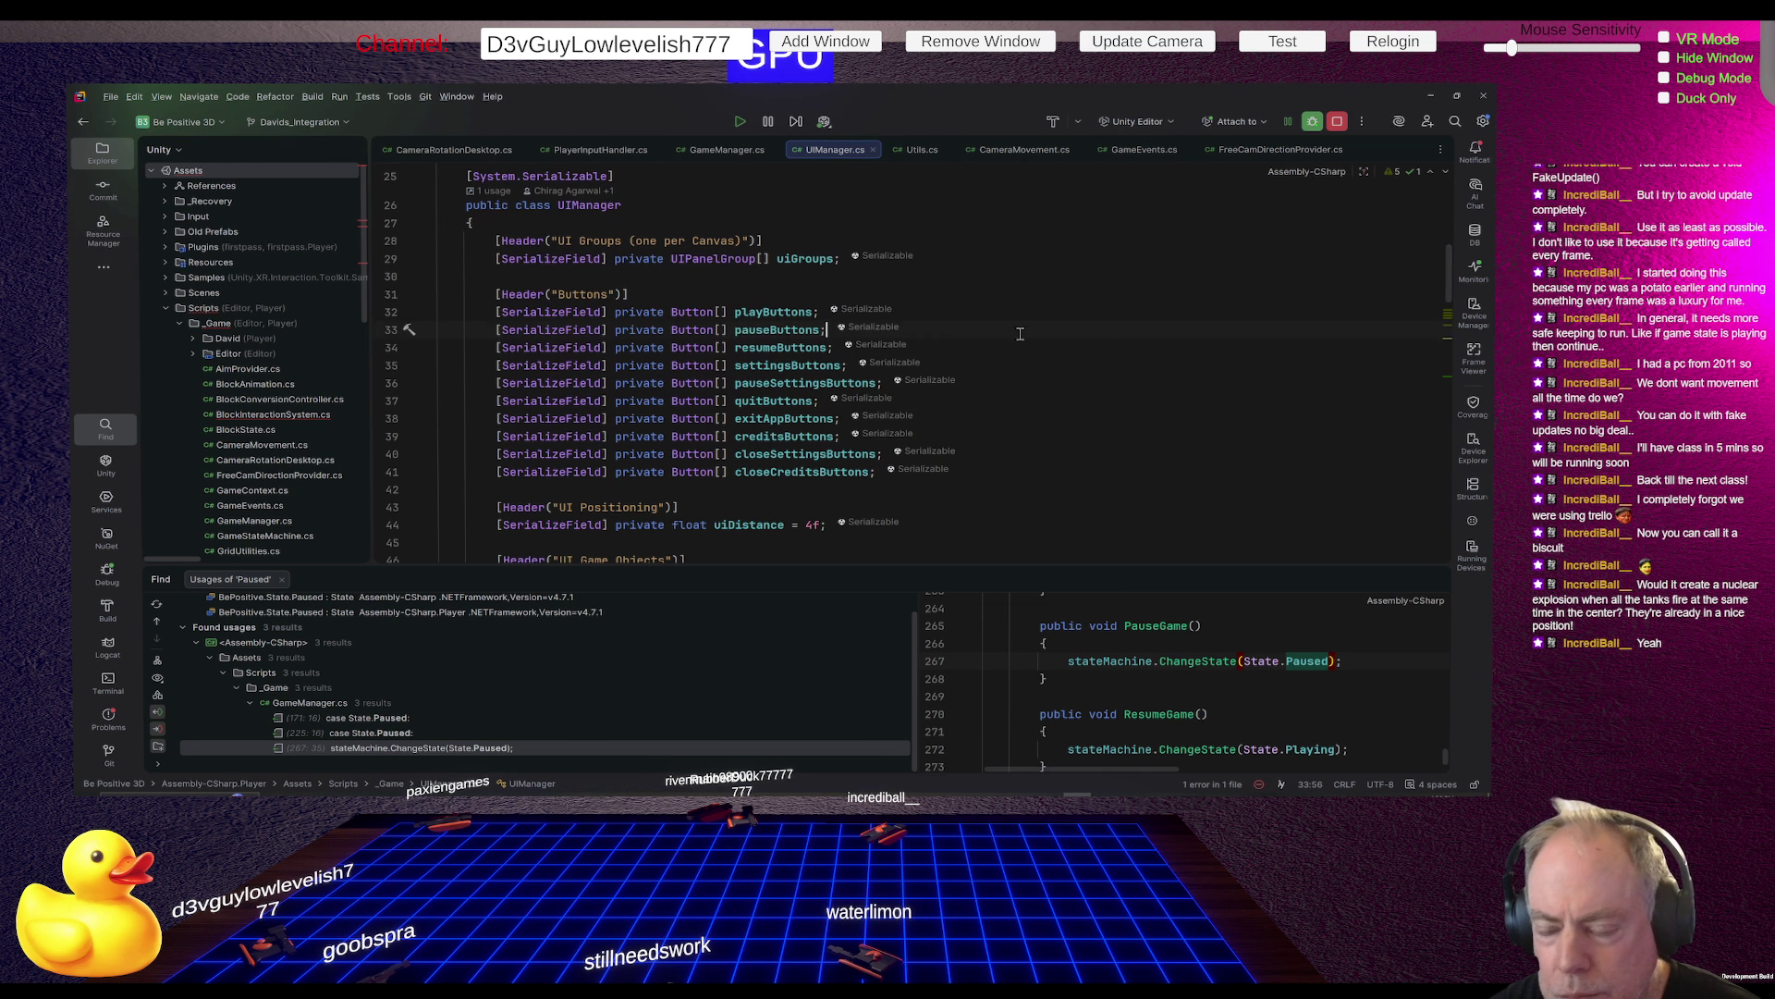
left_click(787, 329)
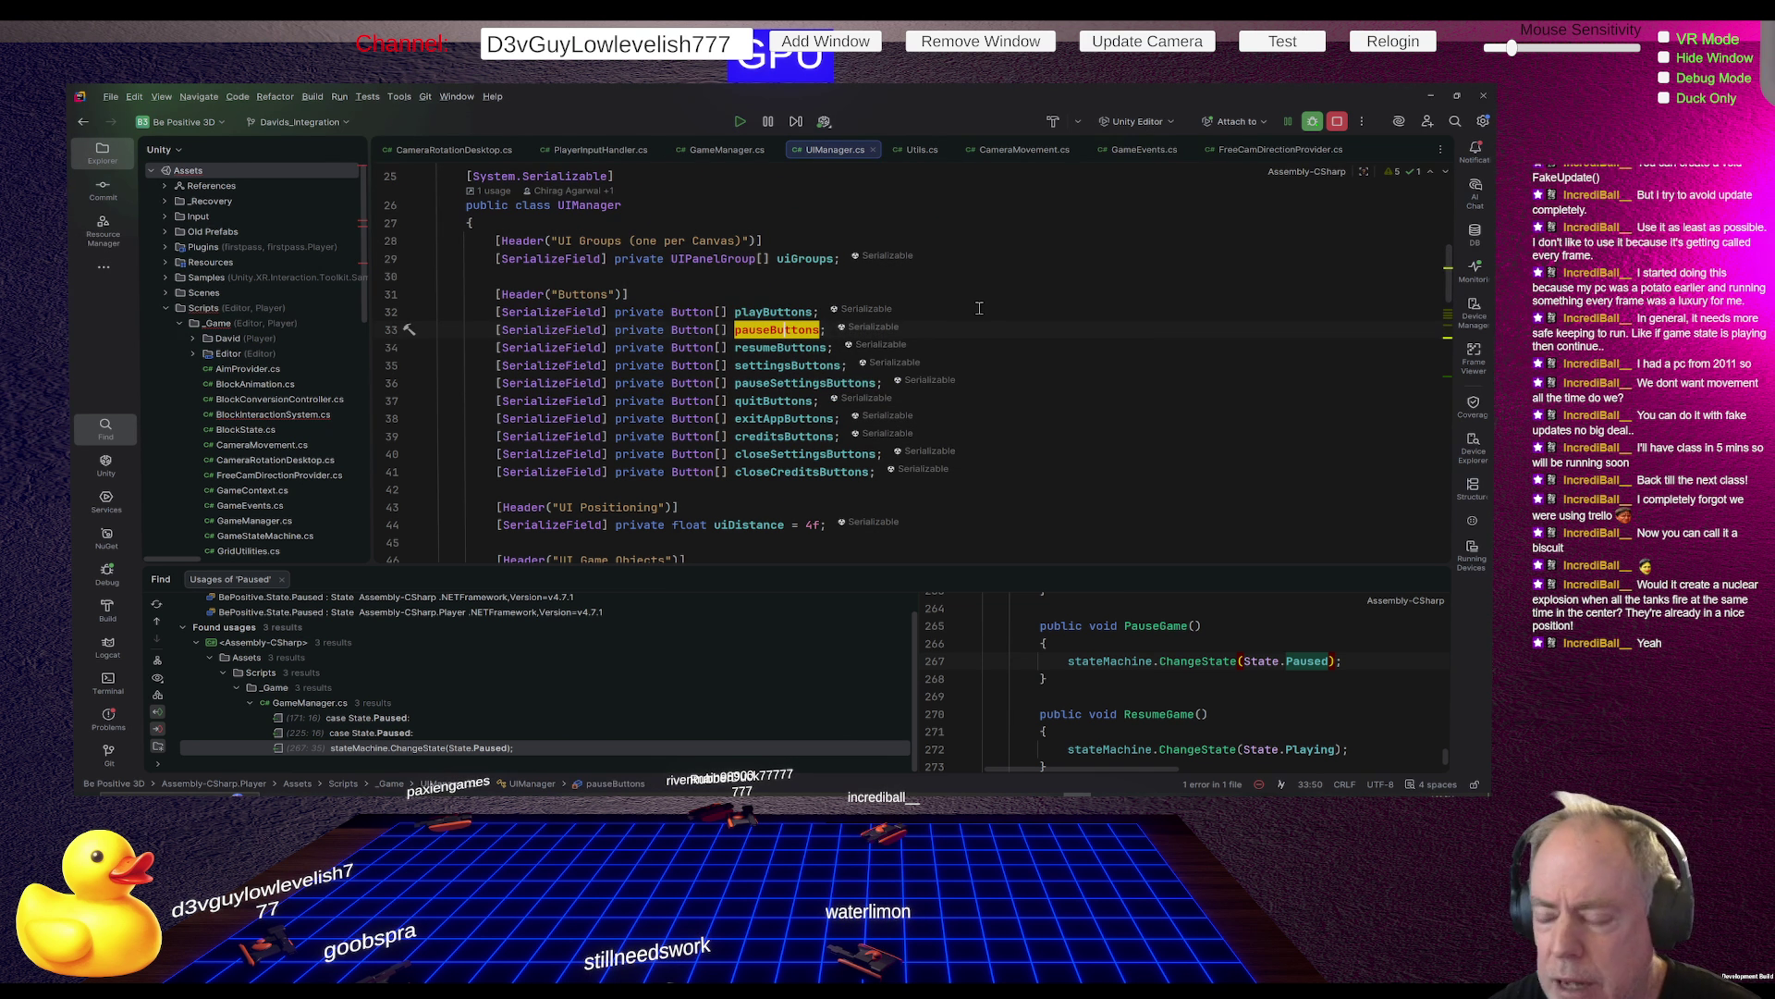
key("alt+Tab")
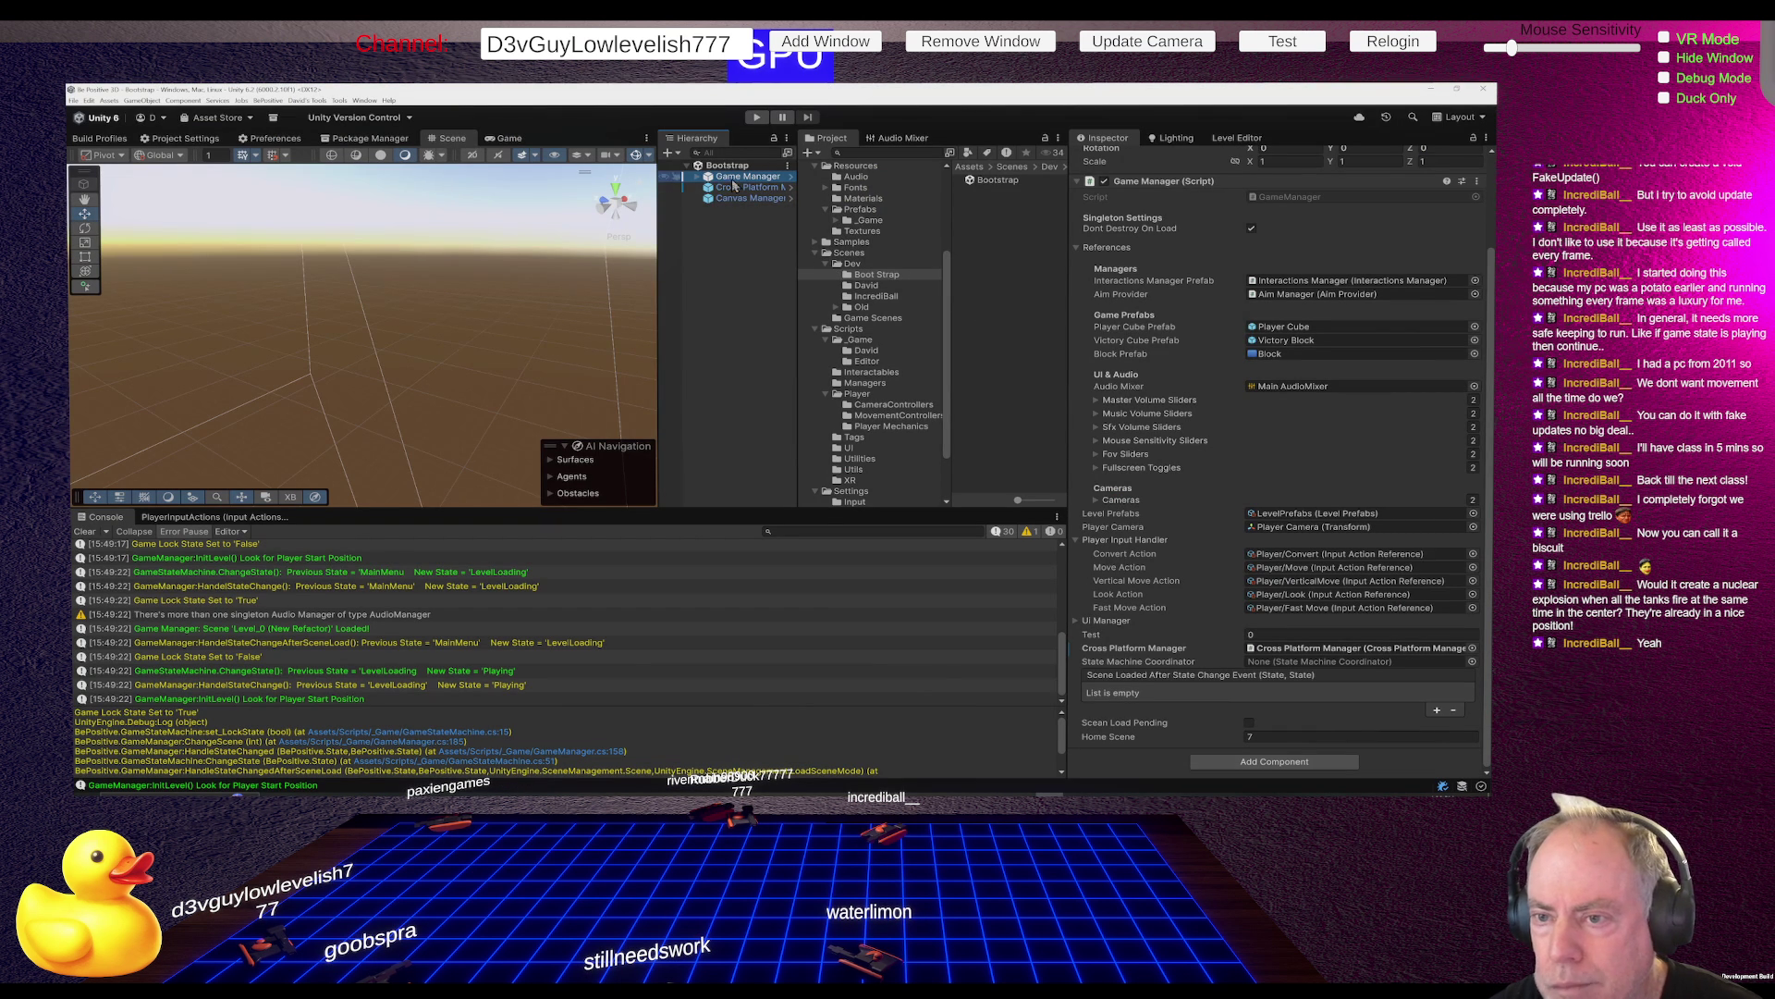
Expand Game Manager > UIManager > Flat Screen Canvas in a widened Hierarchy
left_click(696, 178)
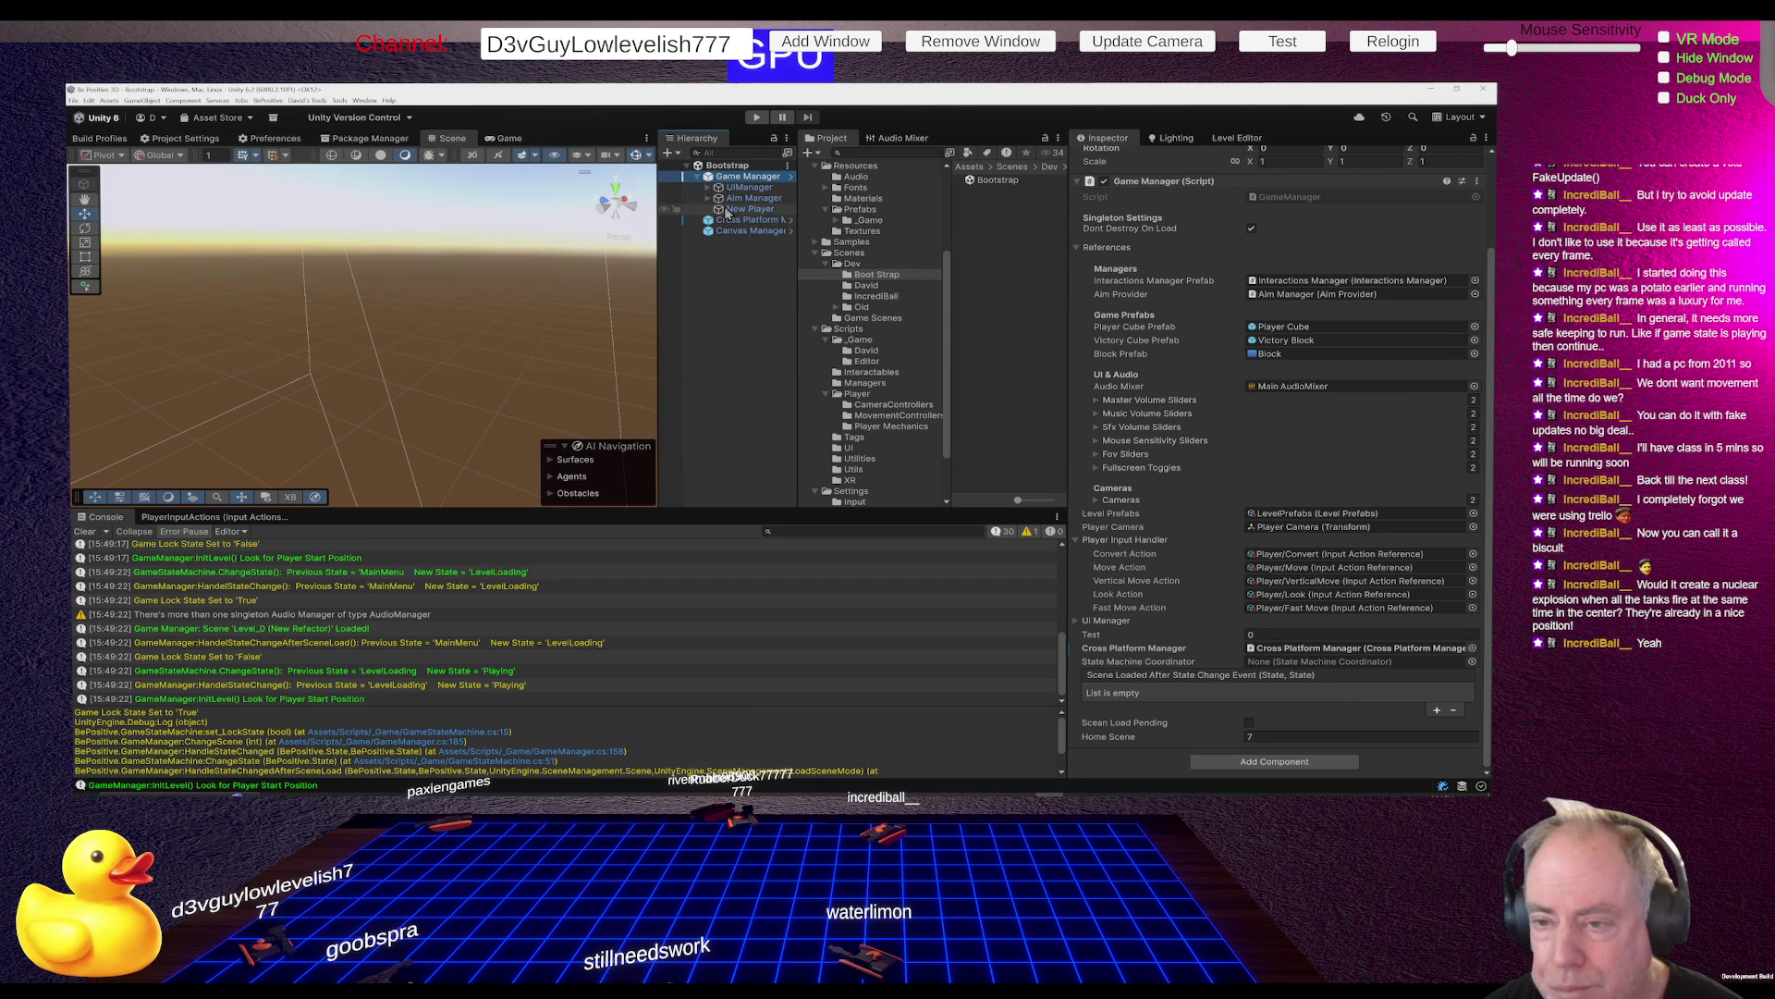
left_click(749, 189)
left_click(710, 190)
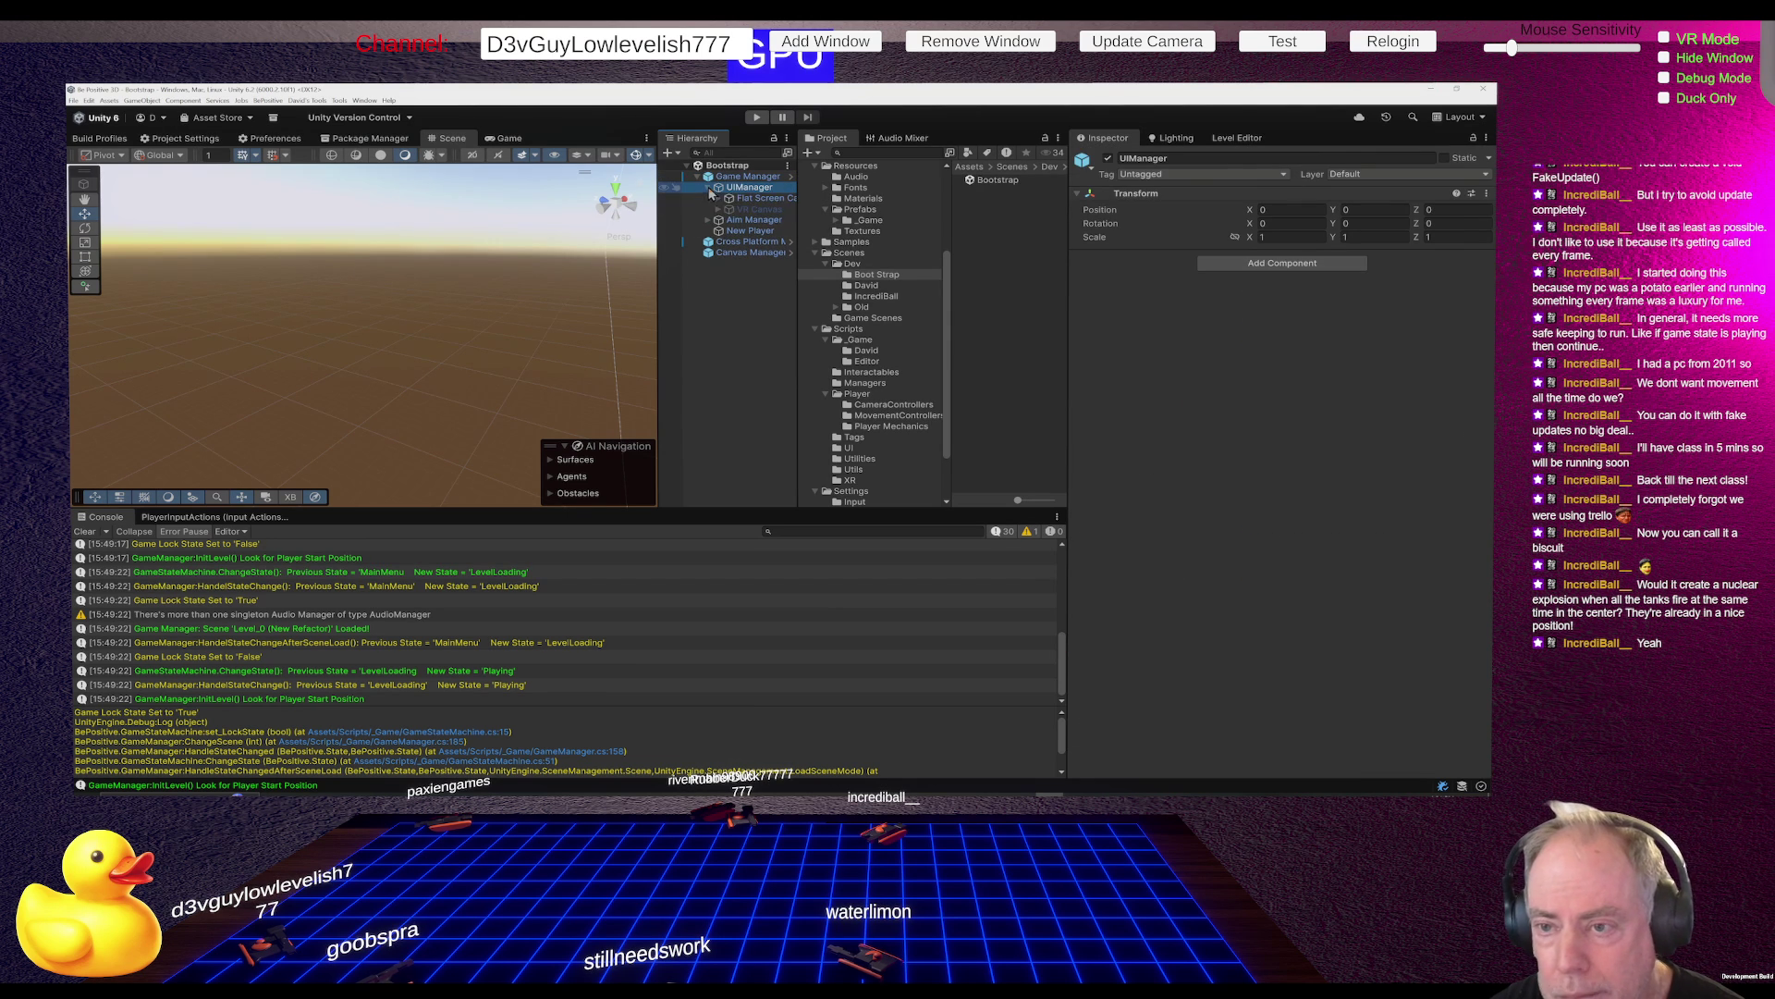
left_click(655, 330)
mouse_move(655, 330)
left_mouse_down()
mouse_move(573, 330)
mouse_move(604, 330)
left_mouse_up()
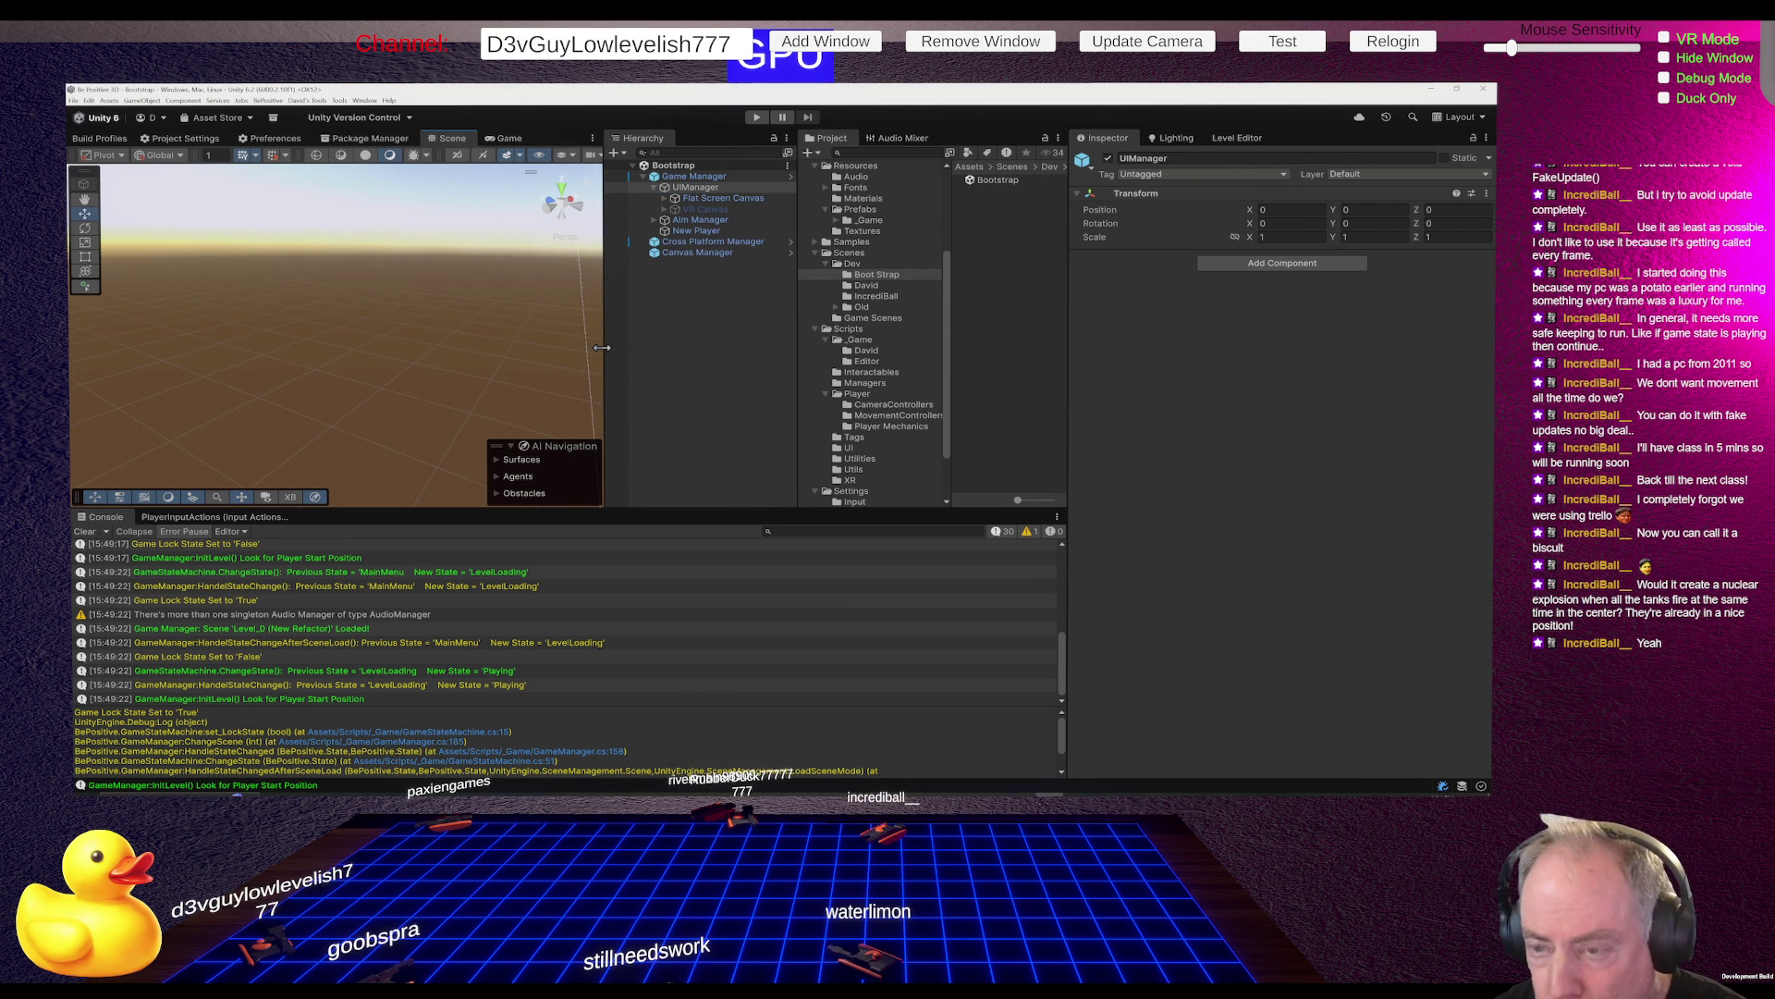
left_click(733, 200)
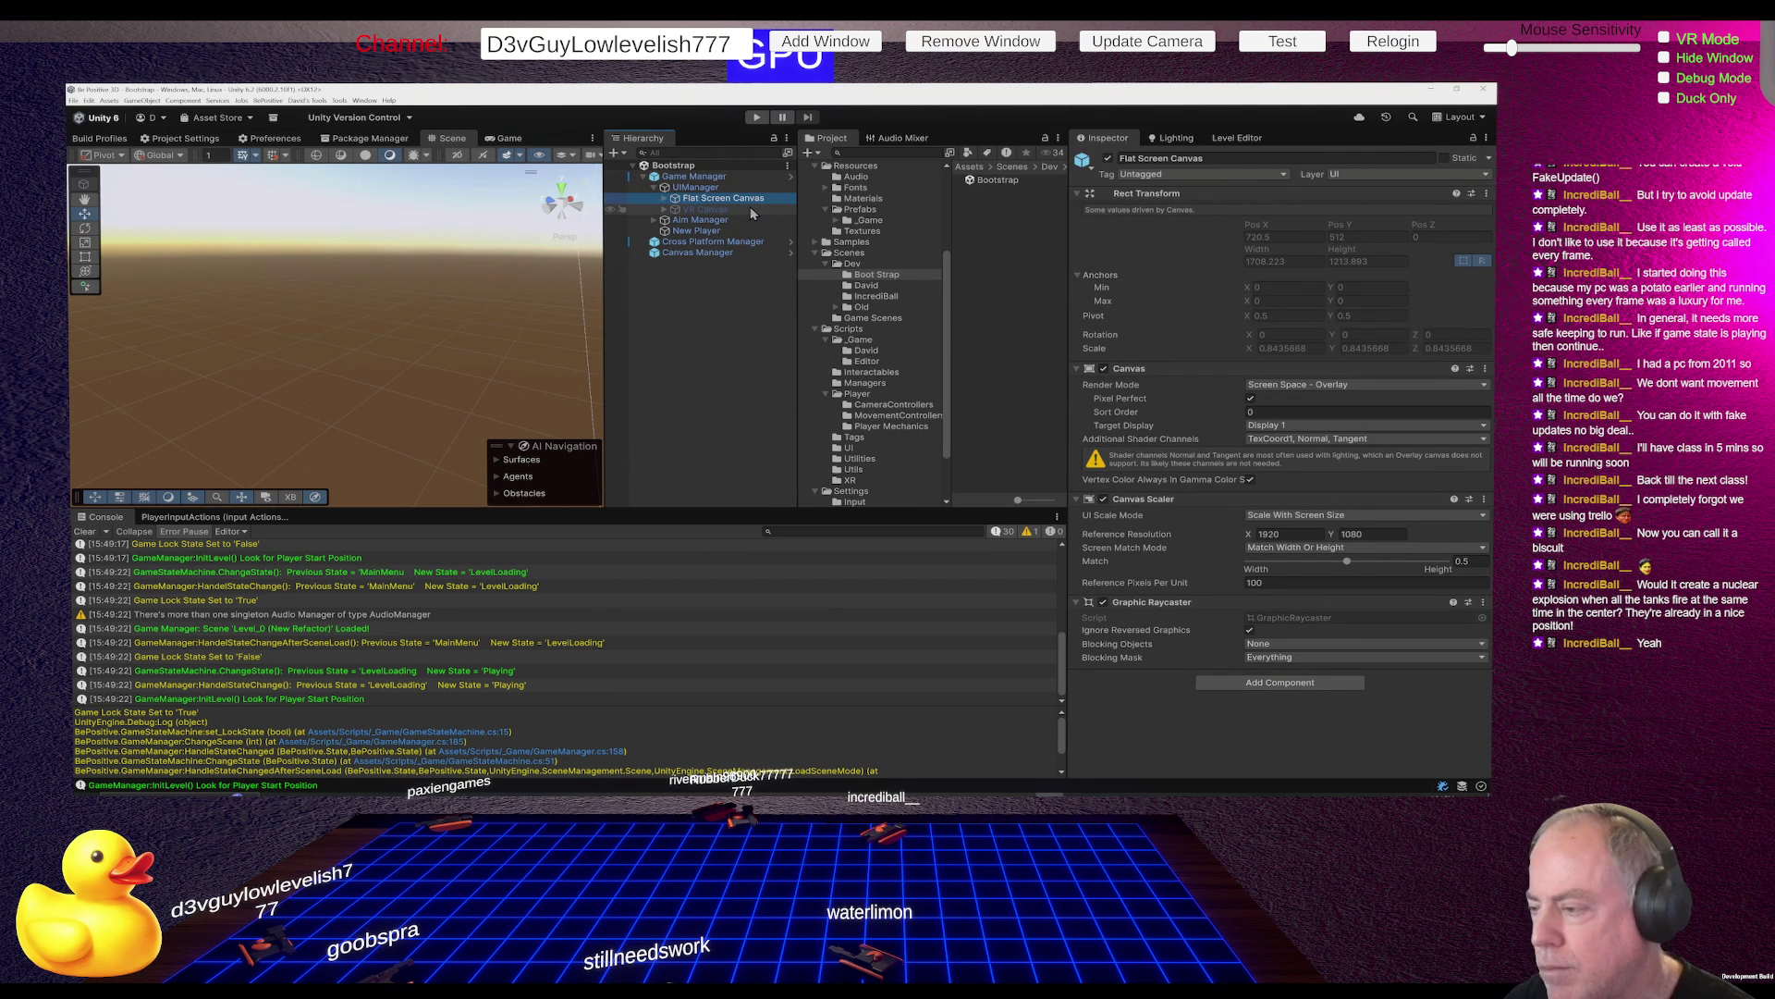
left_click(664, 200)
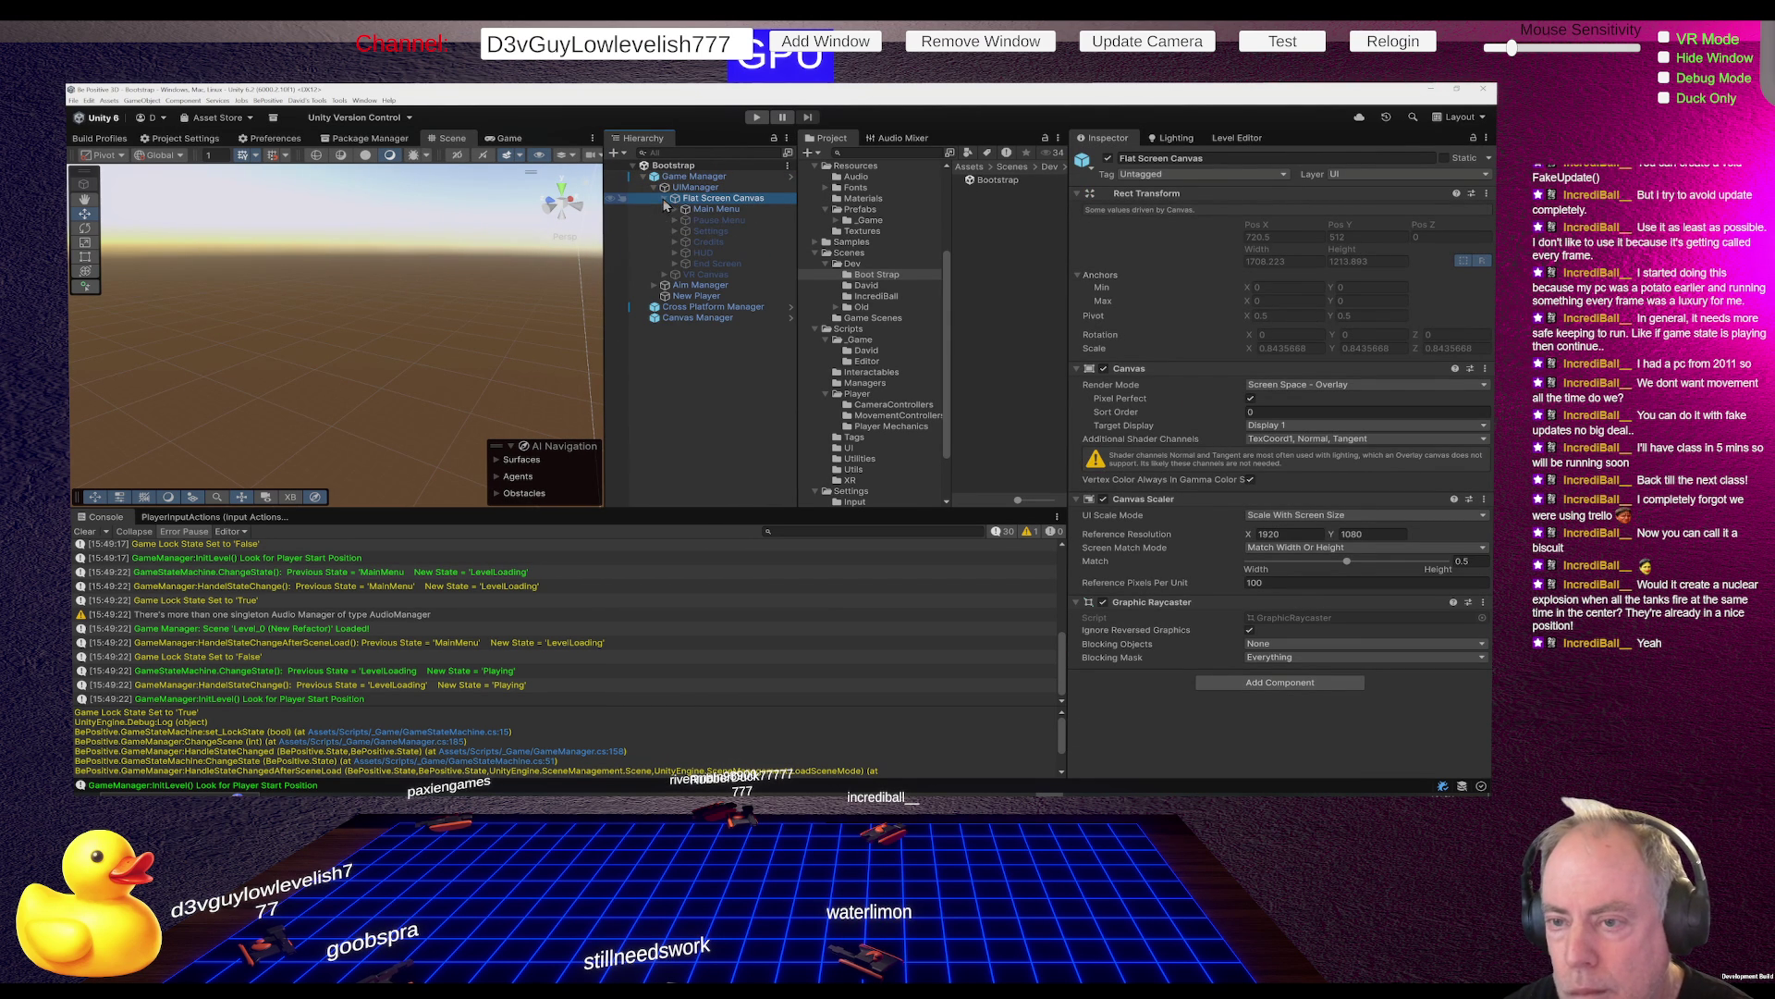
Make the Pause Menu active and inspect its Pause Text (TMP), then switch to Trello
left_click(718, 219)
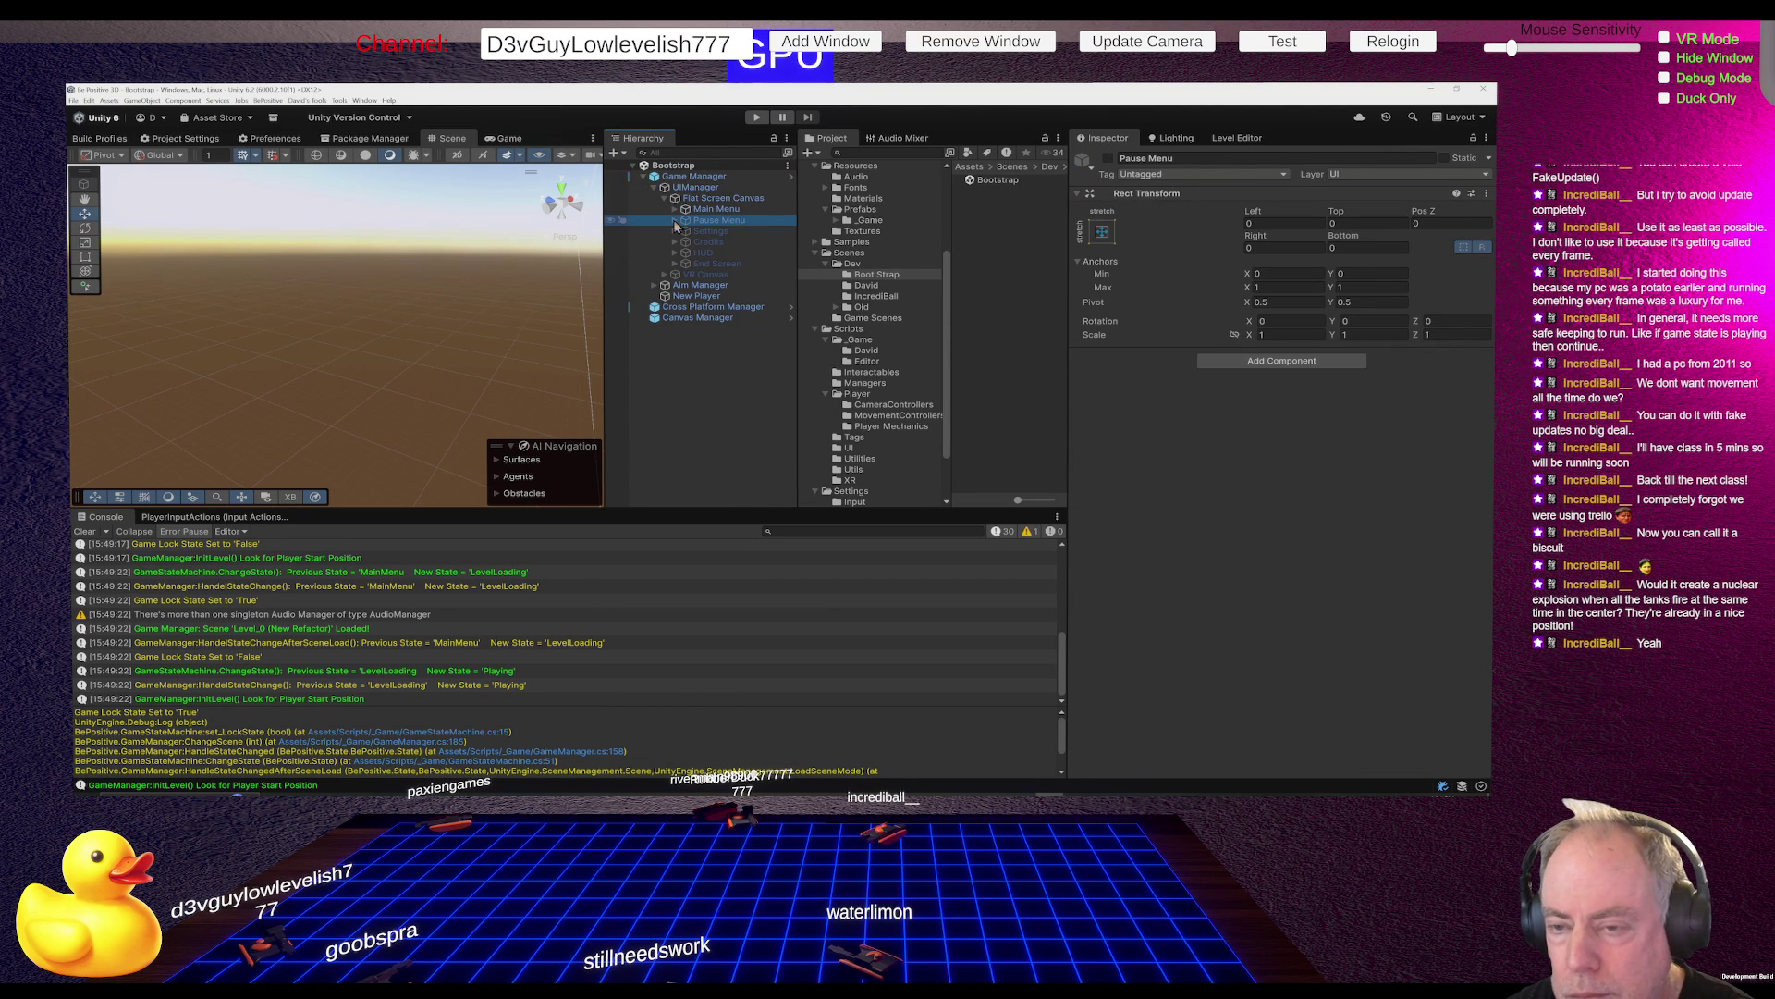
left_click(674, 221)
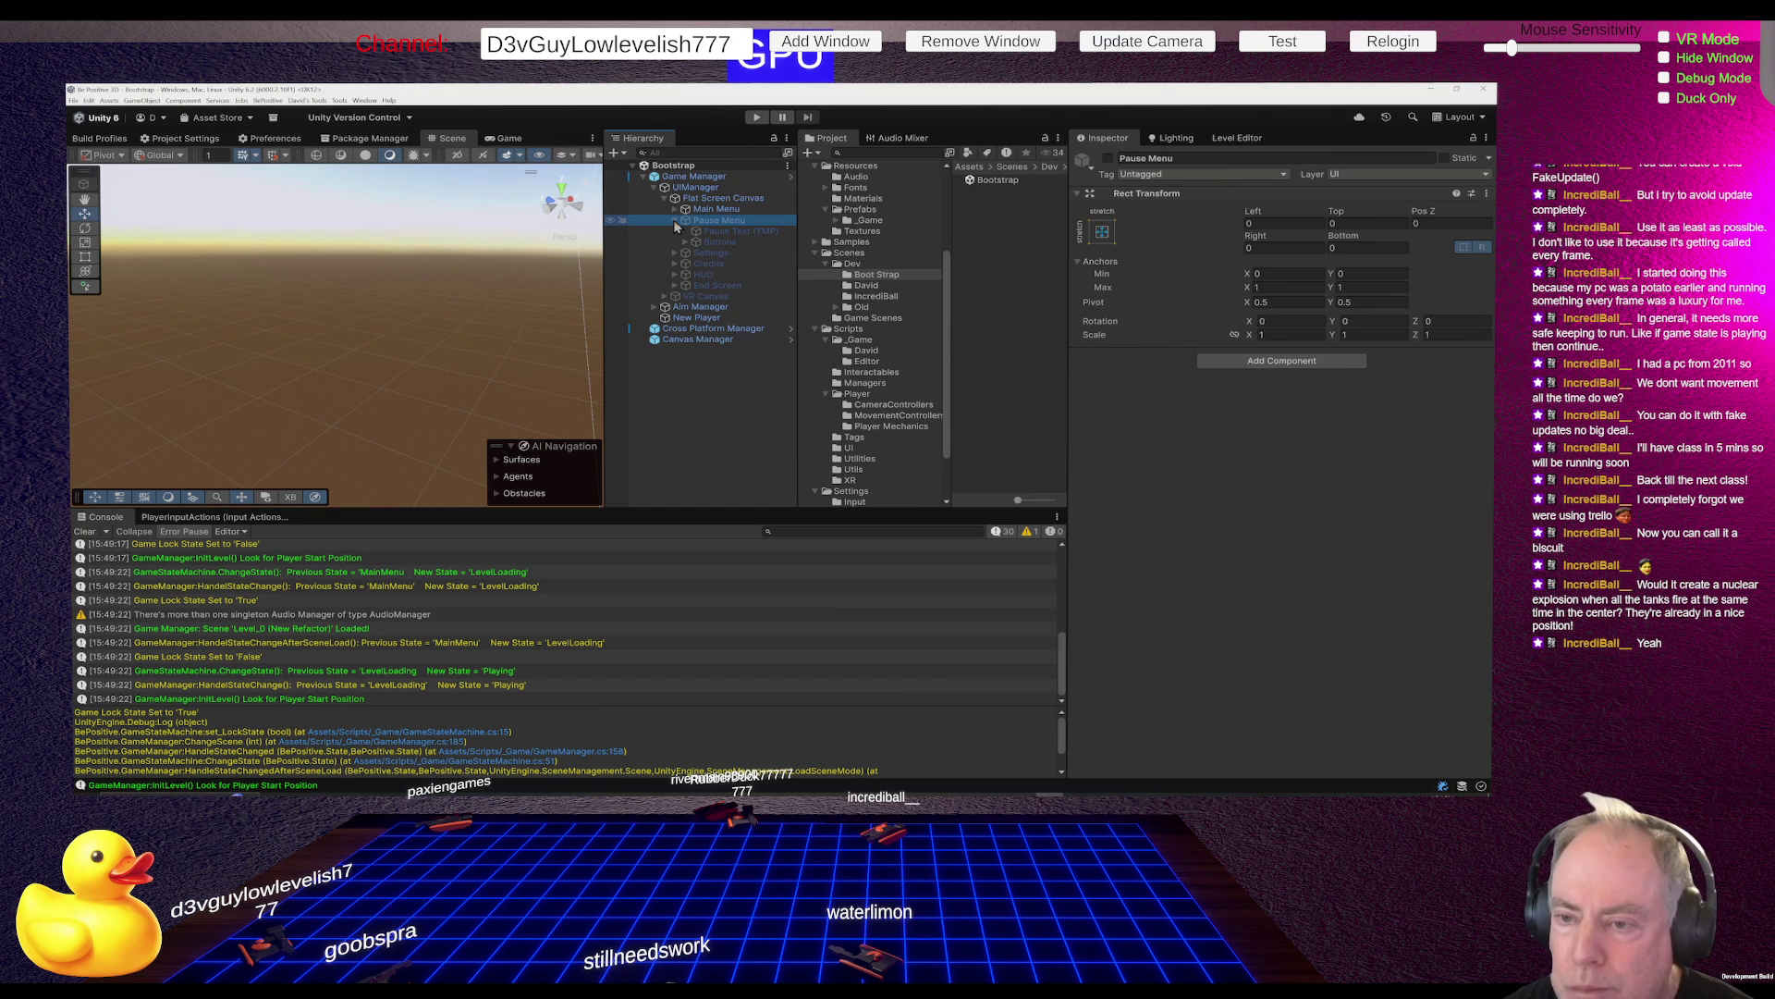
left_click(1108, 159)
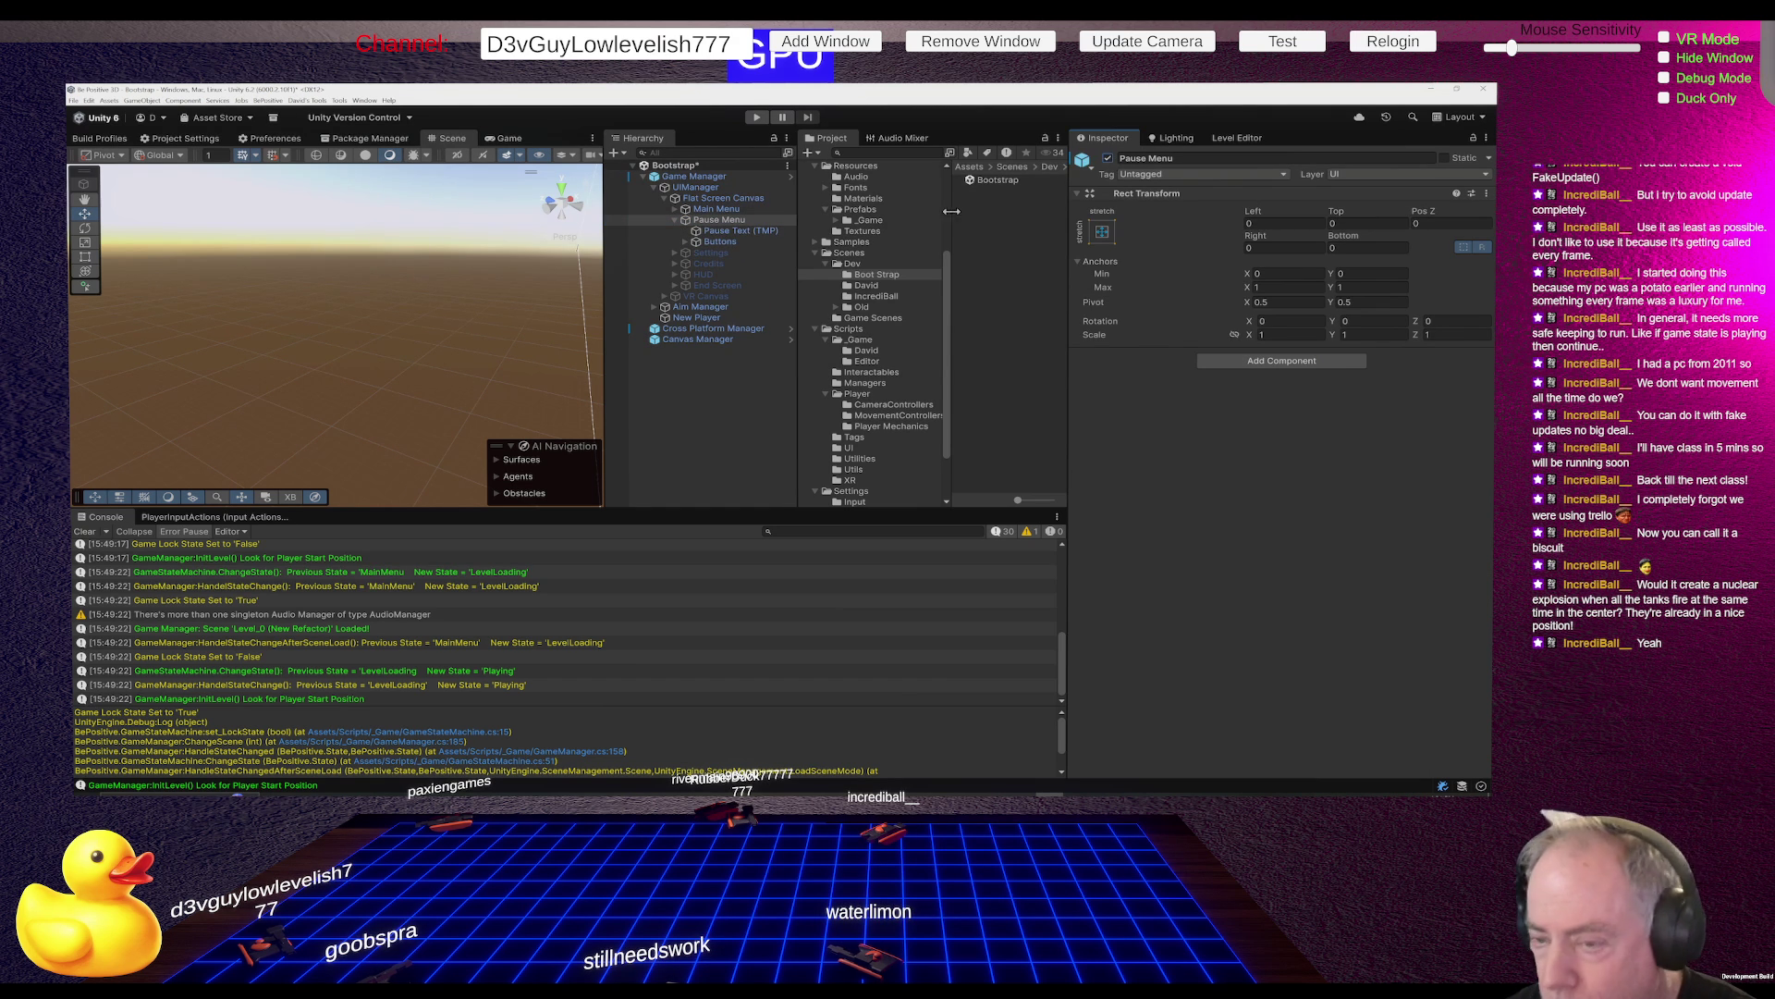
left_click(728, 233)
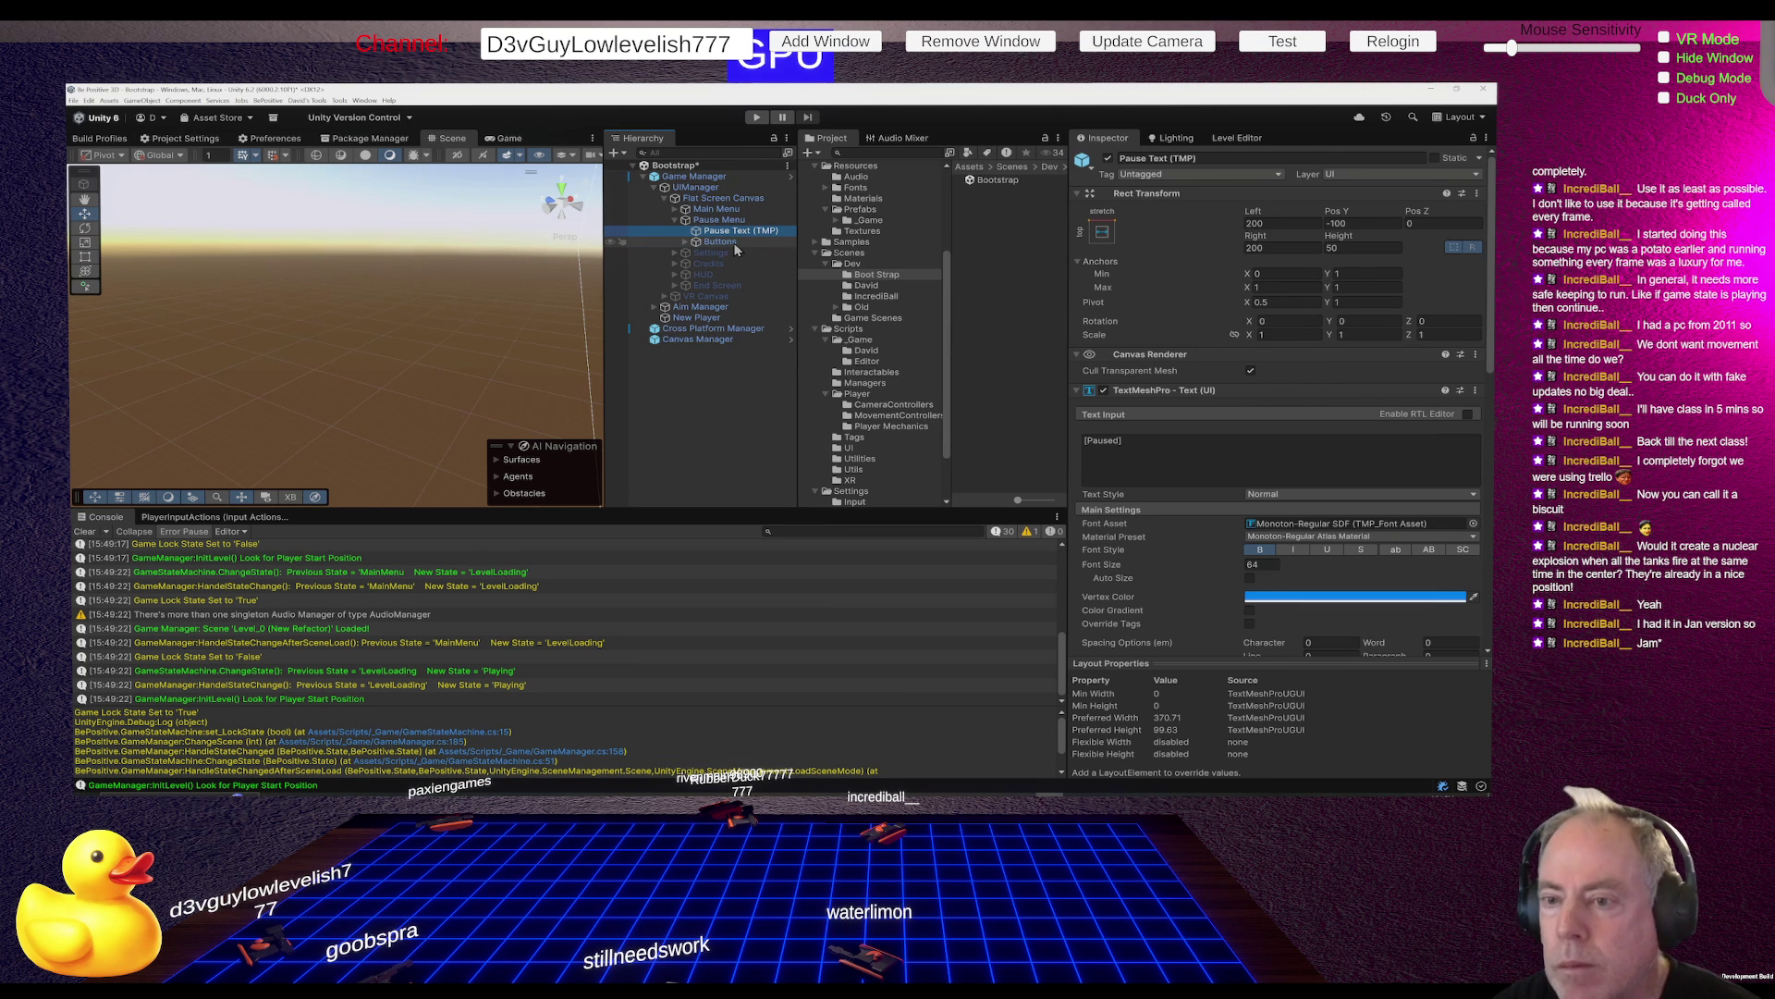
key("alt+Tab")
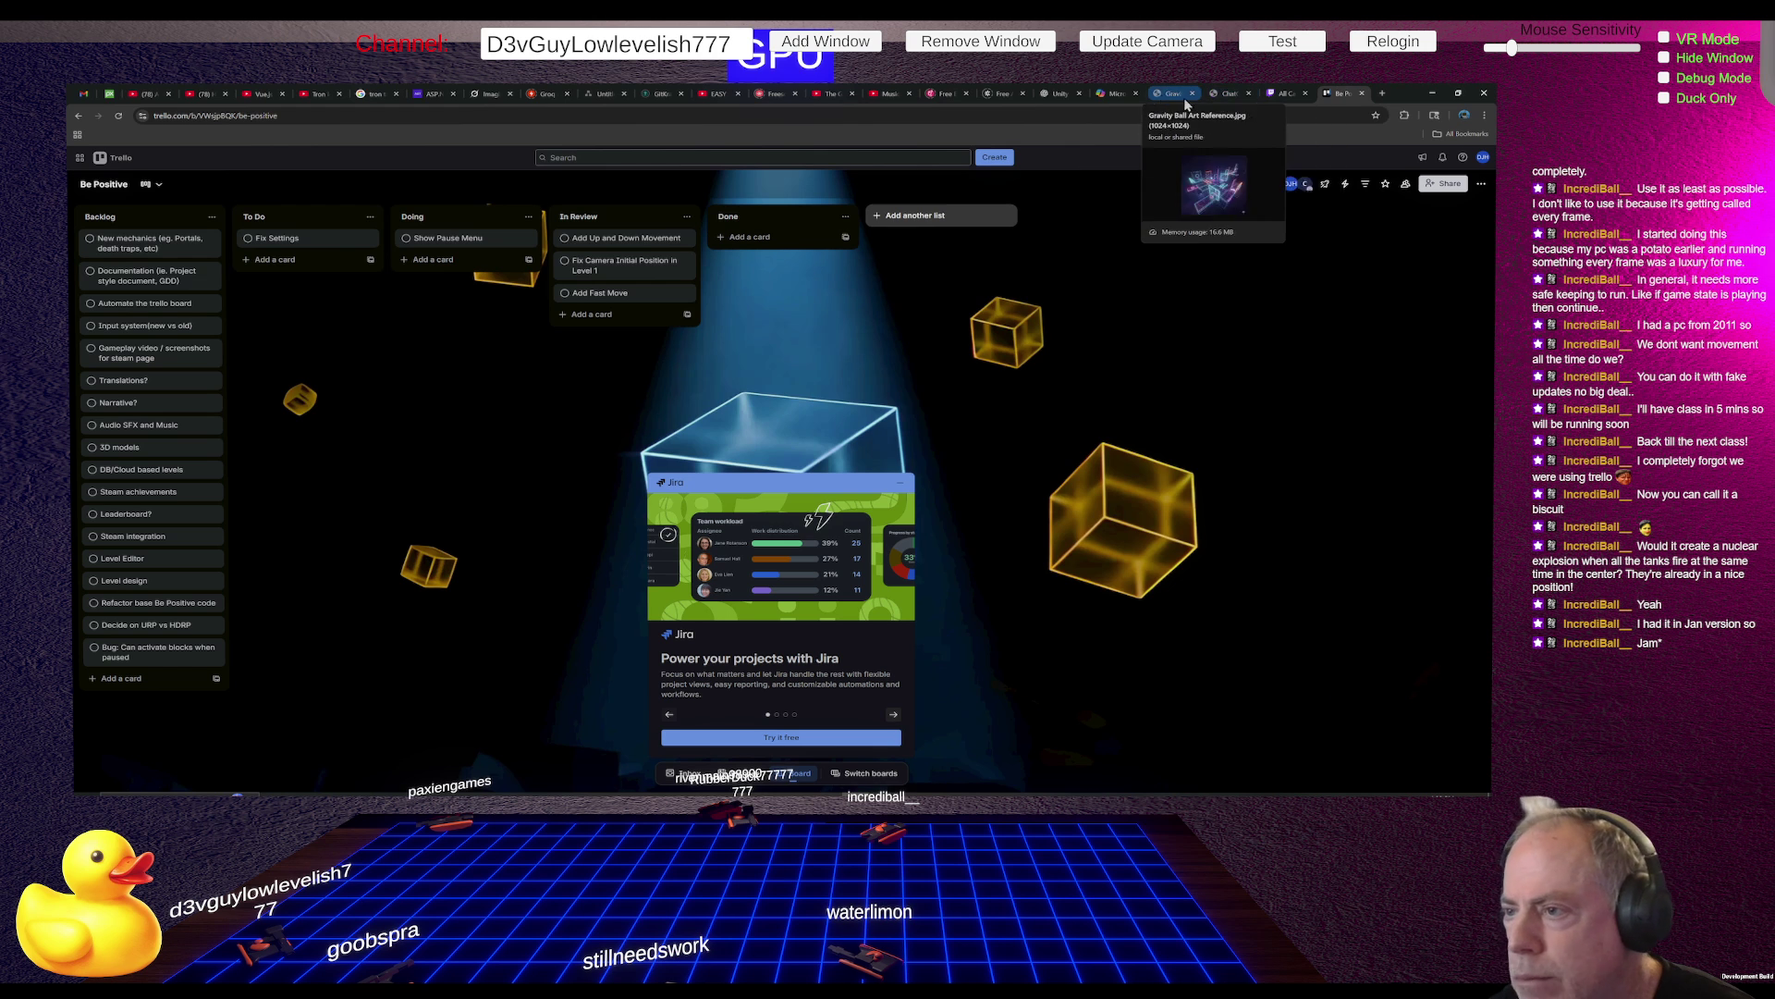
Load the creator's itch.io profile page in a new tab, then return to Unity
left_click(1383, 94)
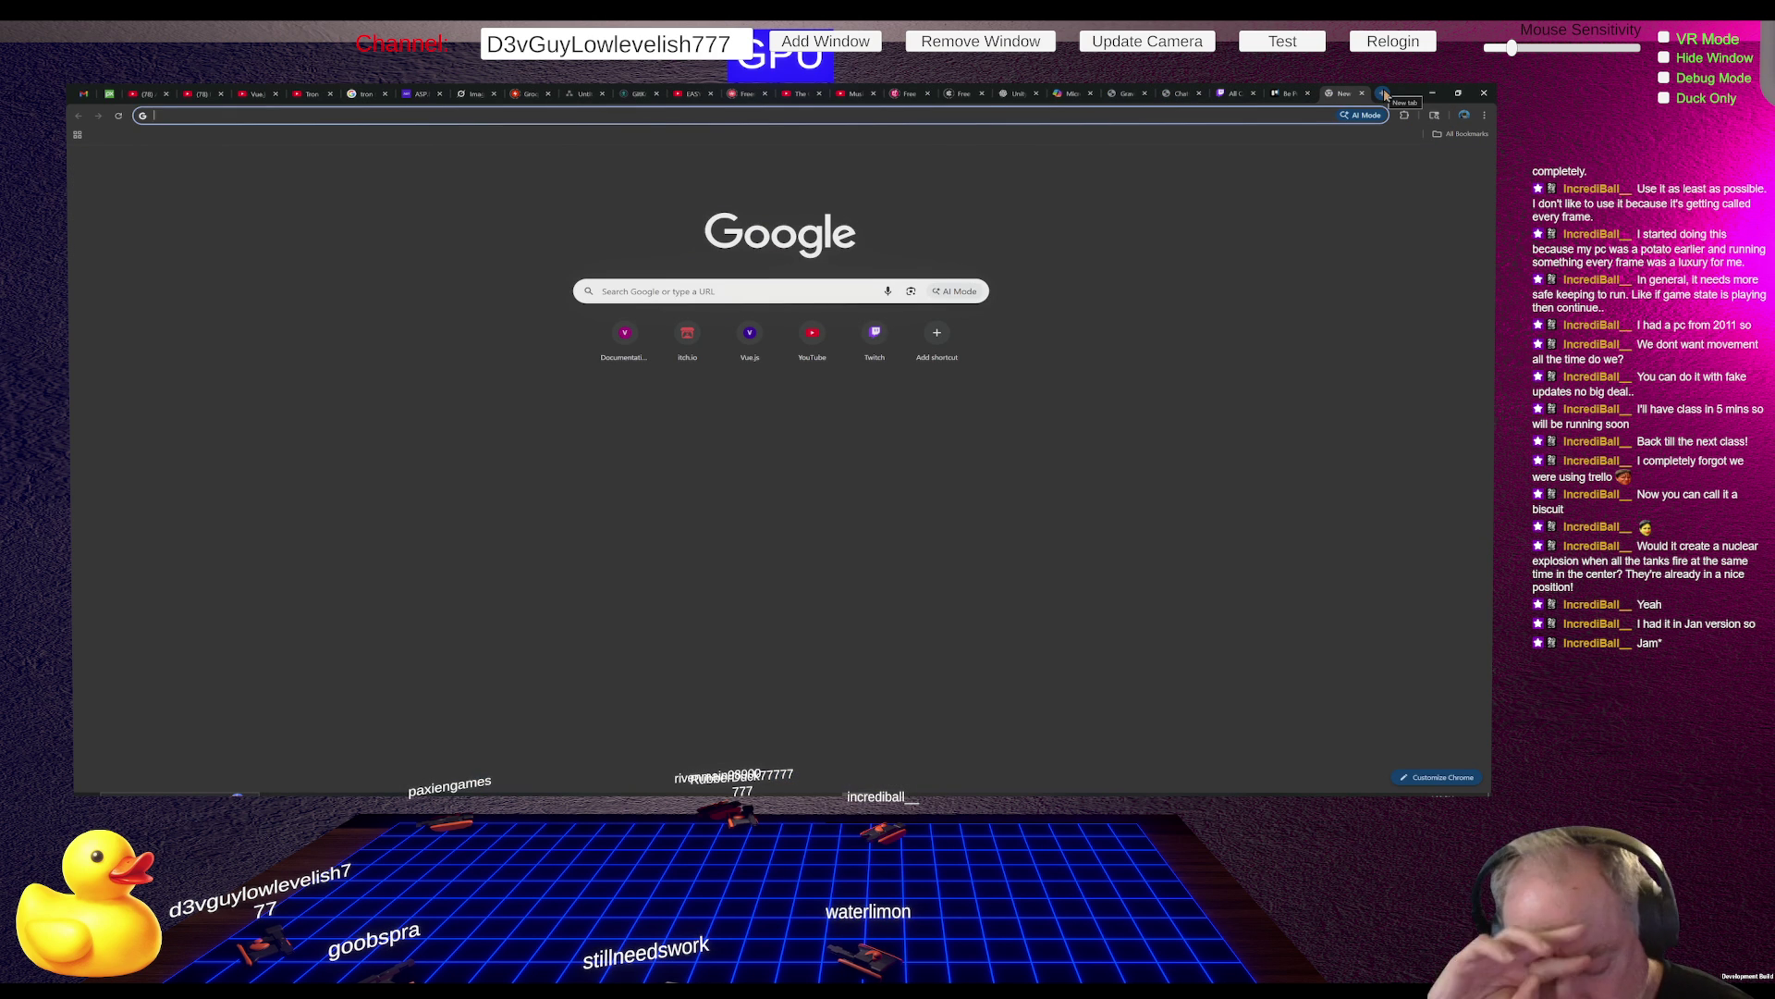
type("d3vguy777.itch.io")
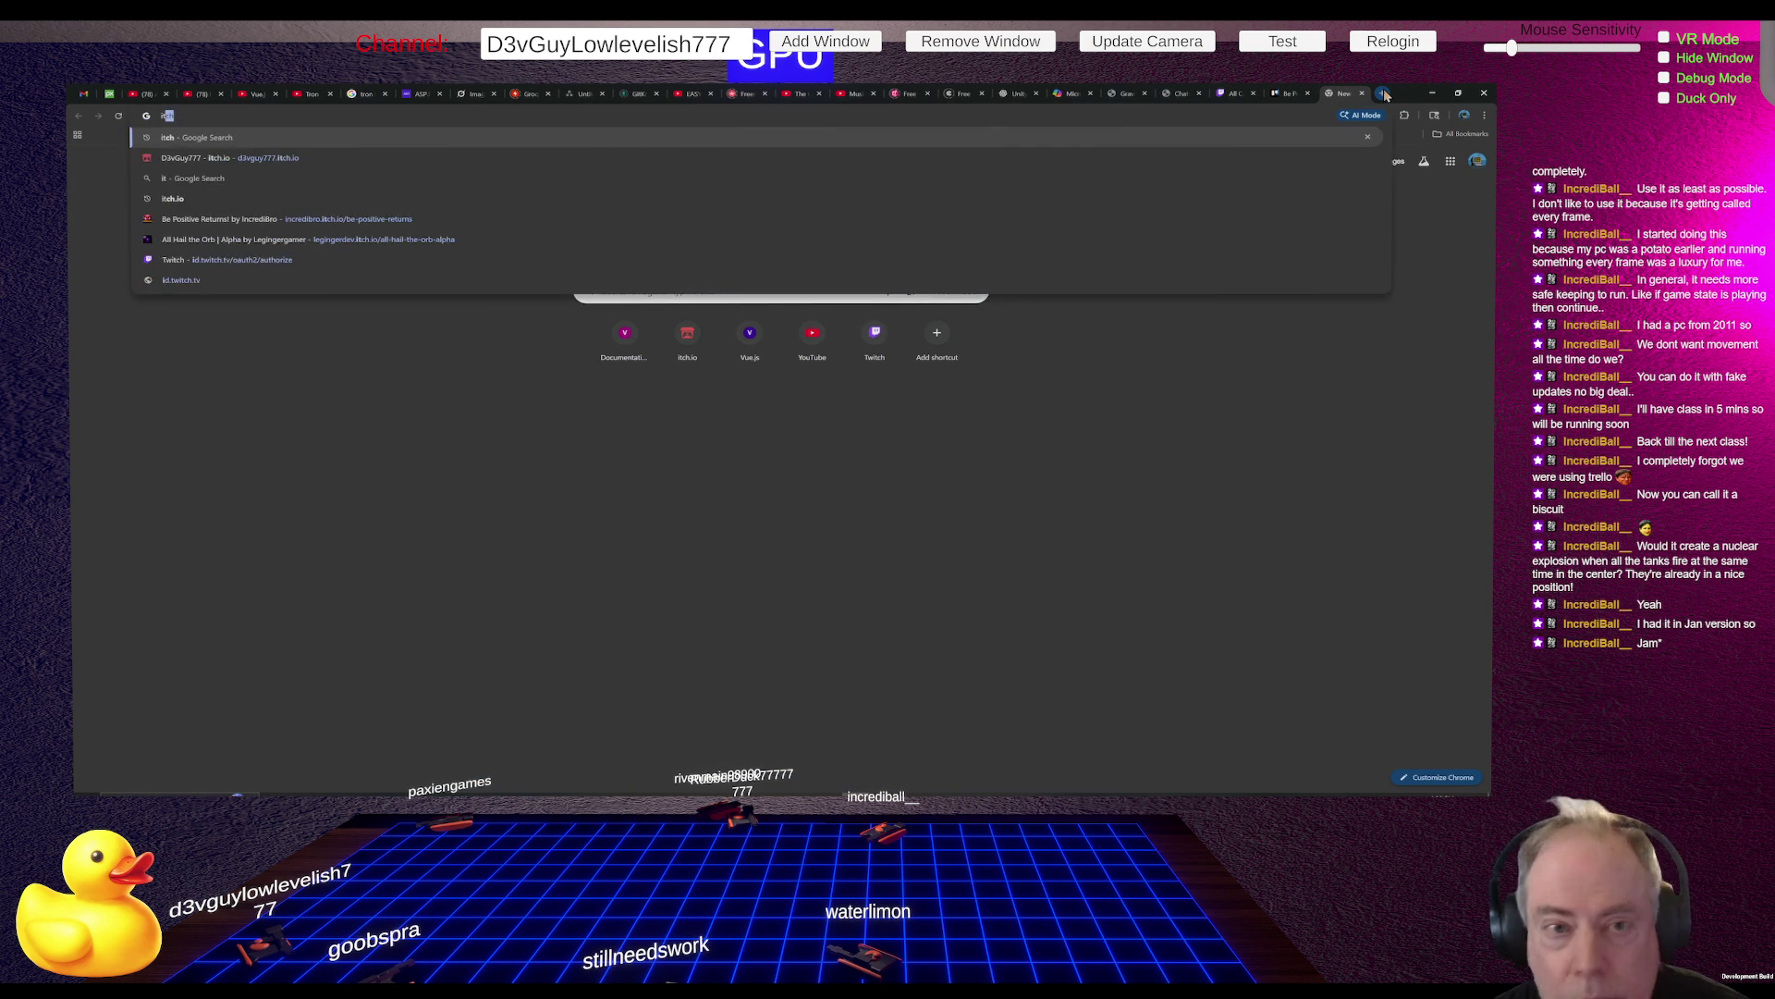
key("Return")
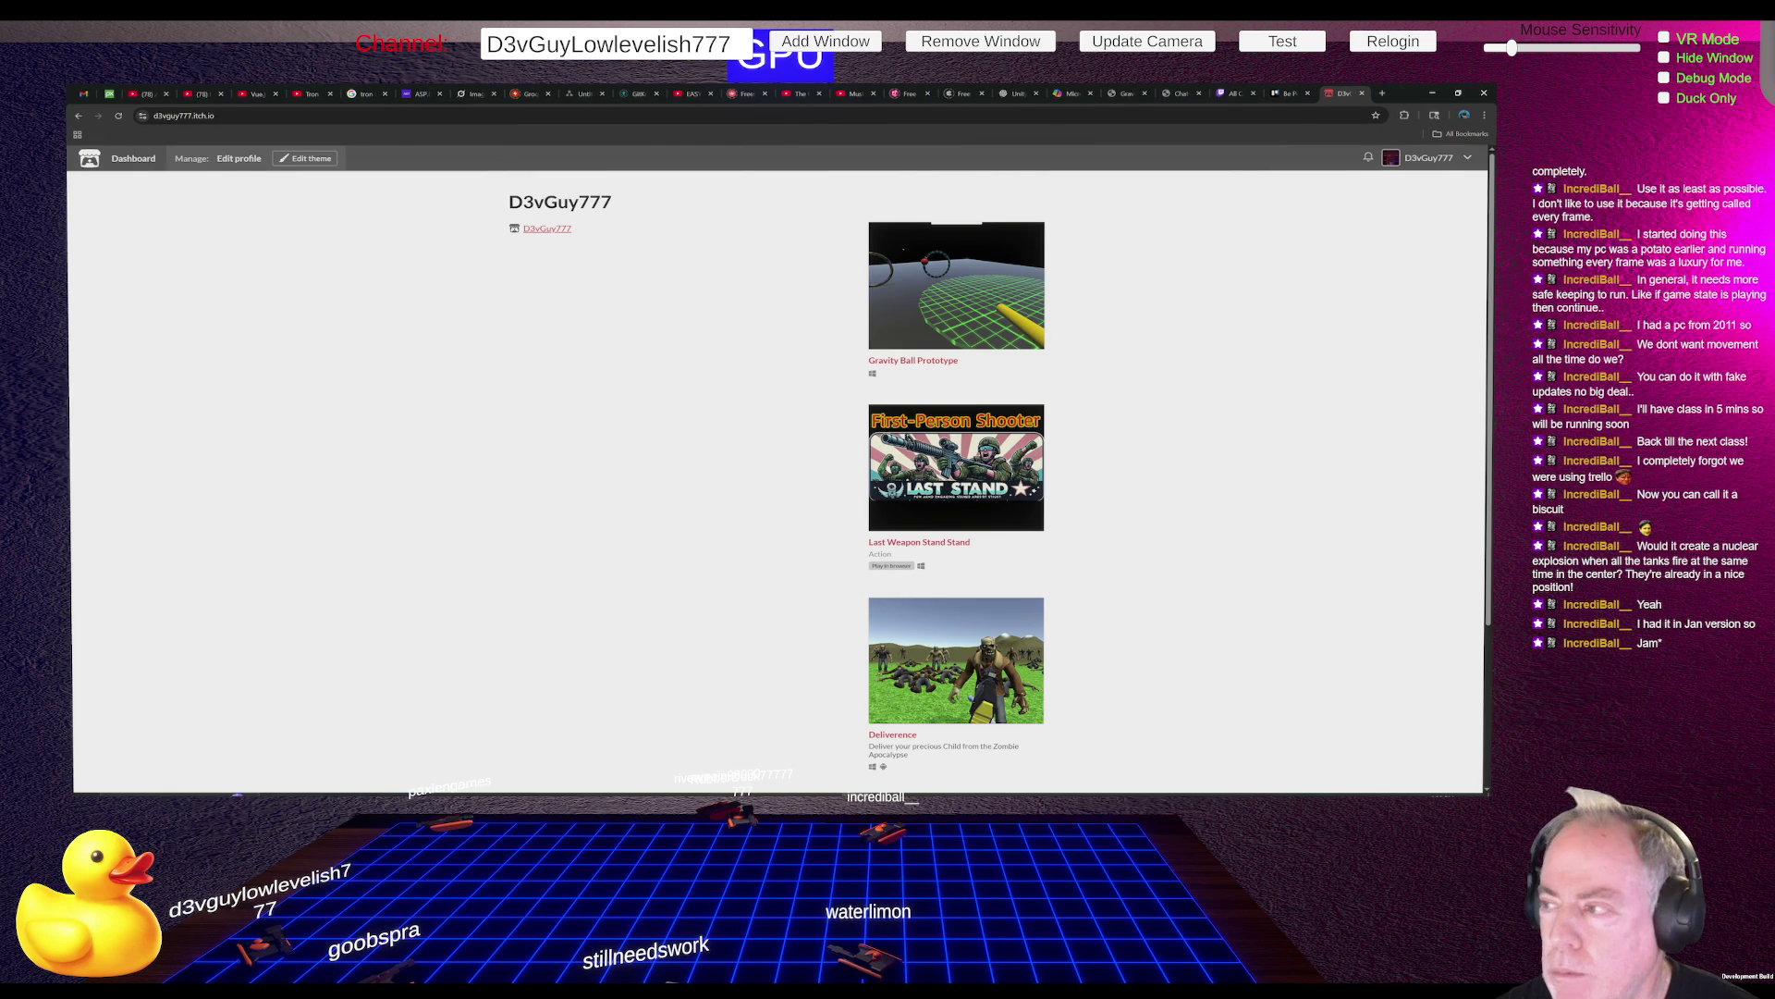
key("alt+Tab")
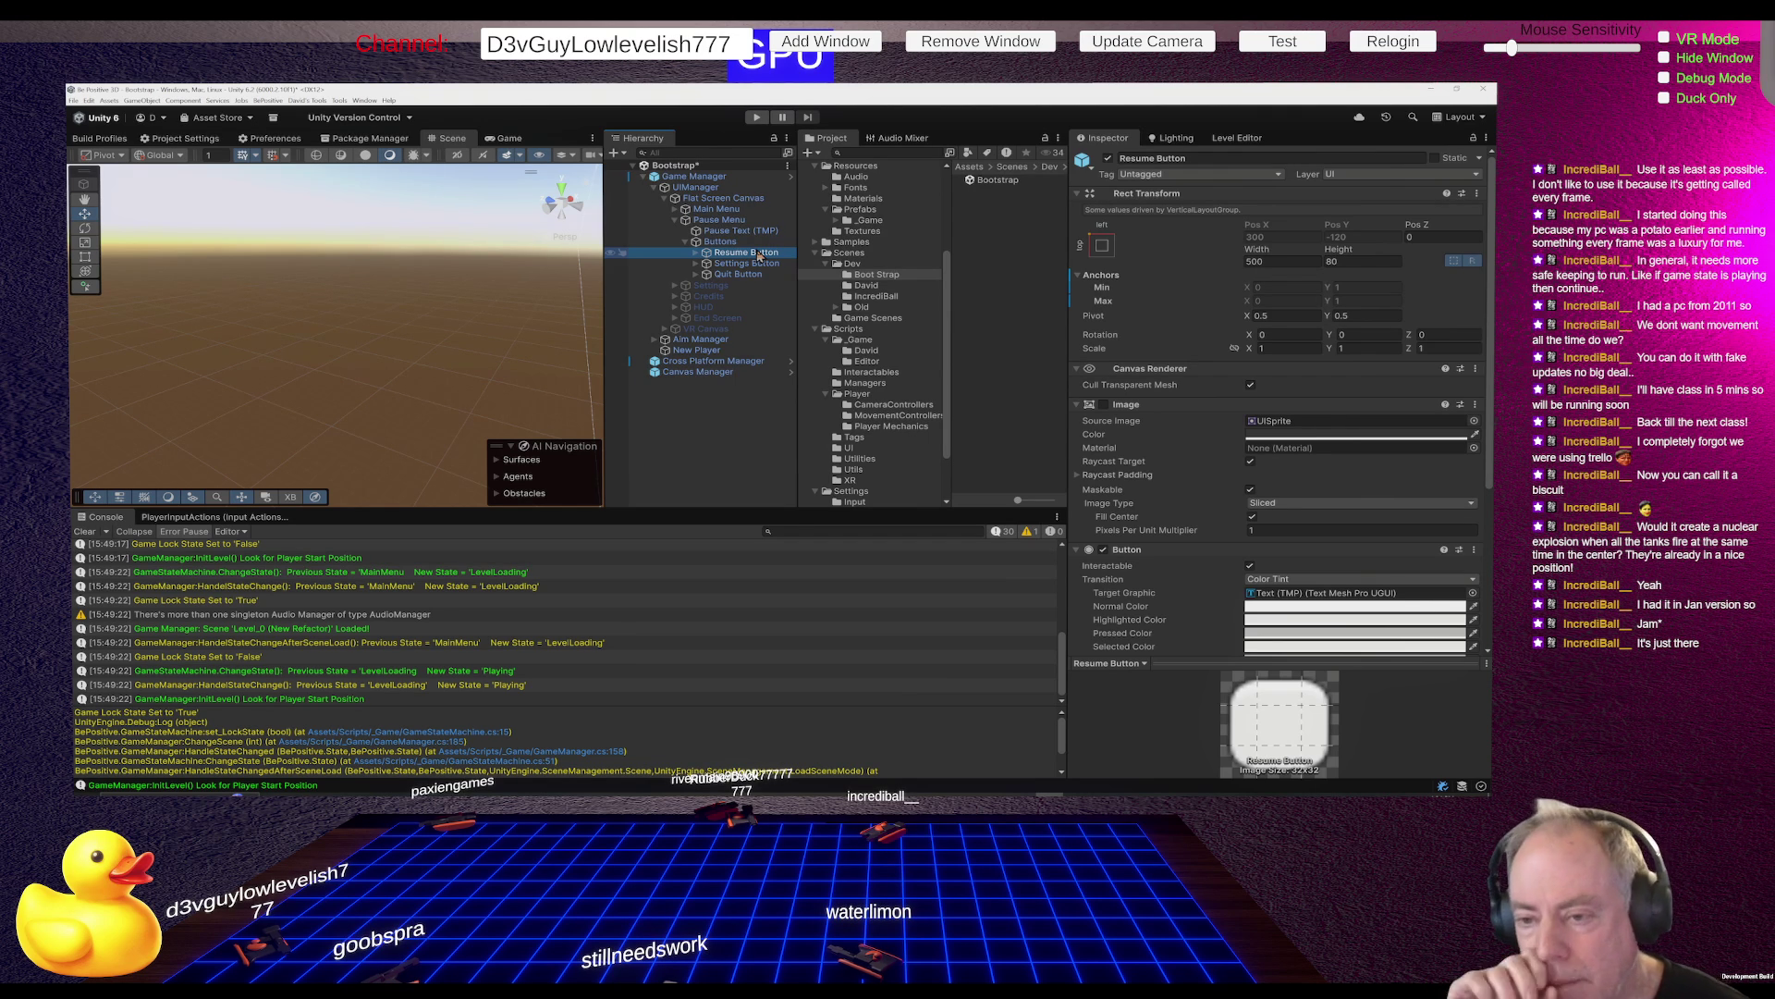
Switch to the browser tab where Be Positive Returns runs on itch.io
key("alt+Tab")
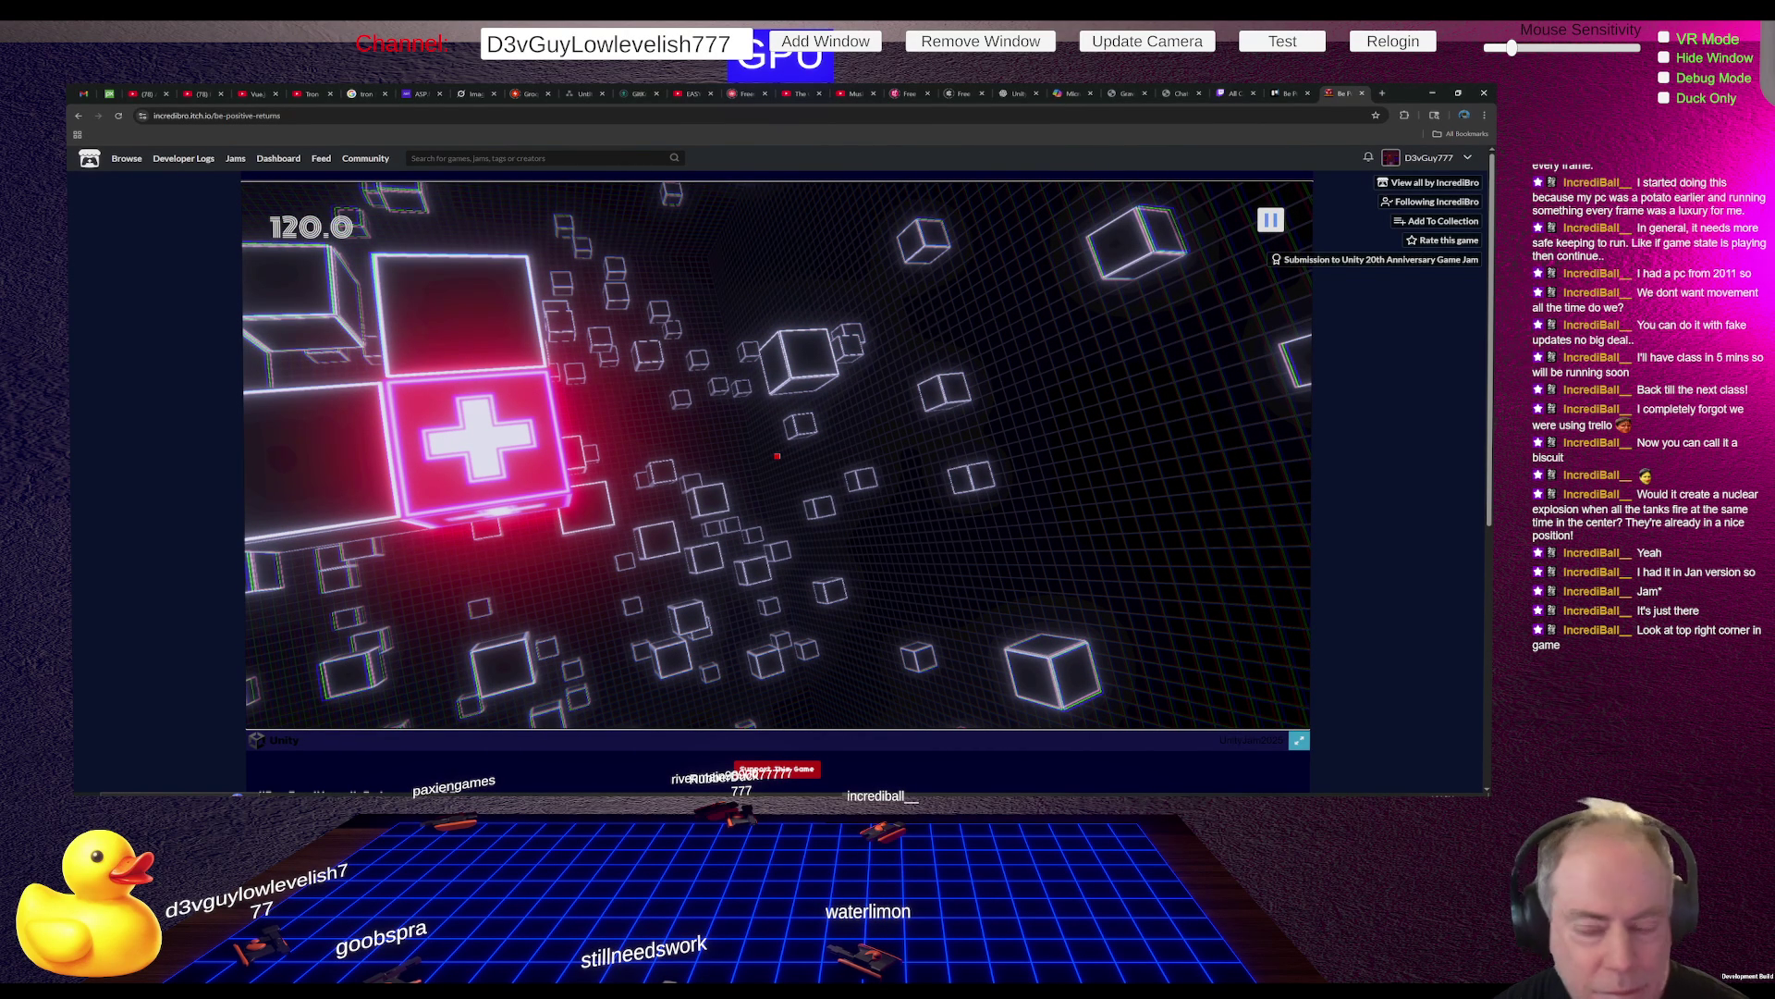
Pause with Esc and resume five times, then reload the itch.io game page
key("Escape")
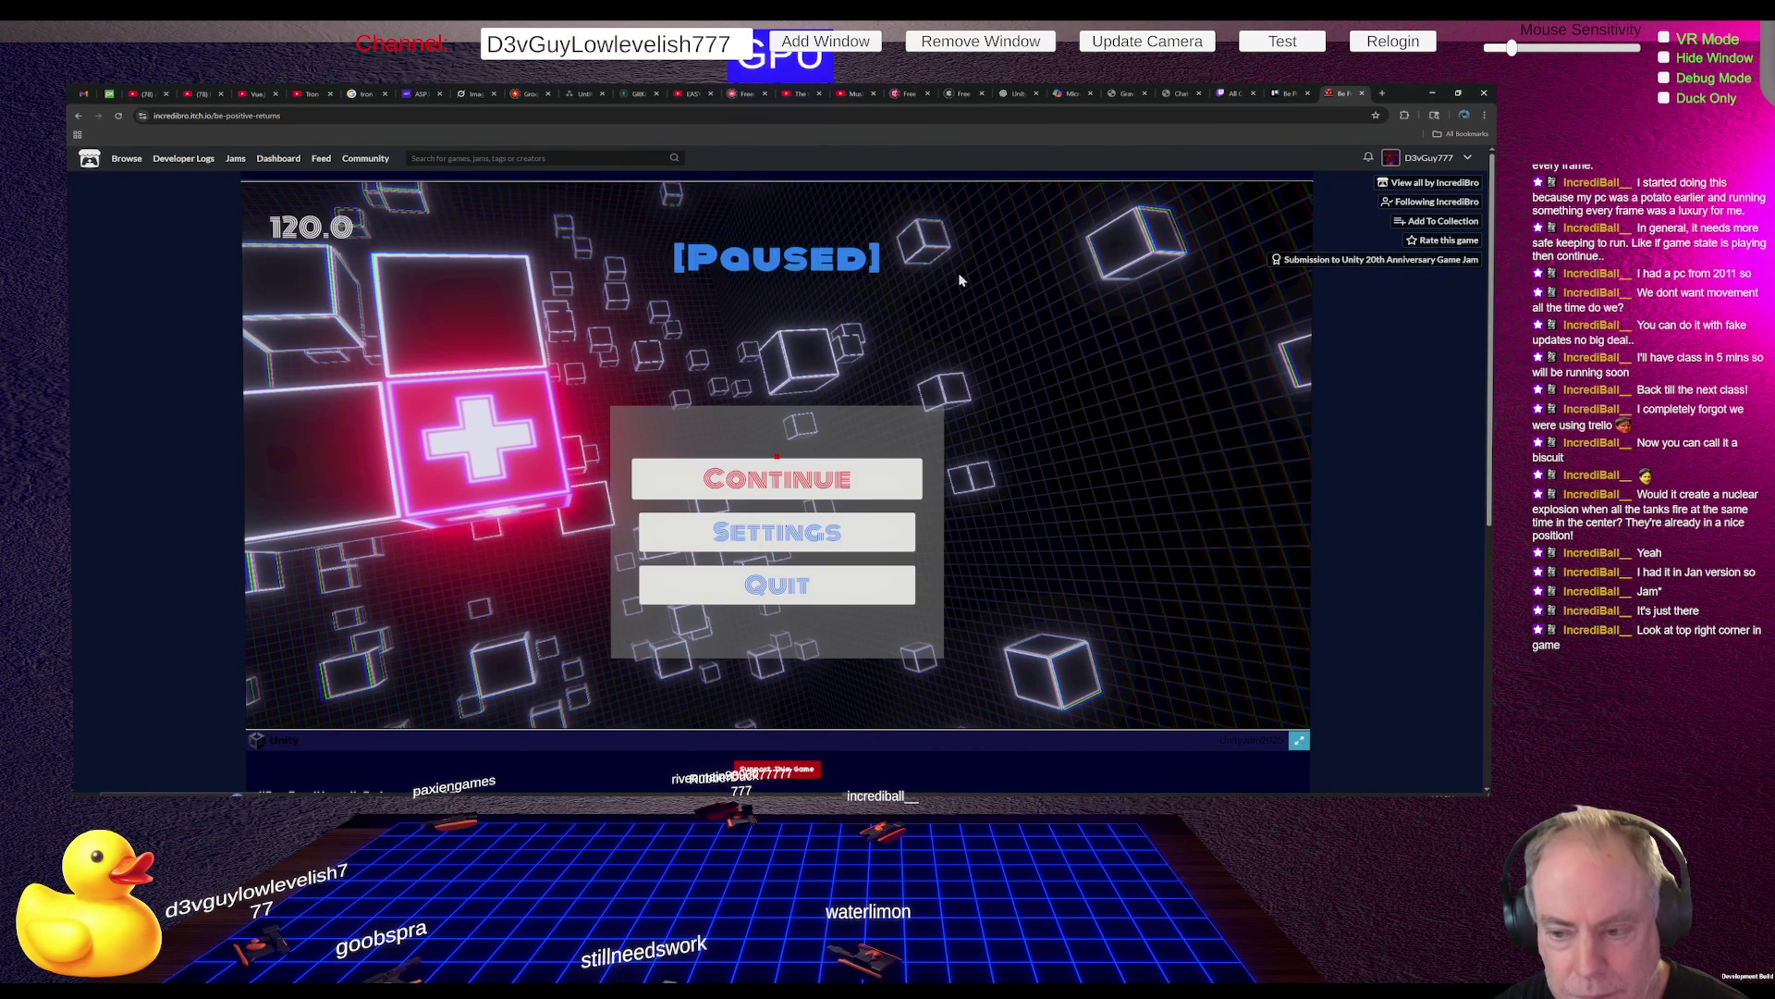
left_click(960, 279)
key("Escape")
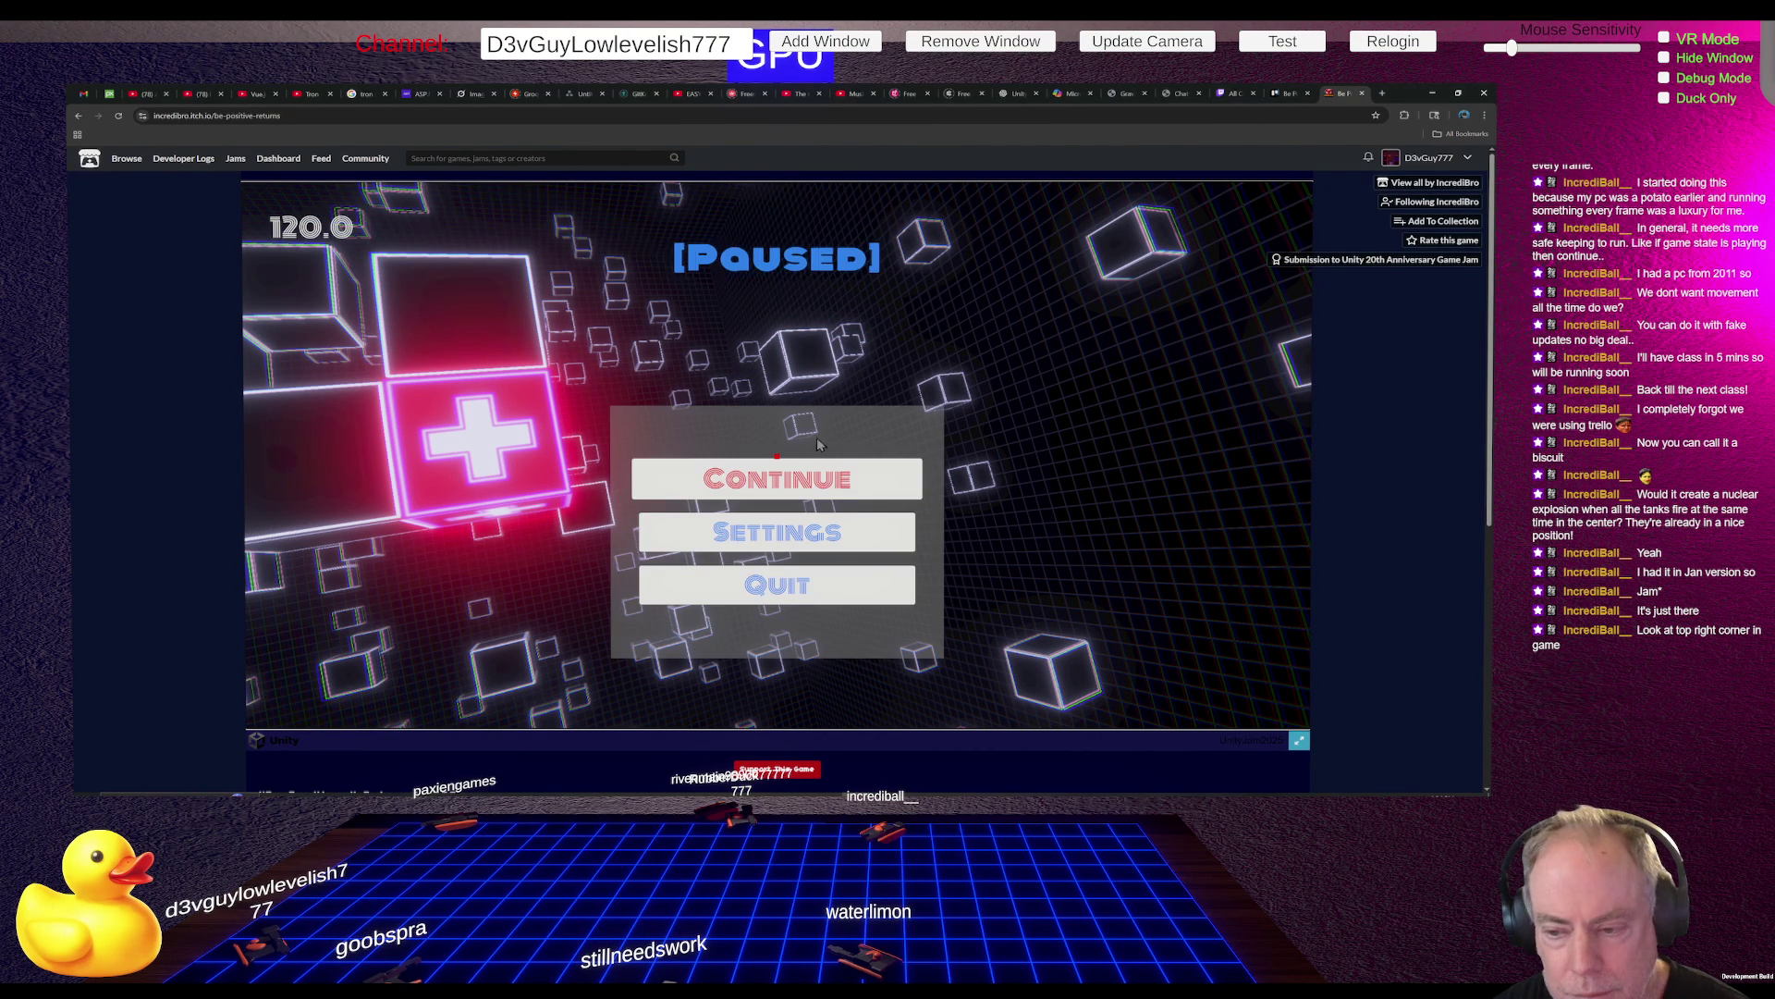
left_click(730, 476)
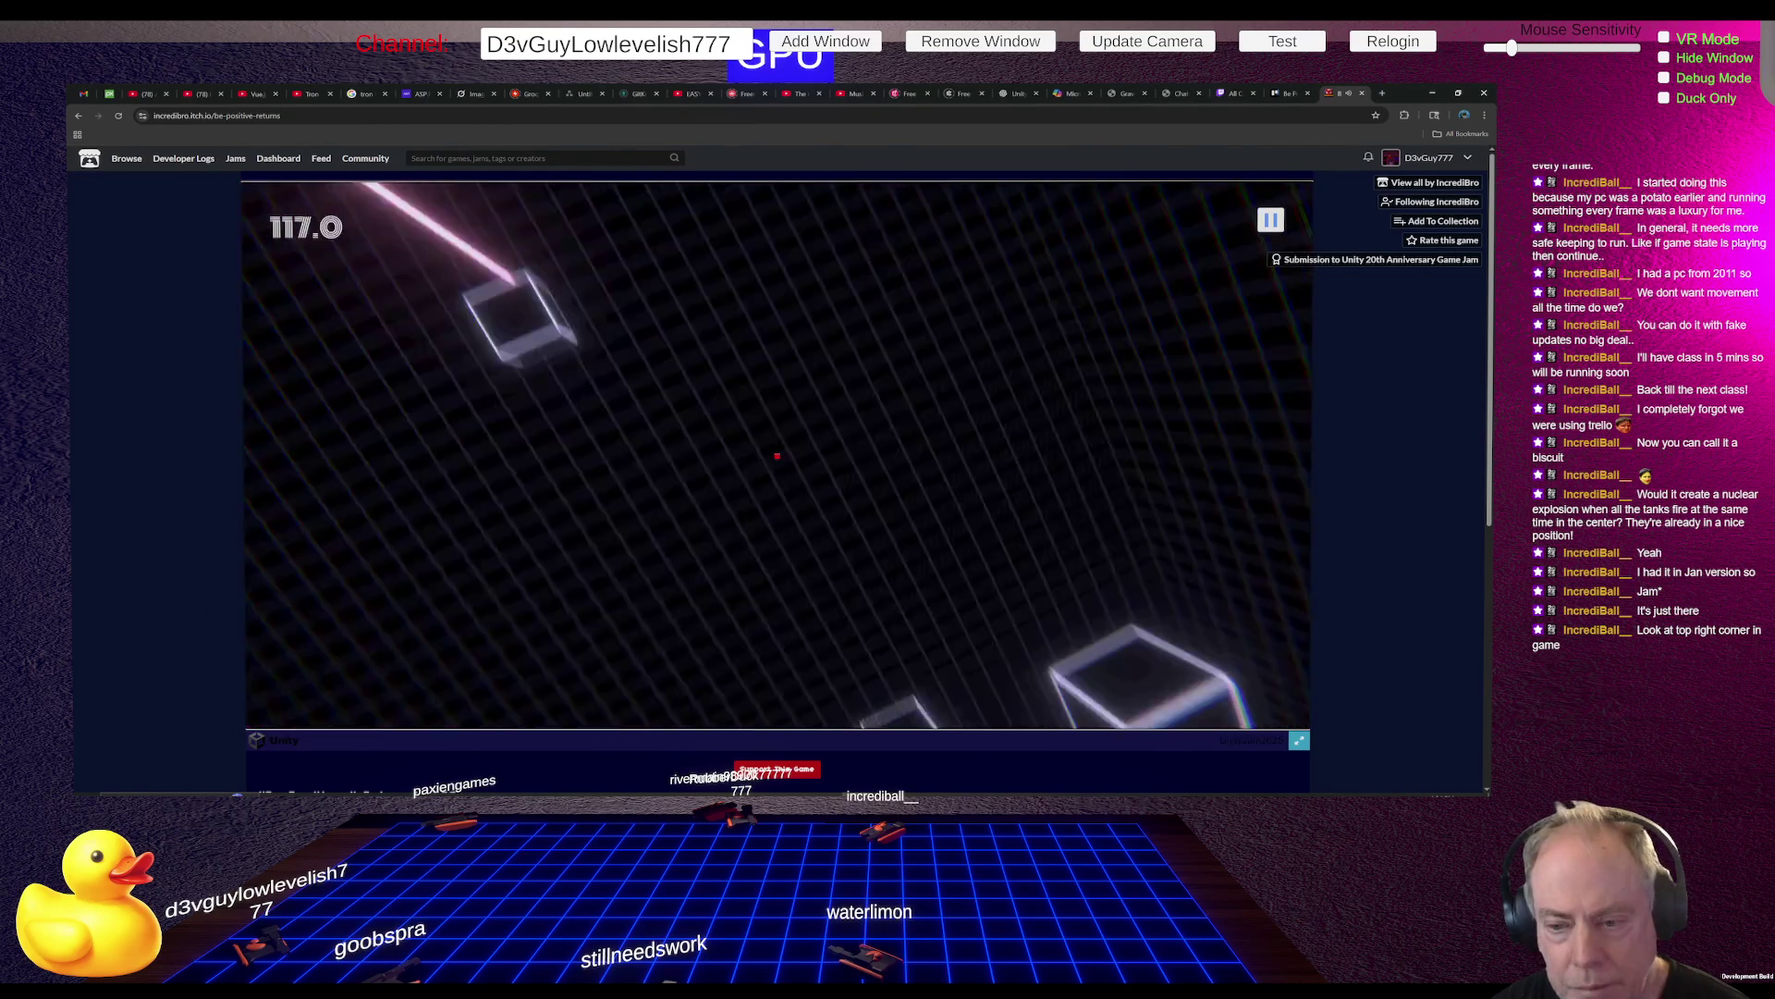
key("Escape")
left_click(777, 480)
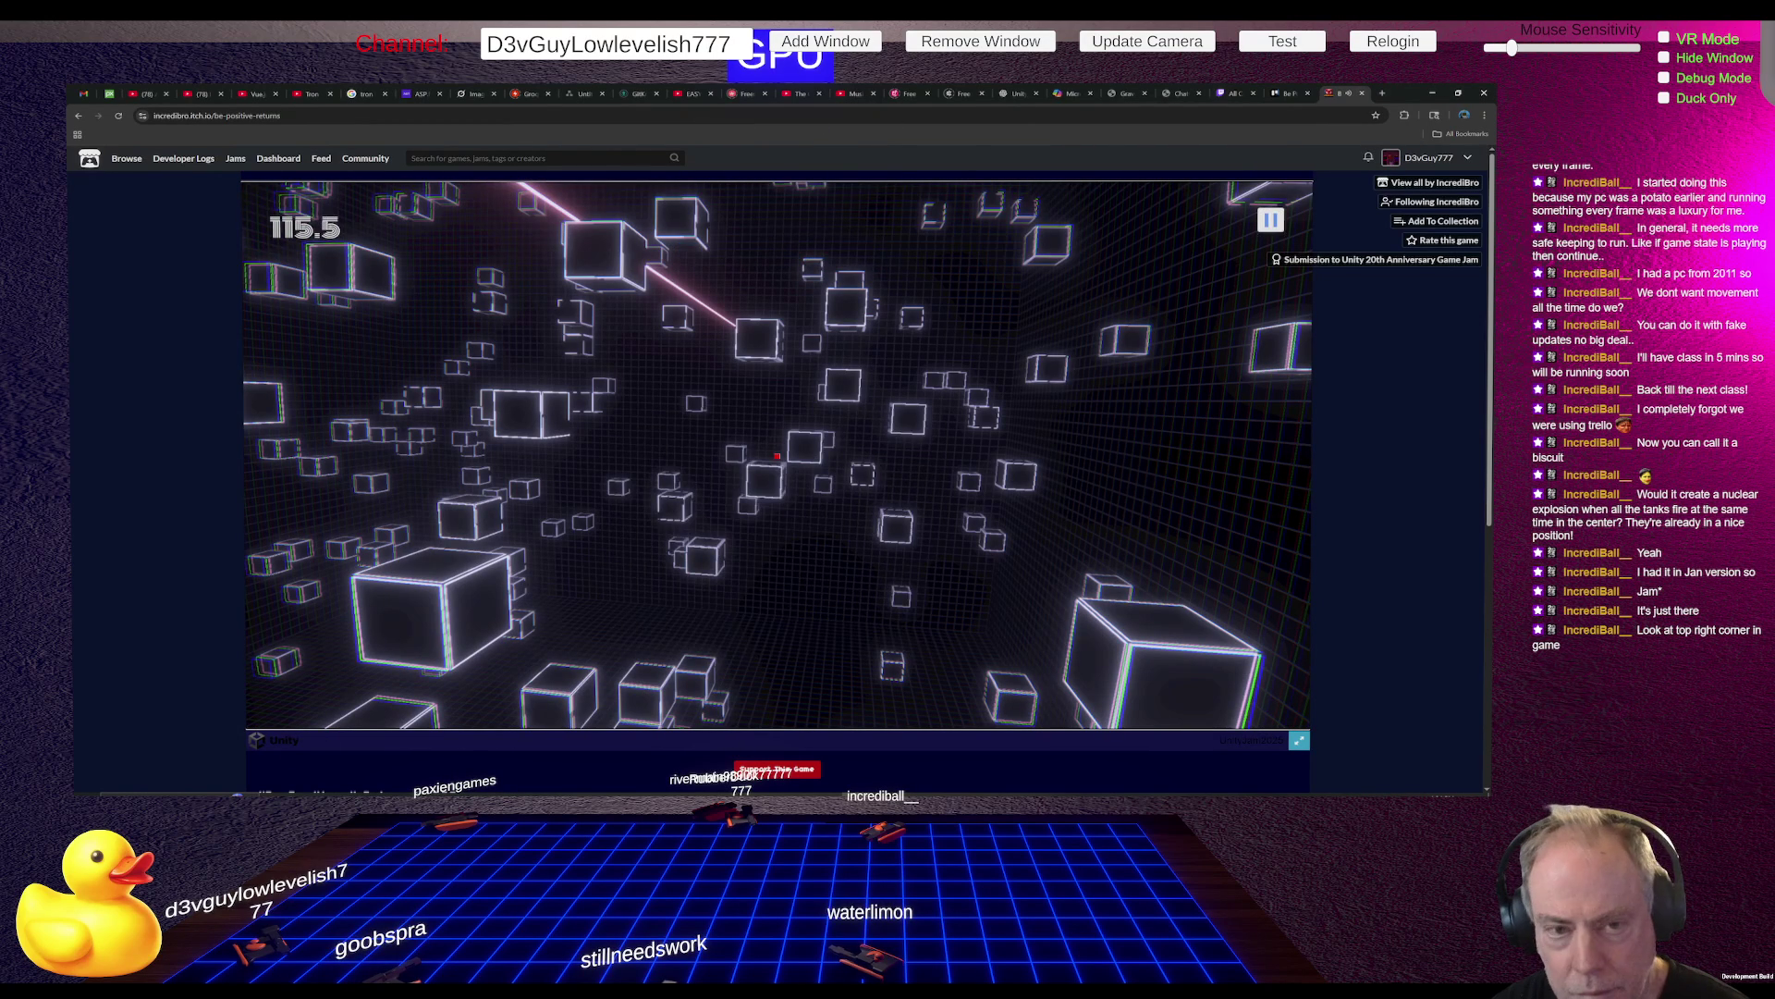
key("Escape")
left_click(817, 490)
key("Escape")
left_click(818, 479)
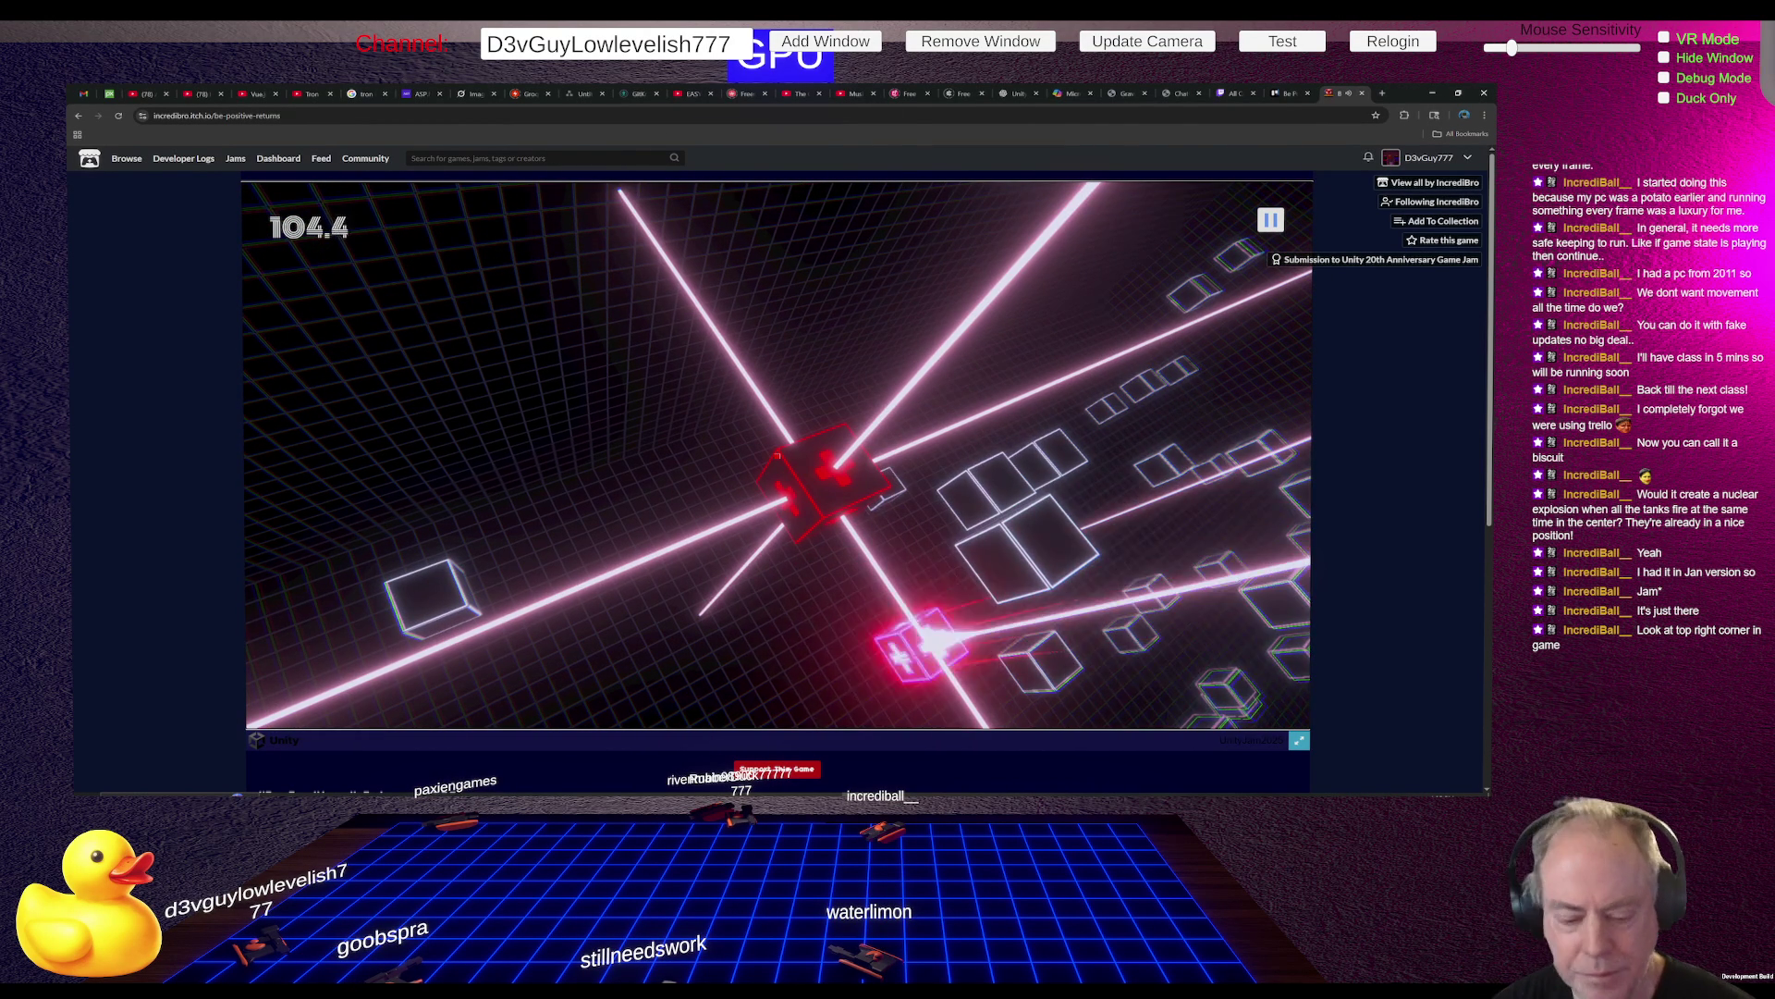
left_click(119, 115)
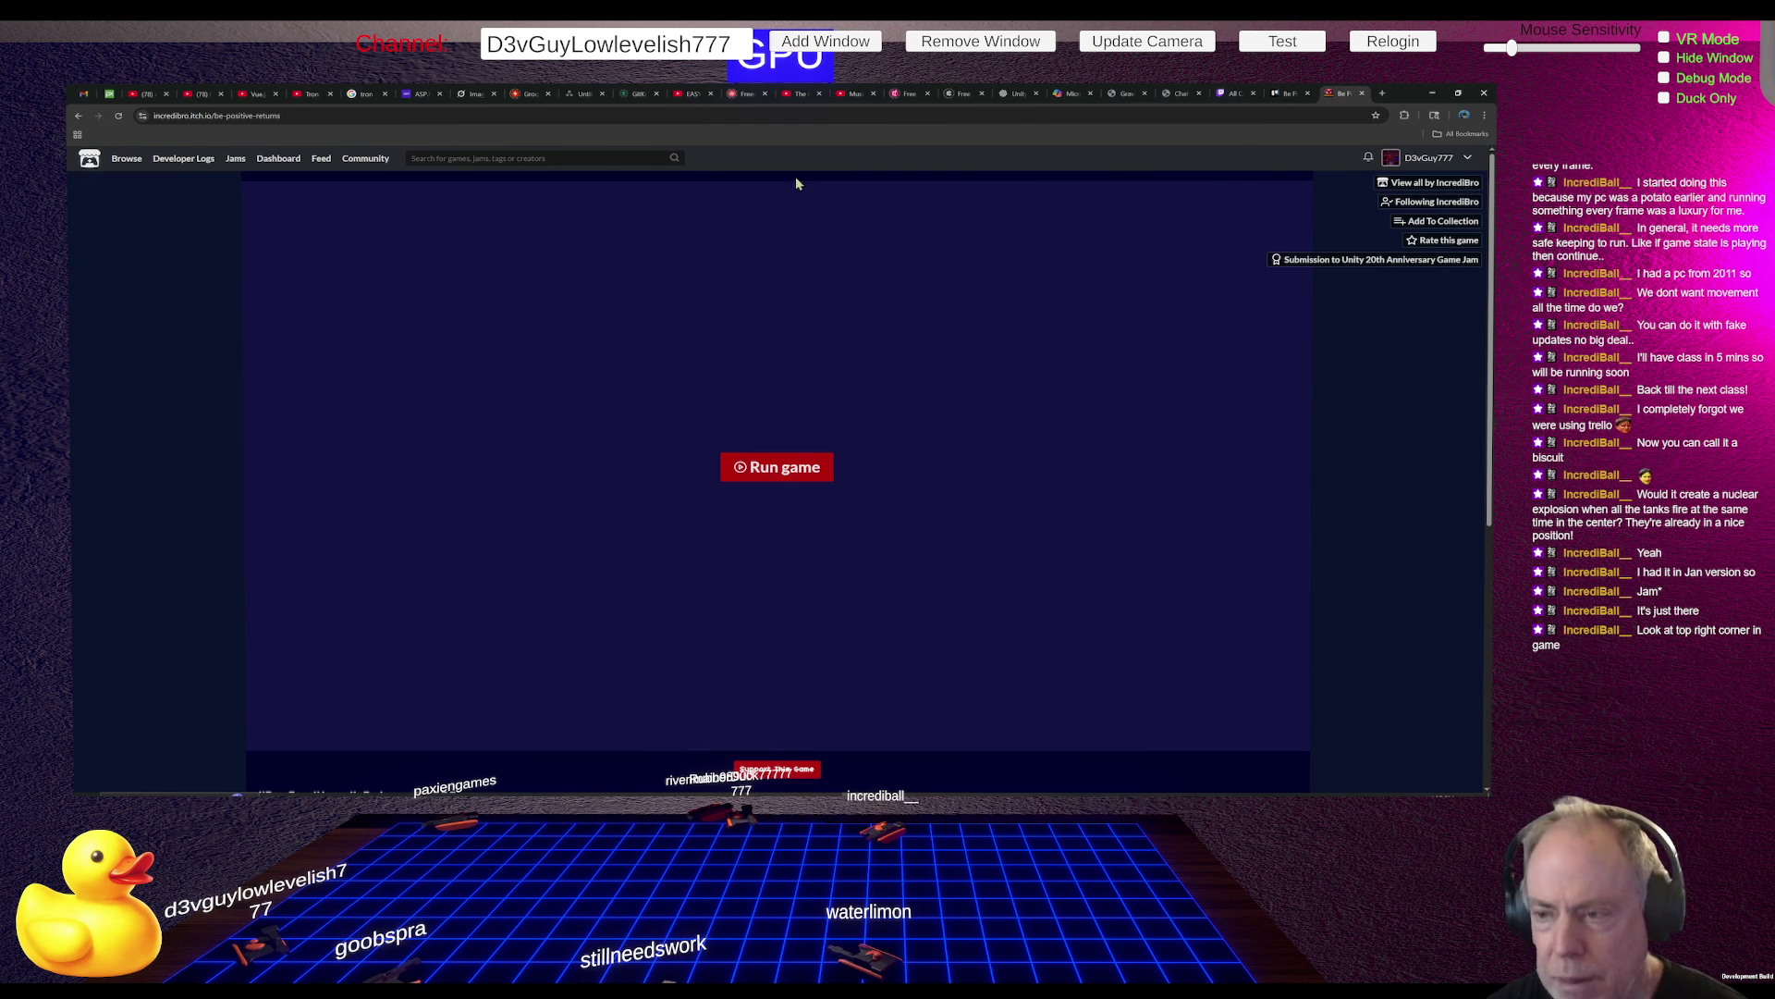
Leave the itch.io page and bring up UIManager.cs's button field declarations in Rider
left_click(1048, 790)
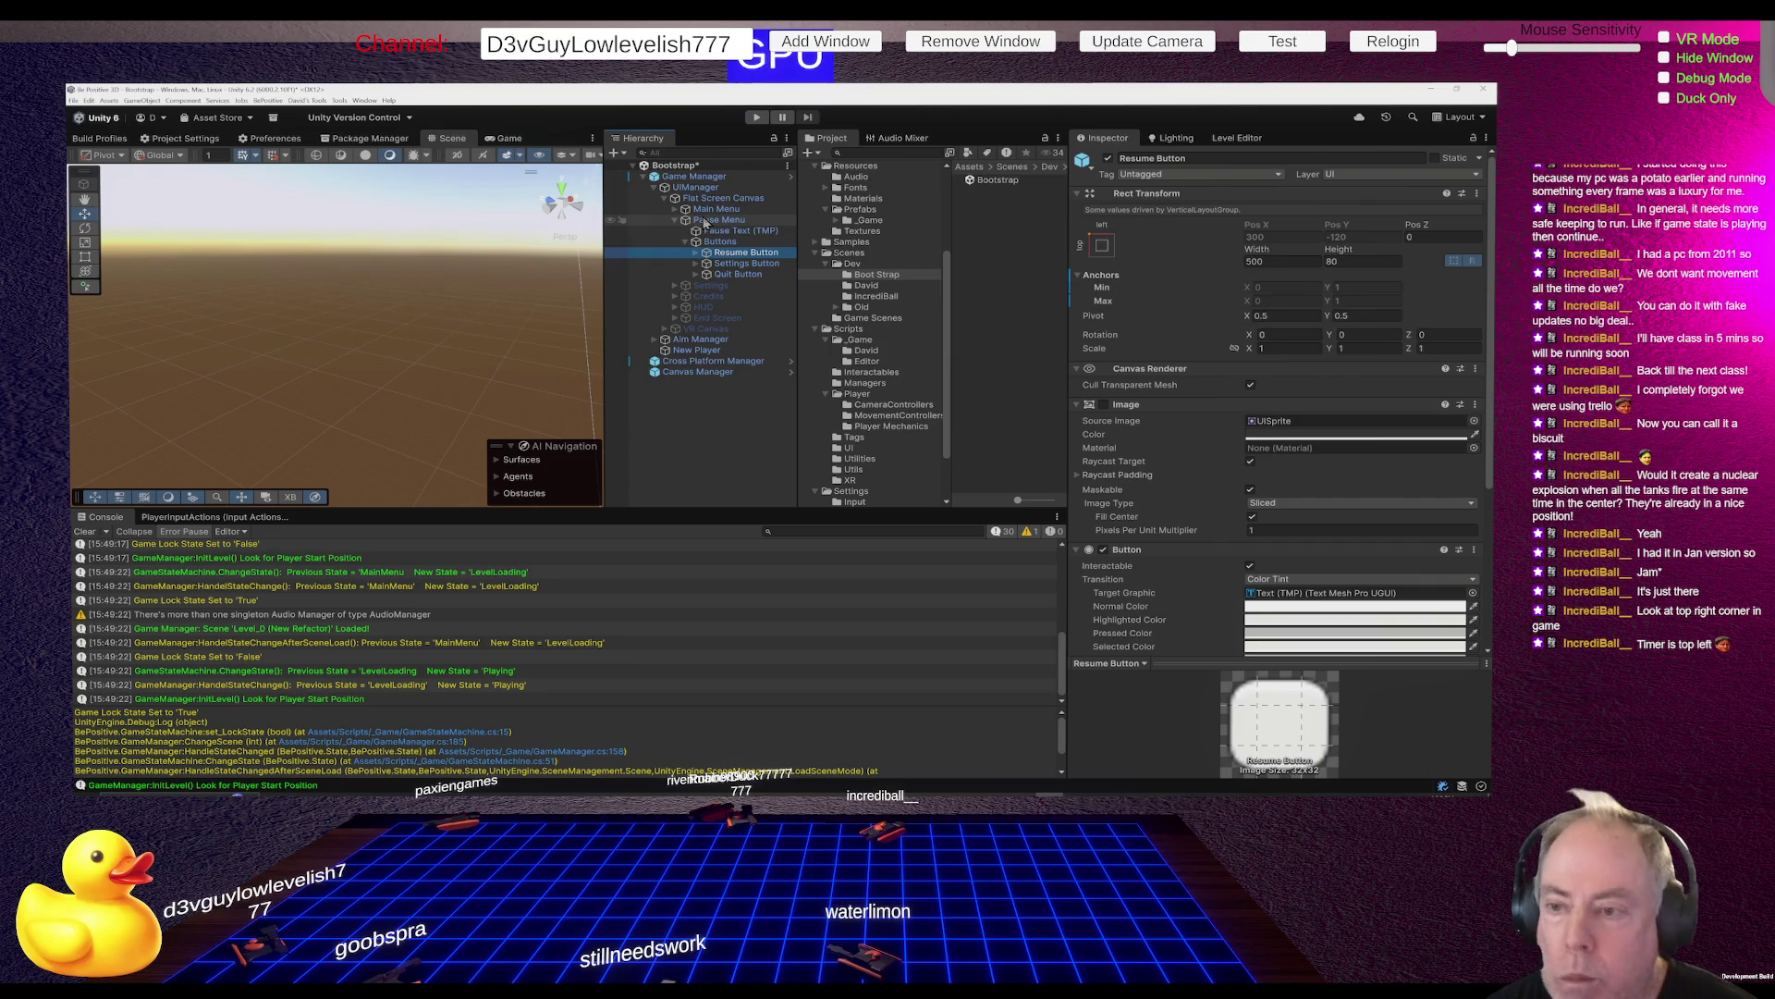
key("alt+Tab")
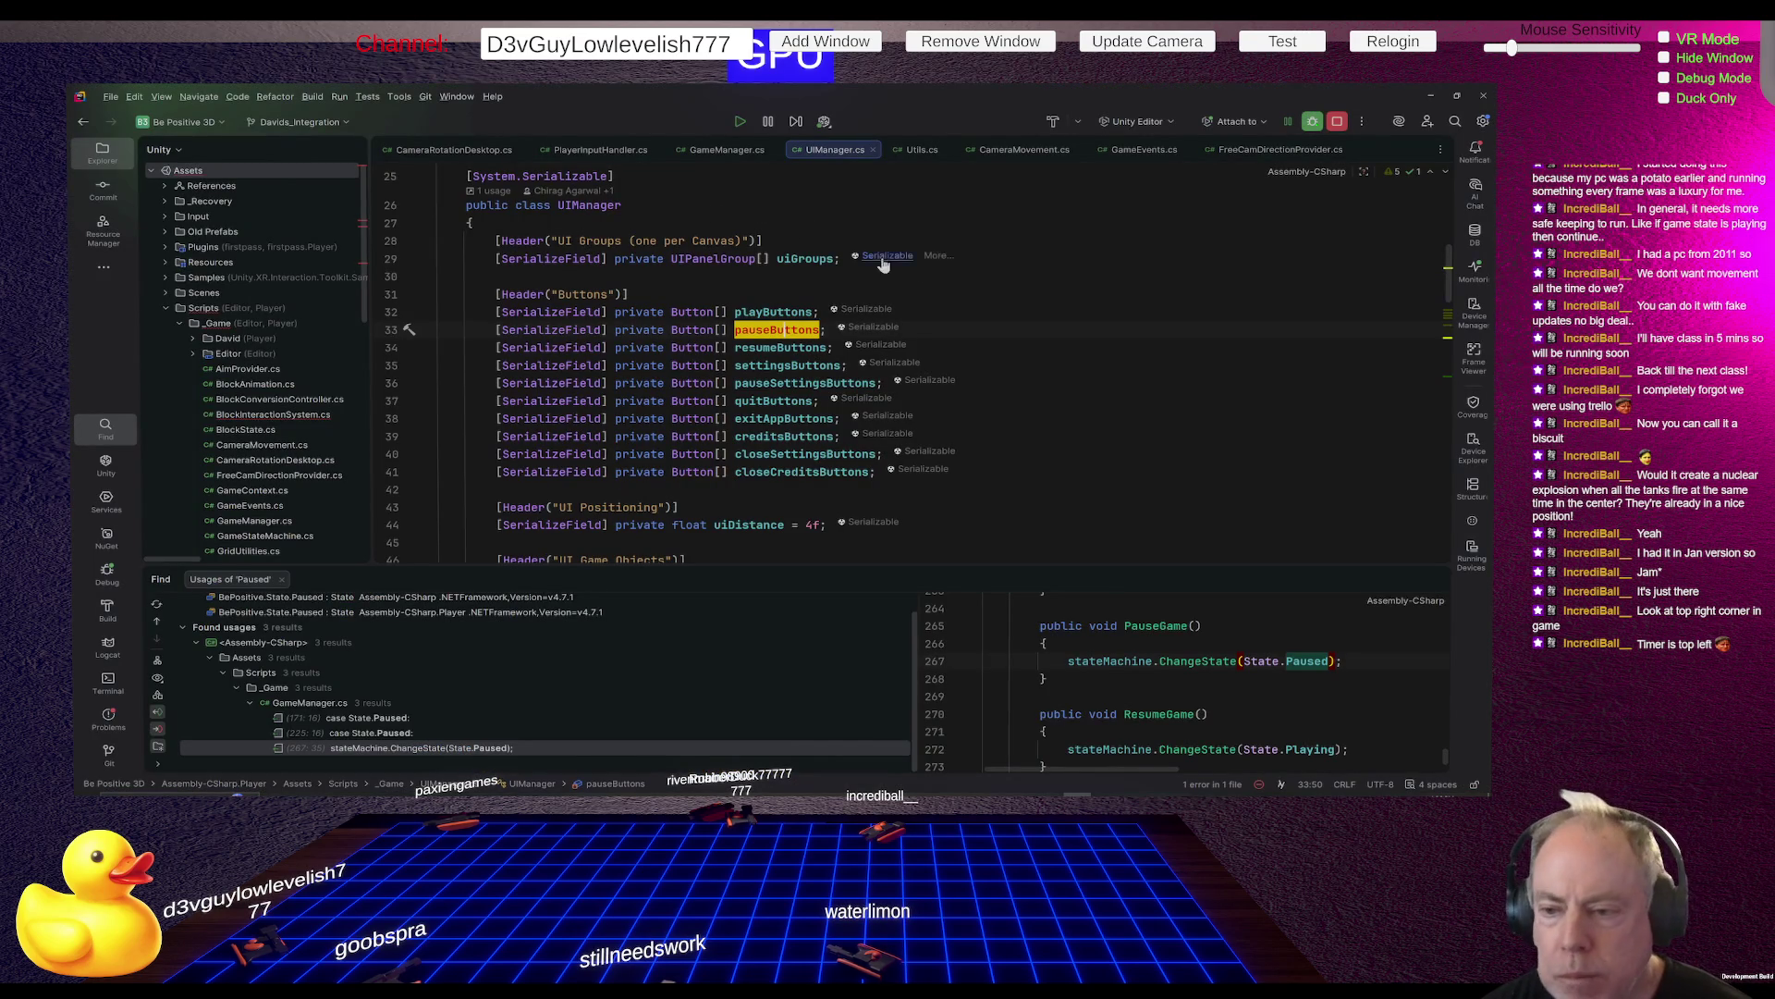
left_click(615, 151)
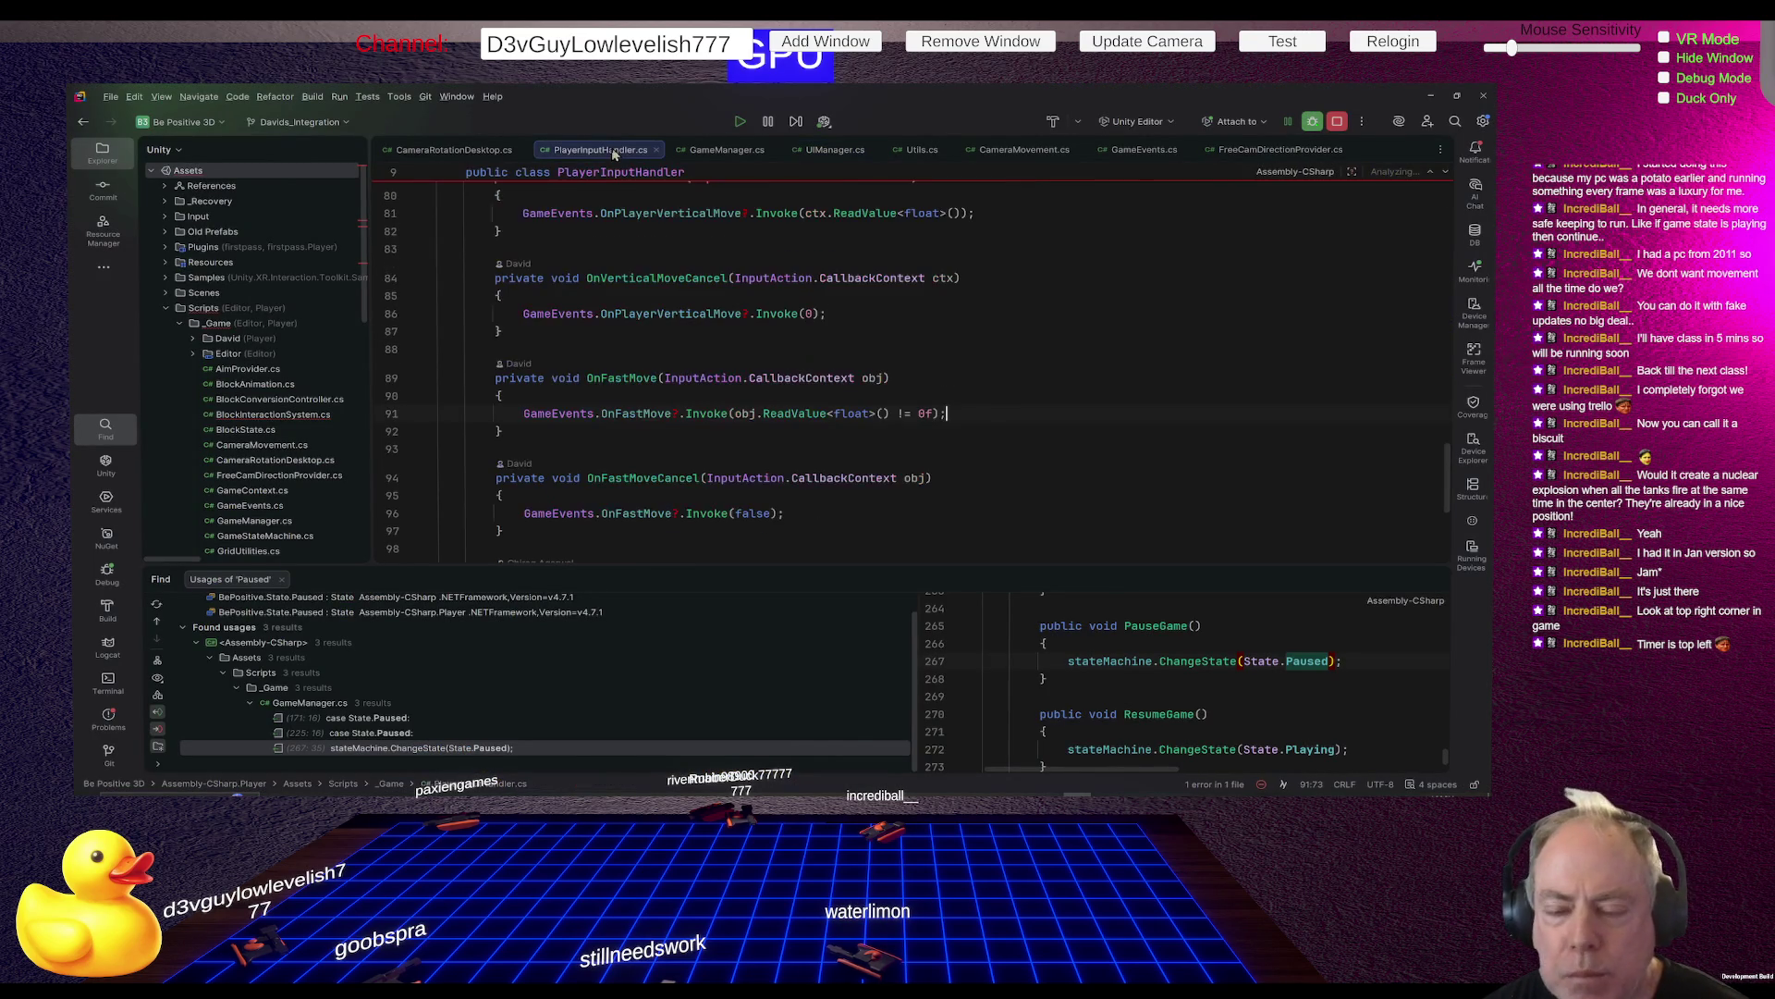
scroll(1253, 332, "up", 6)
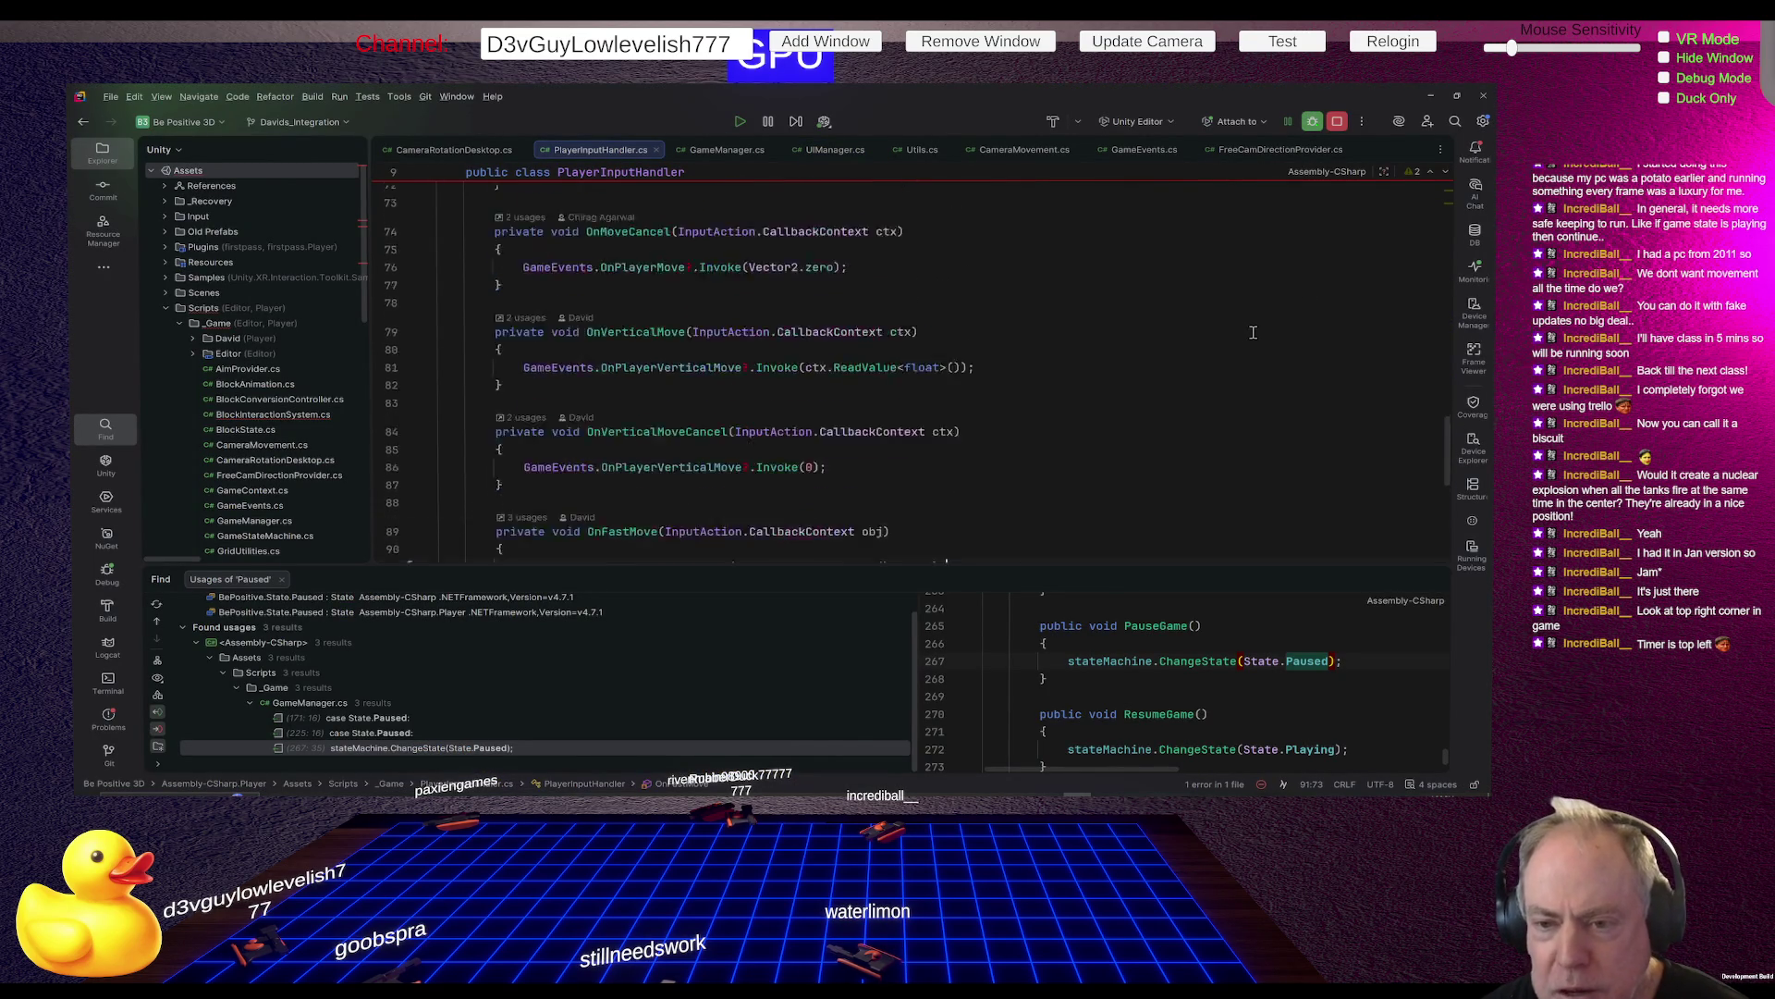
scroll(939, 346, "up", 3)
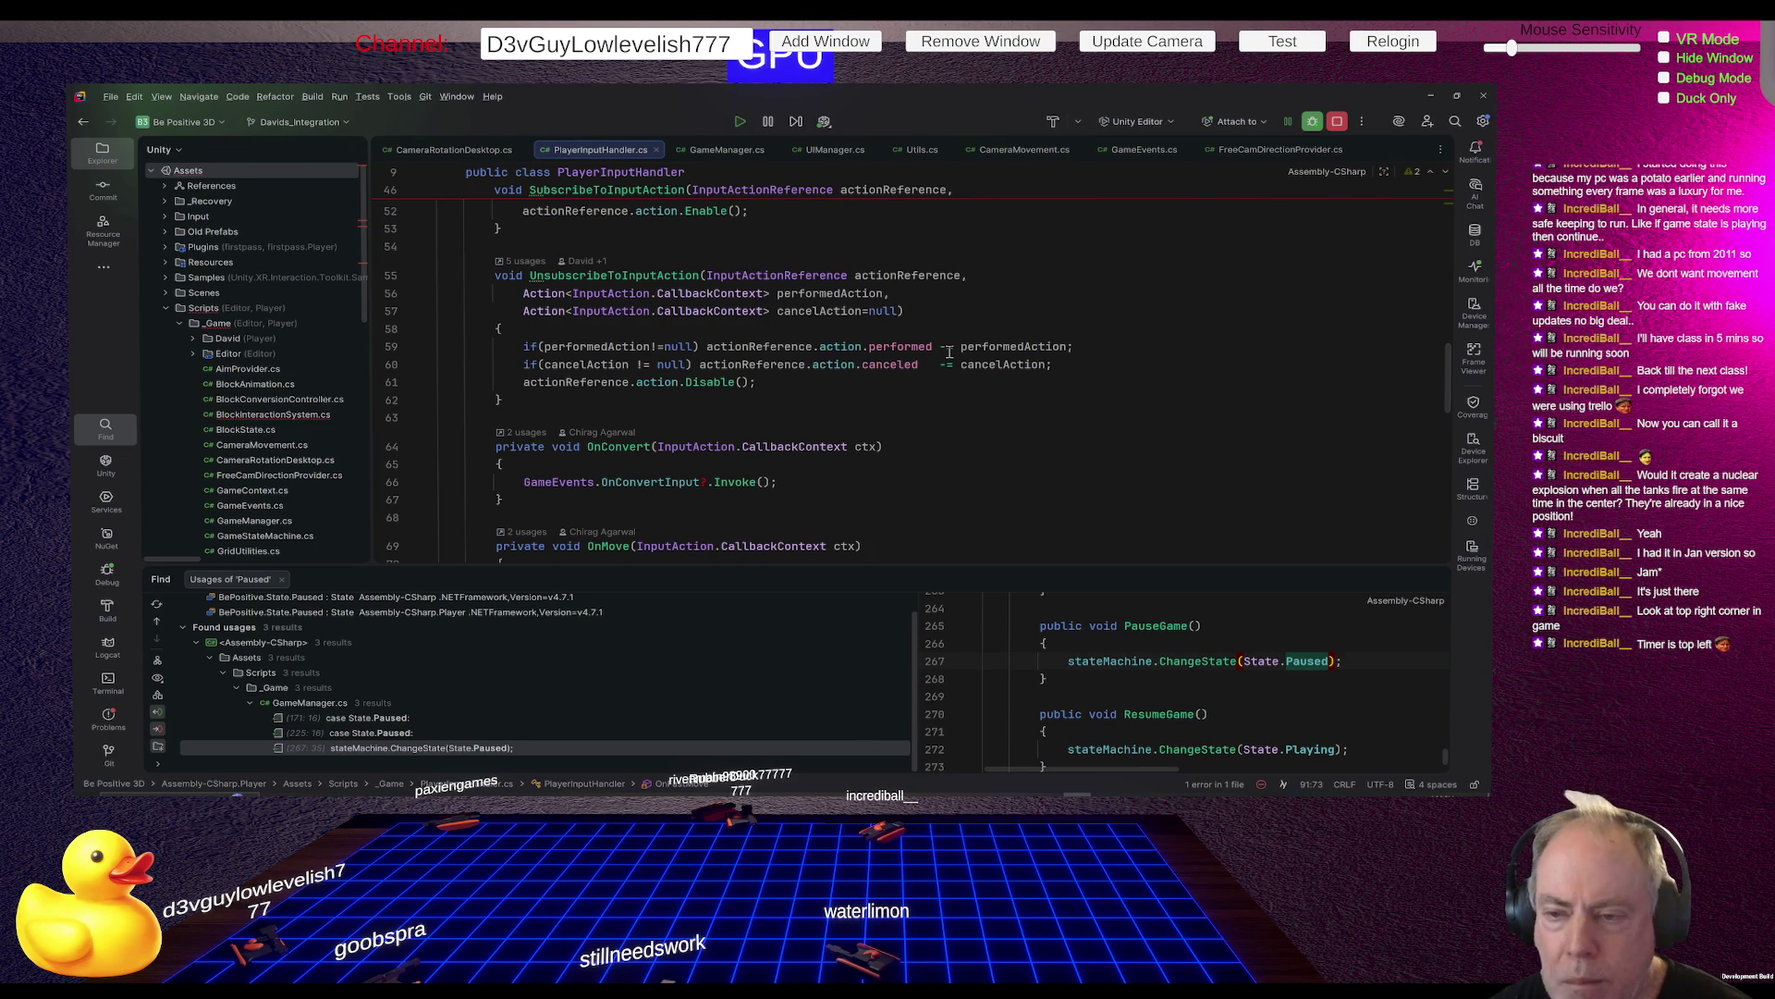
key("alt+Tab")
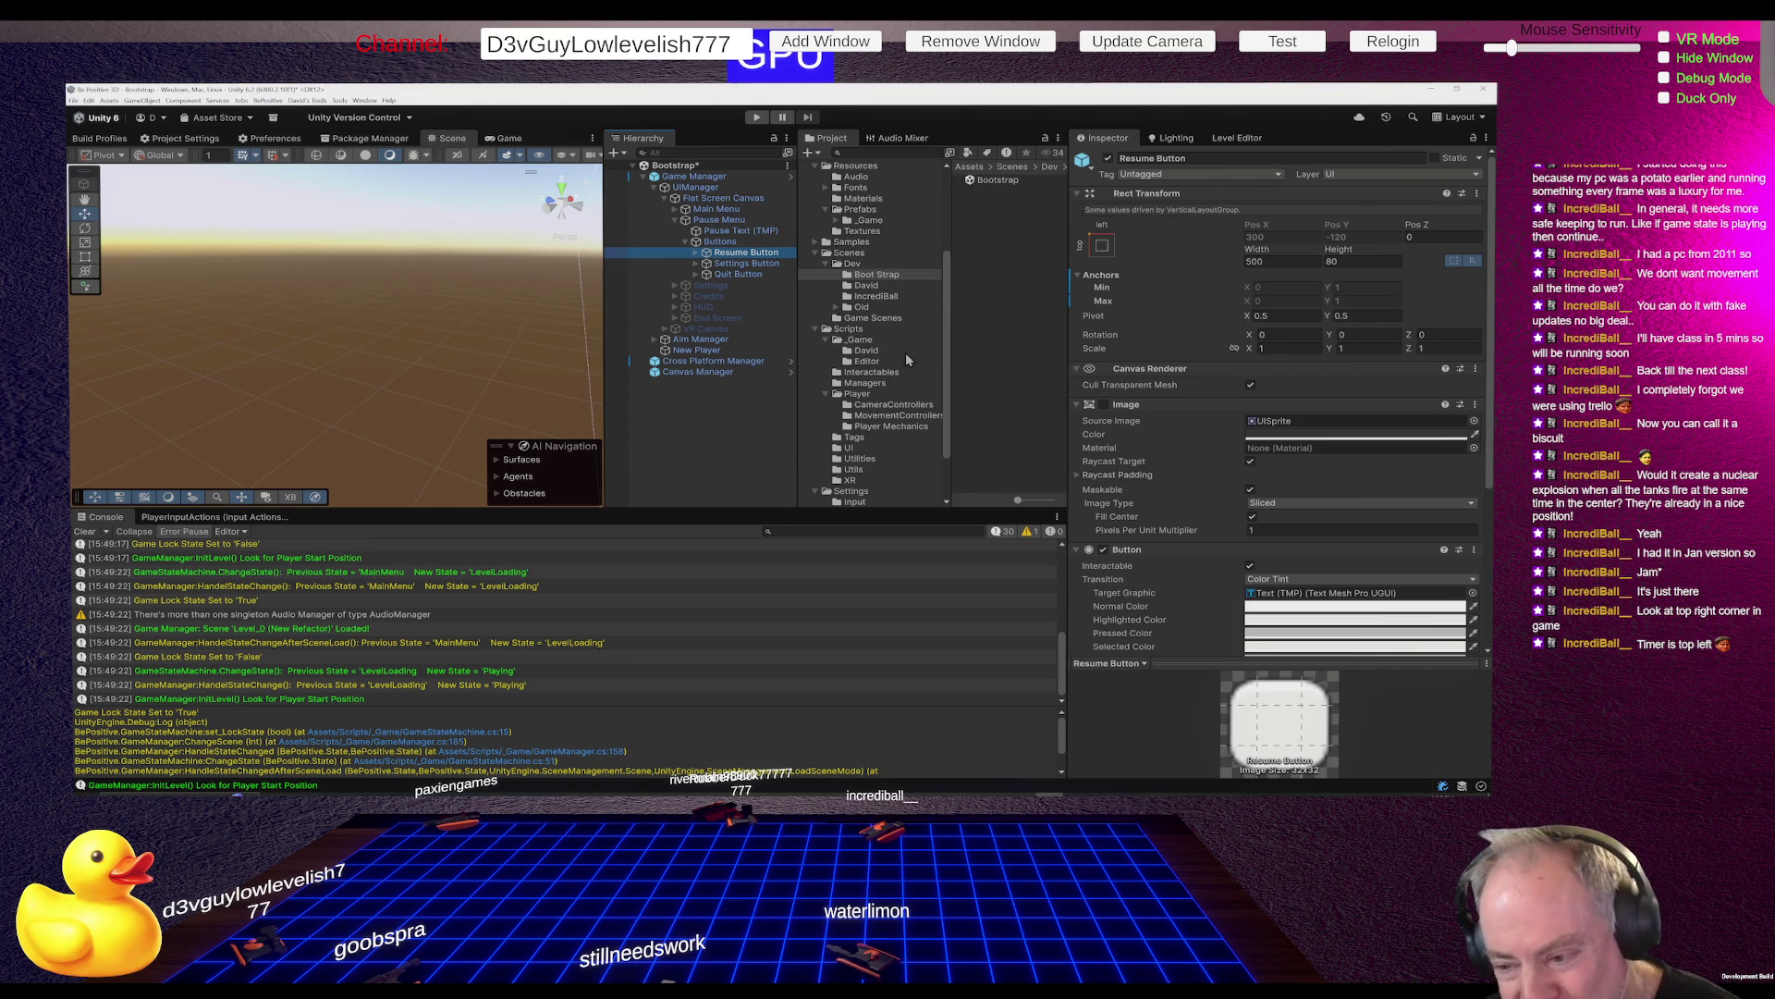
Open the Assets/Settings/Input folder with PlayerInputActions, then switch to the itch.io game page
scroll(895, 361, "down", 3)
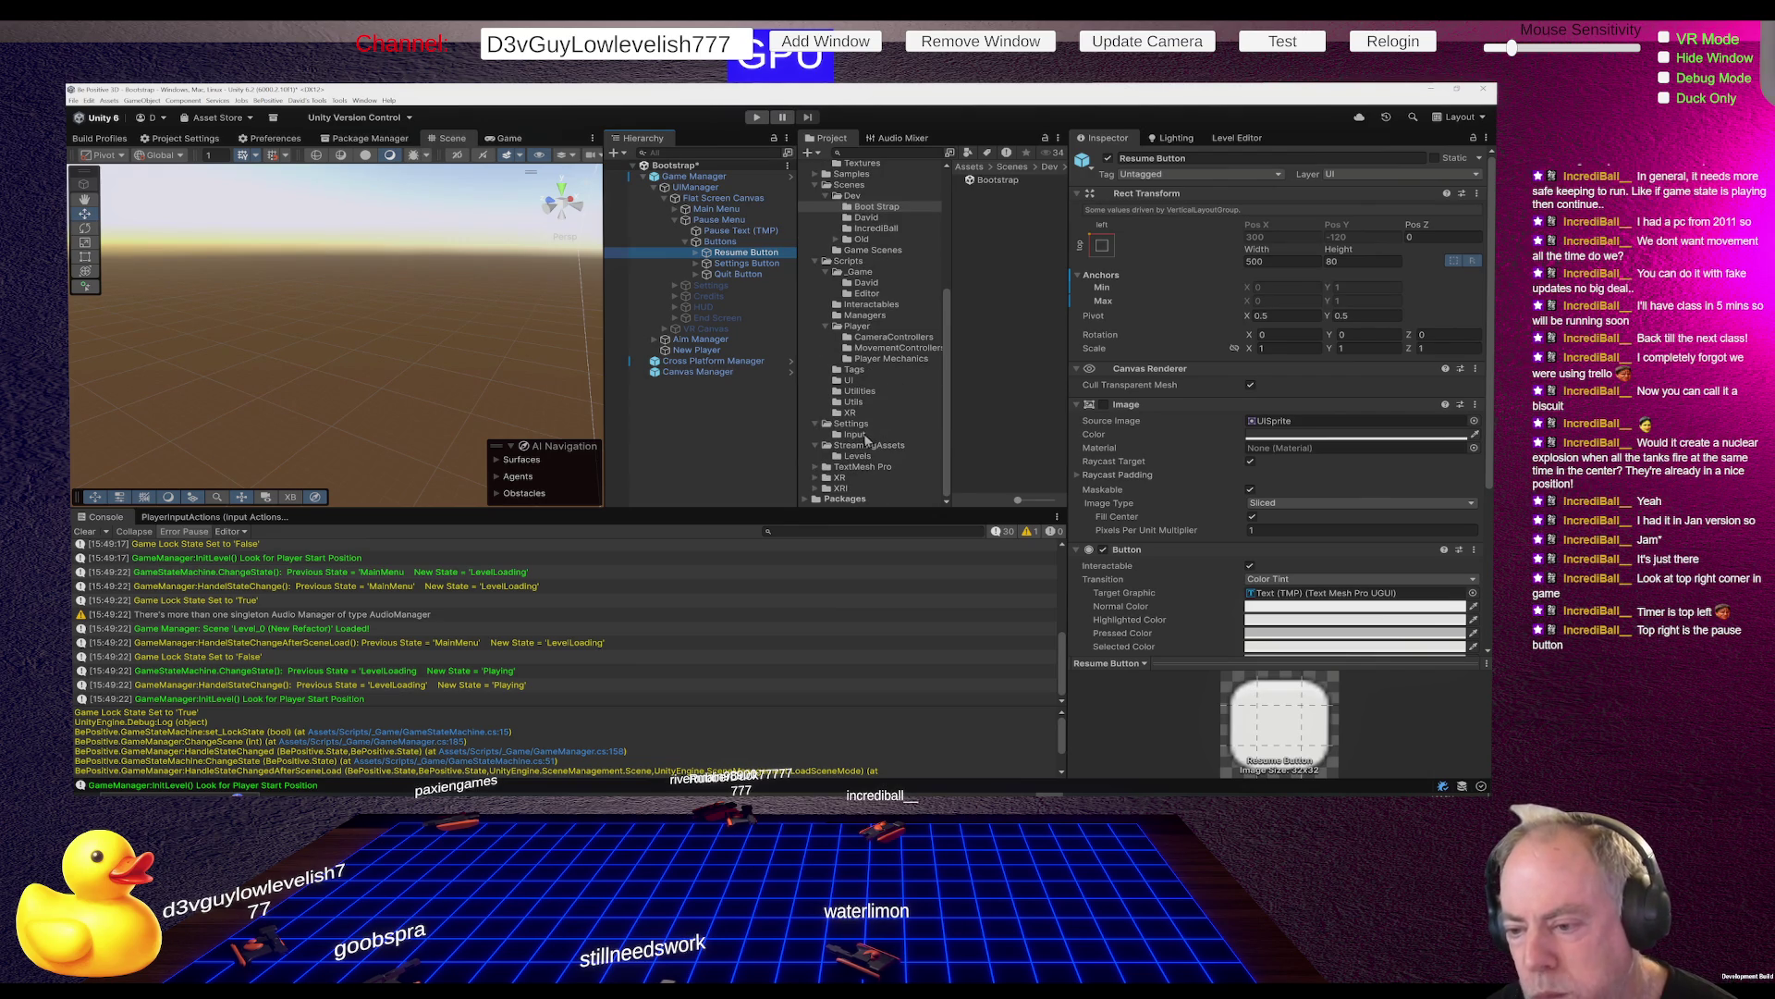
left_click(855, 435)
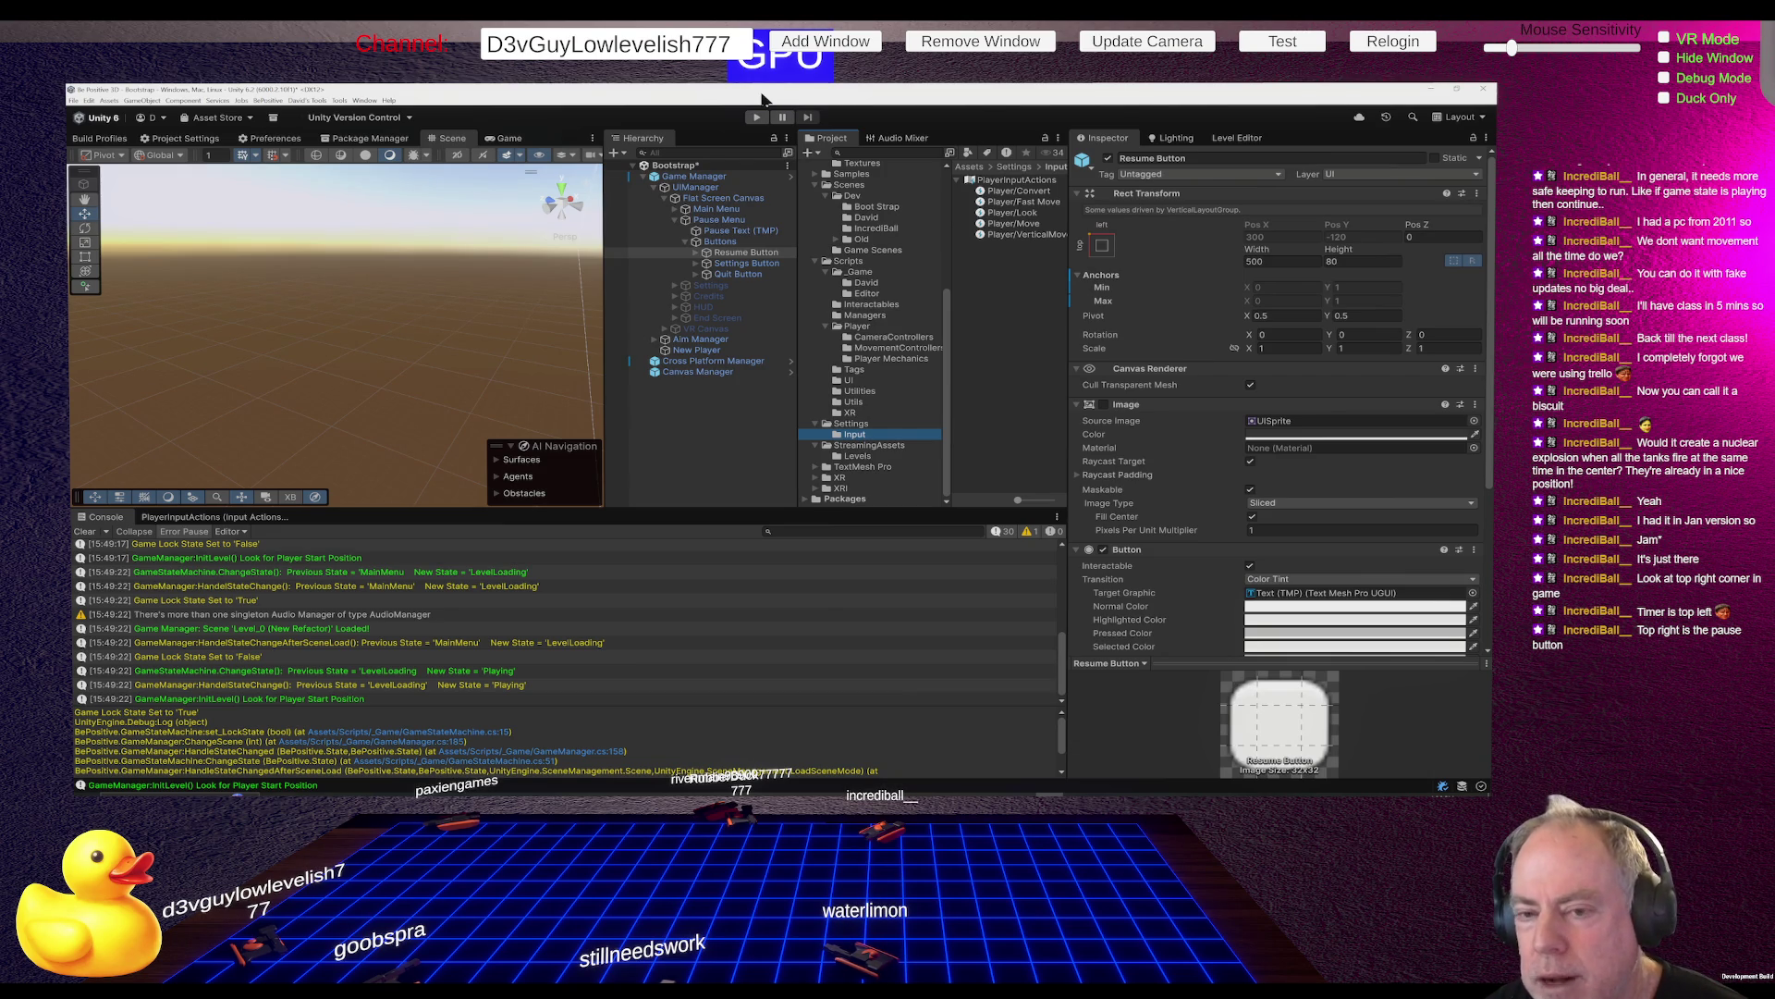
key("alt+Tab")
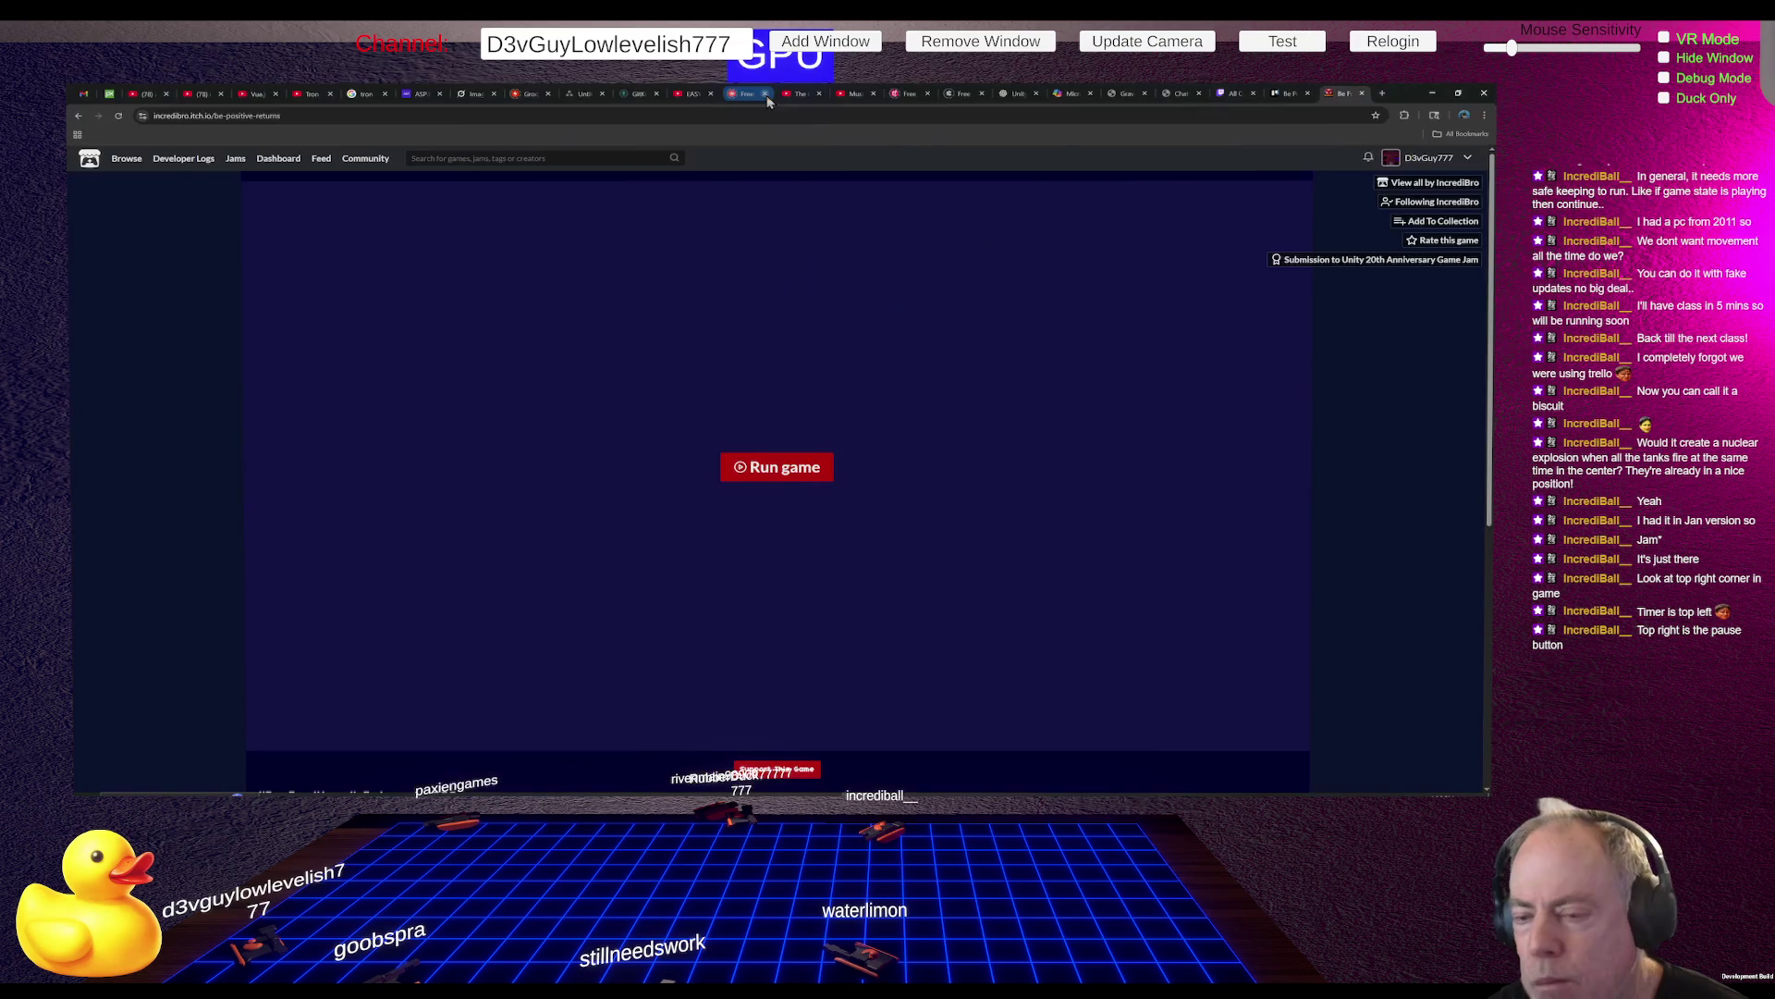
Play the web build fullscreen, test the Esc pause menu and Quit, then reload the page
left_click(791, 467)
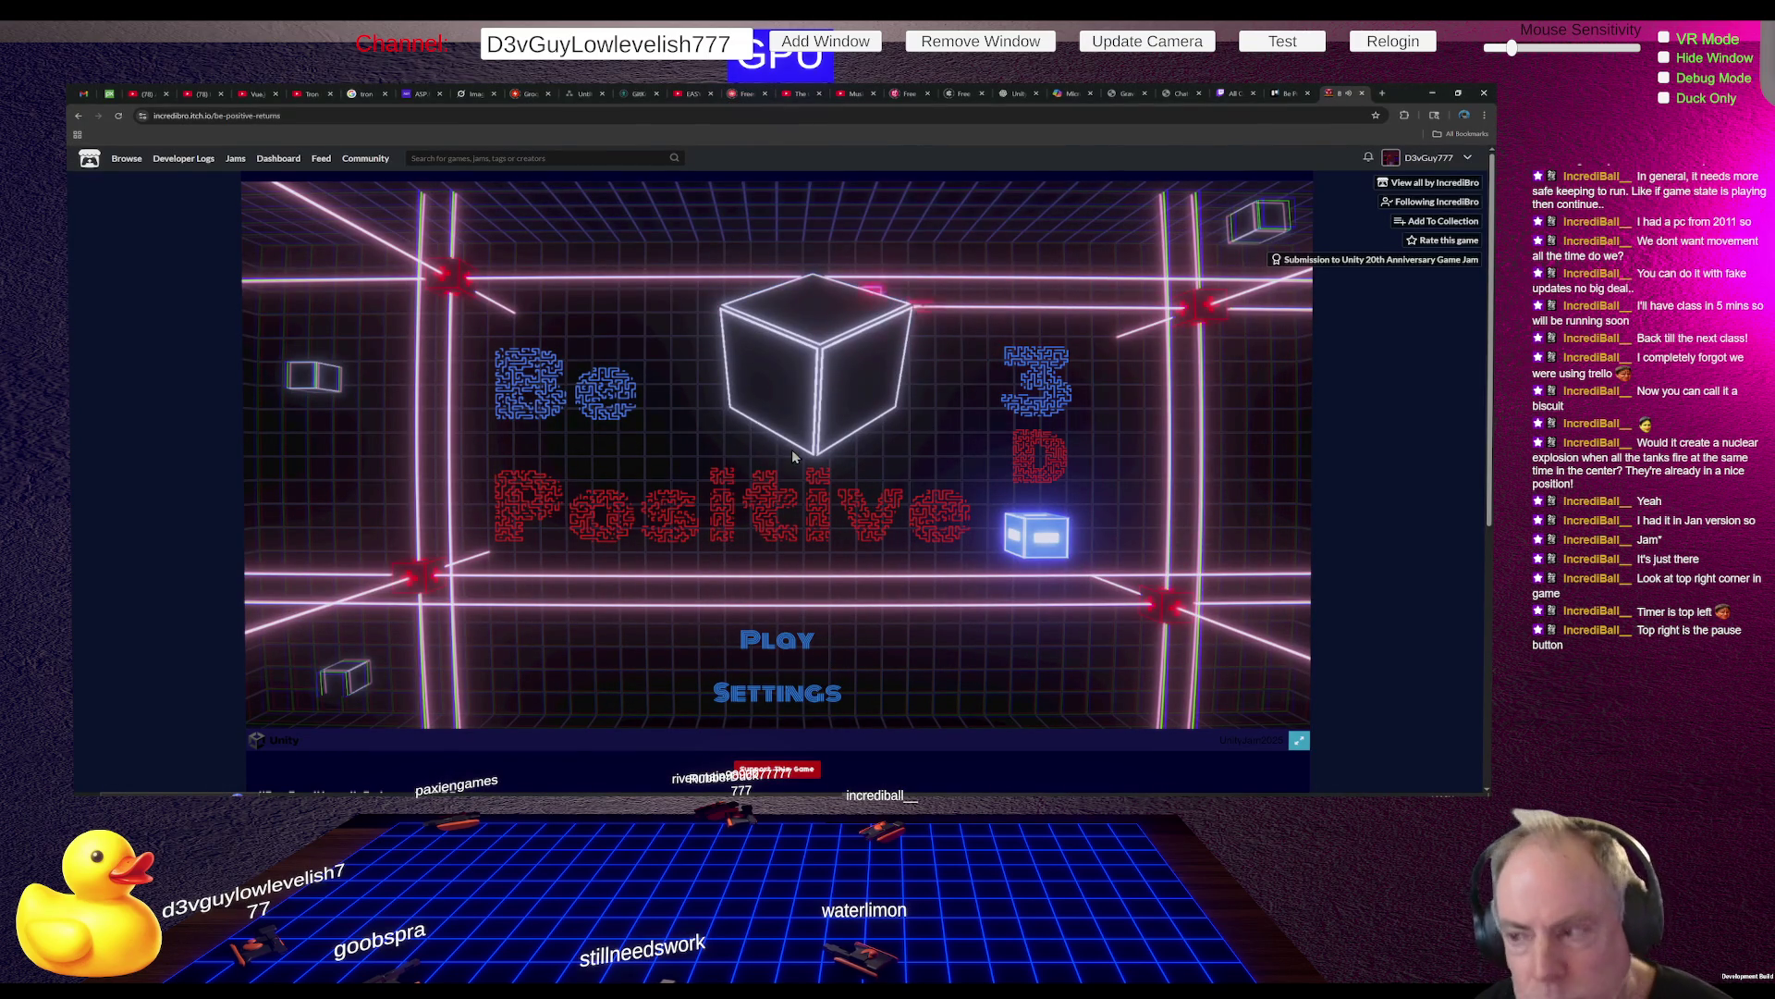
left_click(782, 634)
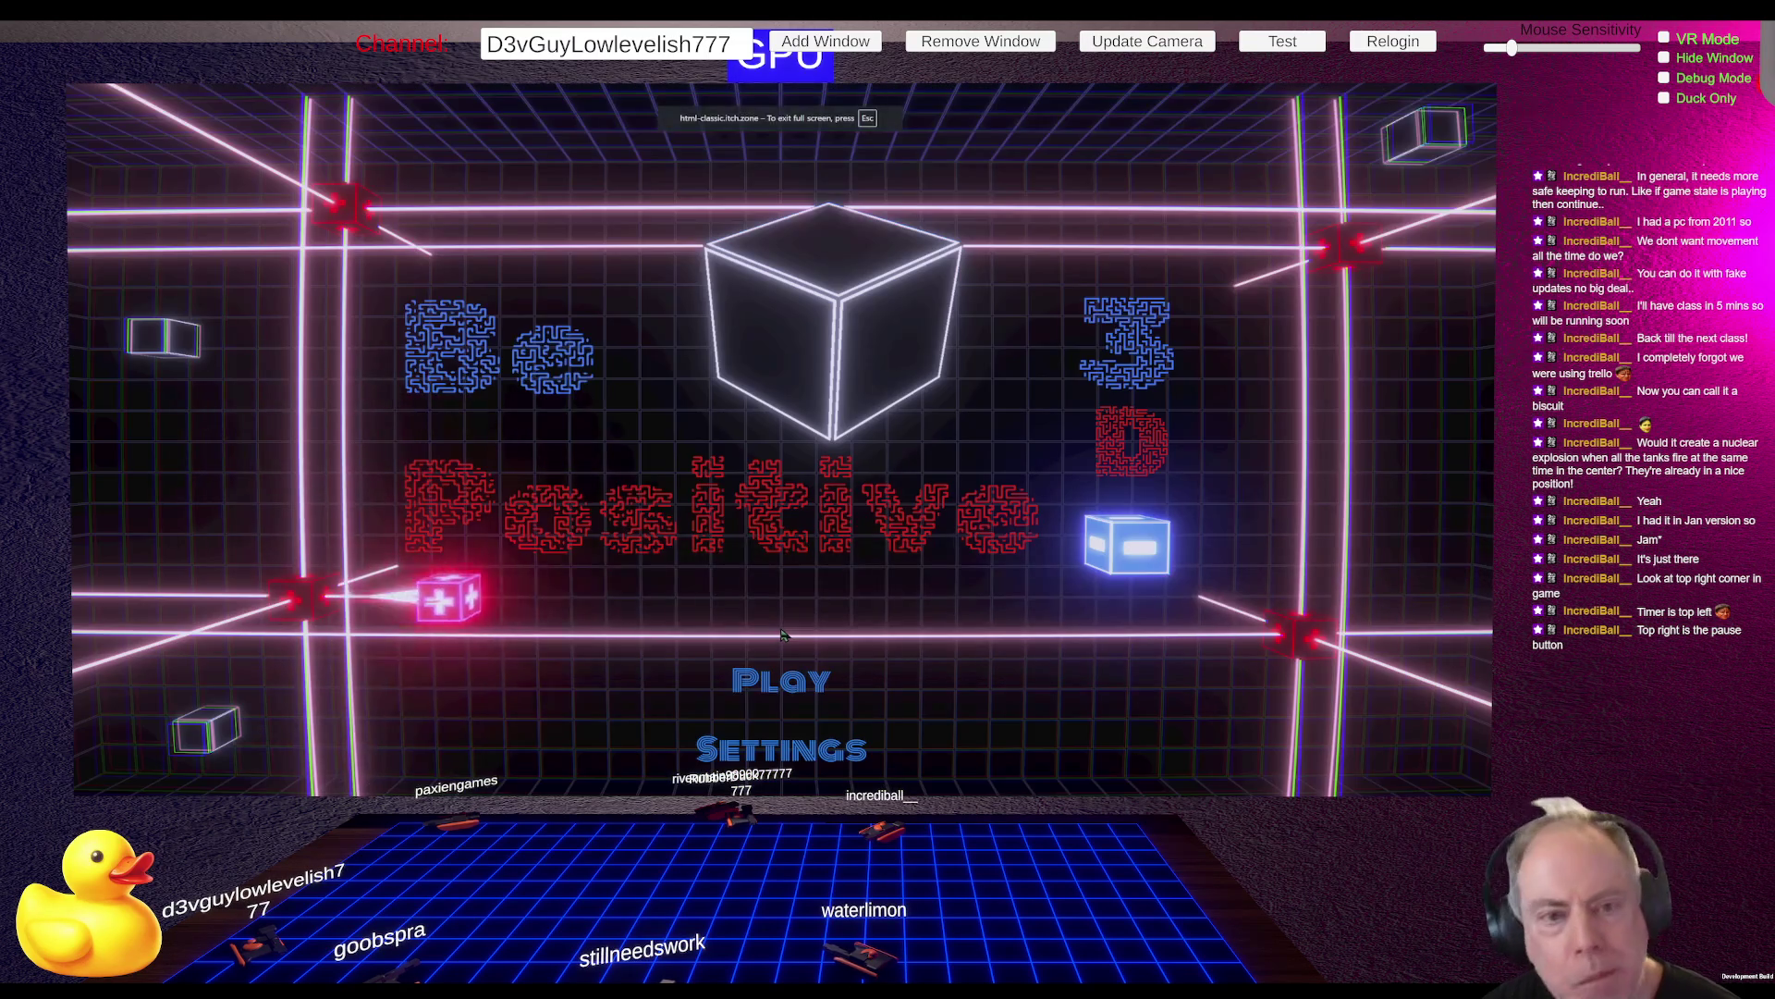
left_click(791, 679)
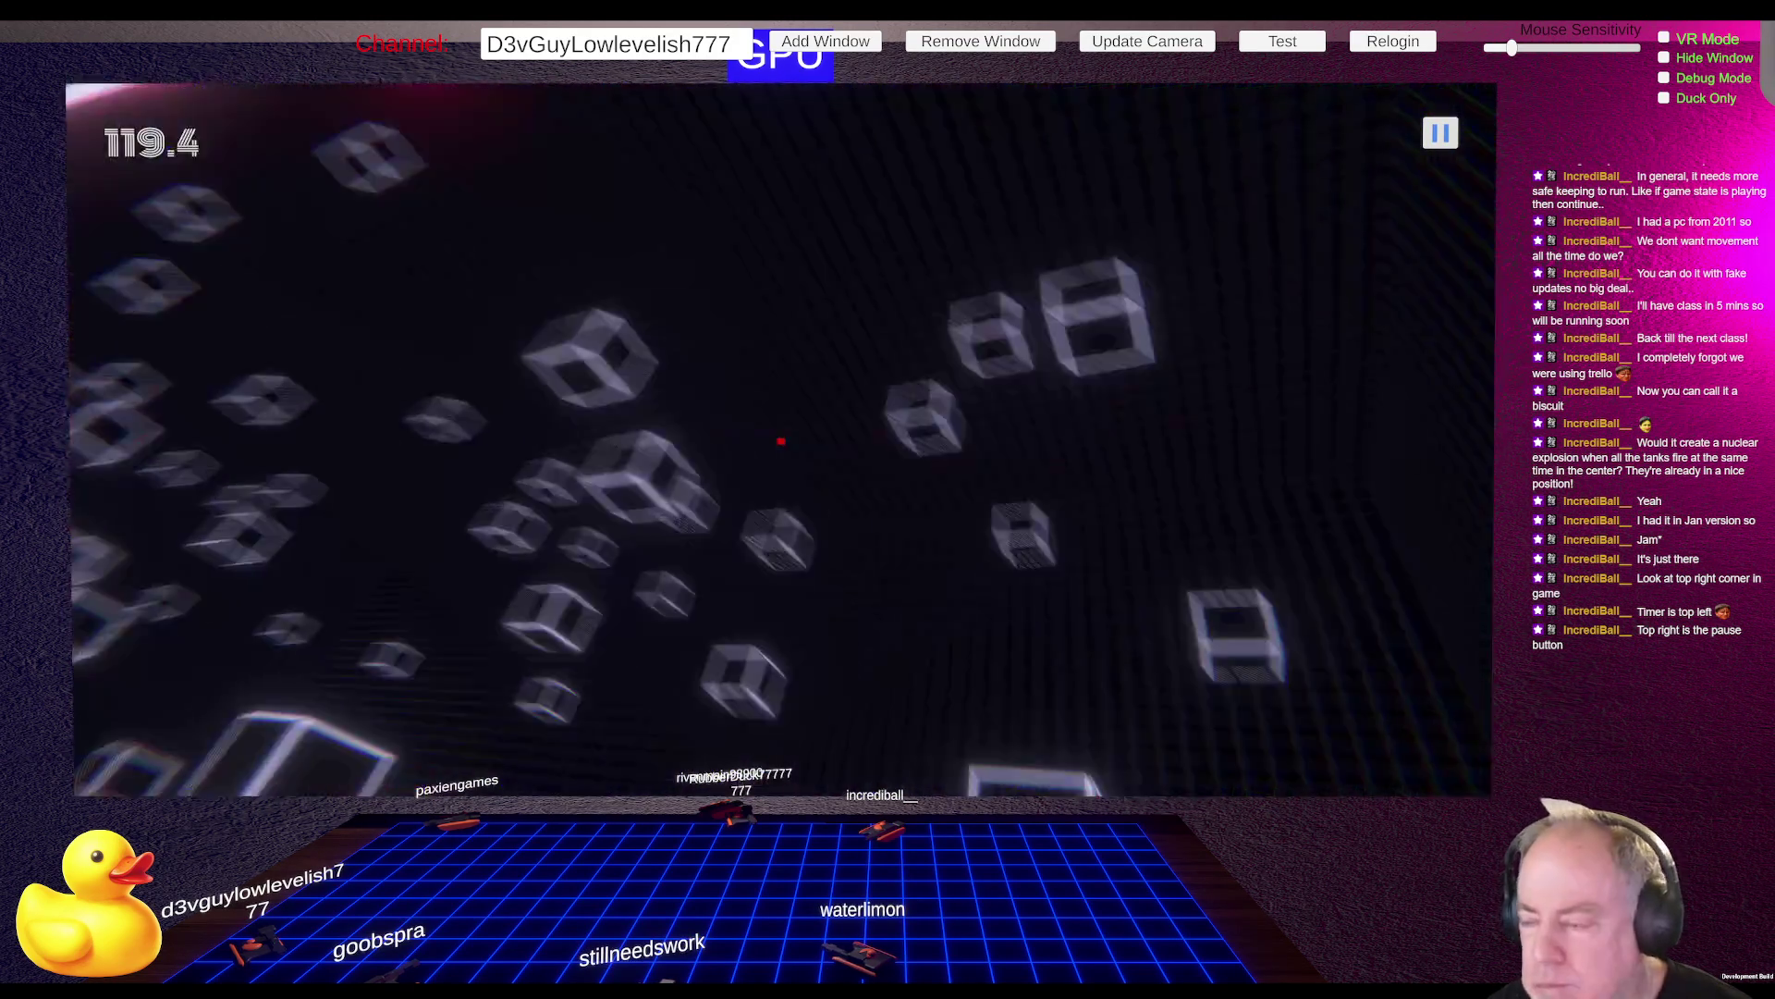
key("Escape")
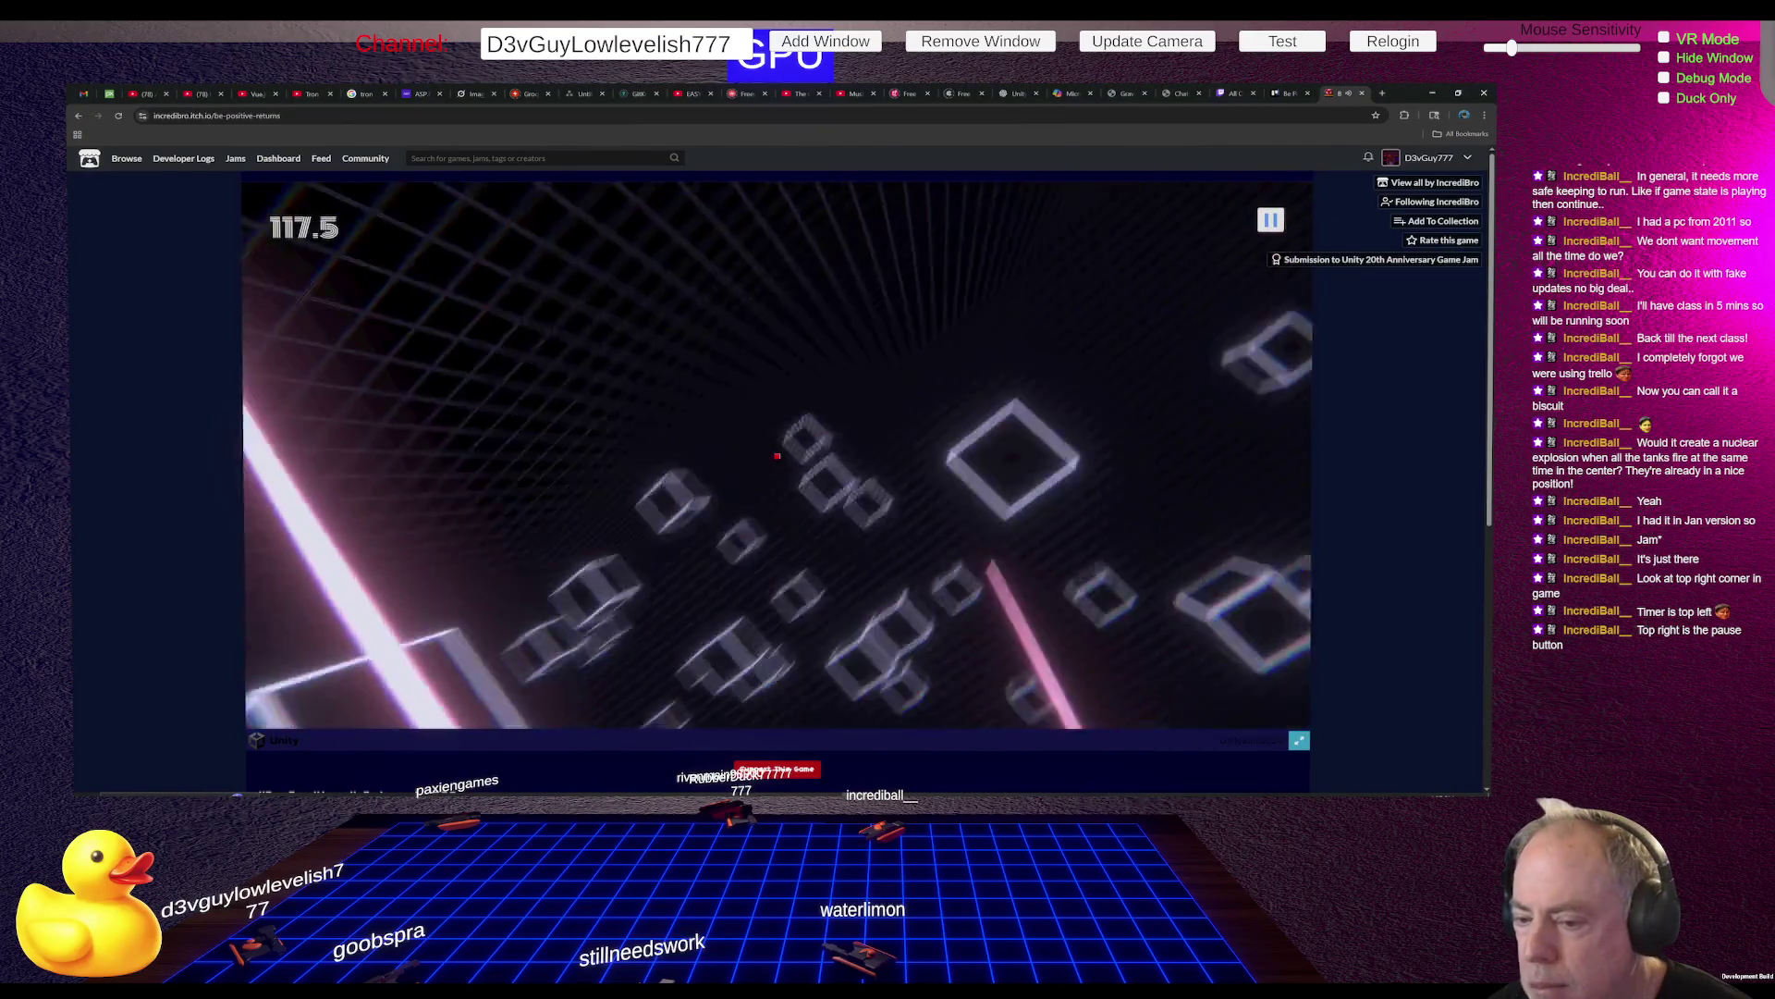
key("Escape")
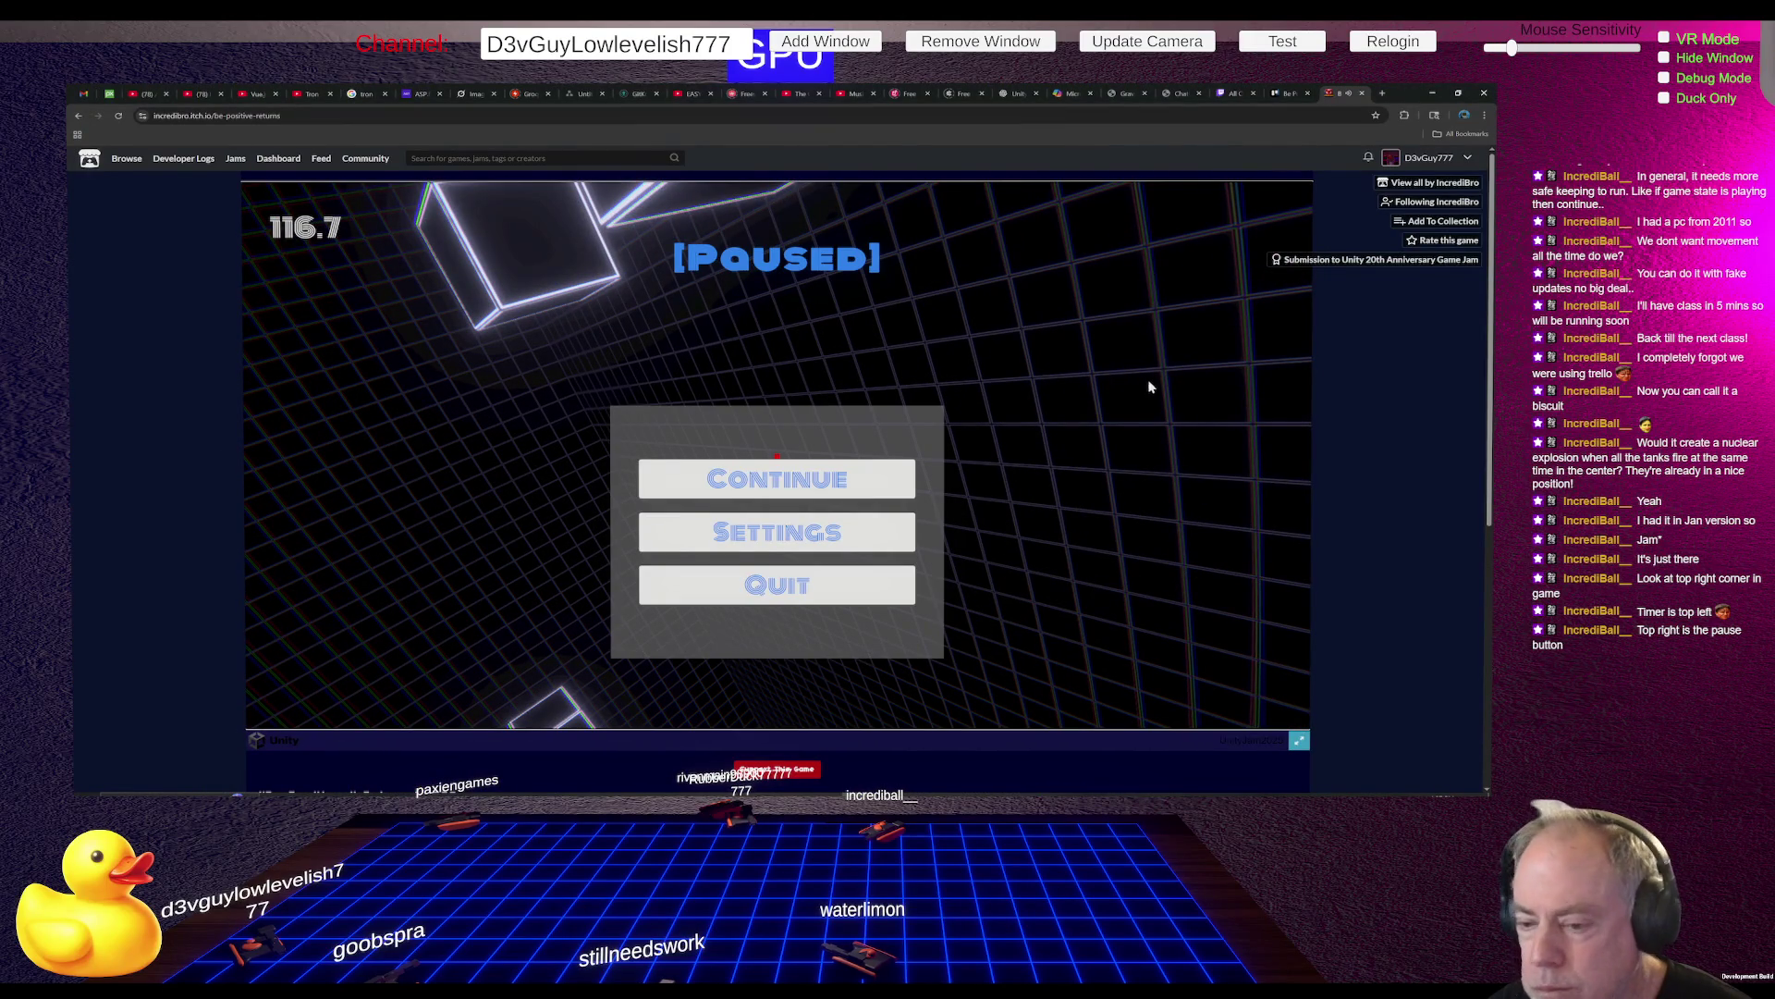
left_click(864, 573)
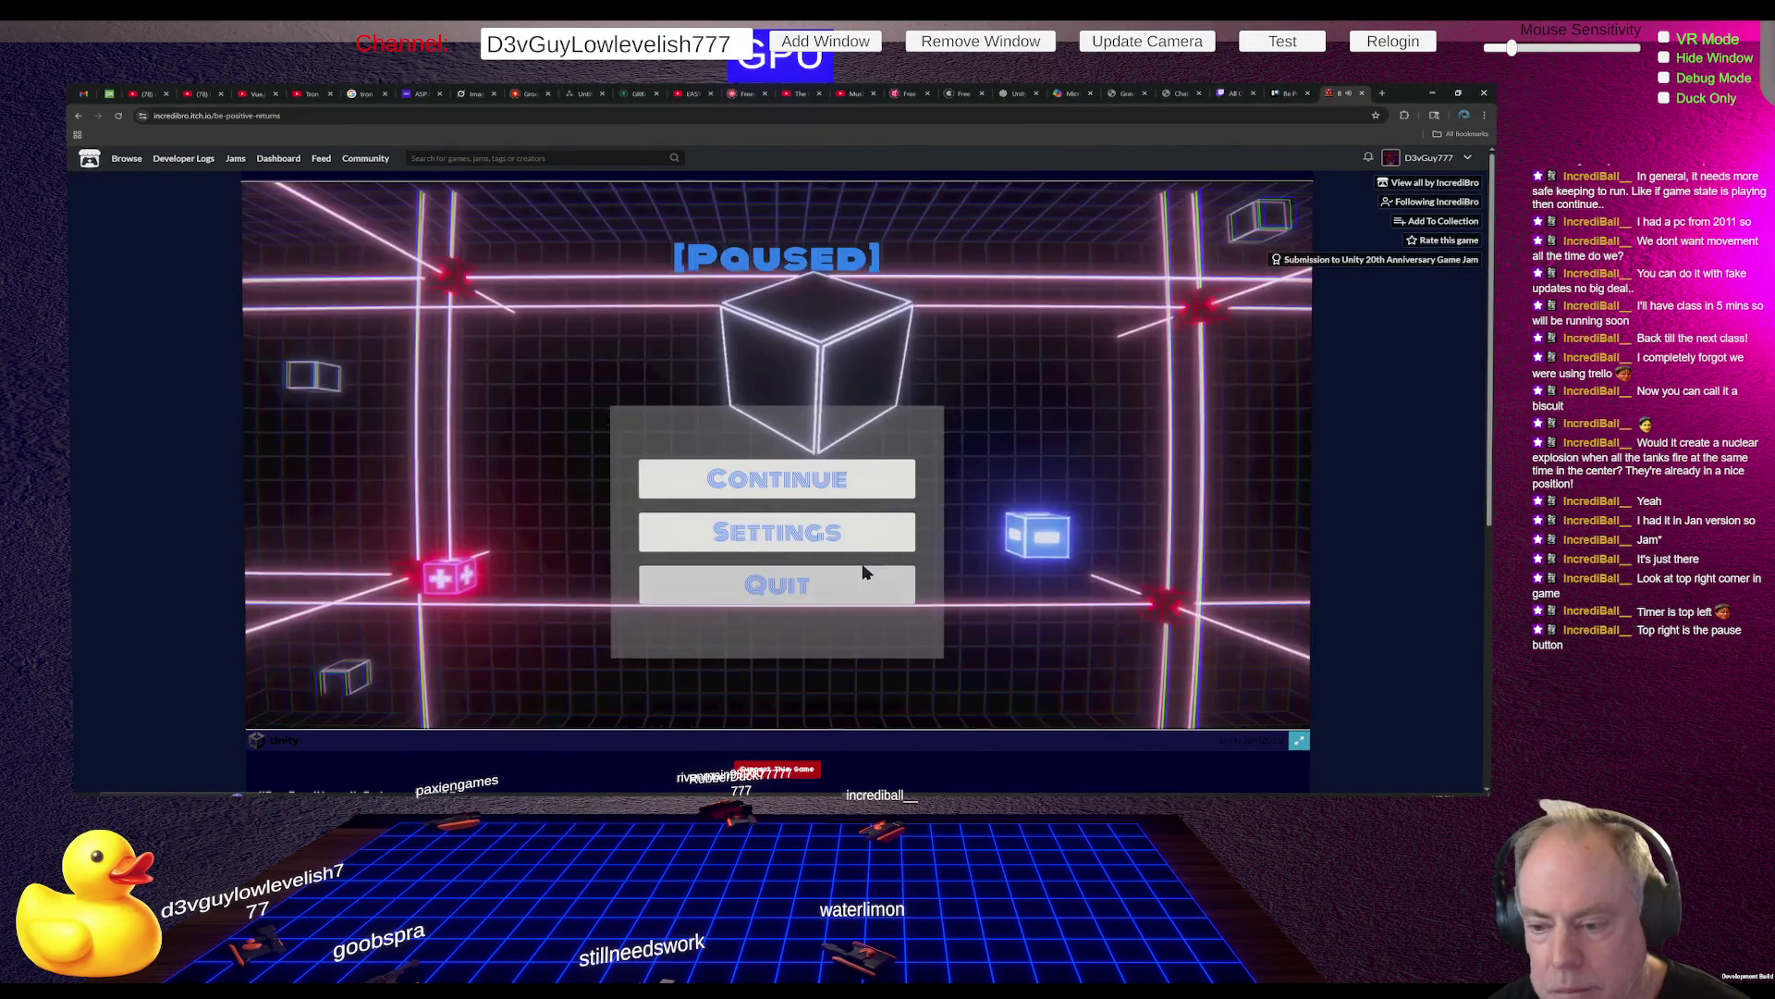
left_click(116, 115)
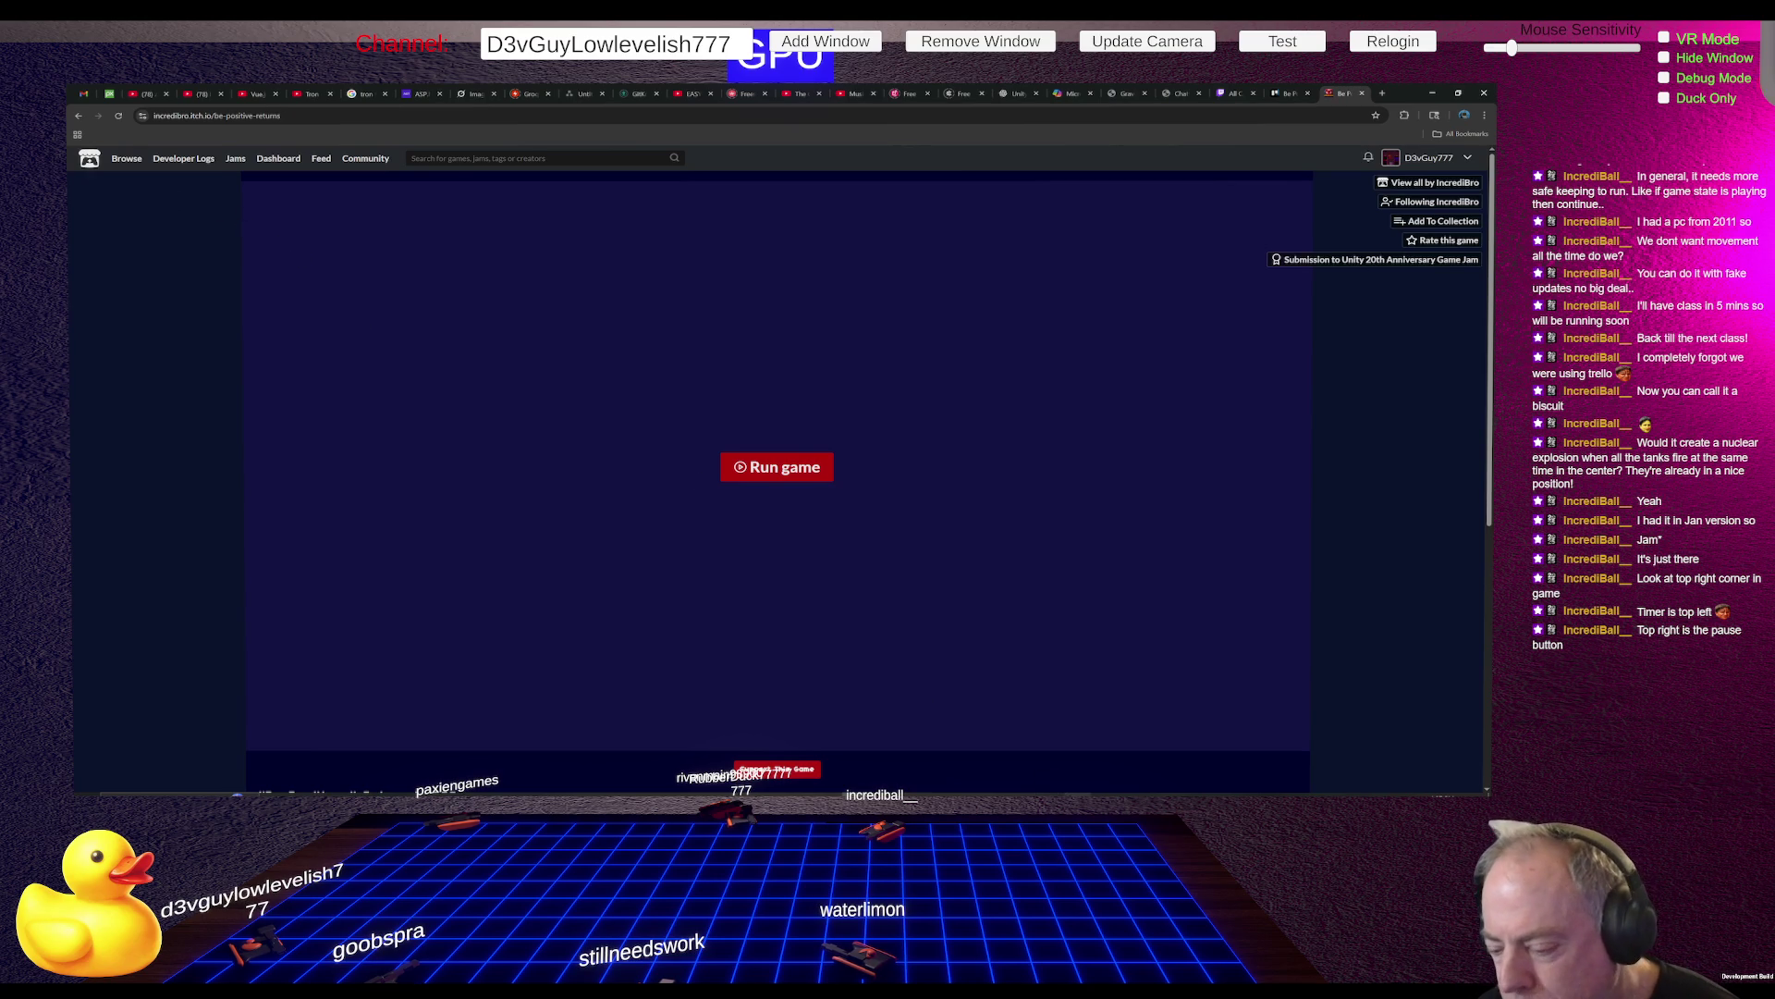
key("alt+Tab")
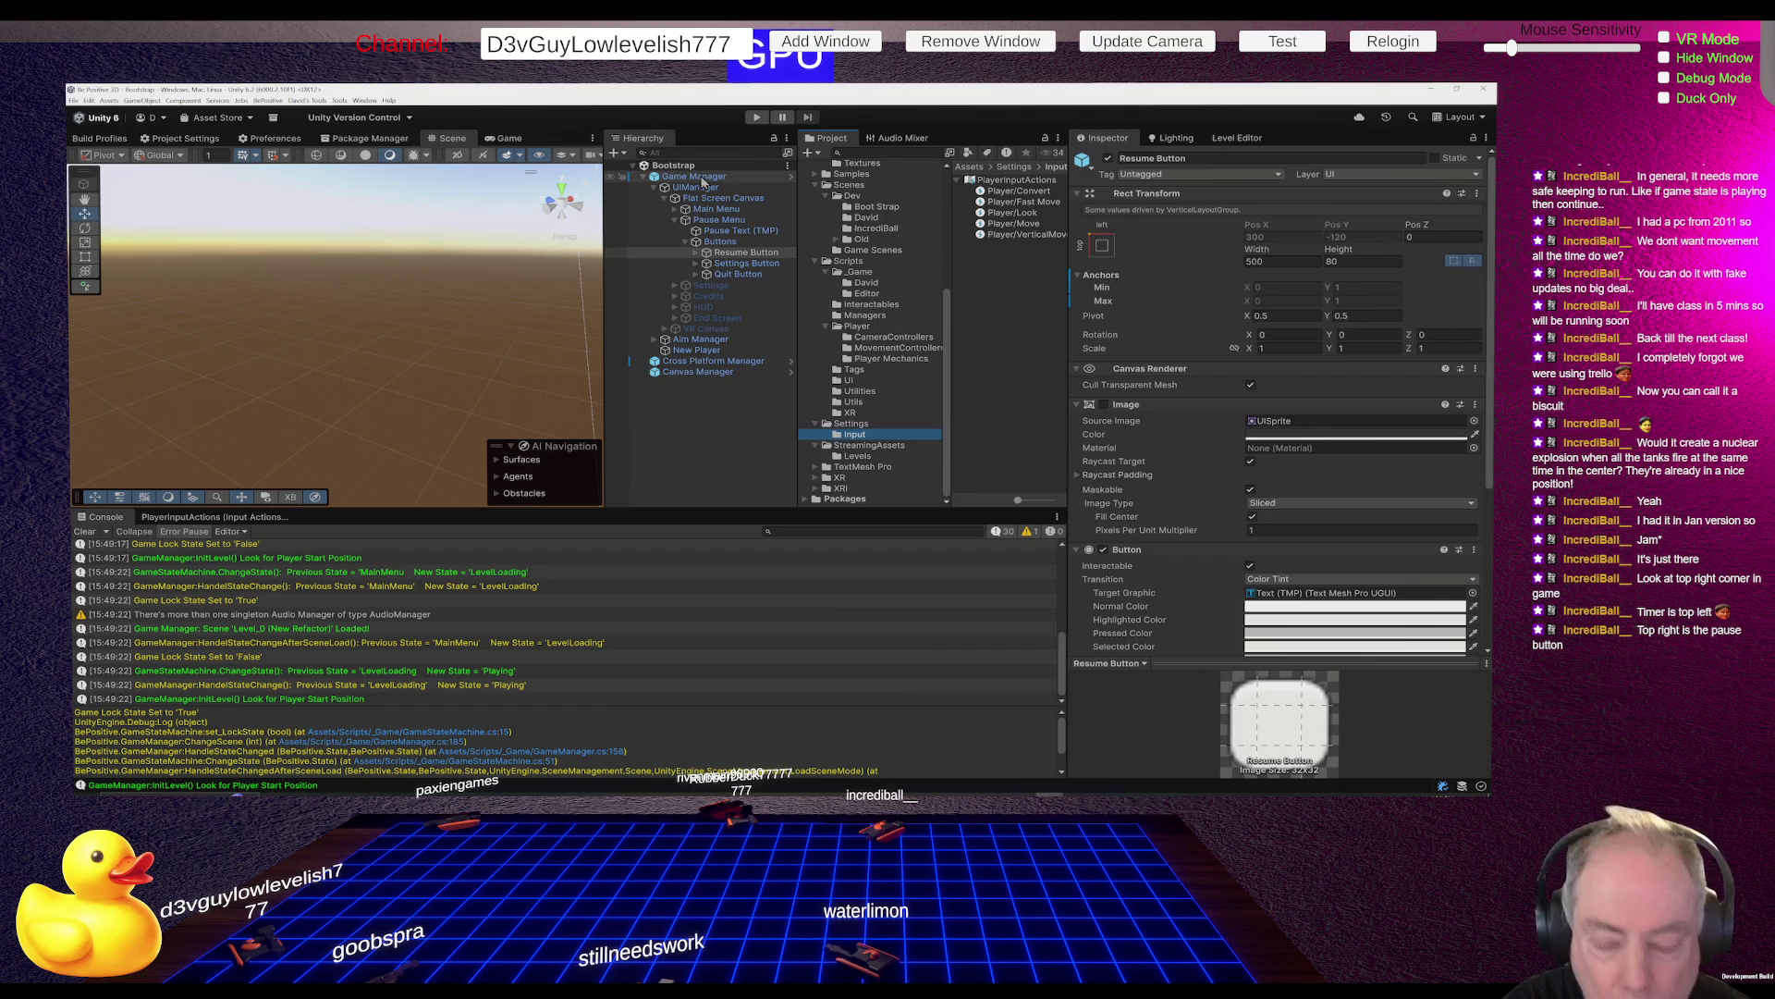
Switch to Rider showing PlayerInputHandler.cs at UnsubscribeFromInputAction
key("alt+Tab")
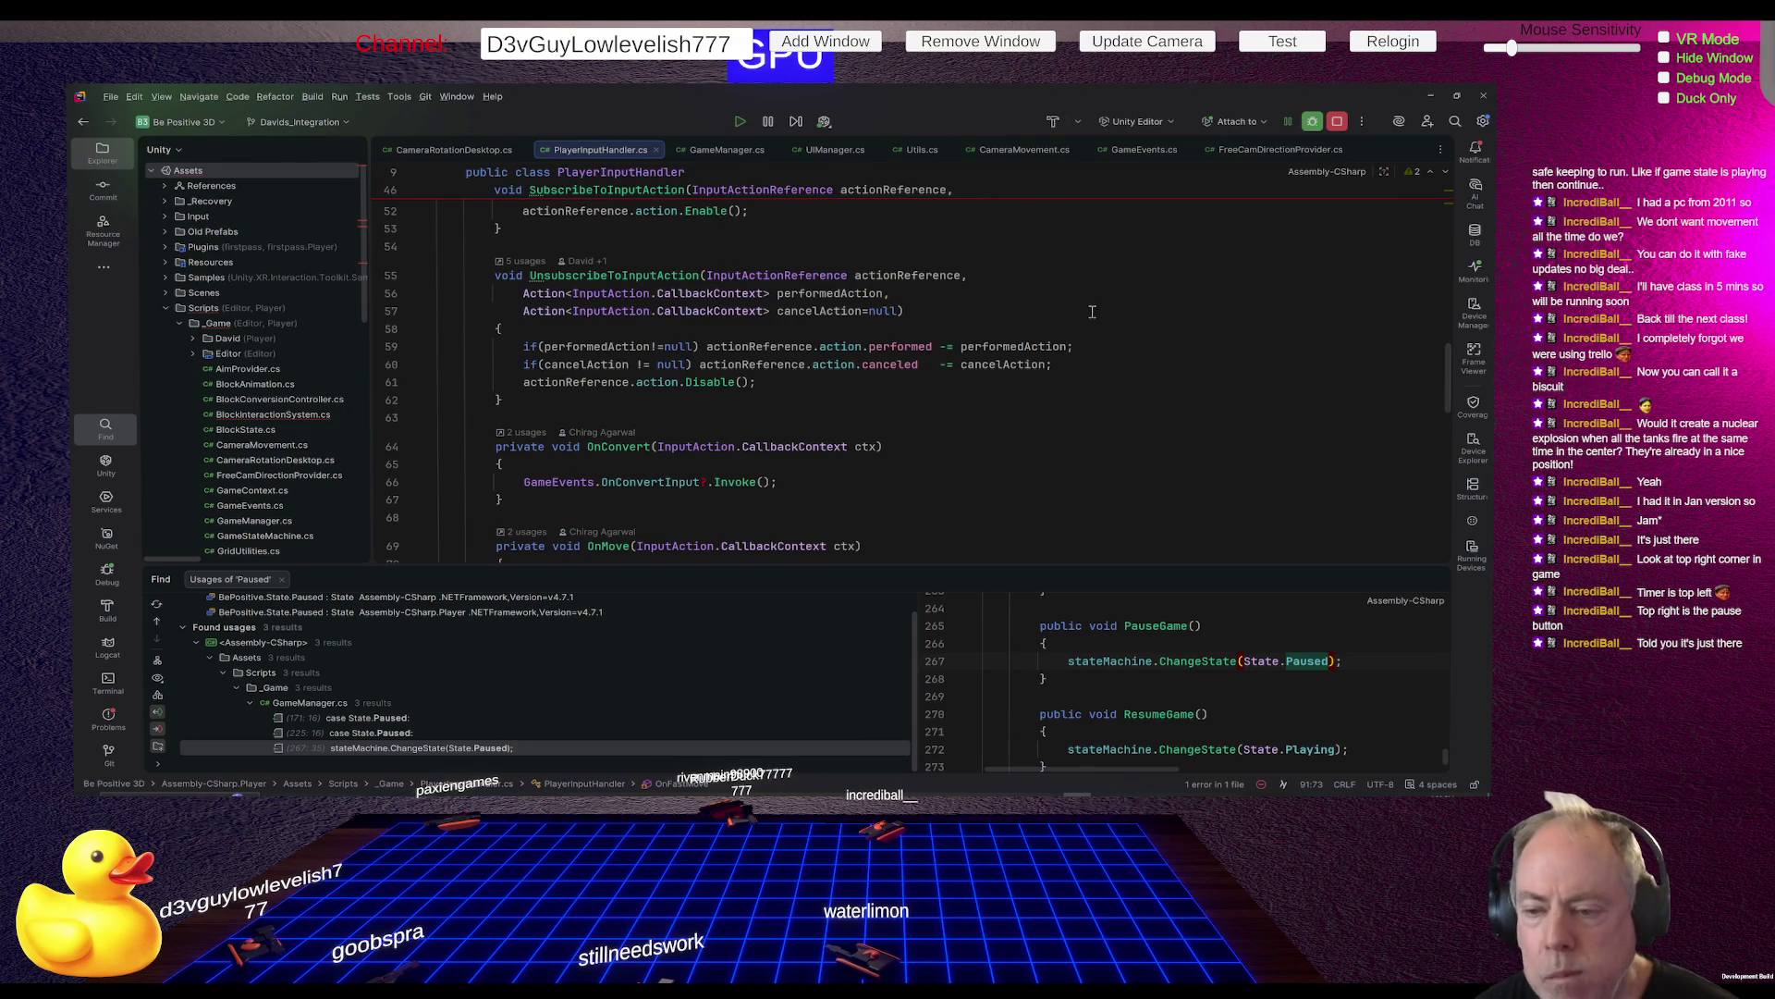
Read through UnsubscribeToInputAction, SubscribeToInputAction and Subscriptions, checking the performedAction parameter
left_click(869, 382)
scroll(1024, 420, "up", 2)
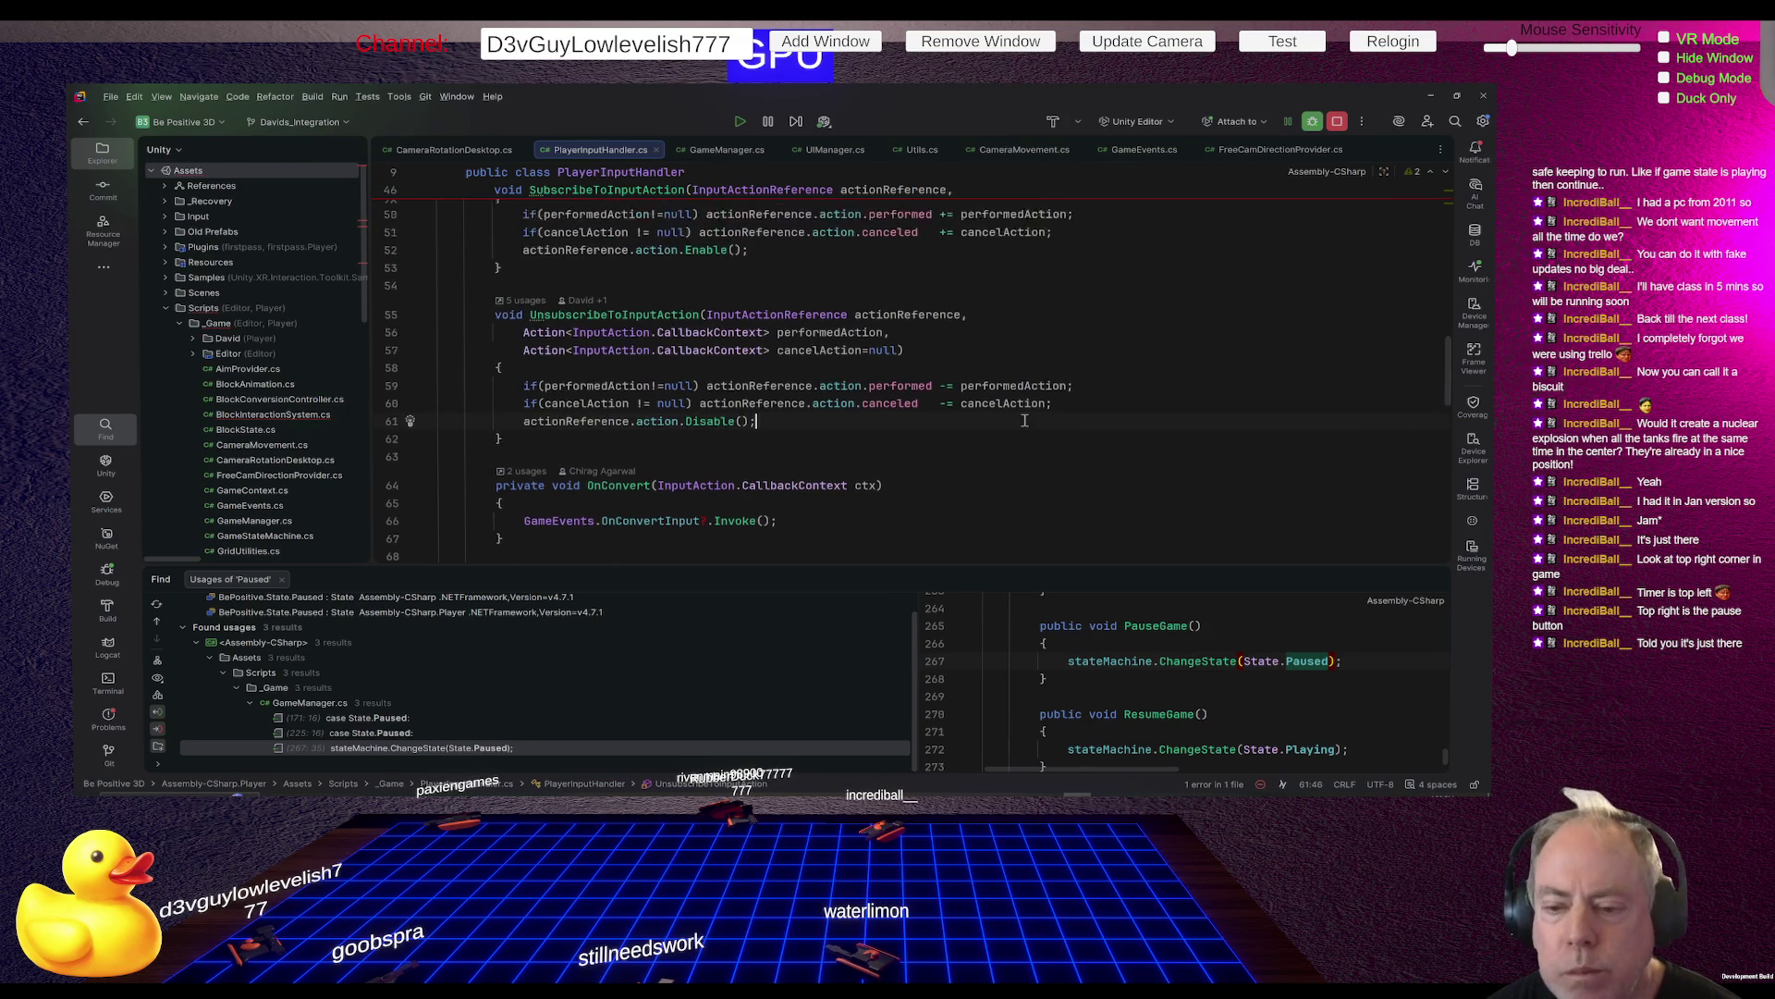
scroll(1024, 420, "down", 1)
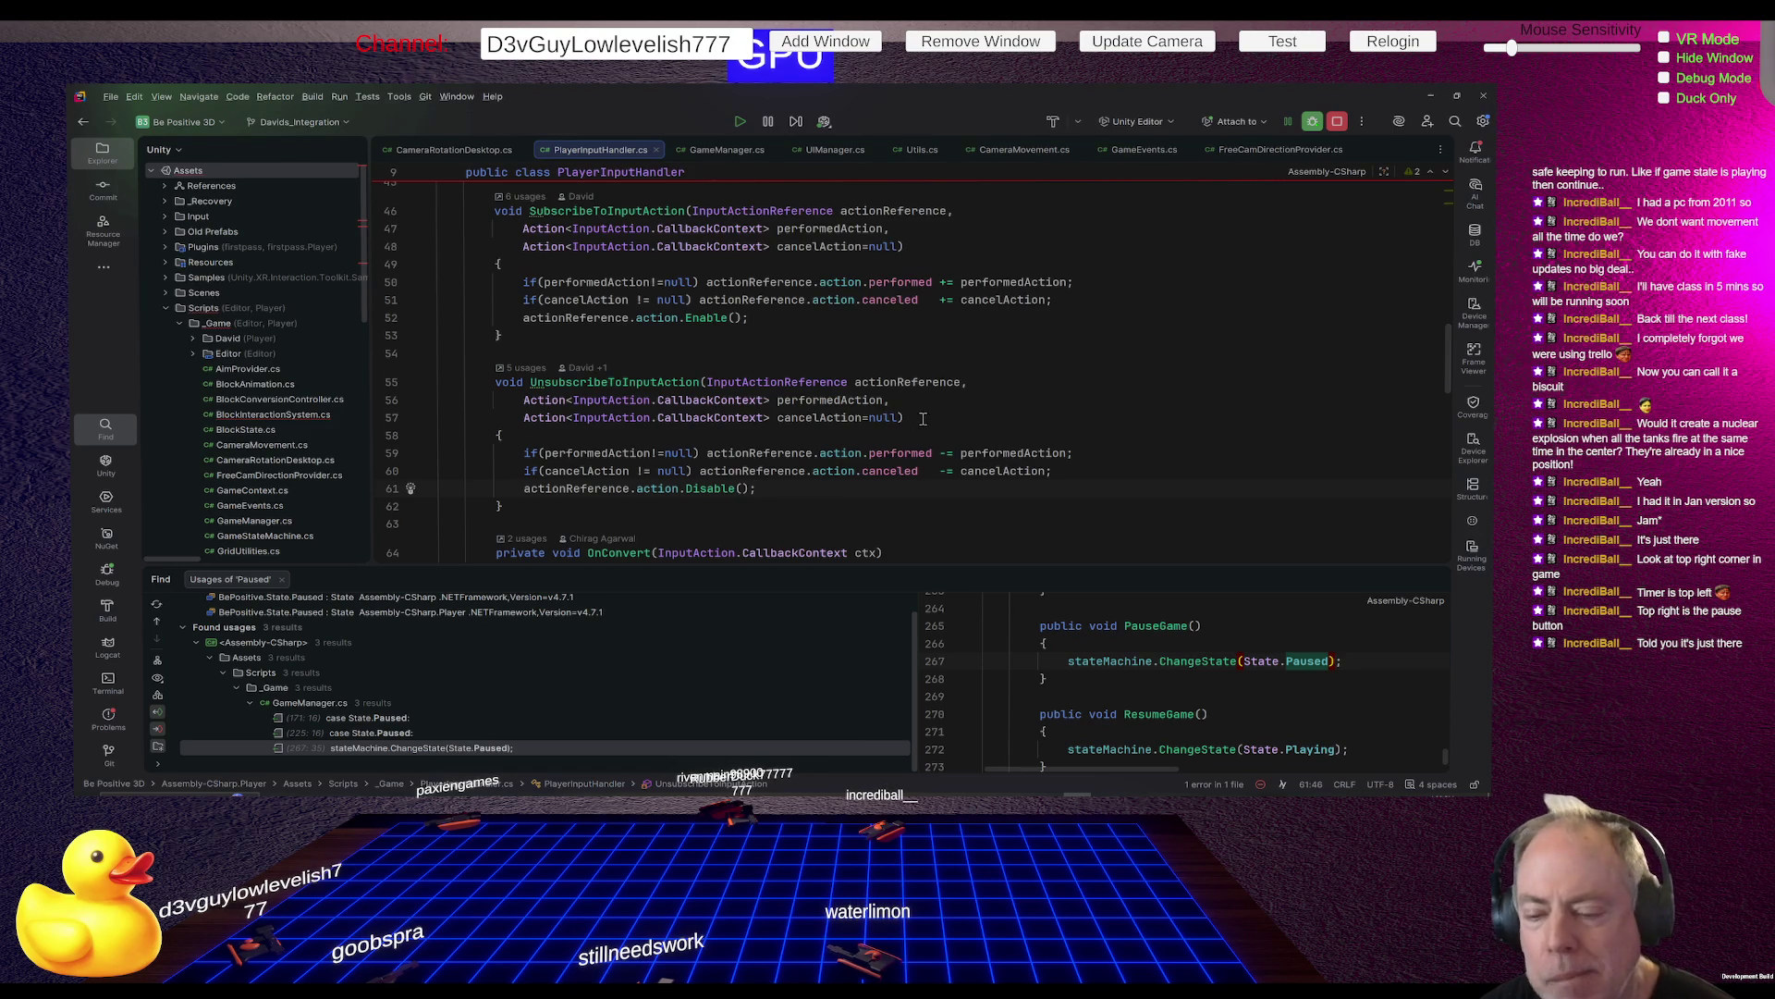
scroll(1017, 414, "down", 2)
scroll(1017, 414, "up", 2)
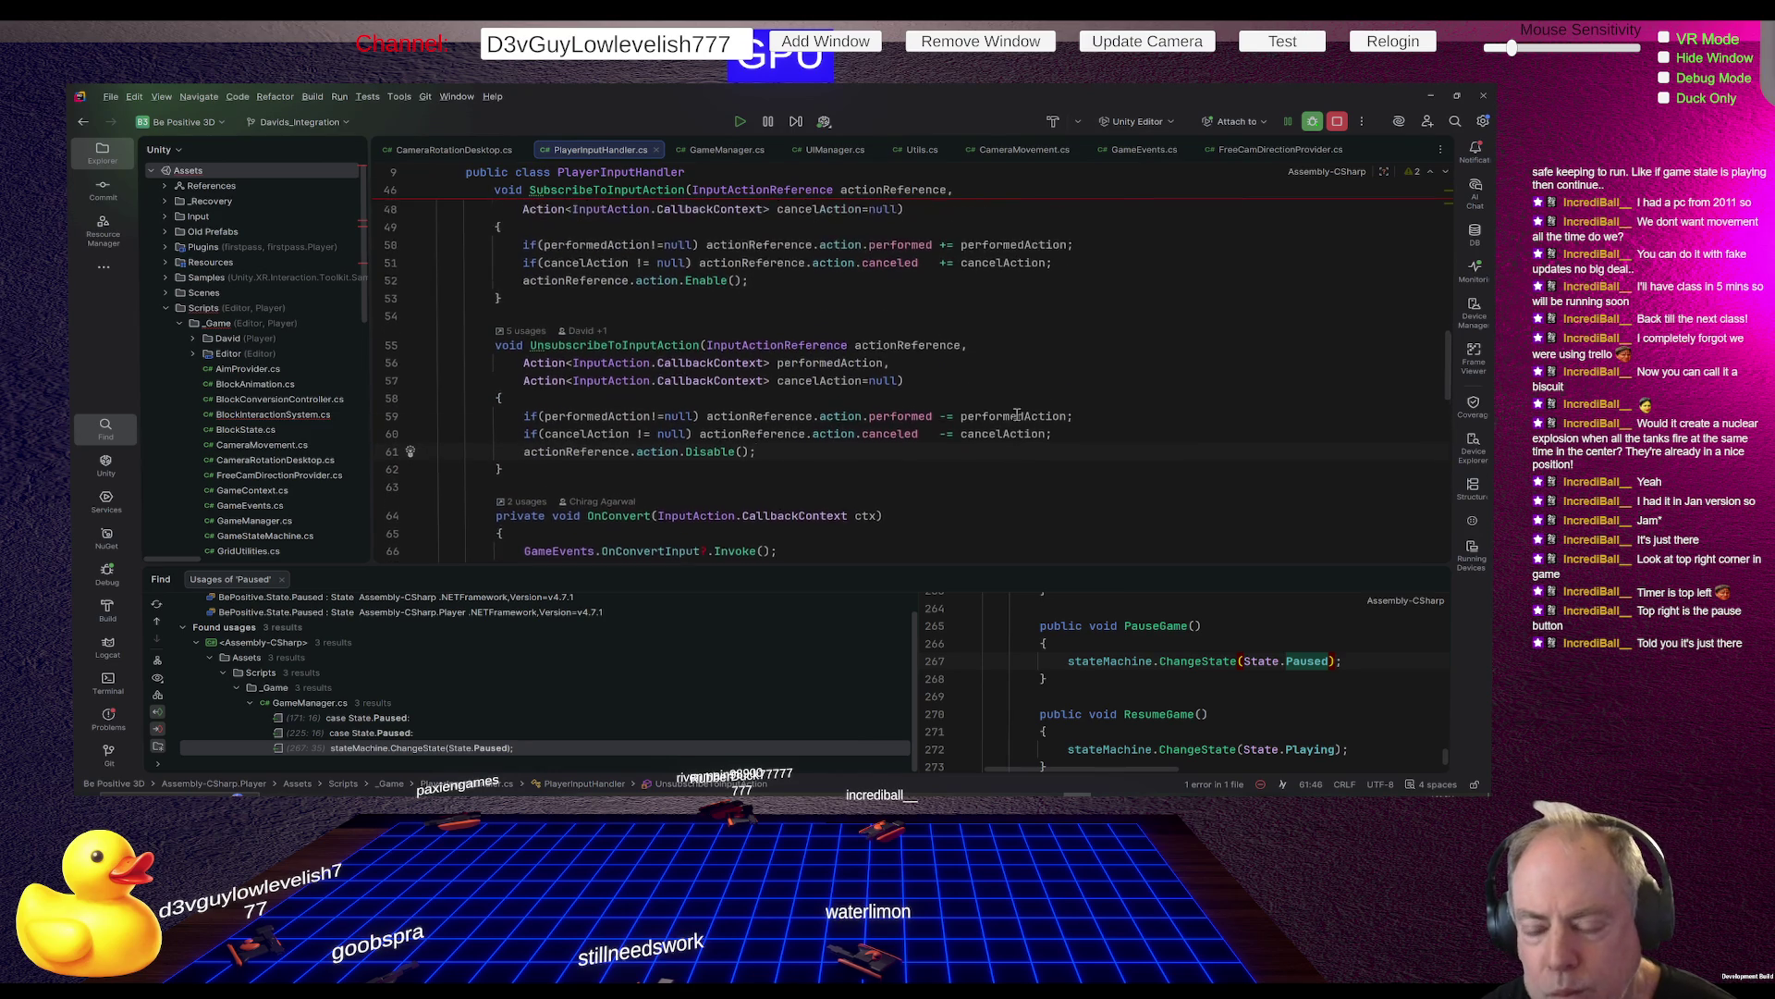
mouse_move(1025, 415)
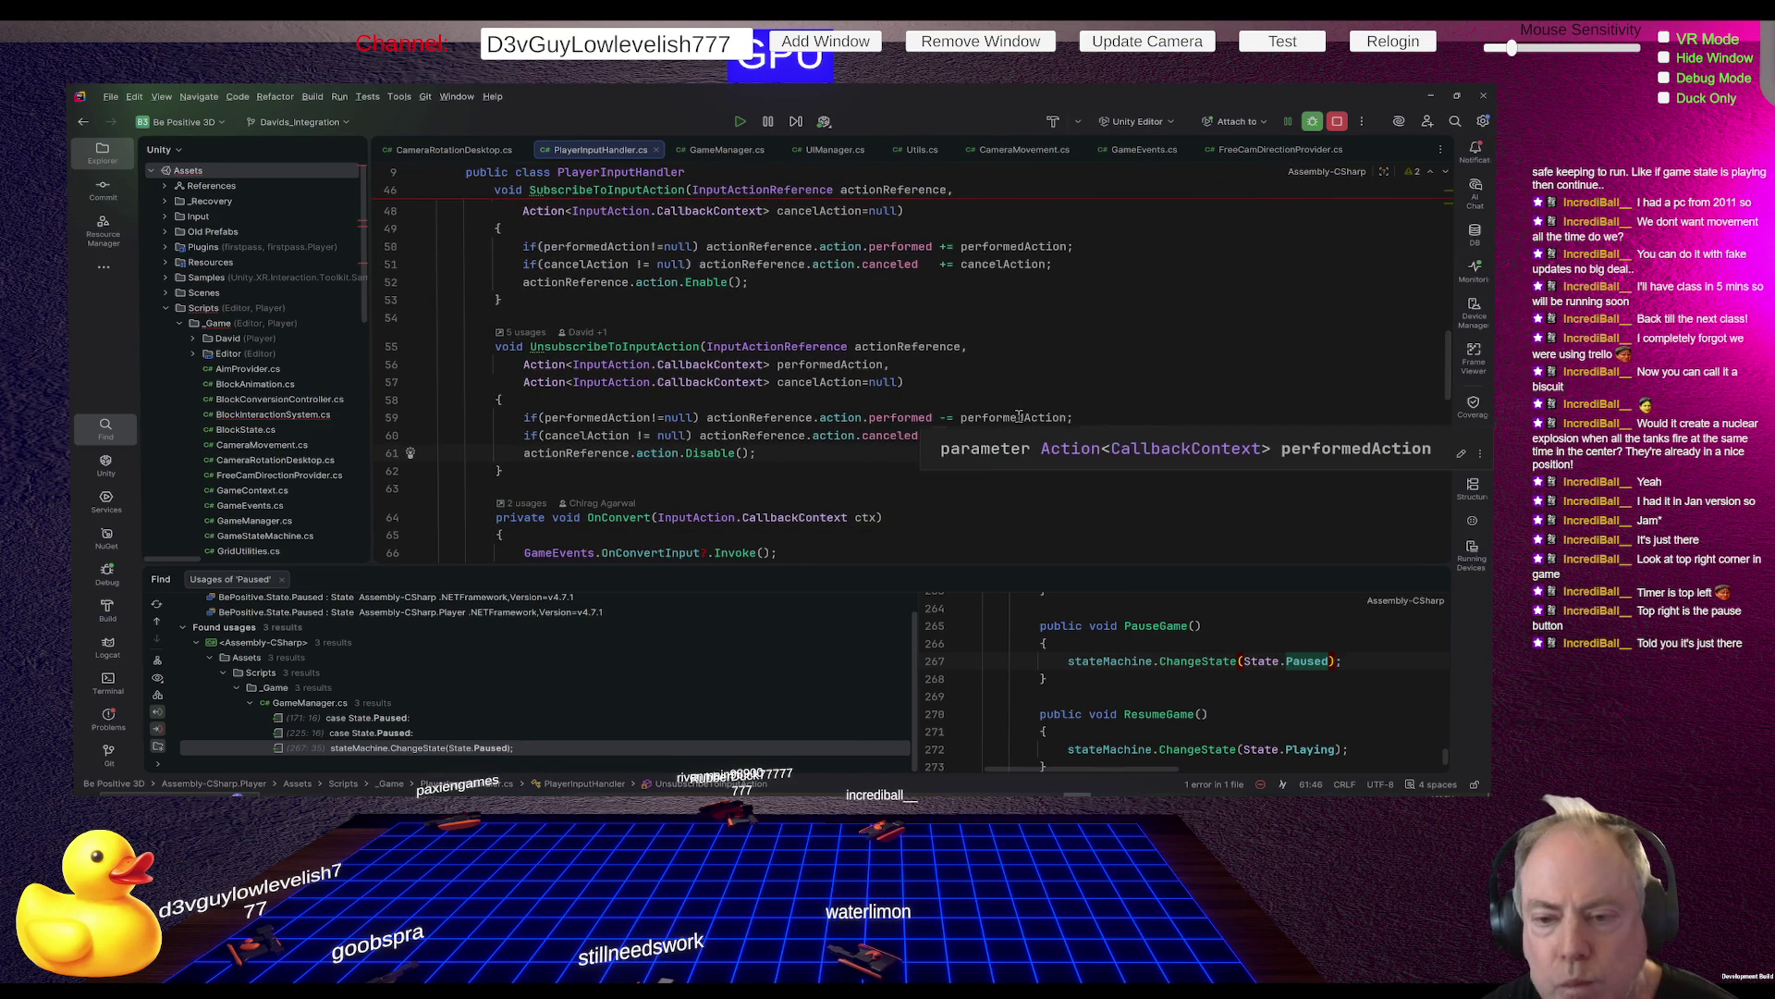
scroll(1026, 415, "up", 3)
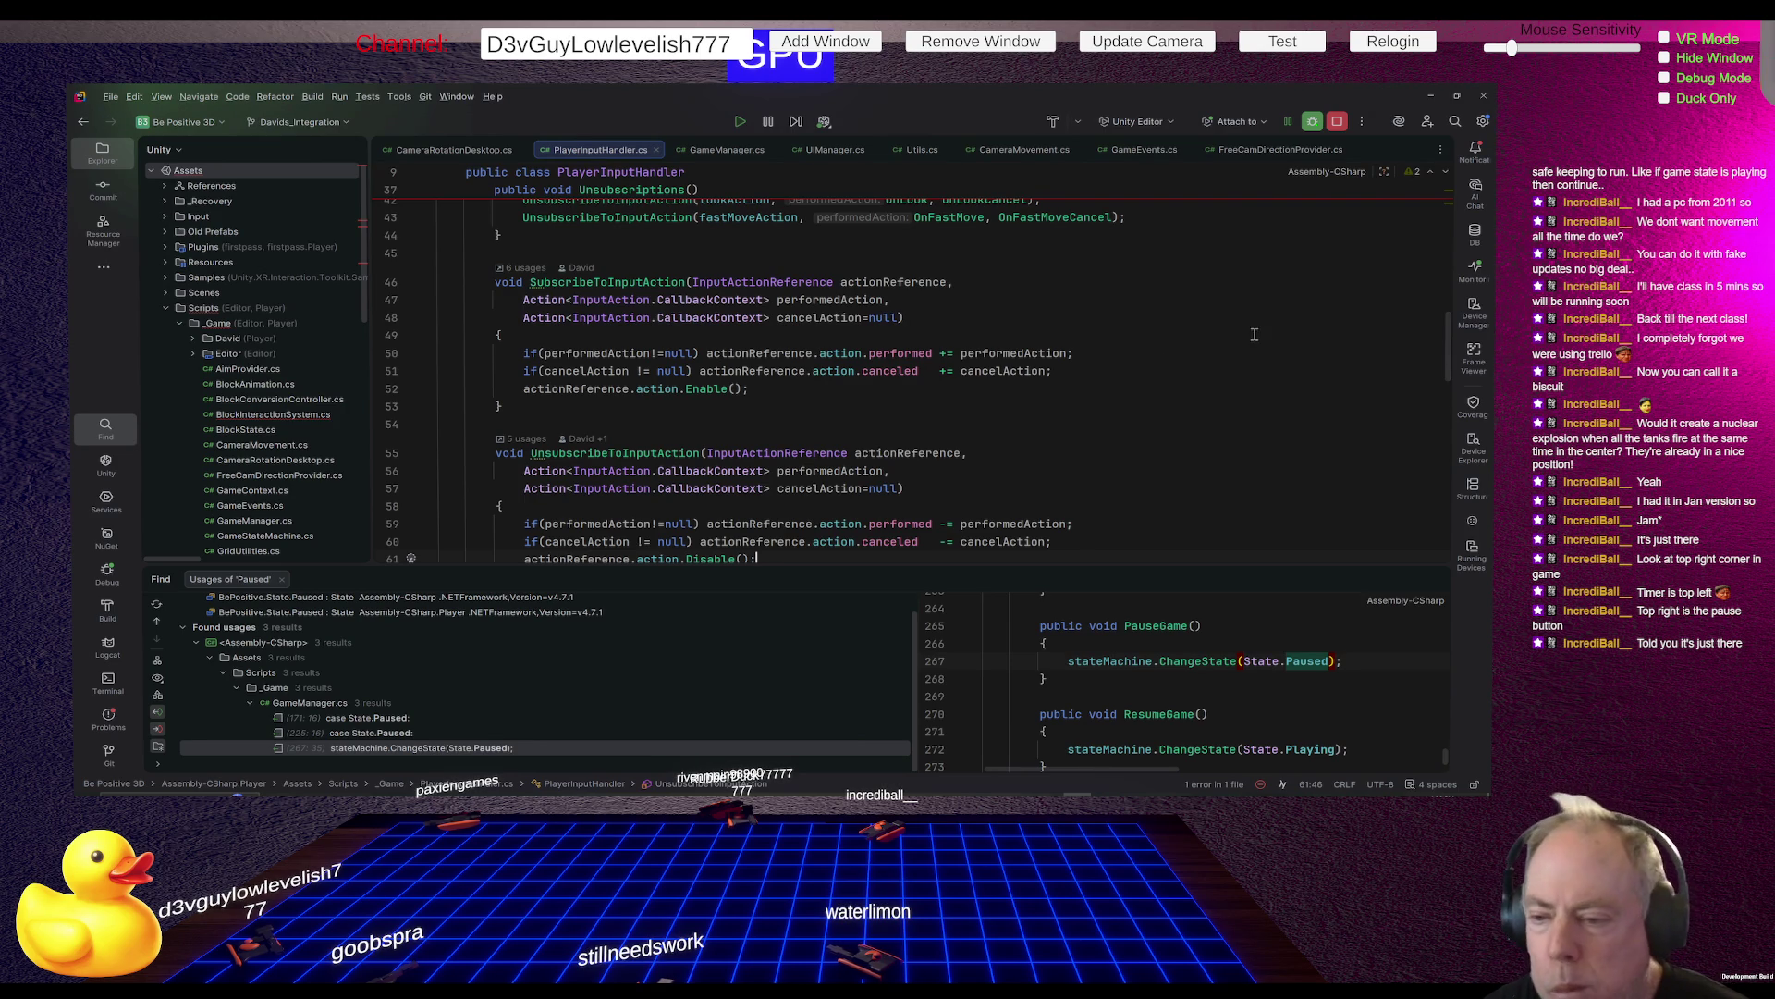
scroll(1166, 354, "up", 5)
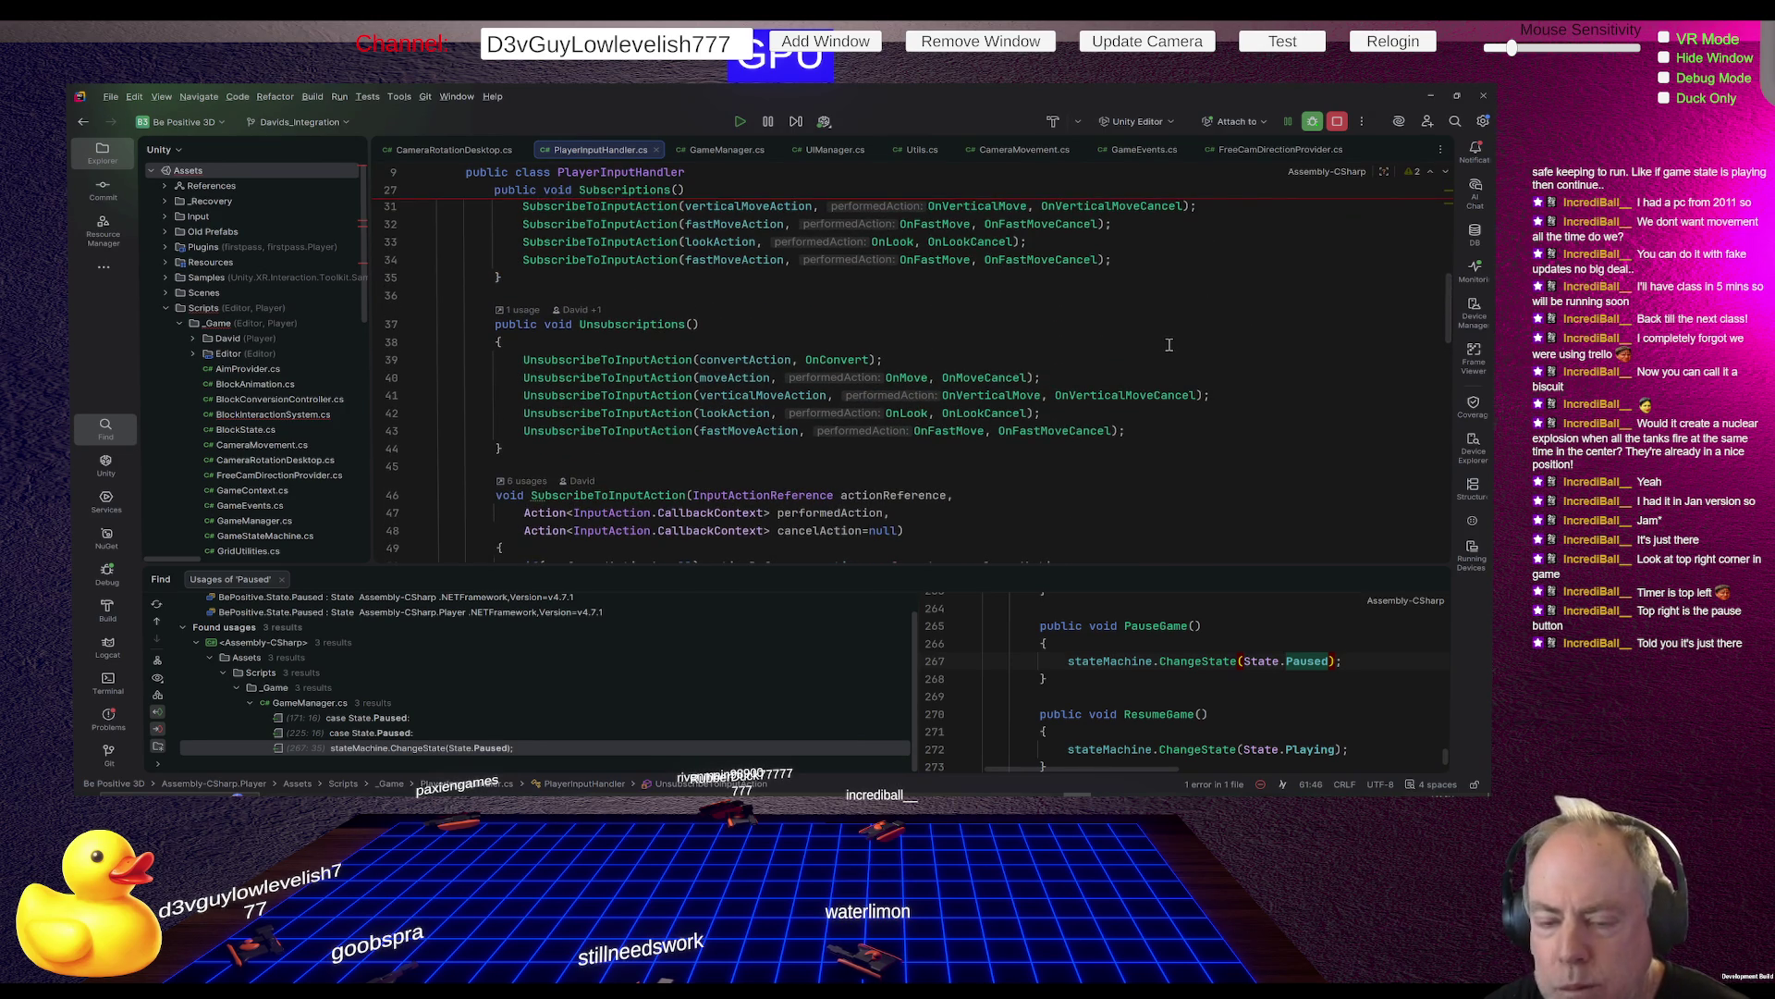
scroll(1169, 345, "up", 2)
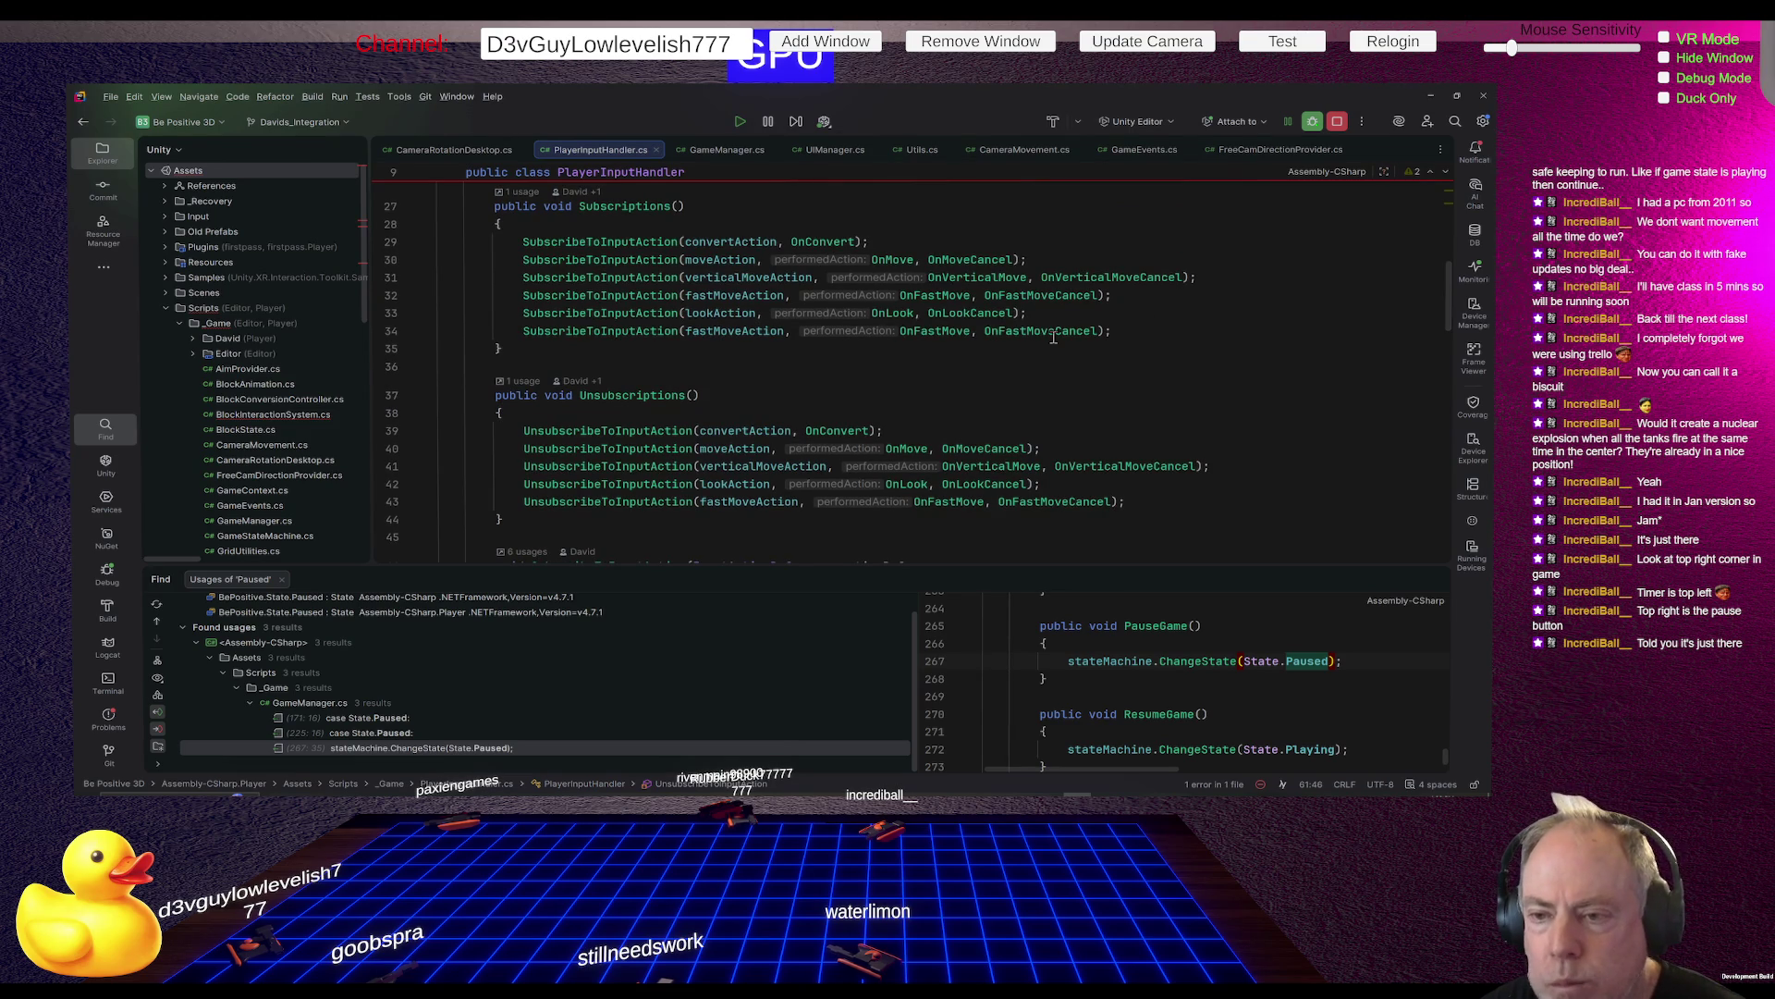
key("alt+Tab")
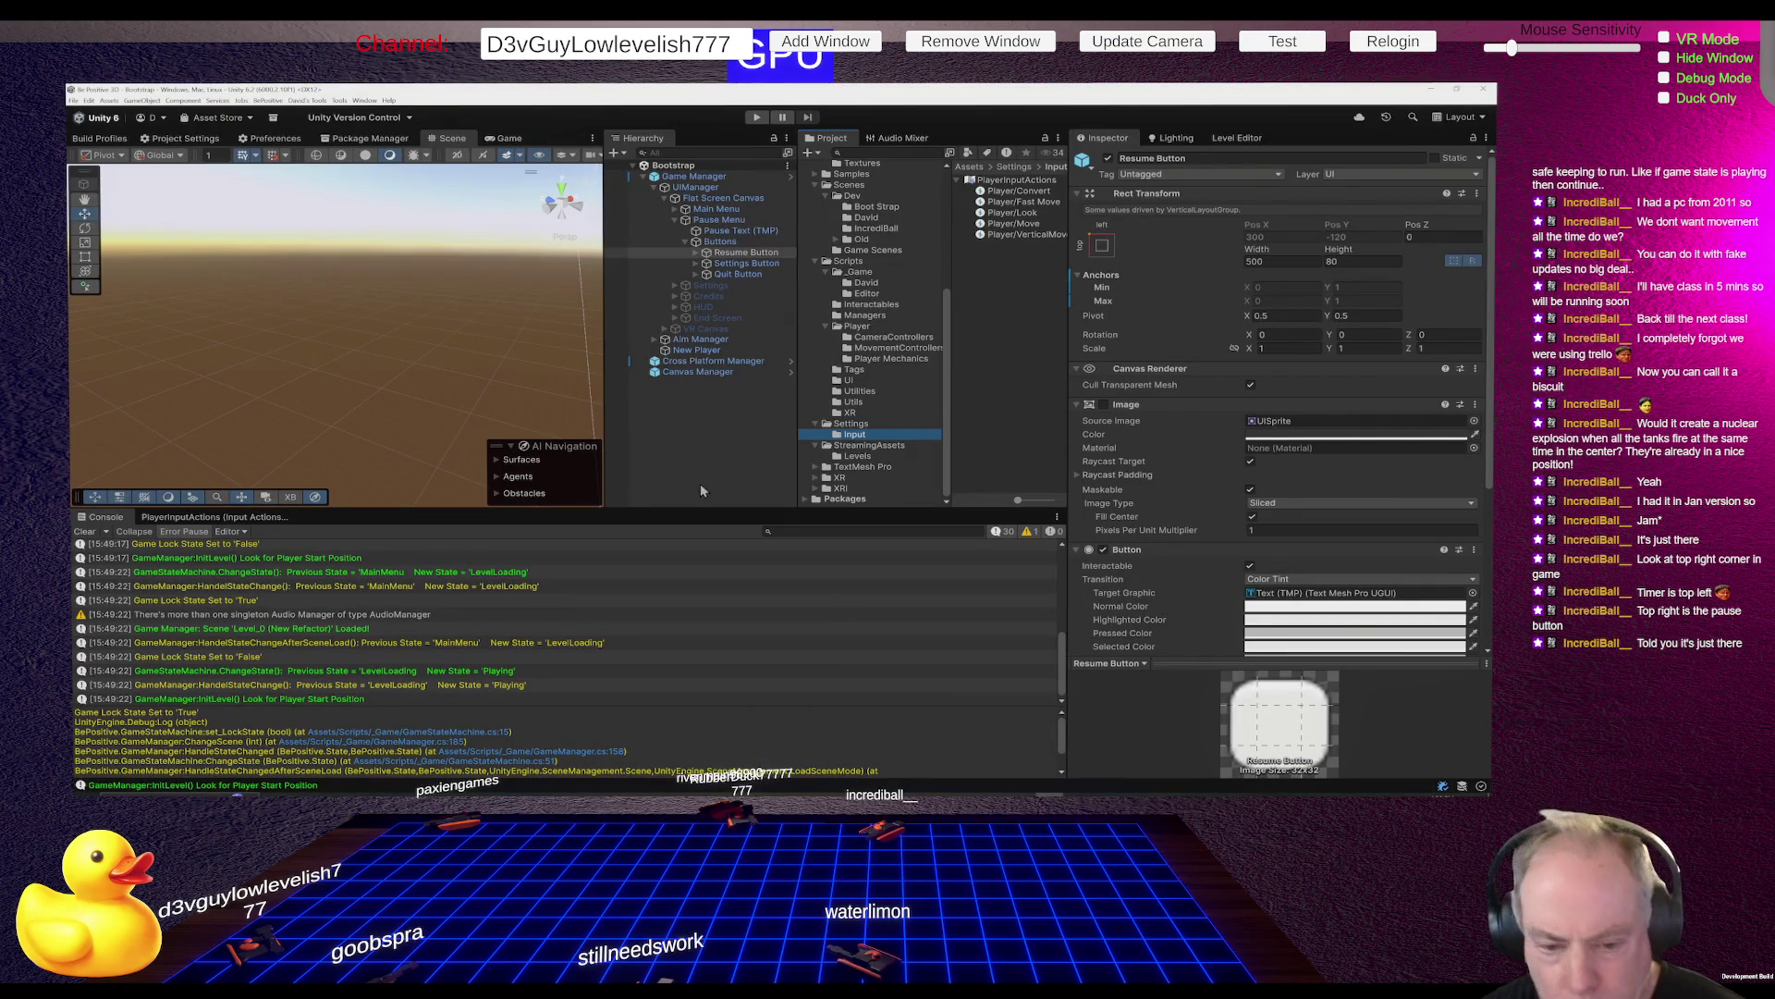
Add a new action named Pause to the Player map in PlayerInputActions
left_click(212, 518)
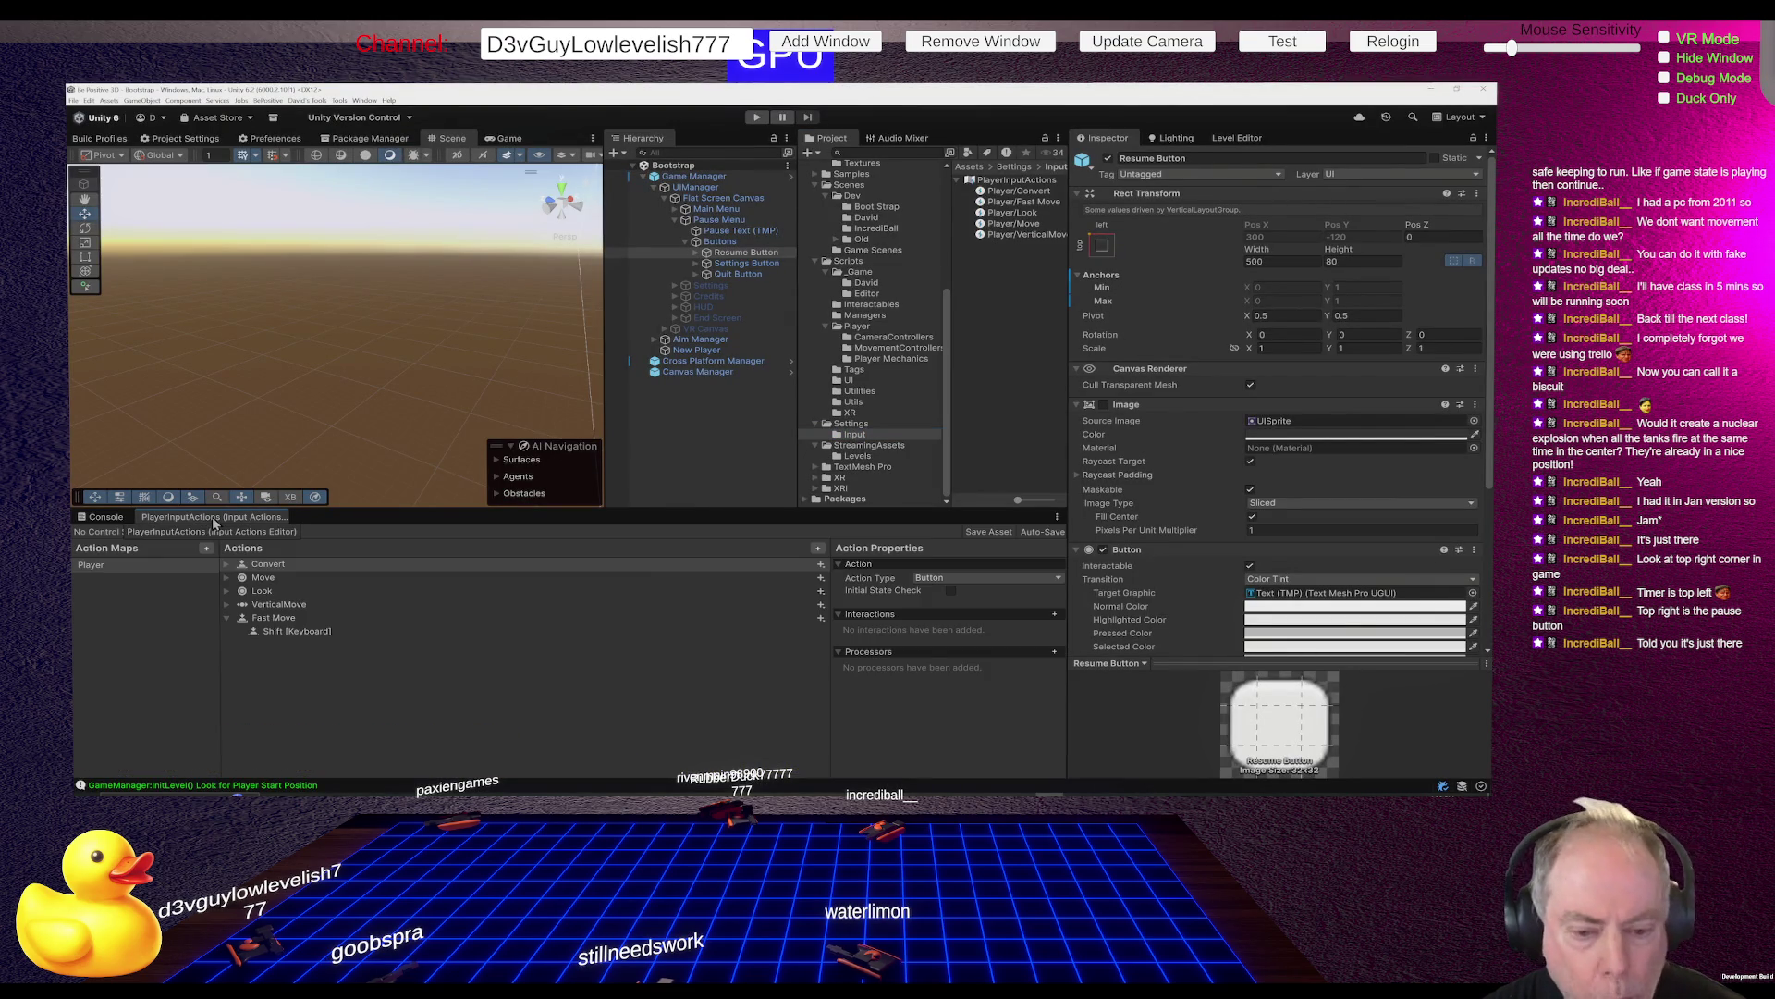
left_click(226, 618)
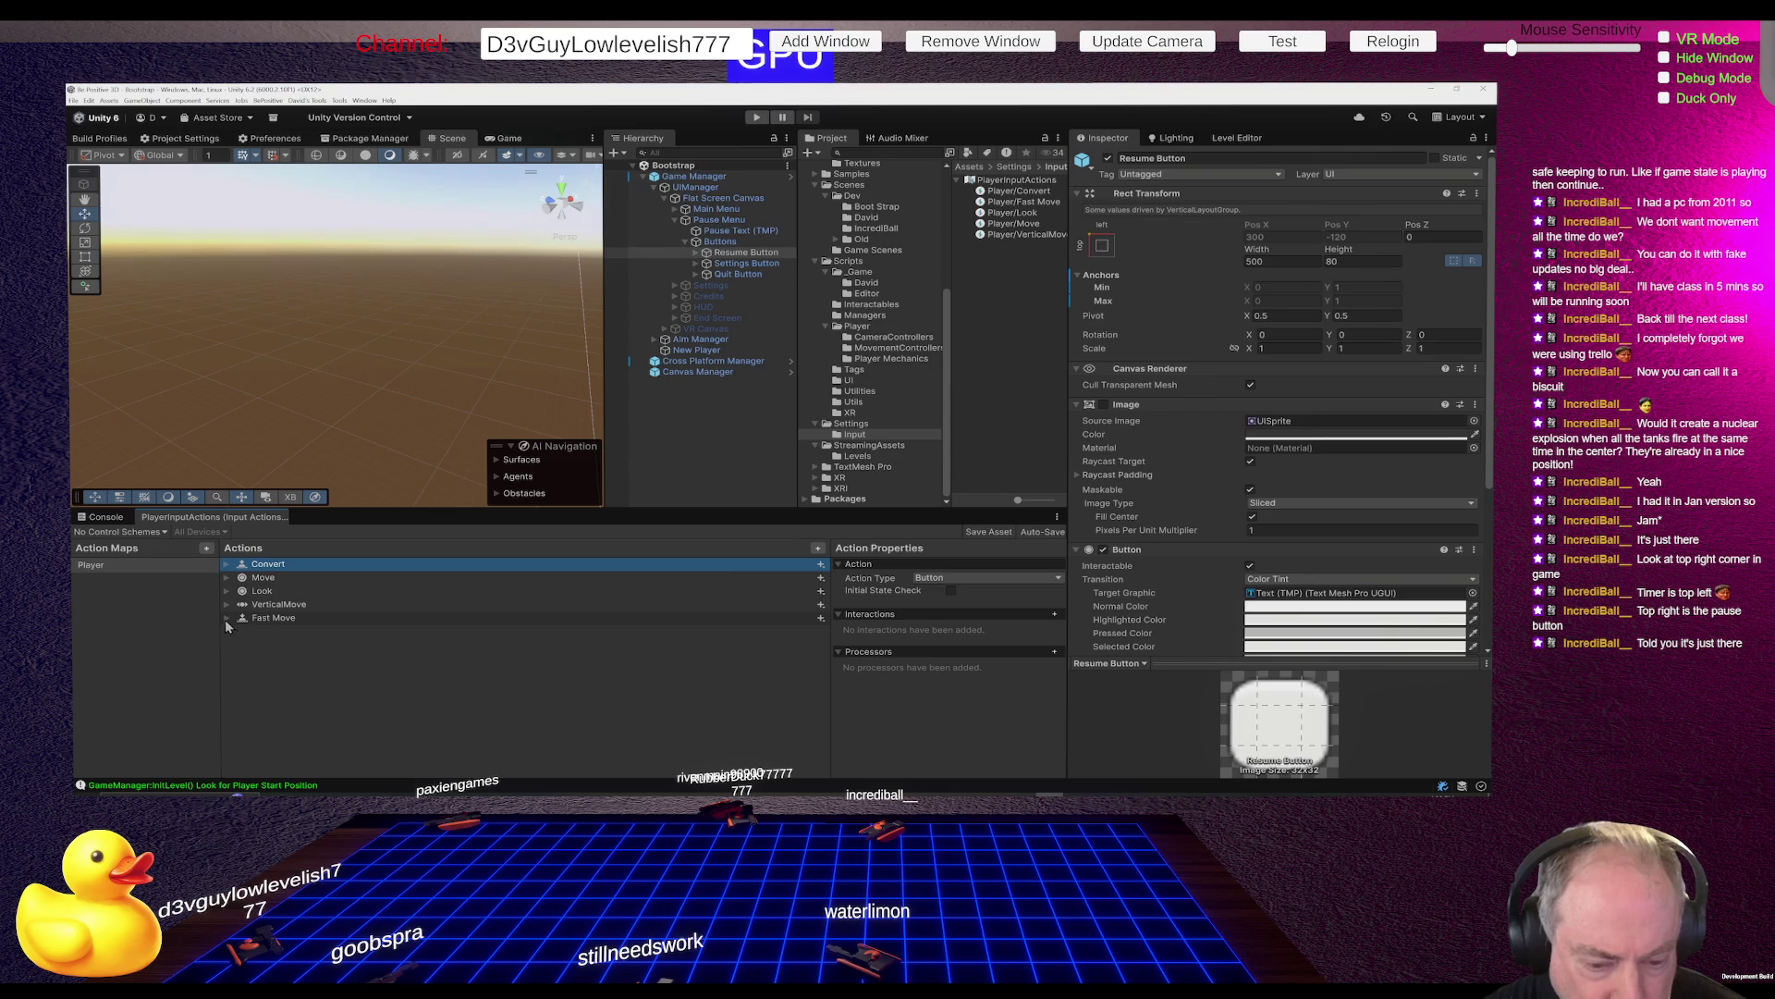
left_click(818, 549)
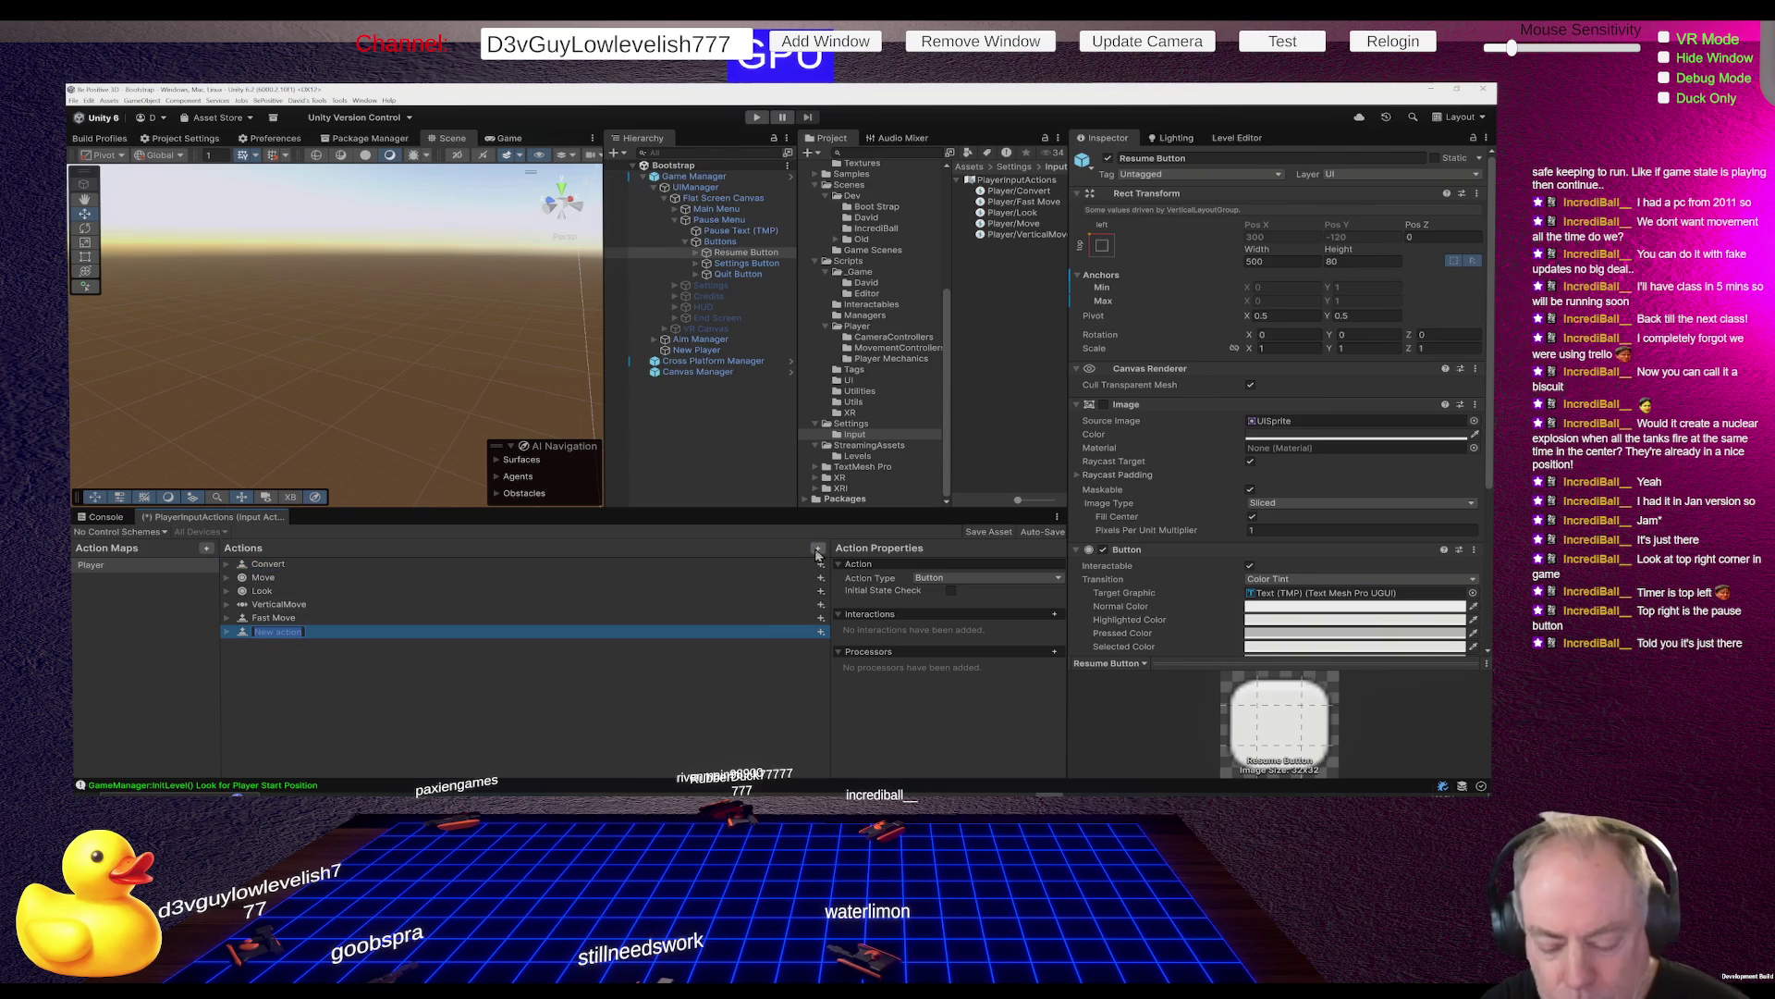
type("Pause")
key("Return")
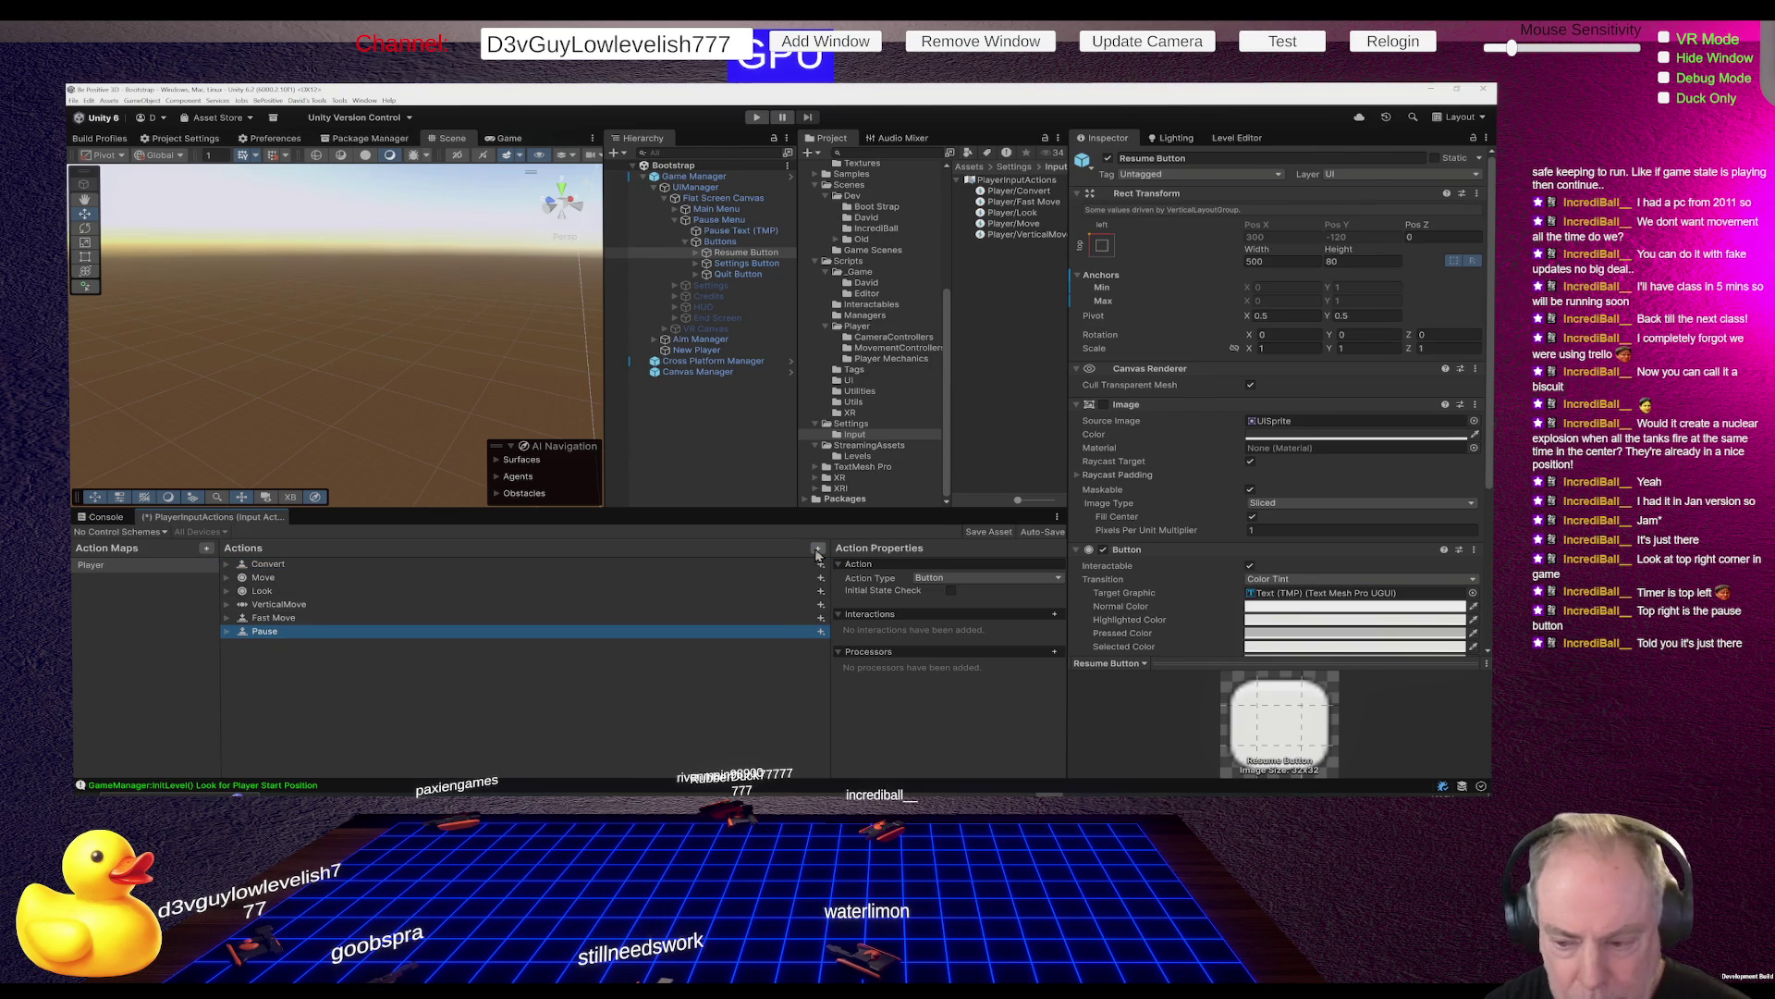
key("Right")
left_click(344, 650)
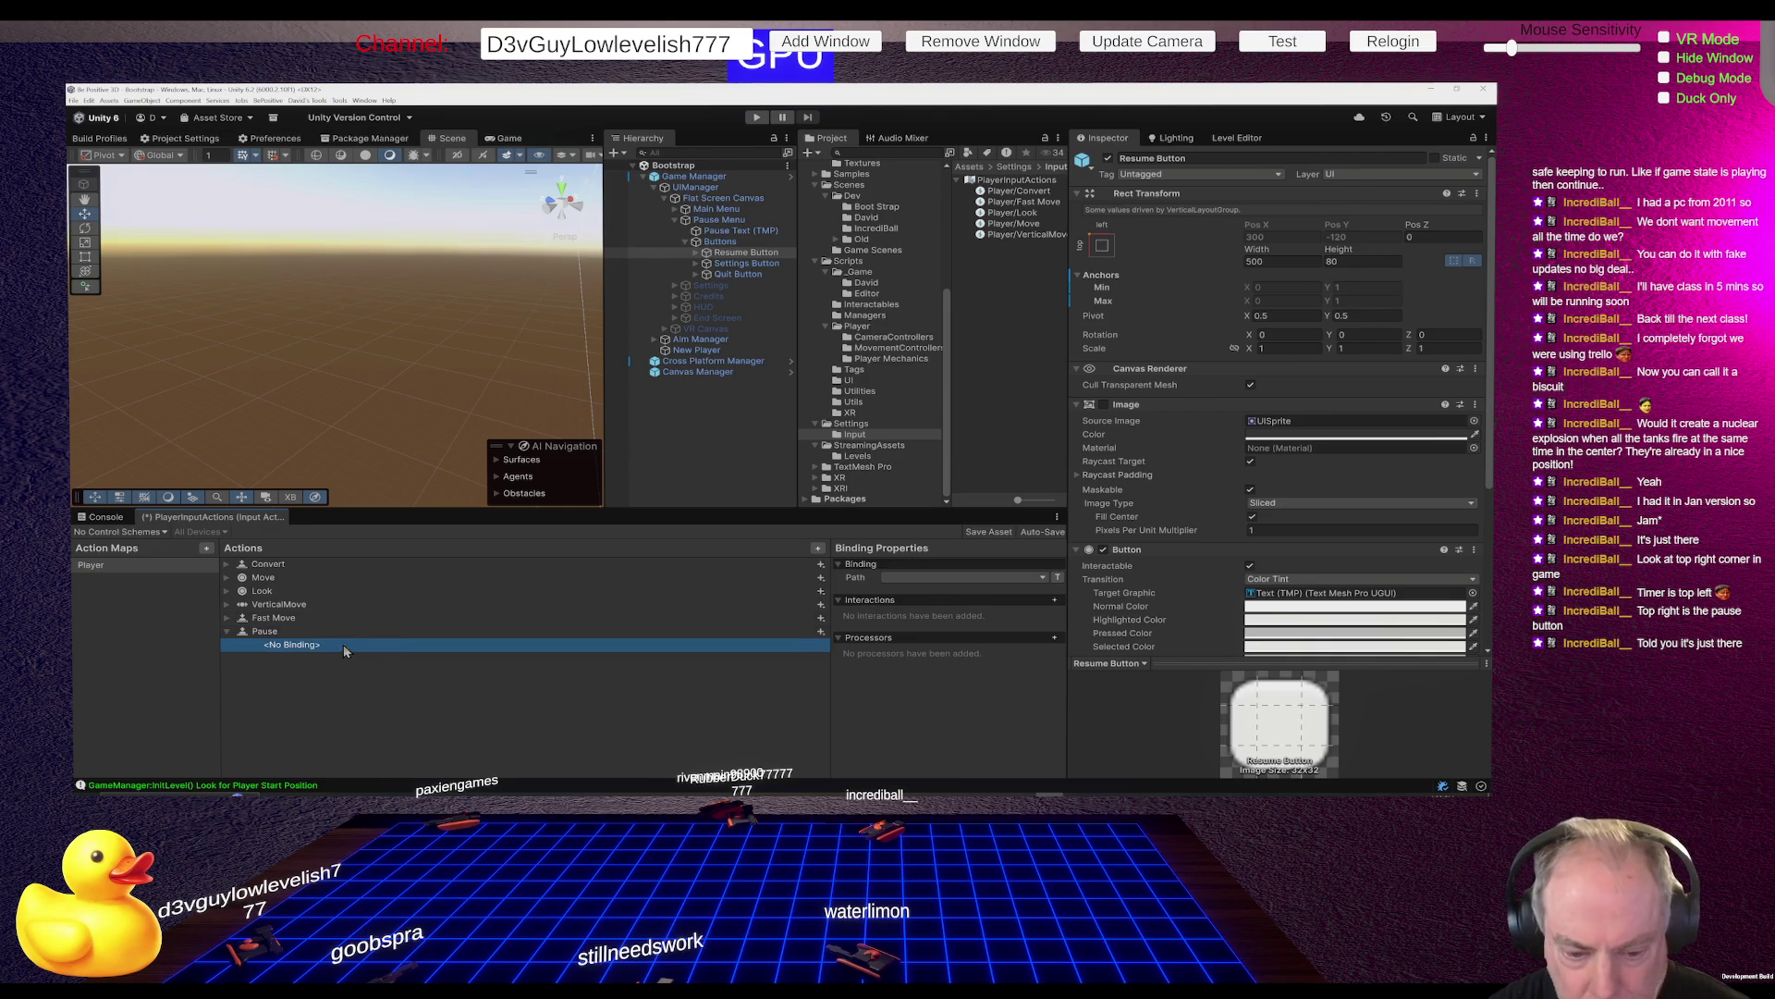
Bind the Pause action to Escape [Keyboard], found by searching 'es' in the path picker
left_click(928, 577)
key("Escape")
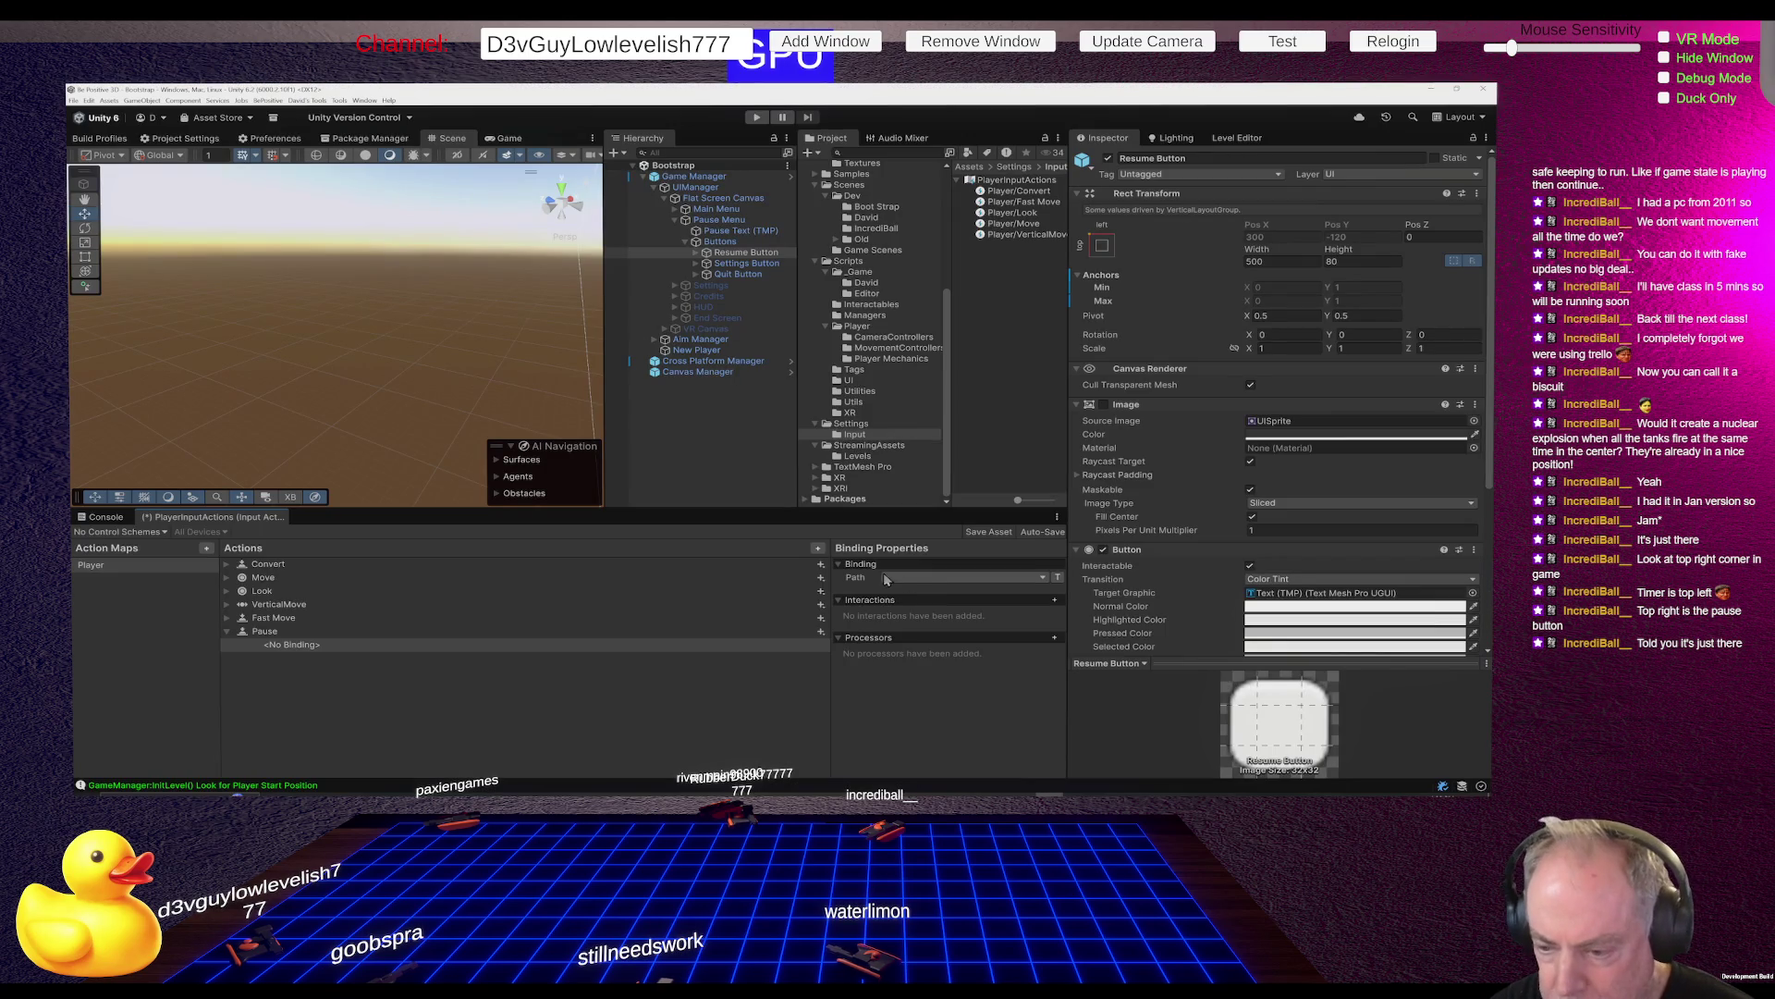
left_click(907, 575)
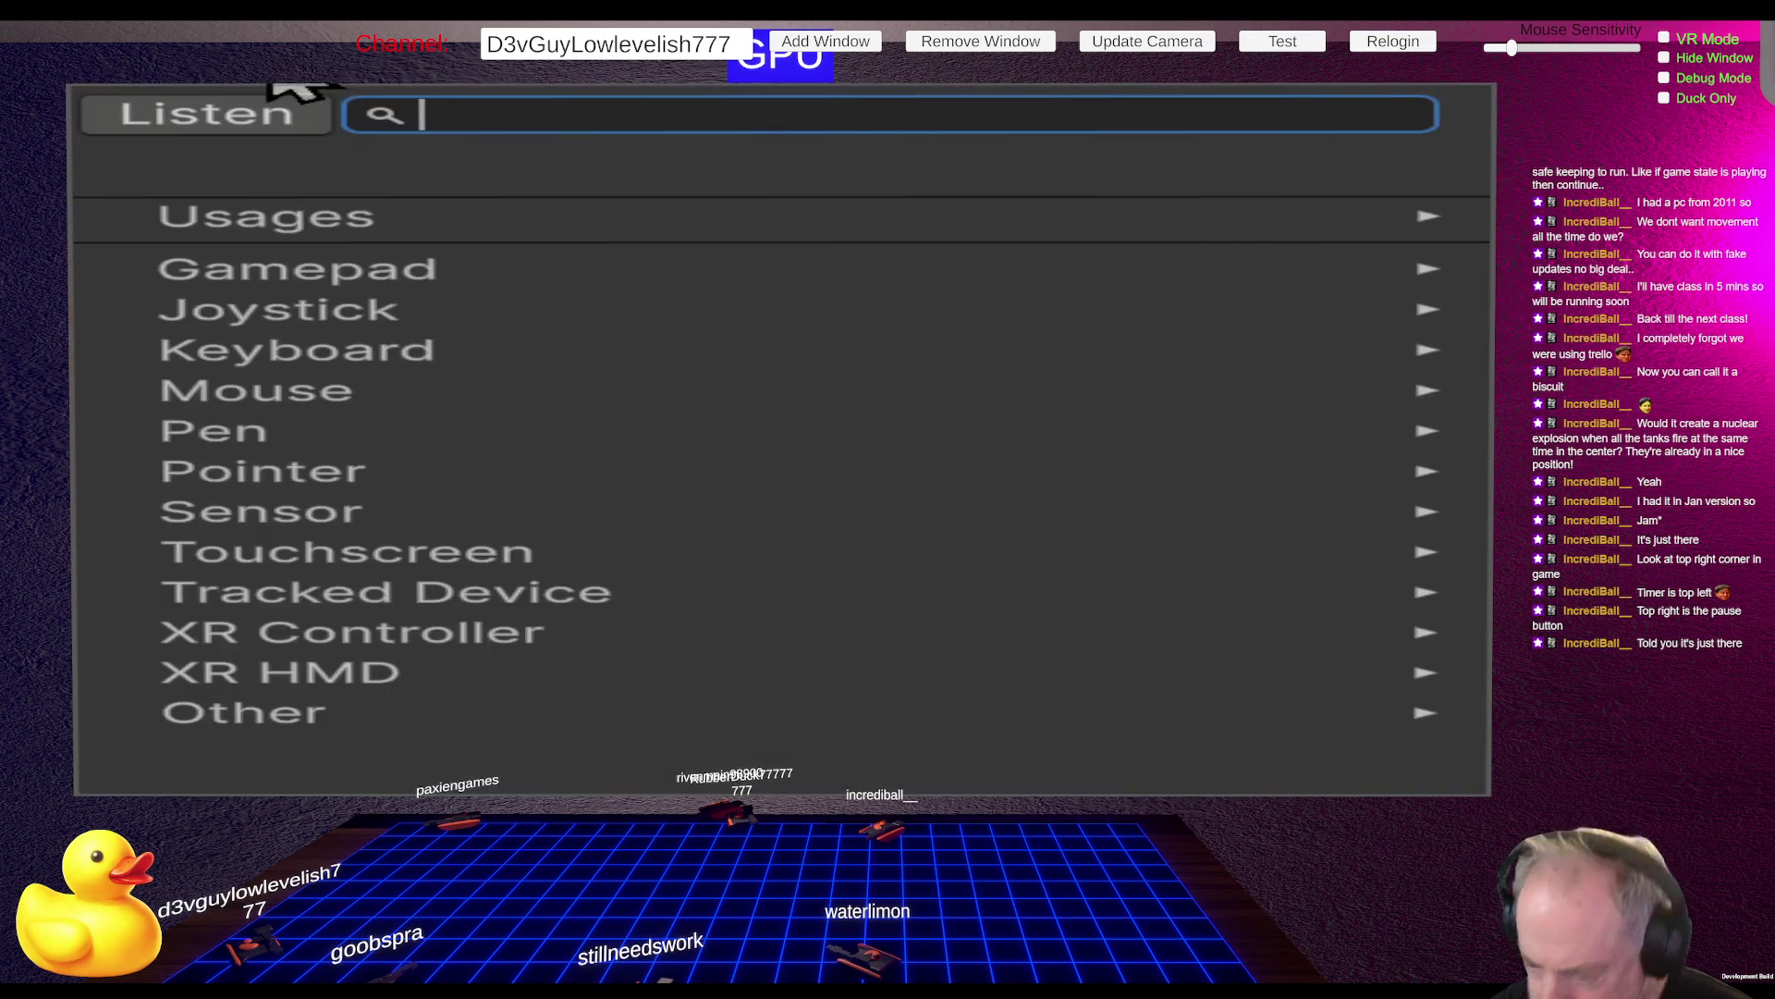
left_click(277, 111)
key("Escape")
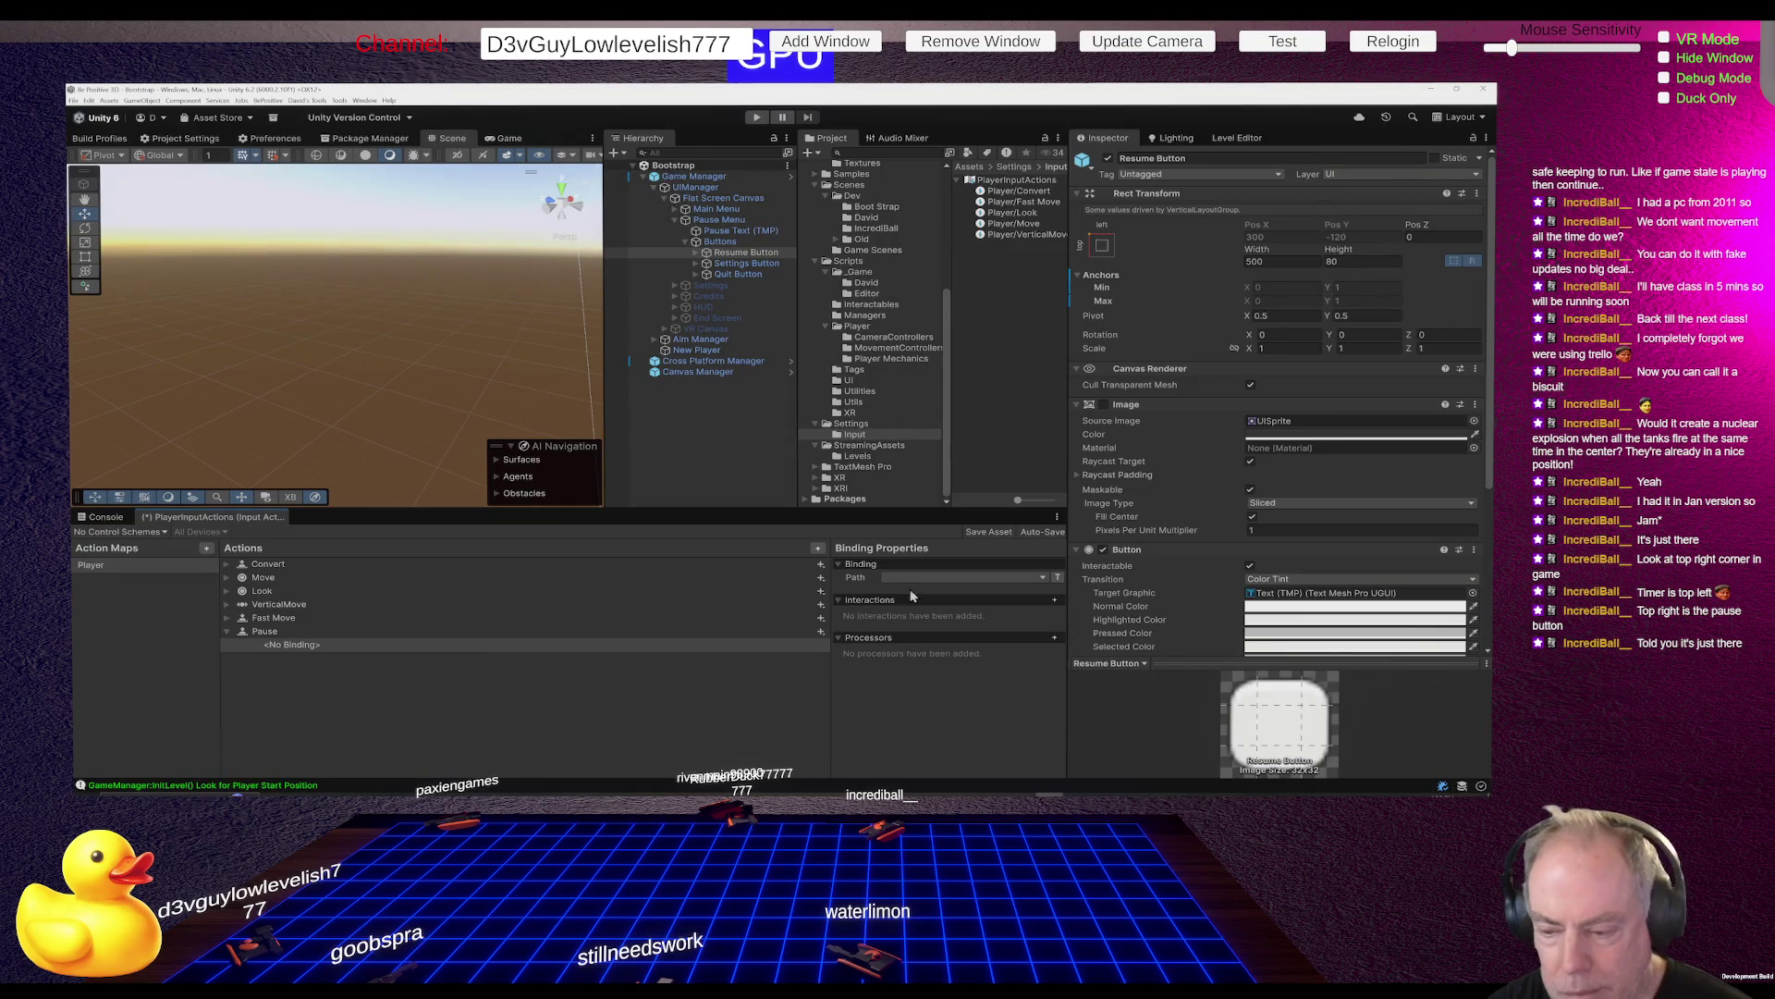
left_click(919, 576)
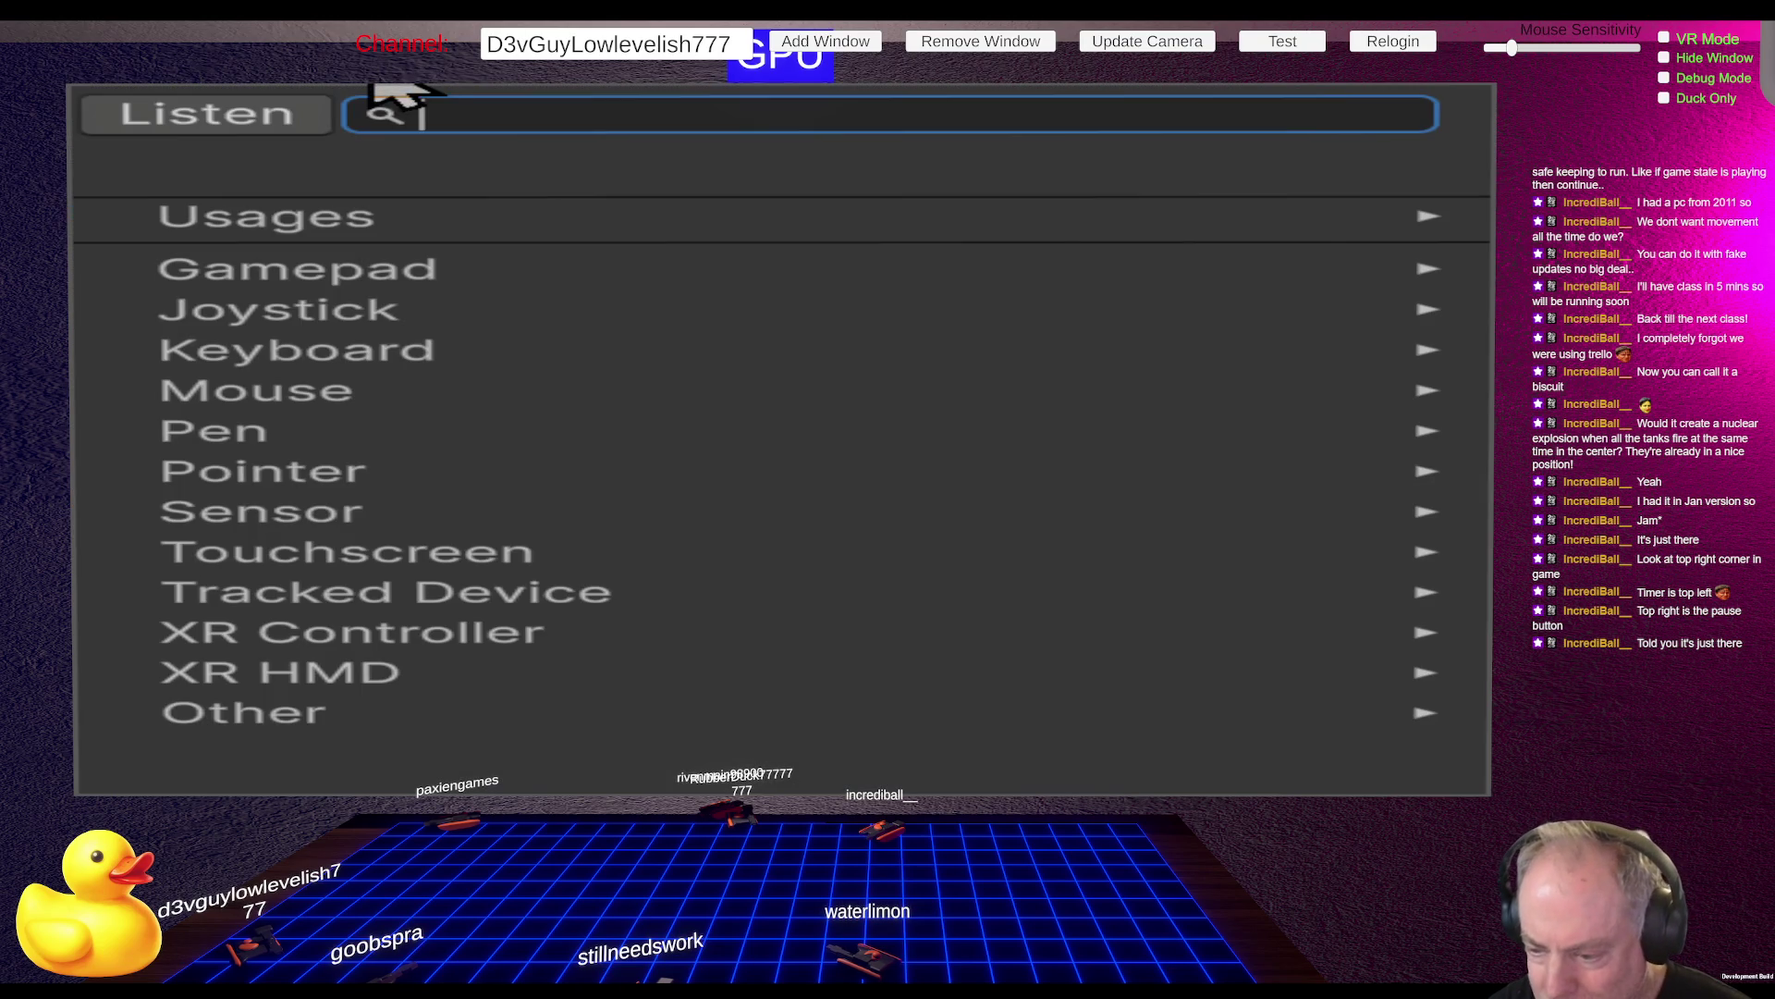
left_click(217, 115)
key("Escape")
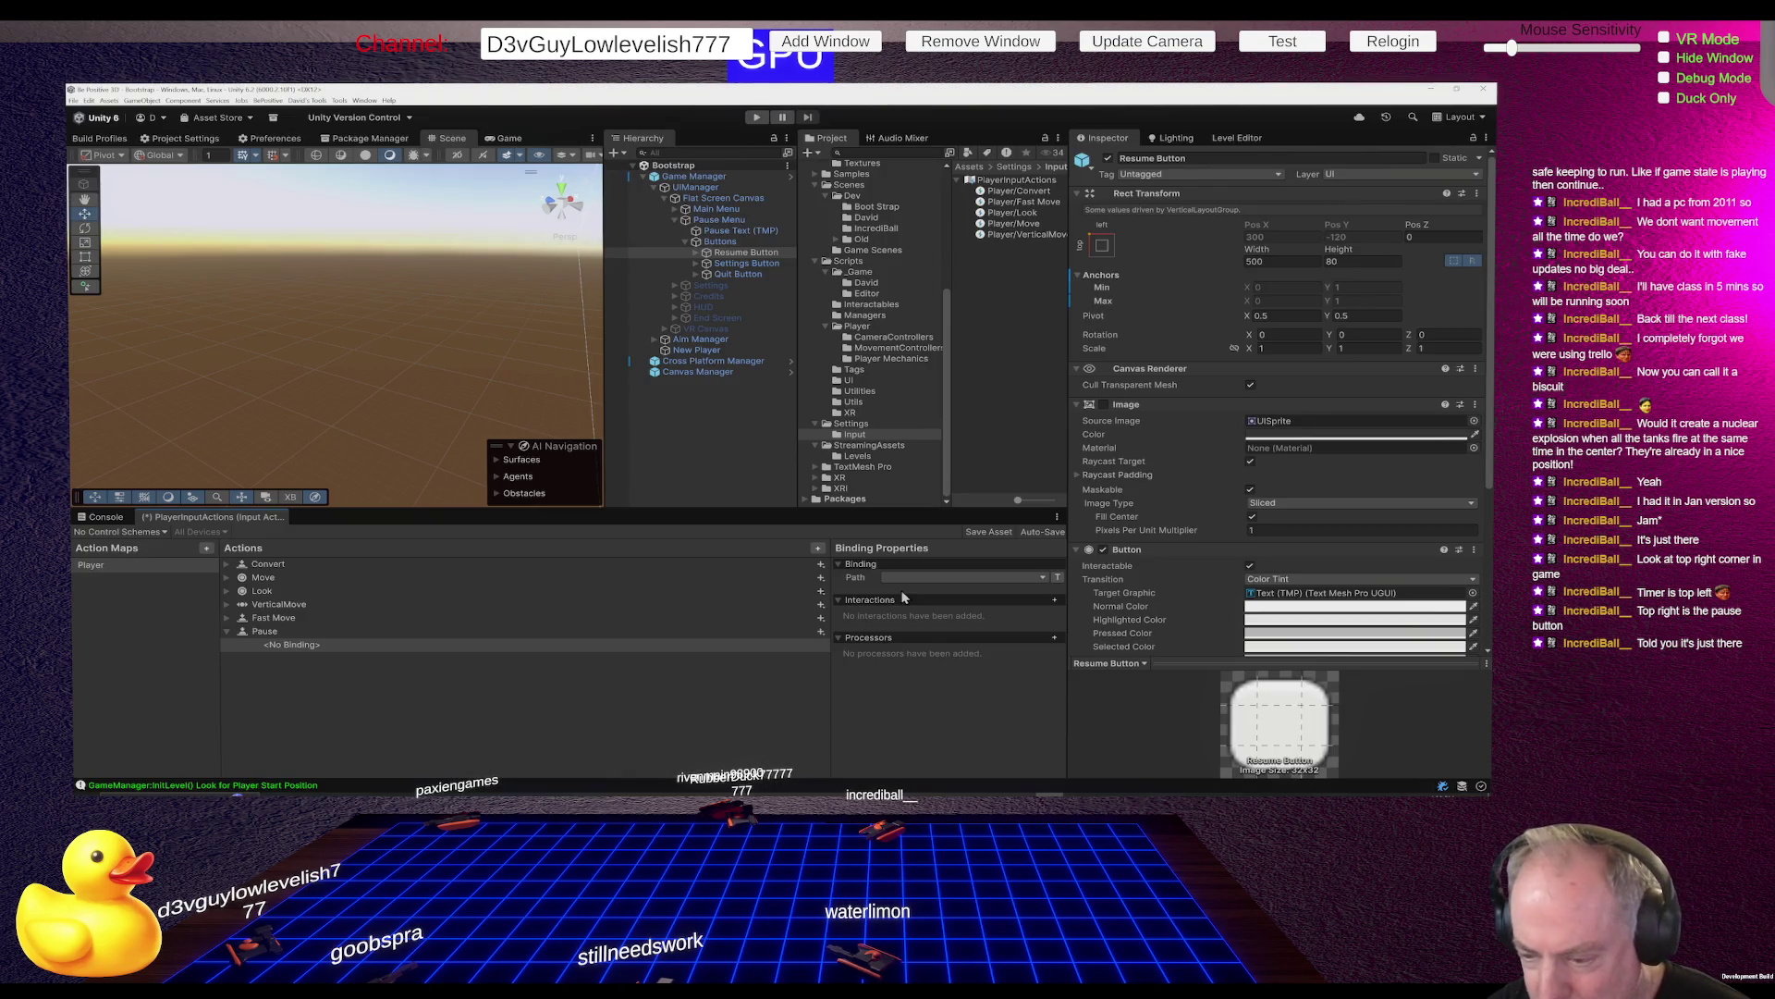
left_click(907, 580)
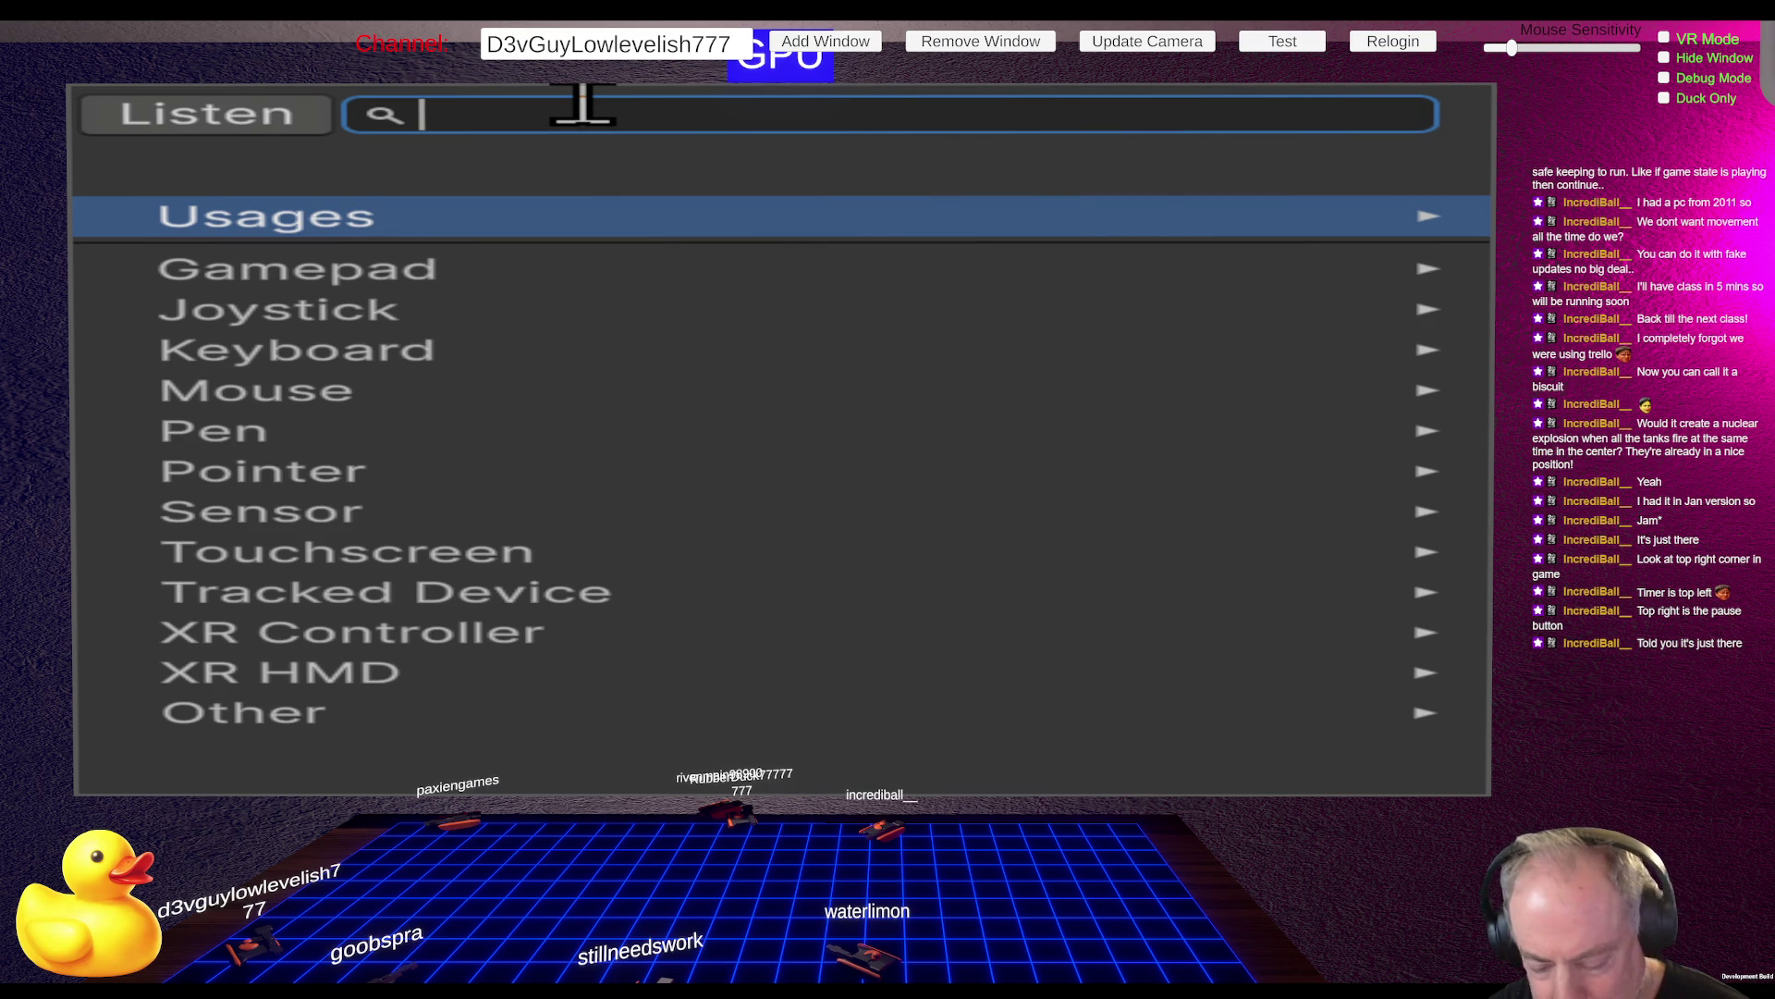
type("es")
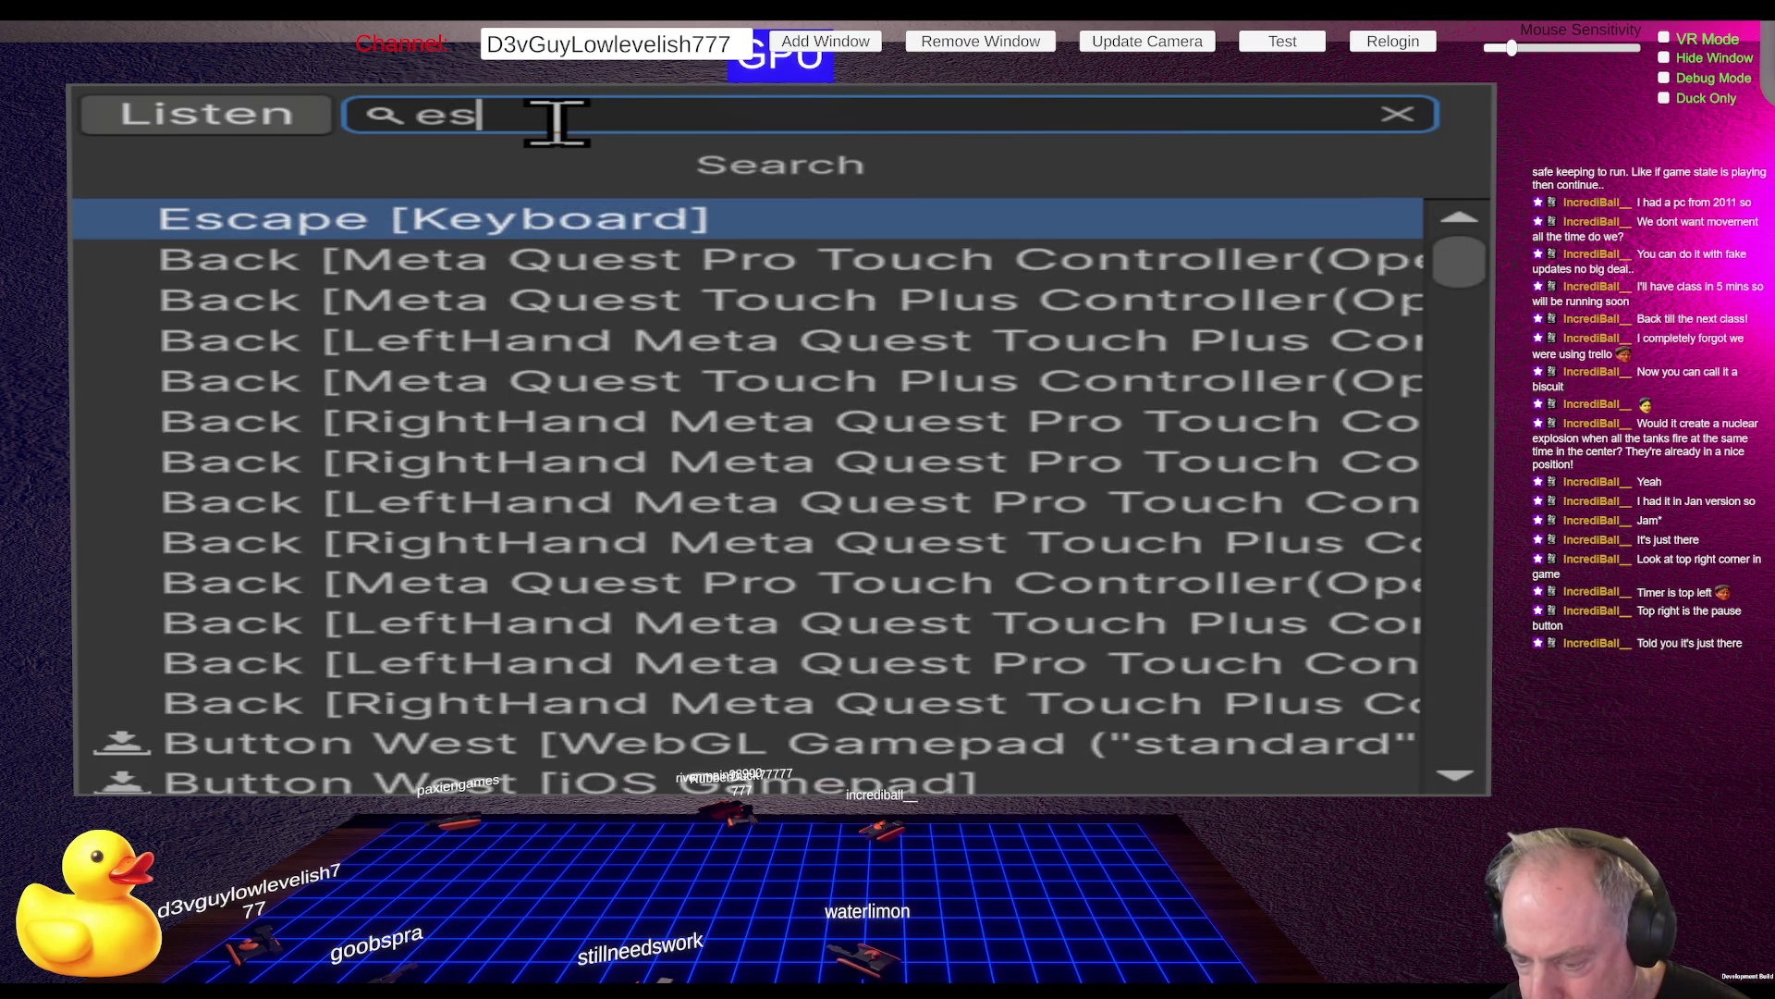
left_click(495, 216)
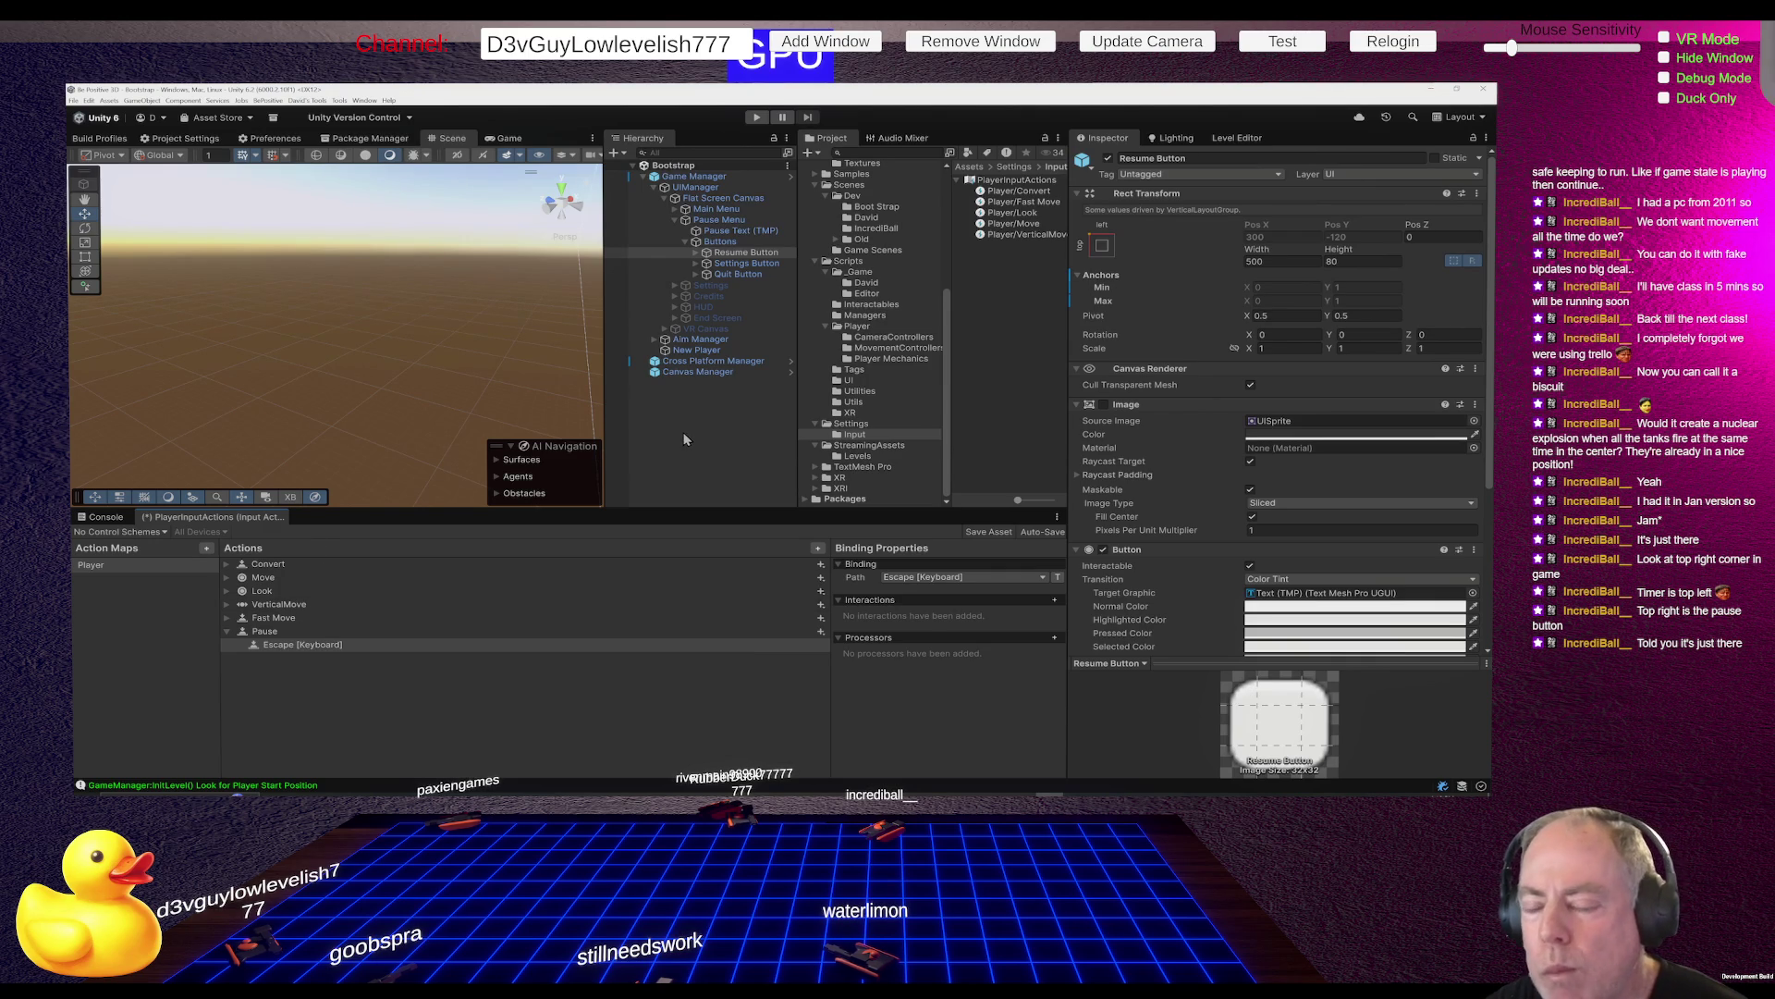
key("alt+Tab")
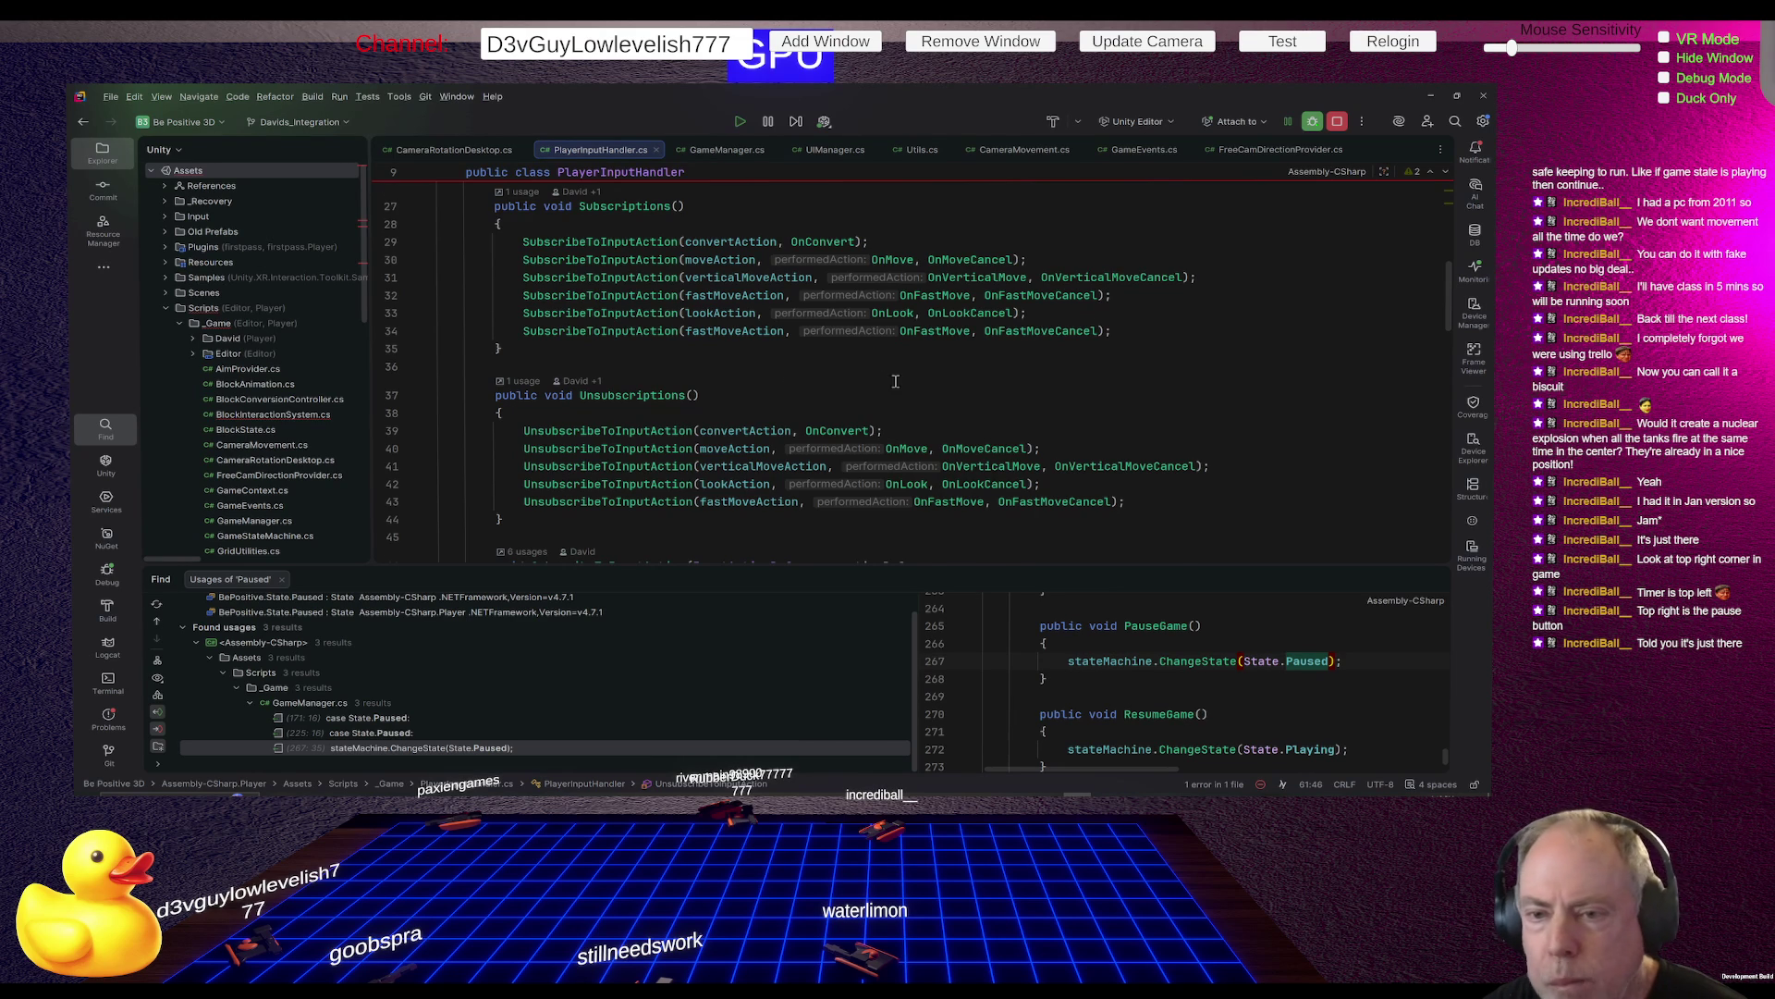
Insert '[SerializeField] private InputActionReference pauseAction;' above the convertAction field
scroll(879, 366, "up", 2)
scroll(896, 380, "up", 5)
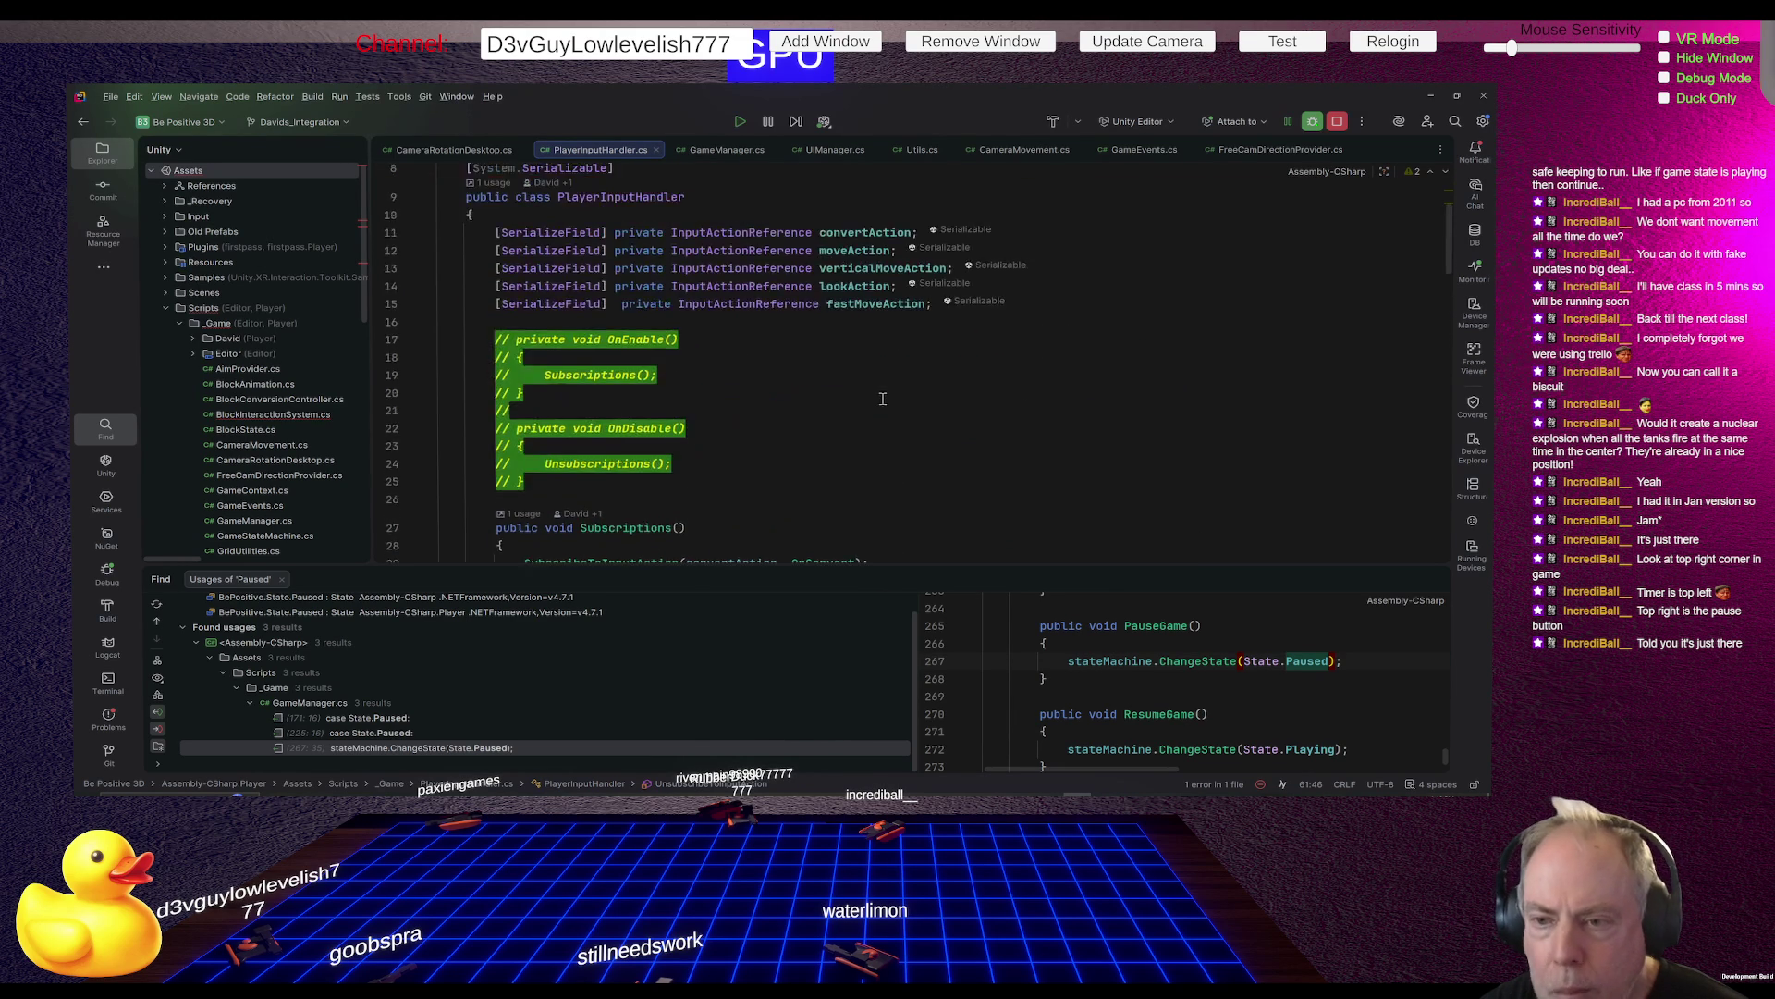
left_click(1080, 359)
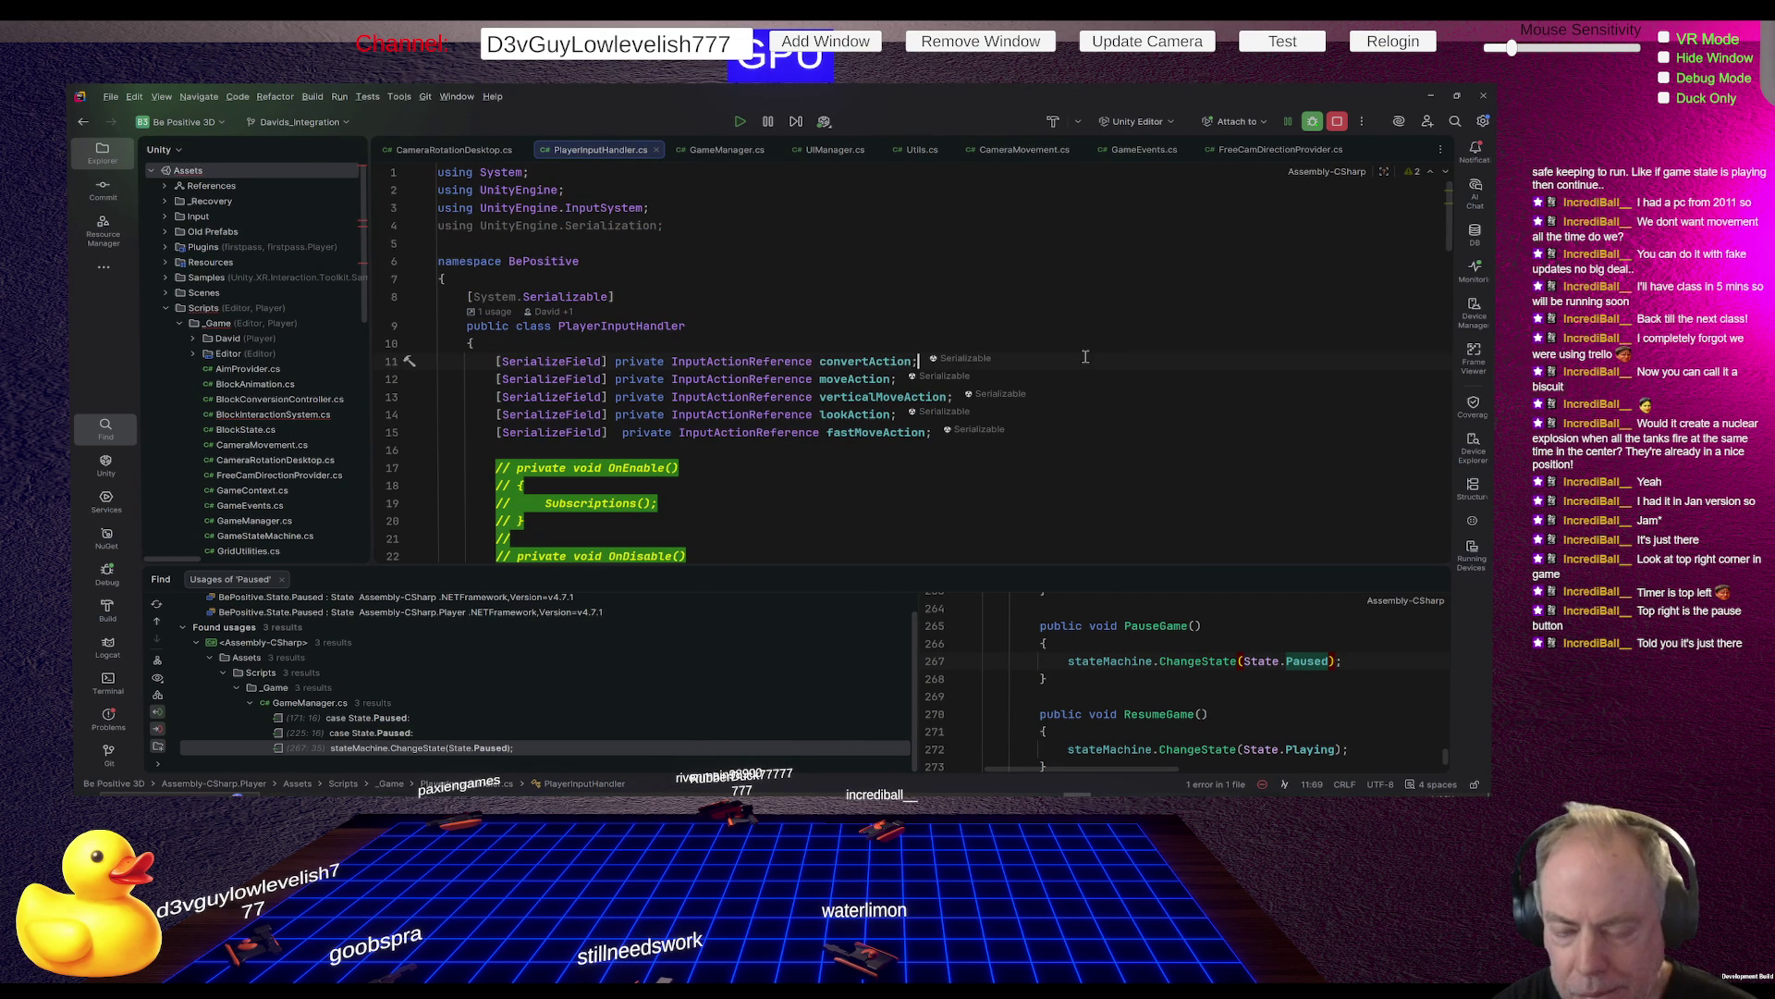
key("ctrl+alt+Return")
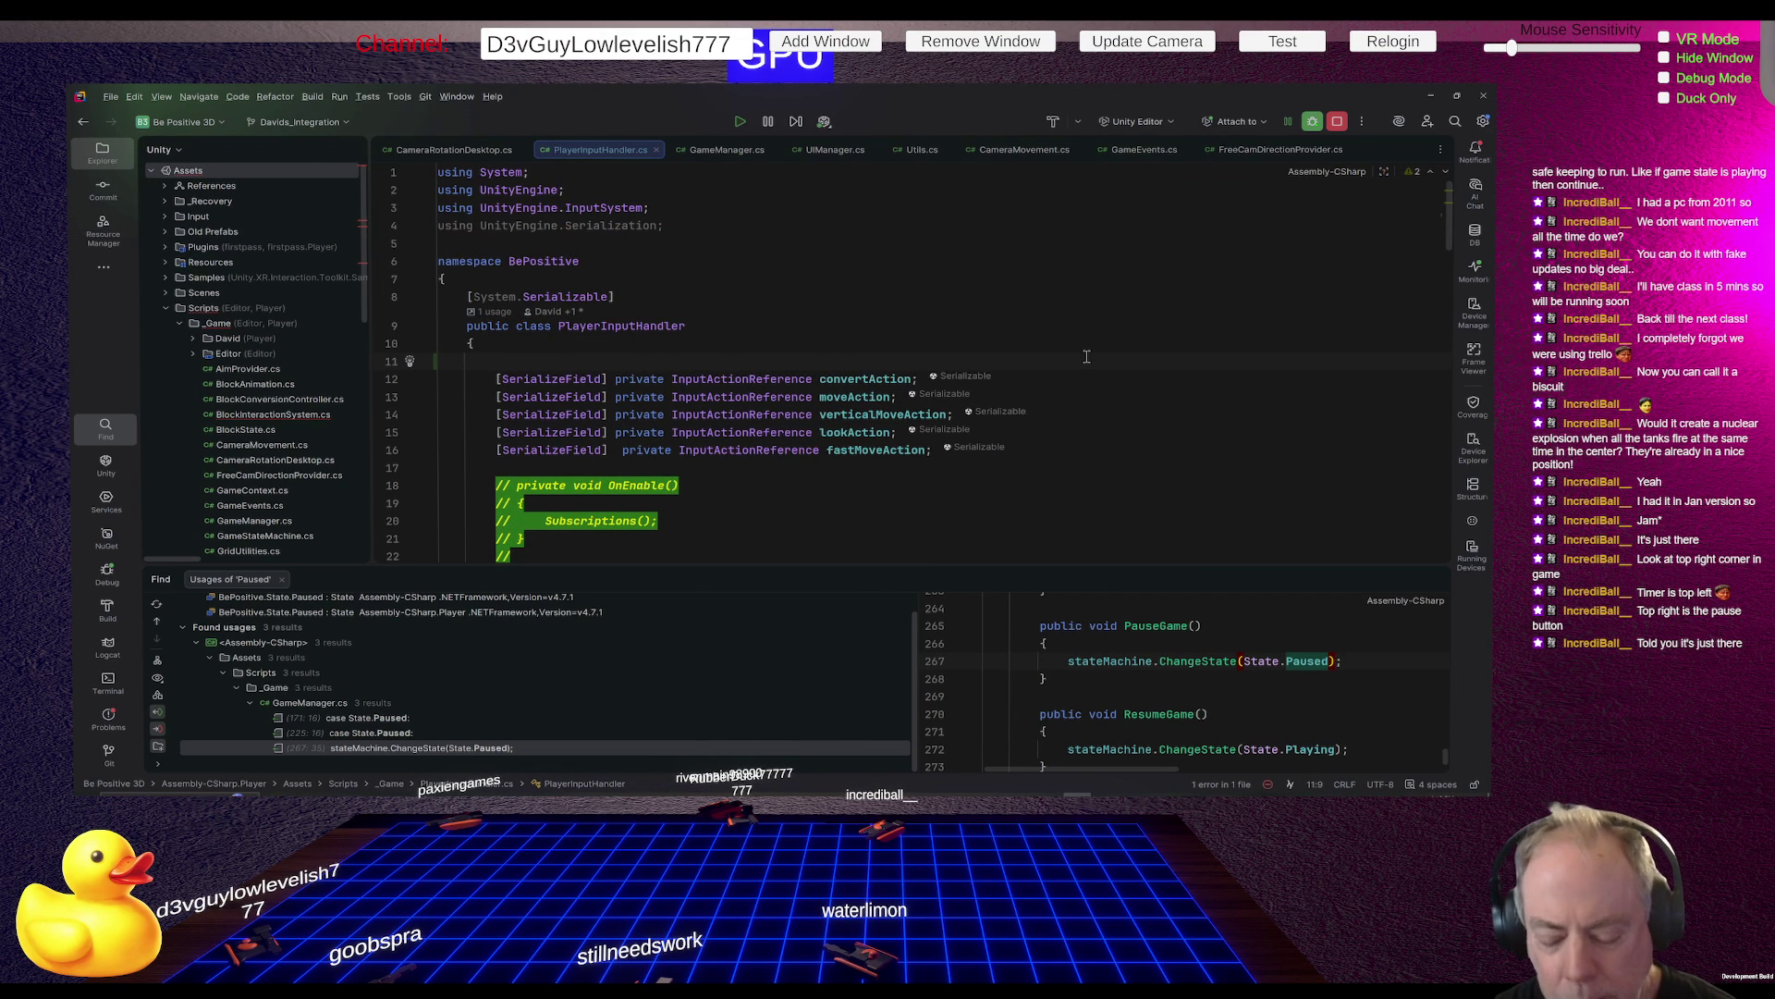
type("[Ser")
key("Return")
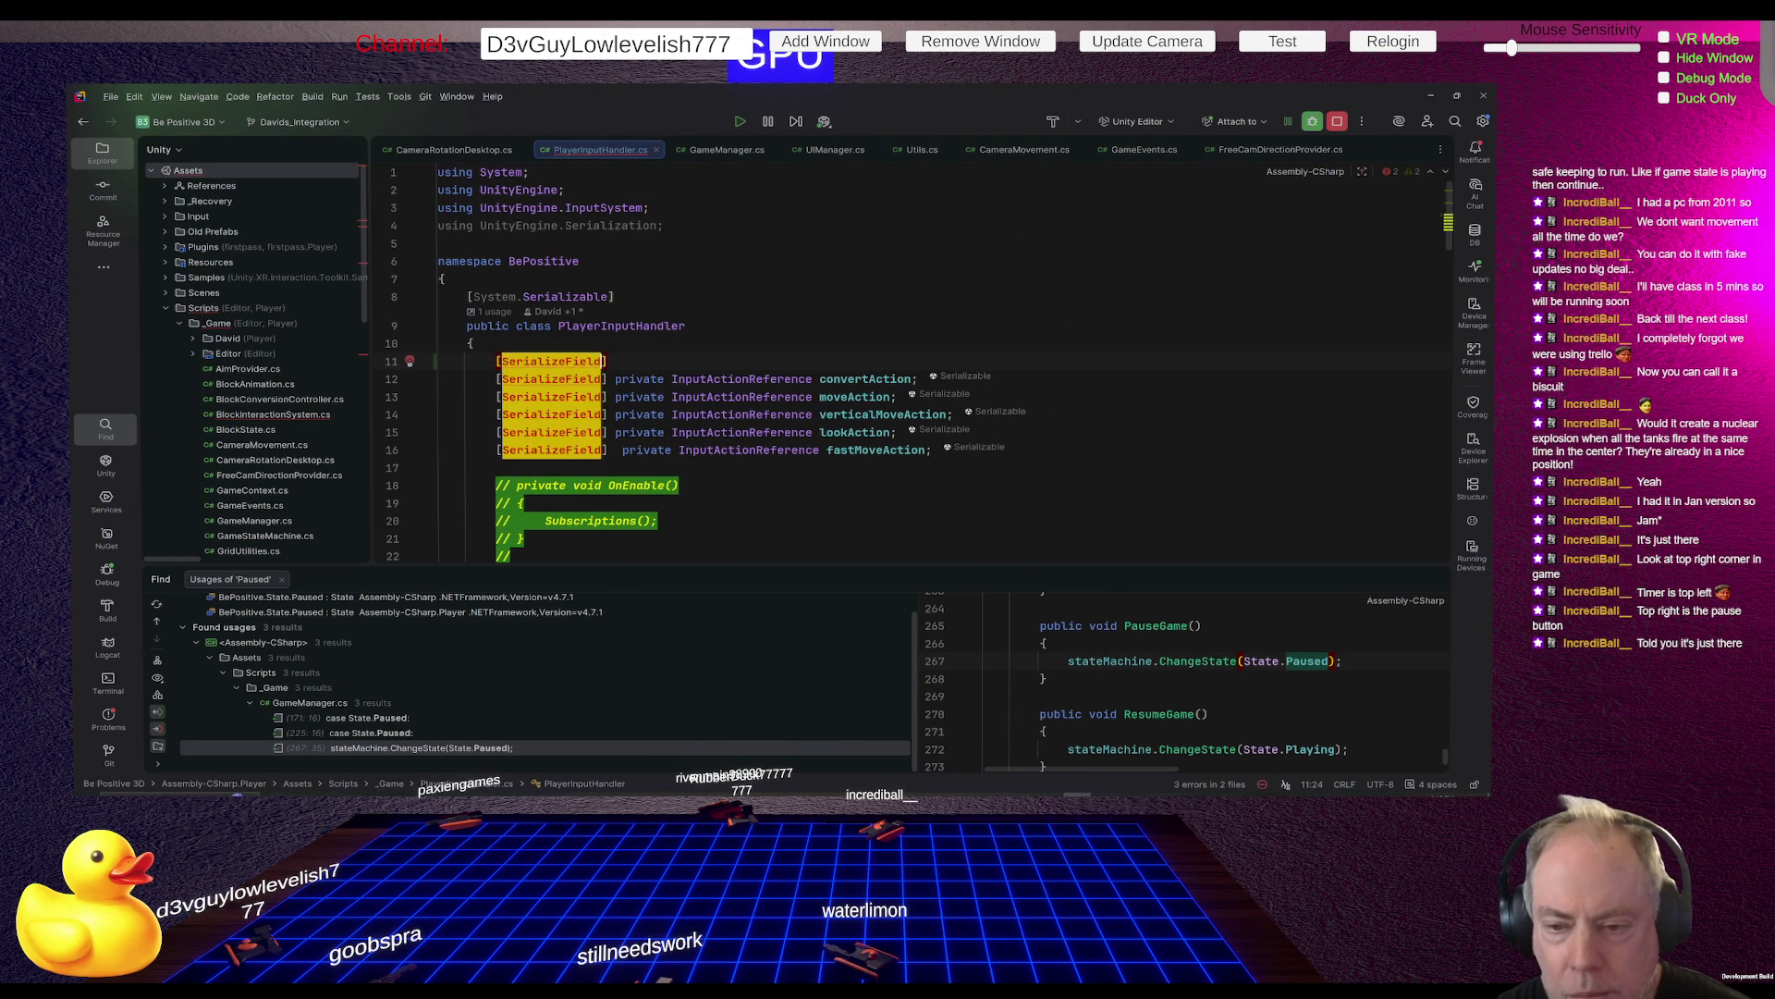
type("] Inpu")
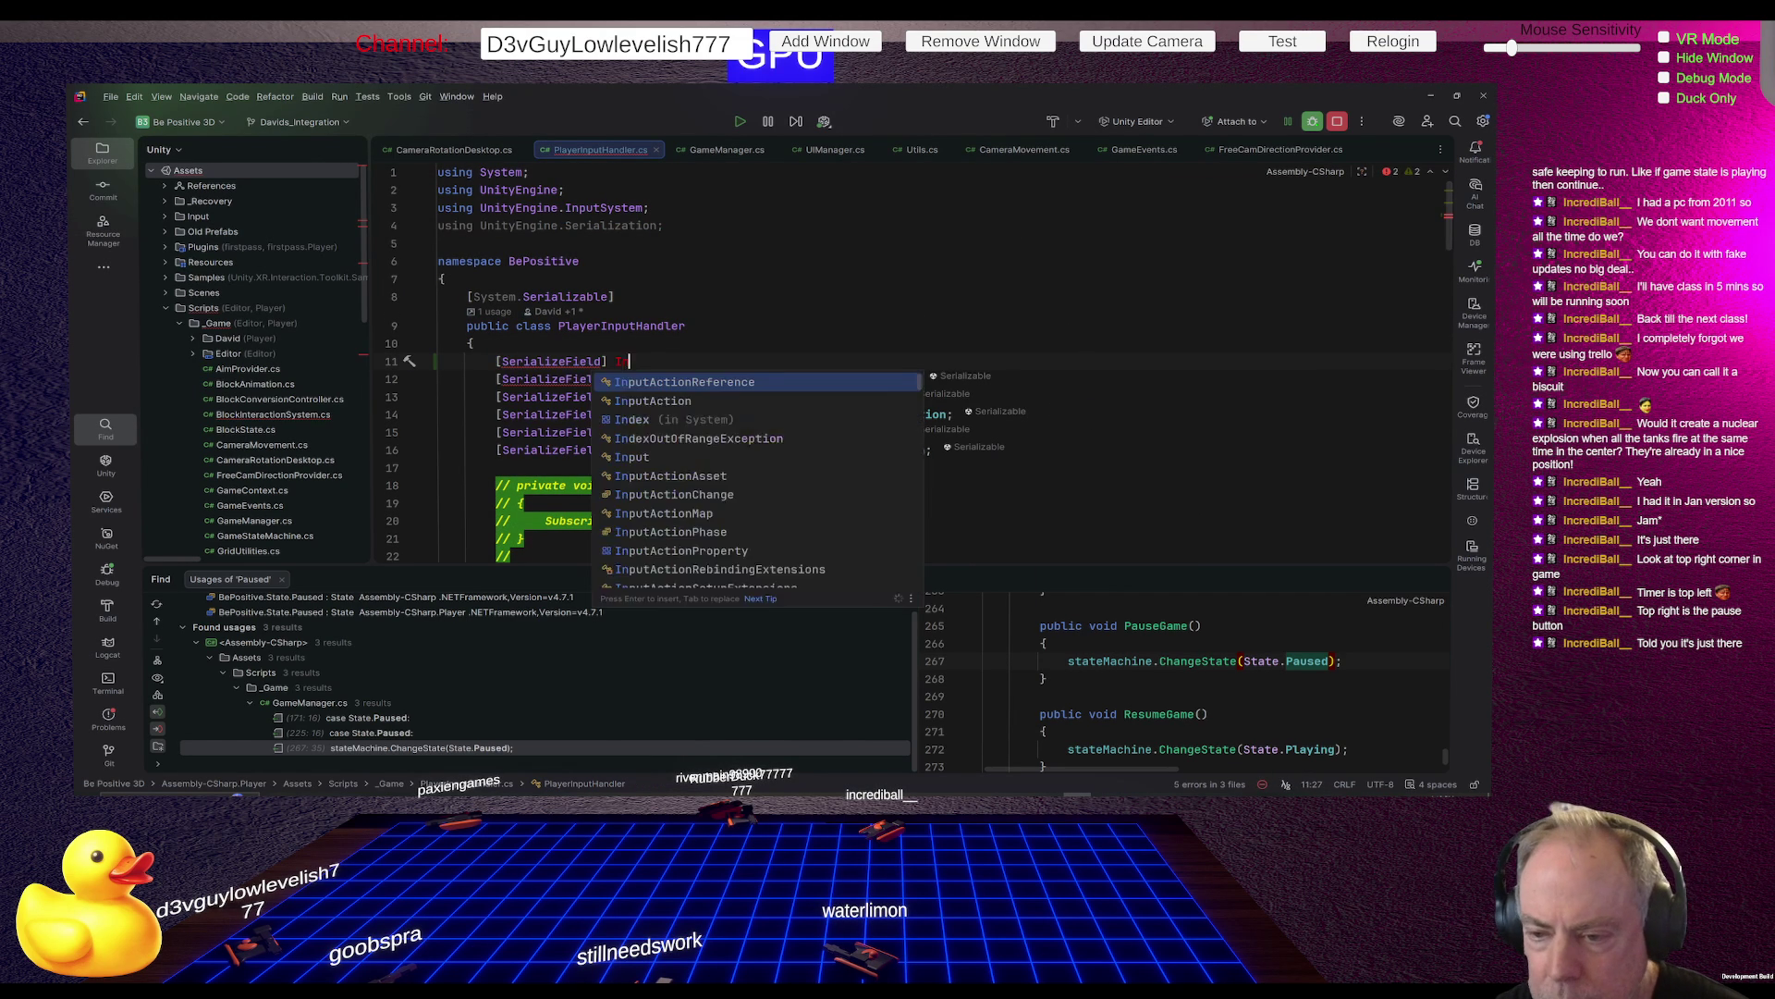
key("Return")
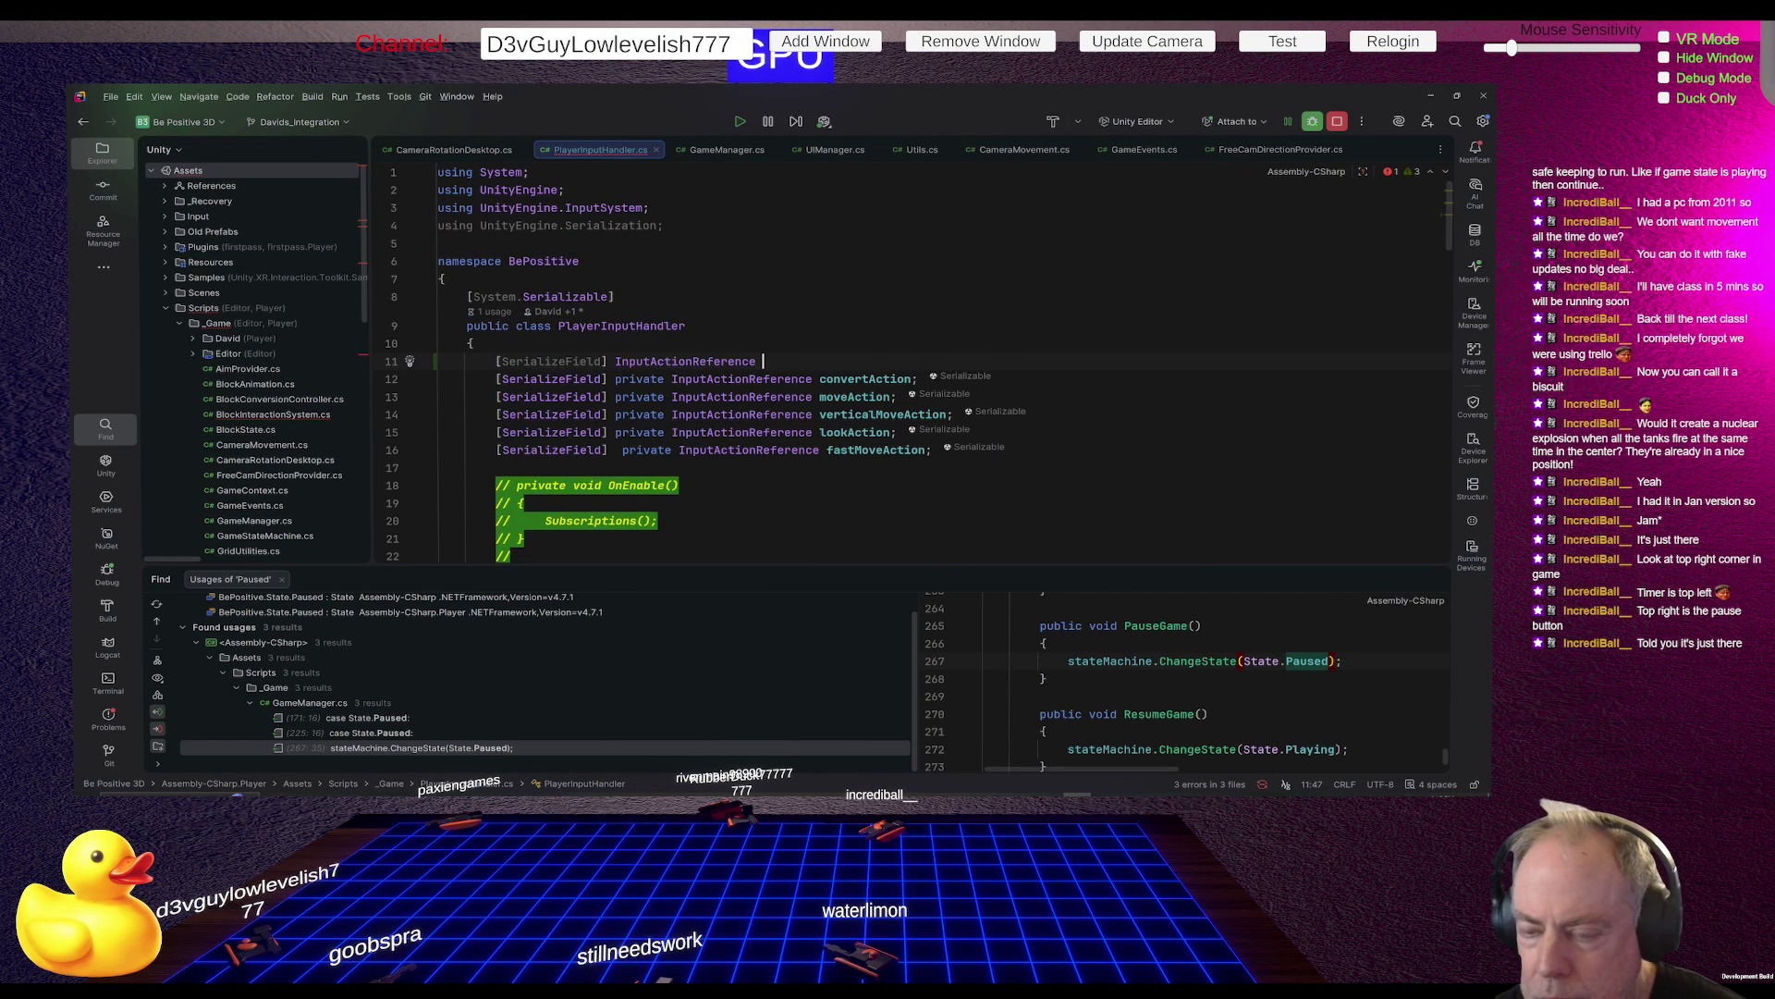
type("pau")
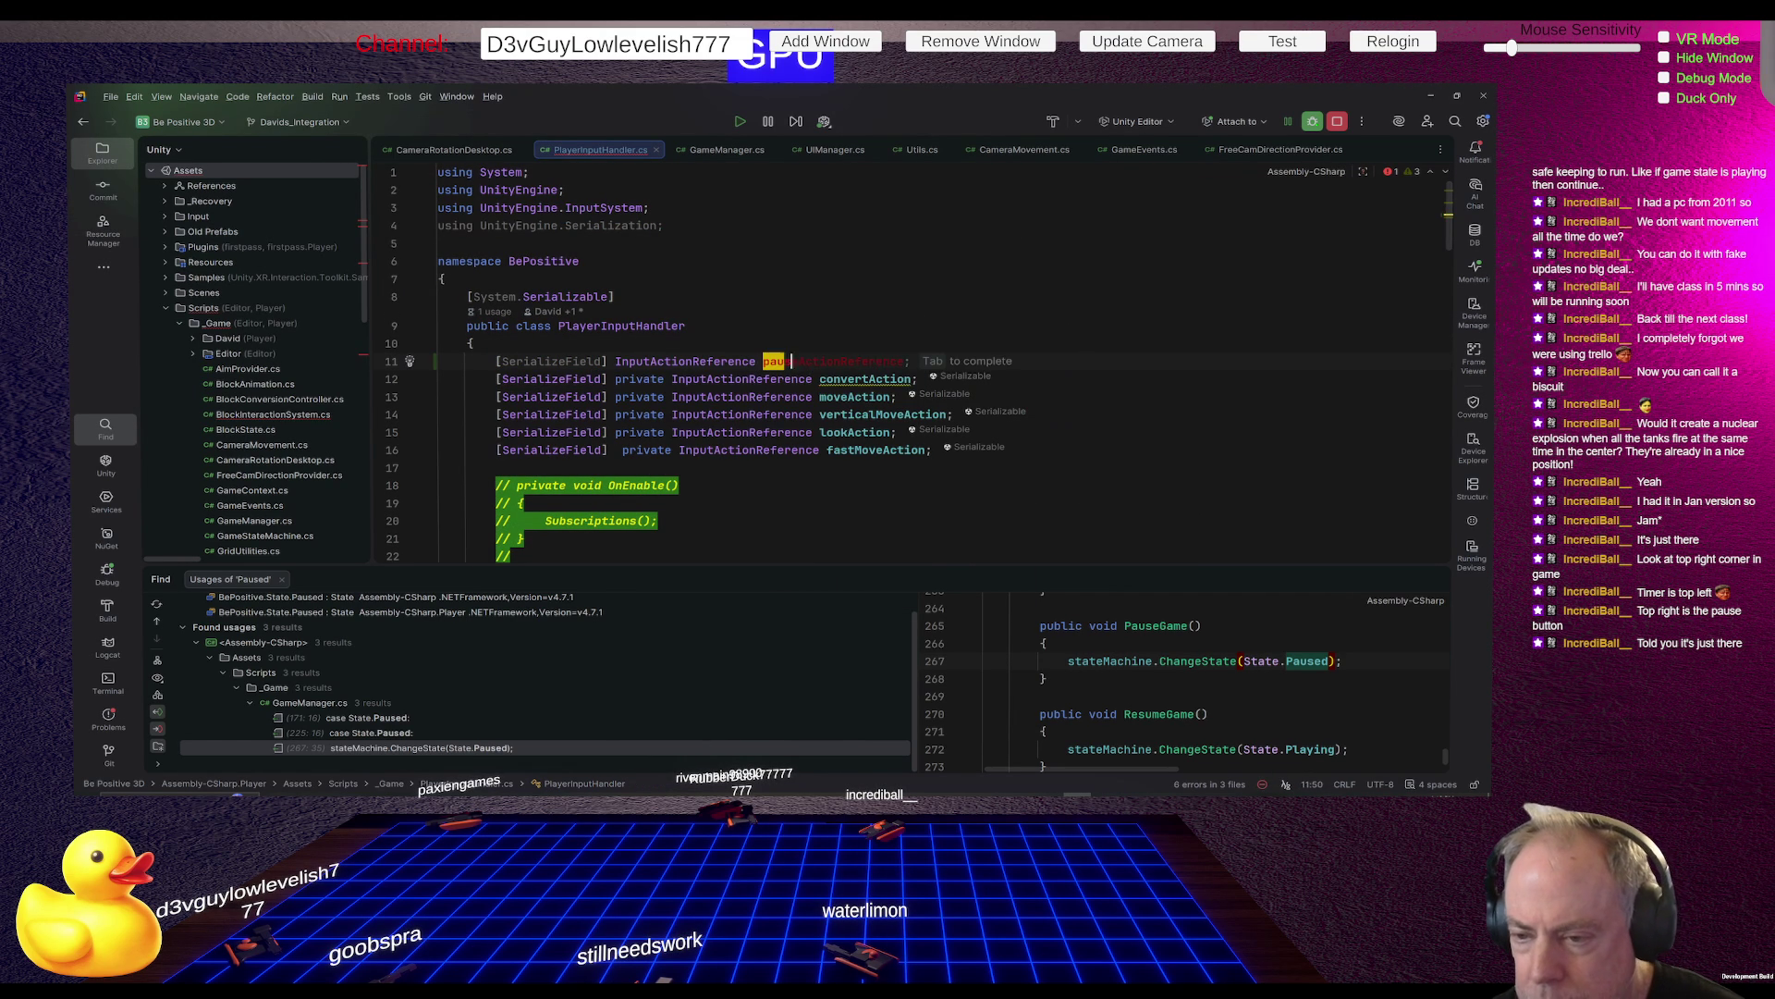
type("seAcr")
key("BackSpace")
key("BackSpace")
key("BackSpace")
type("Action")
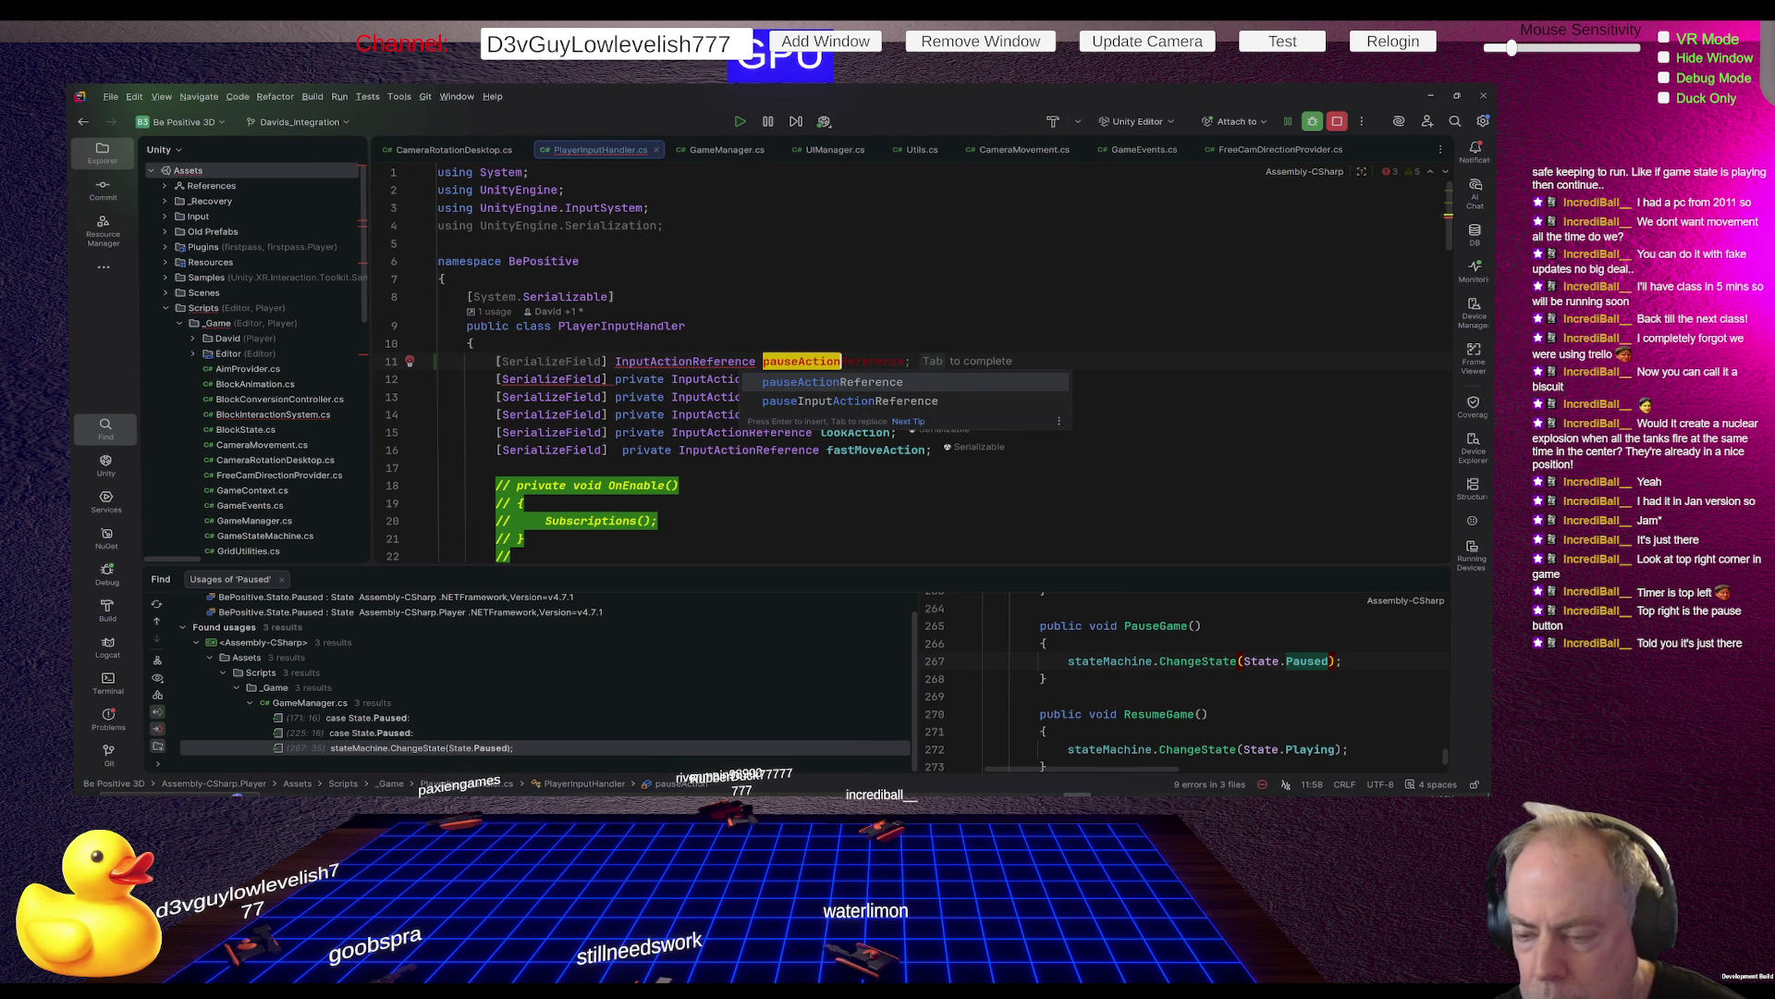
key("Escape")
key("Down")
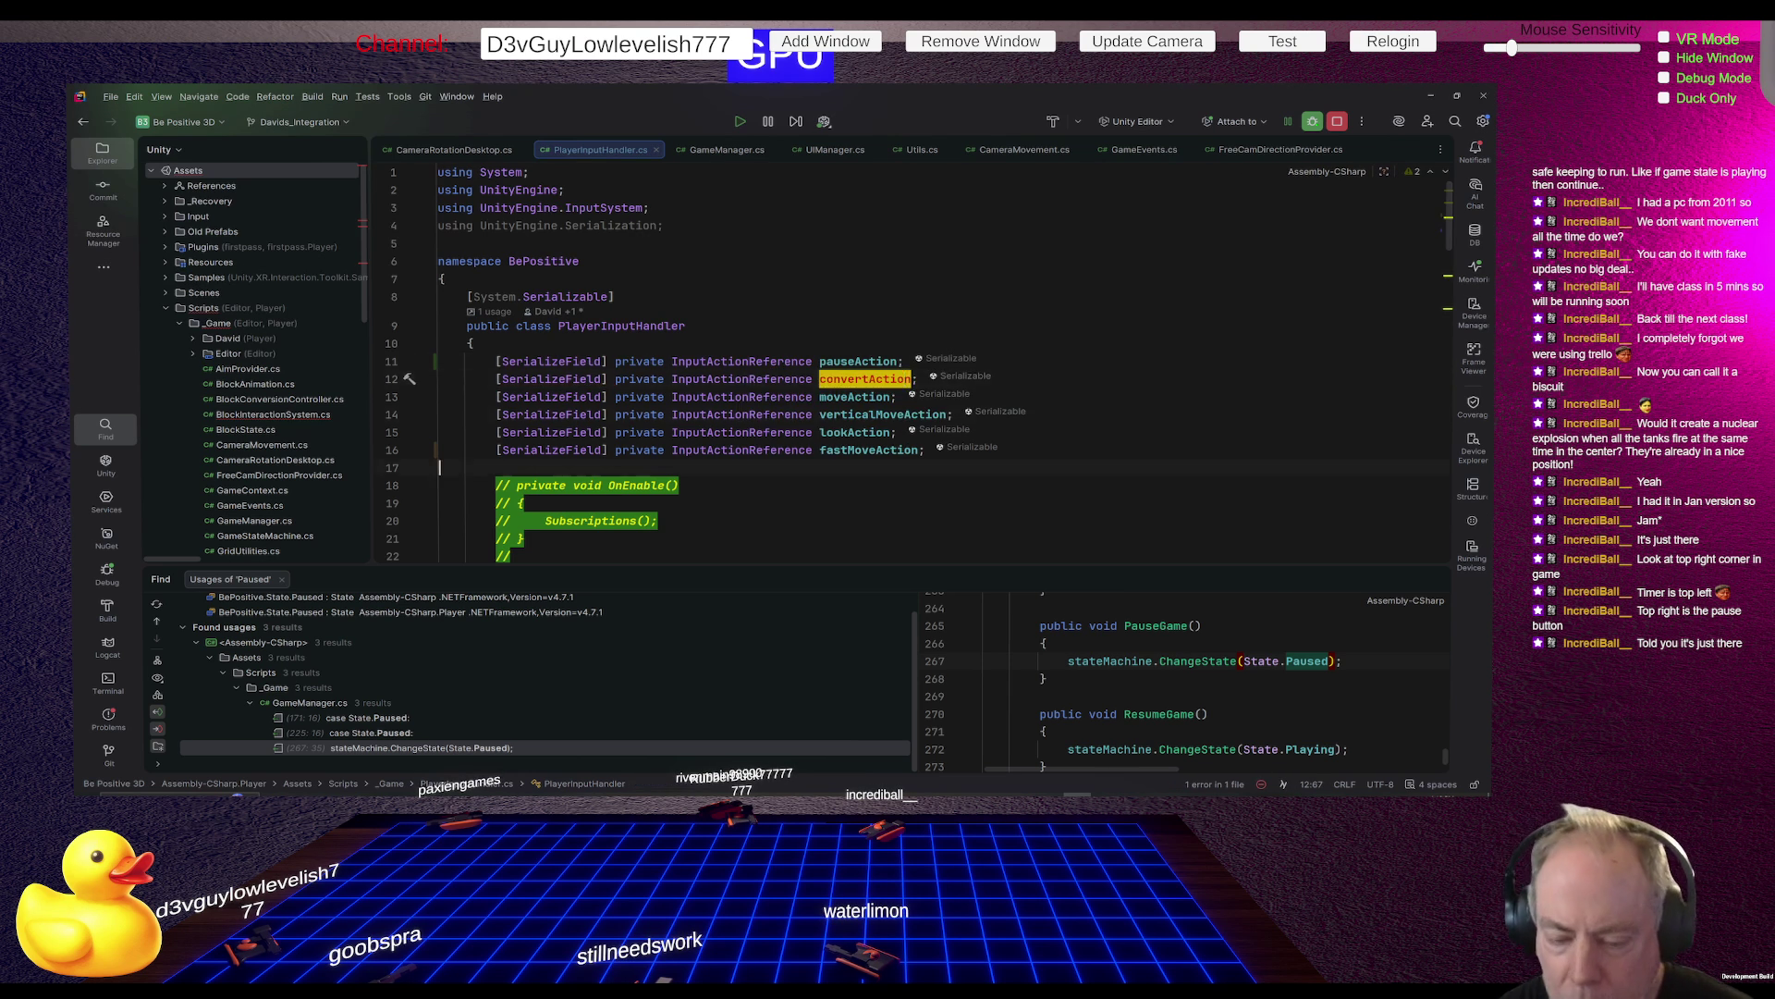
key("Down")
key("Down")
key("Down")
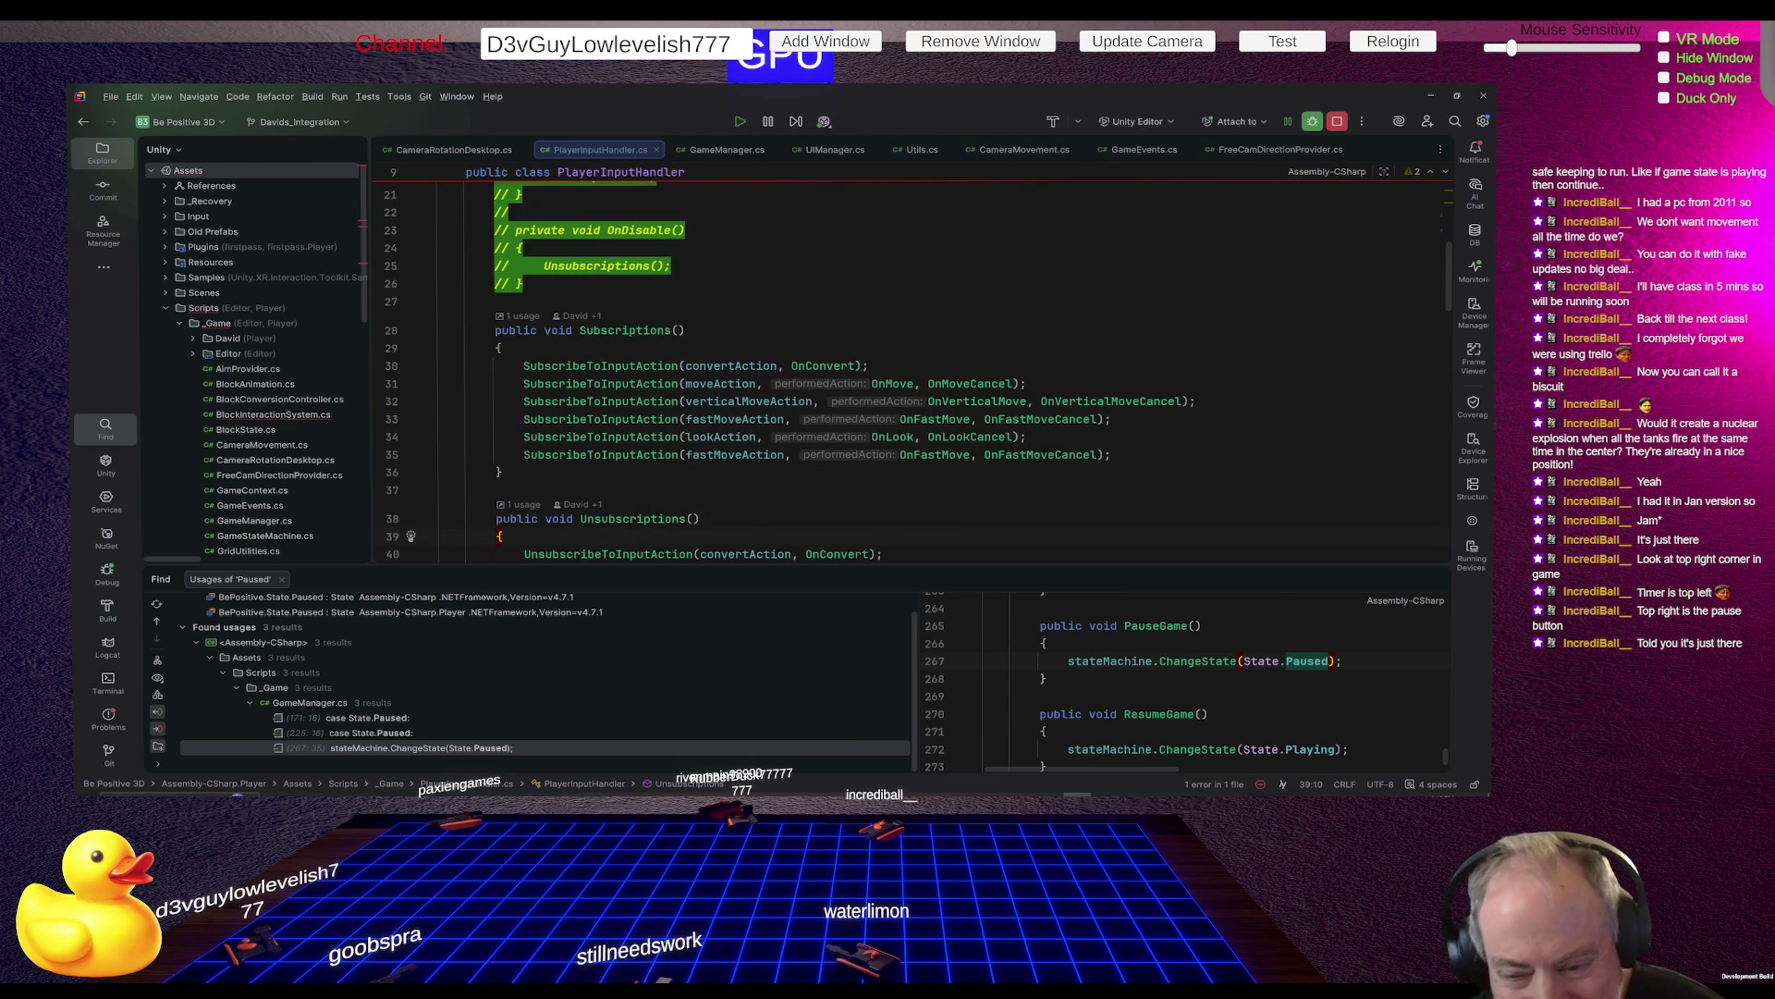
key("Down")
key("Down")
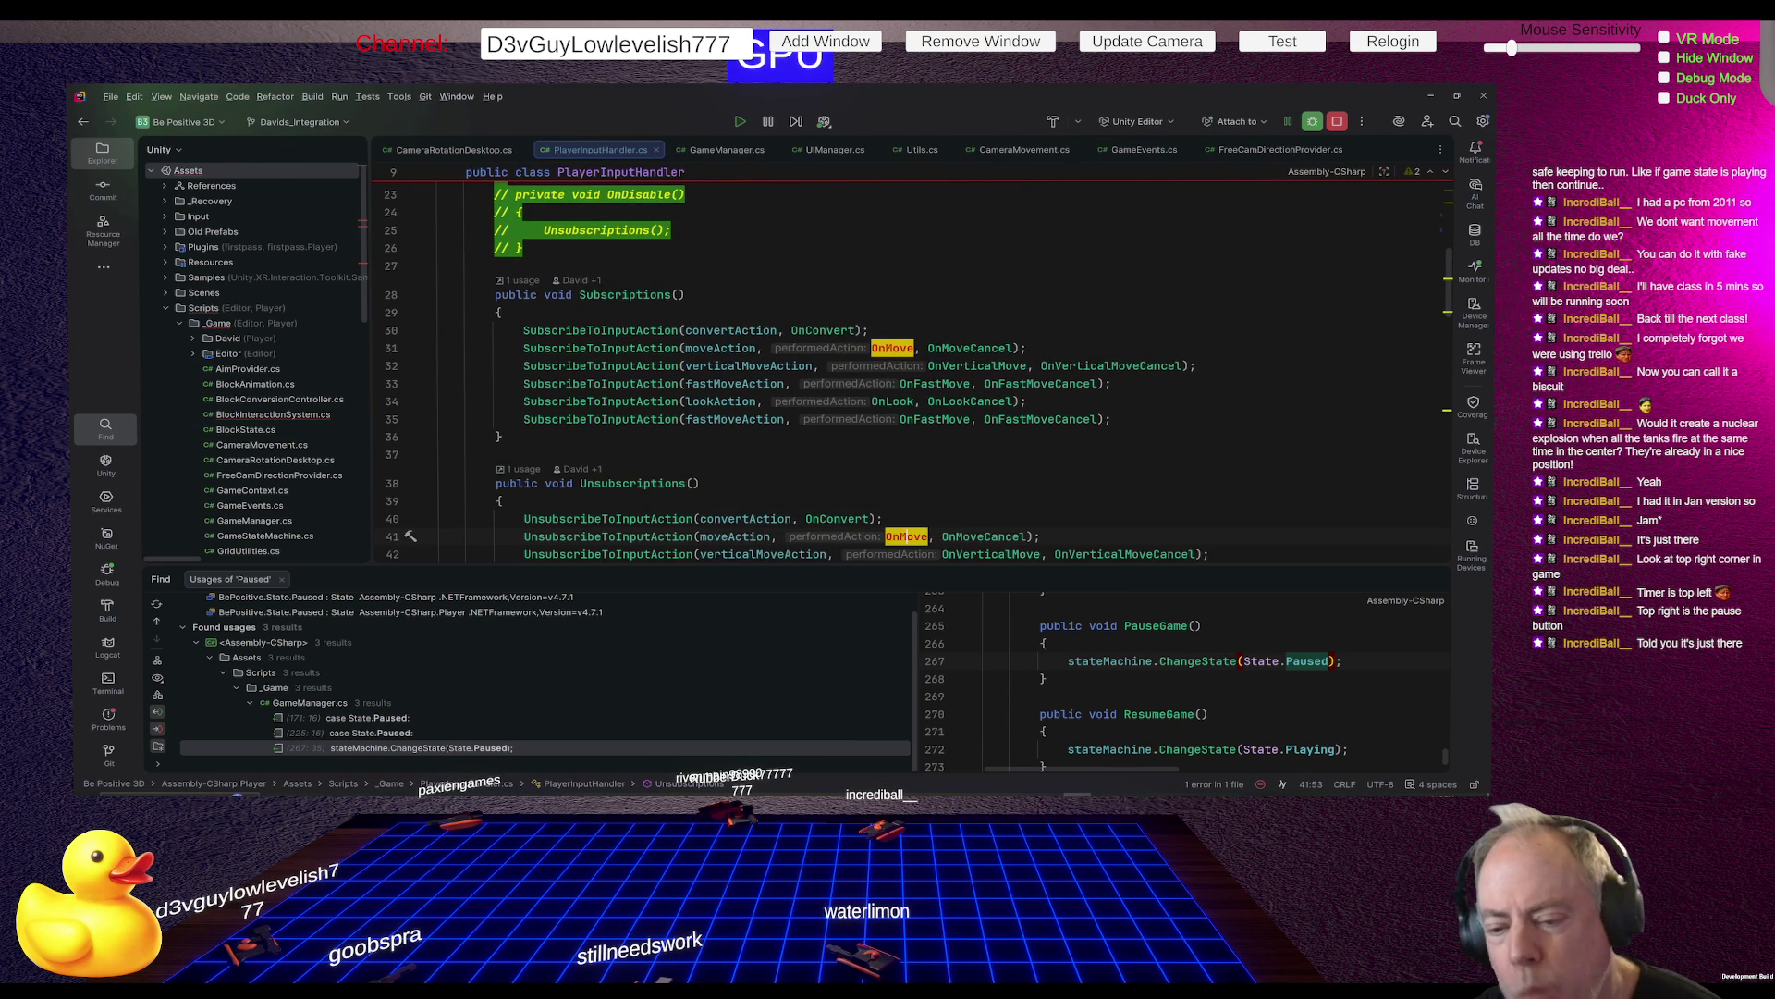
key("Down")
key("Down")
key("Down")
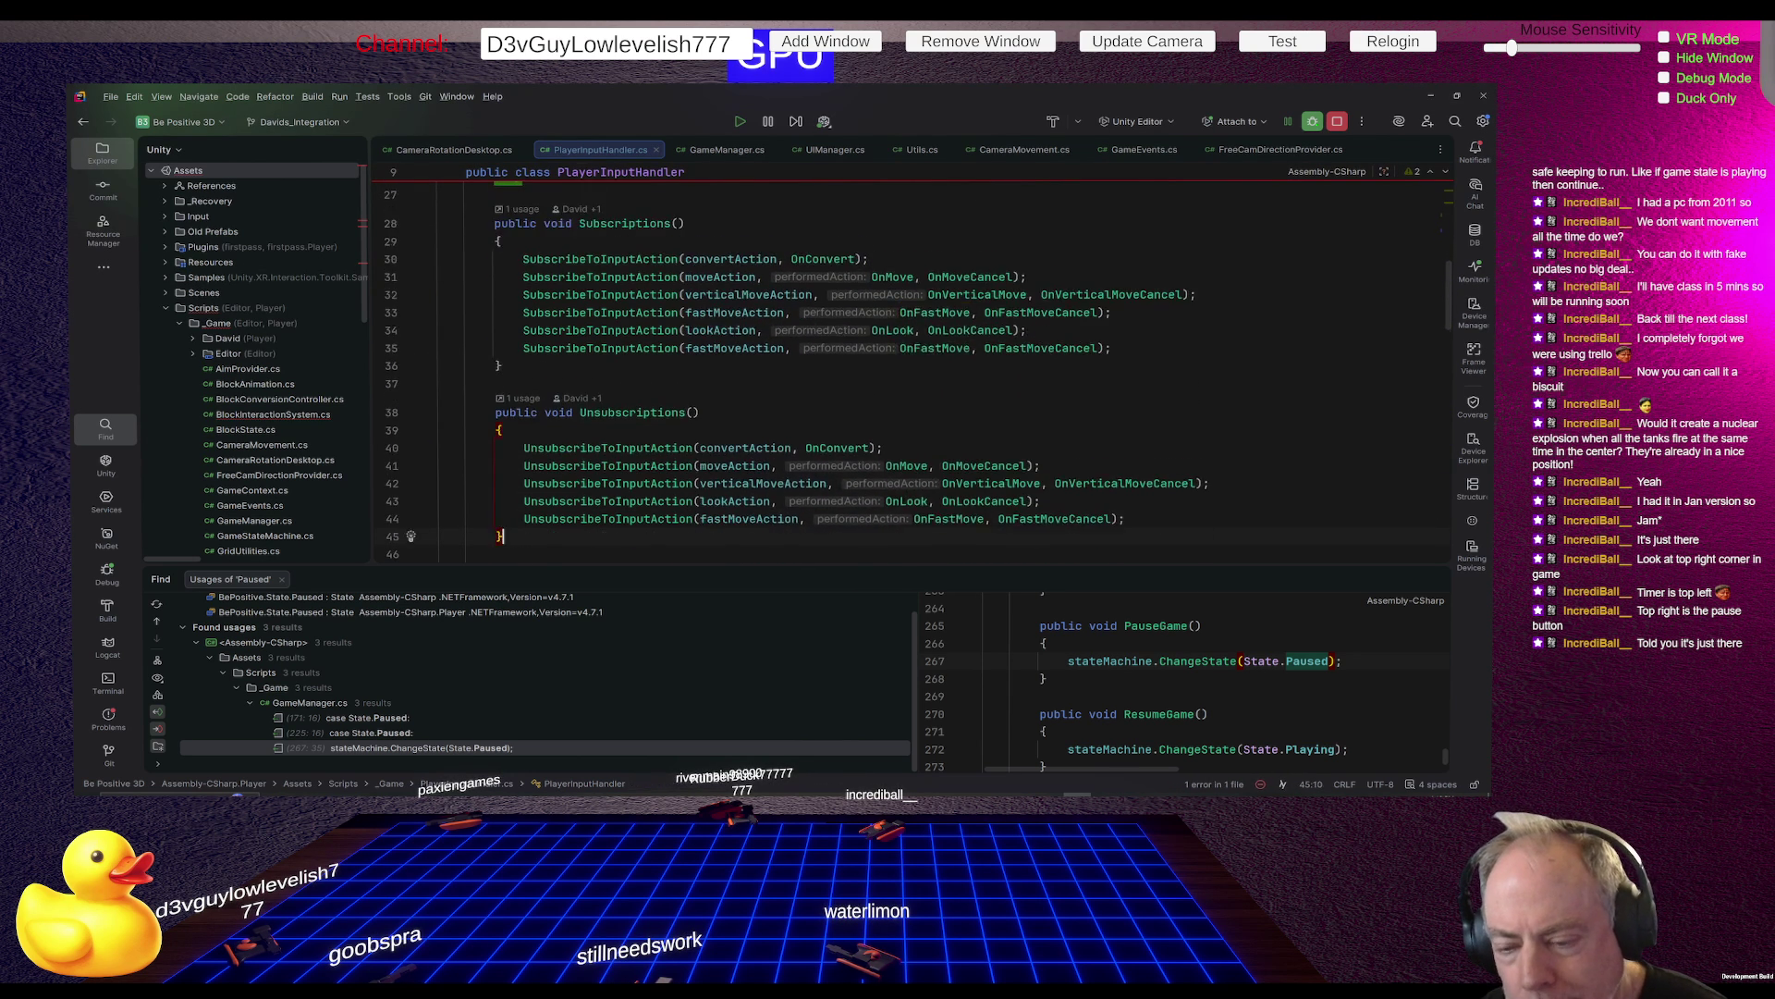
key("Down")
key("Down")
key("Down")
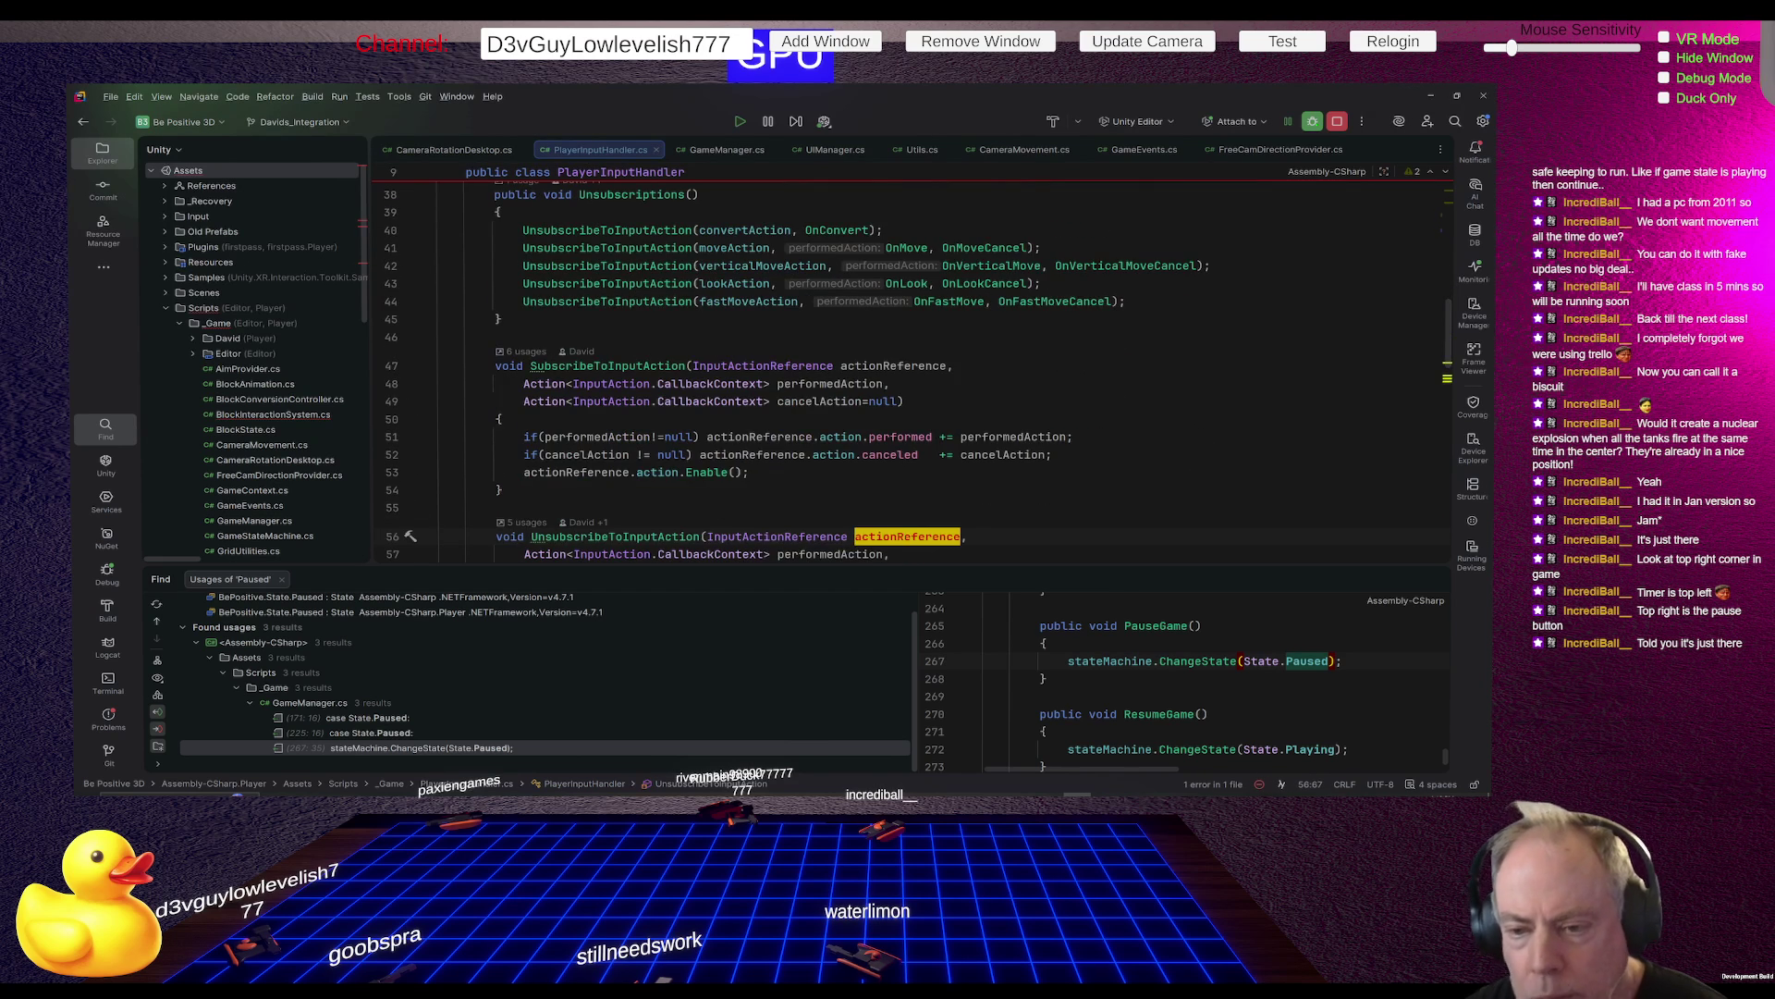
key("Down")
key("Down")
key("Down")
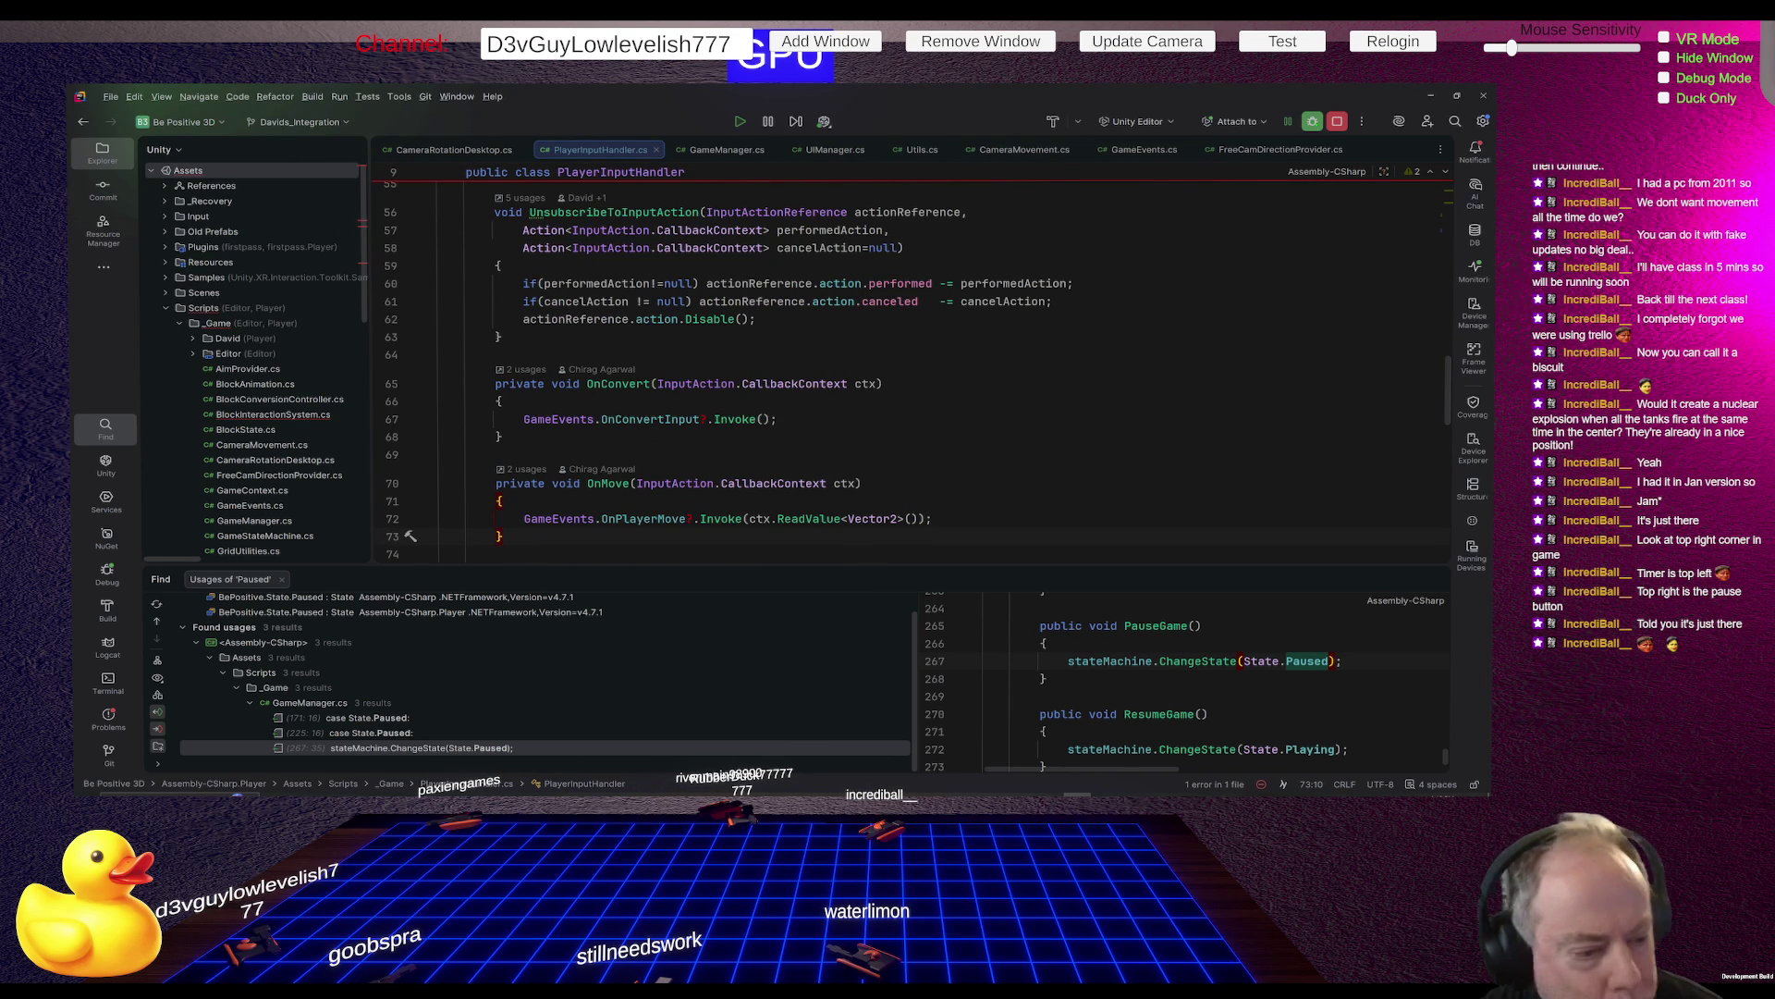
key("Down")
key("Down")
key("Down")
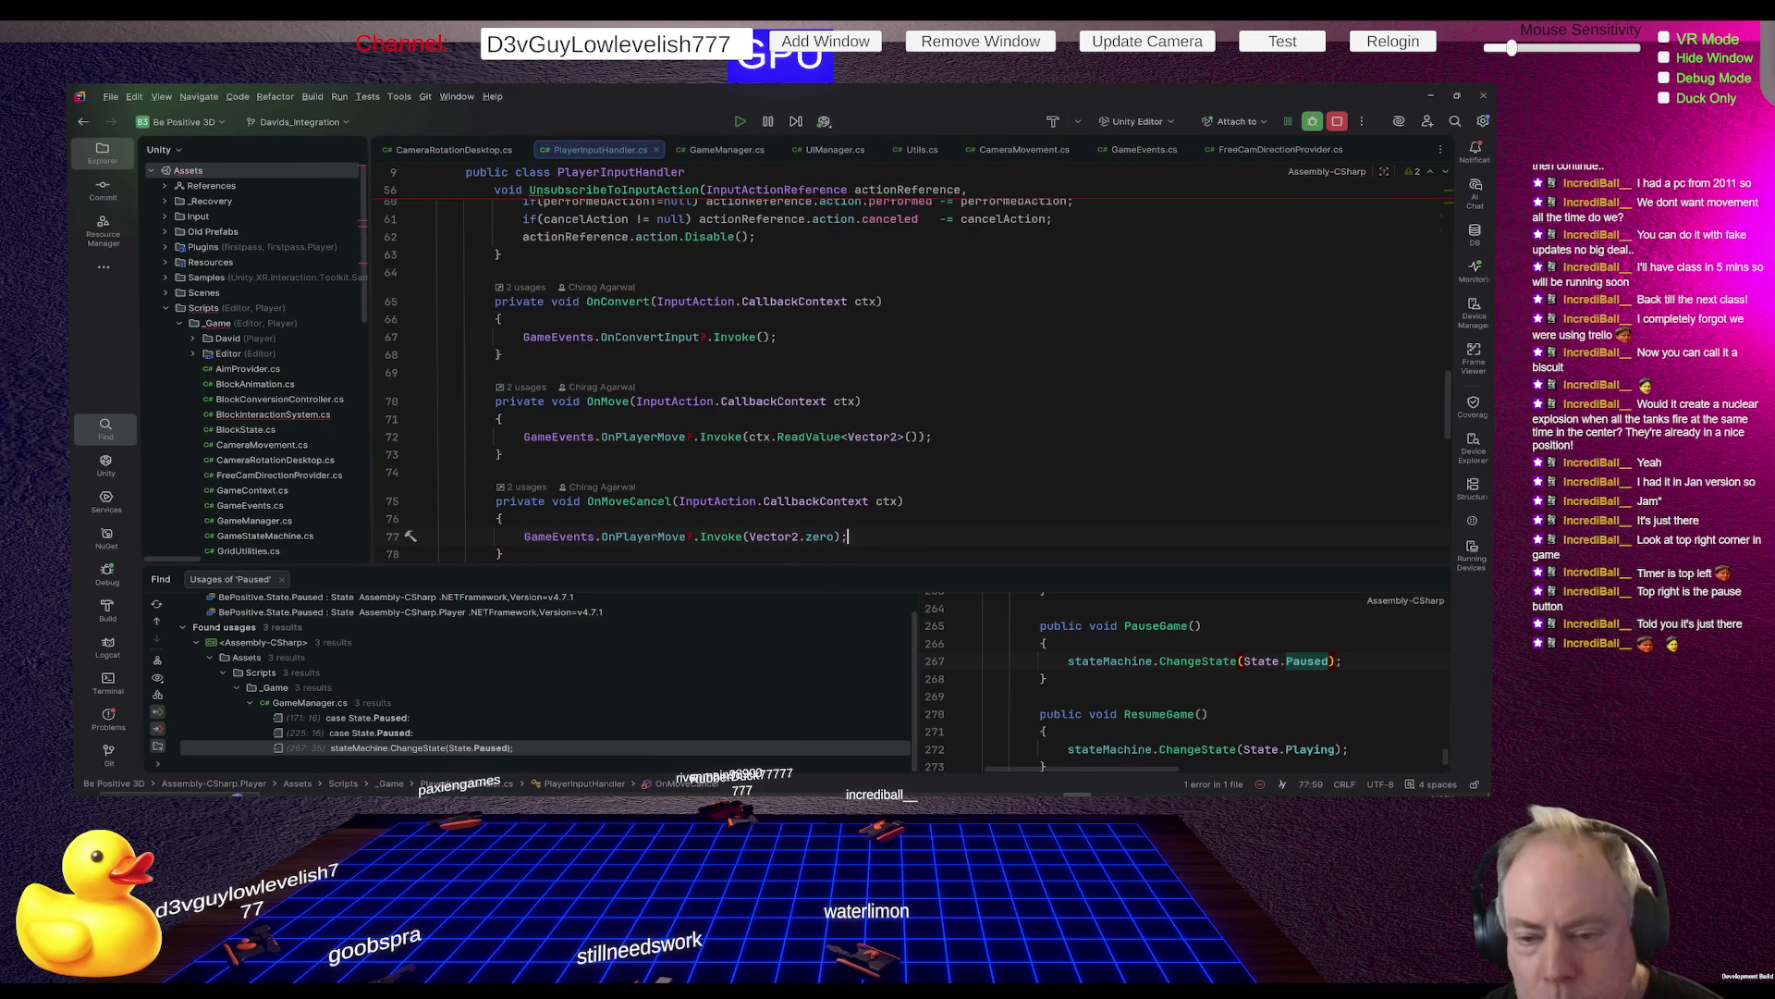
key("Down")
key("Down")
key("Down")
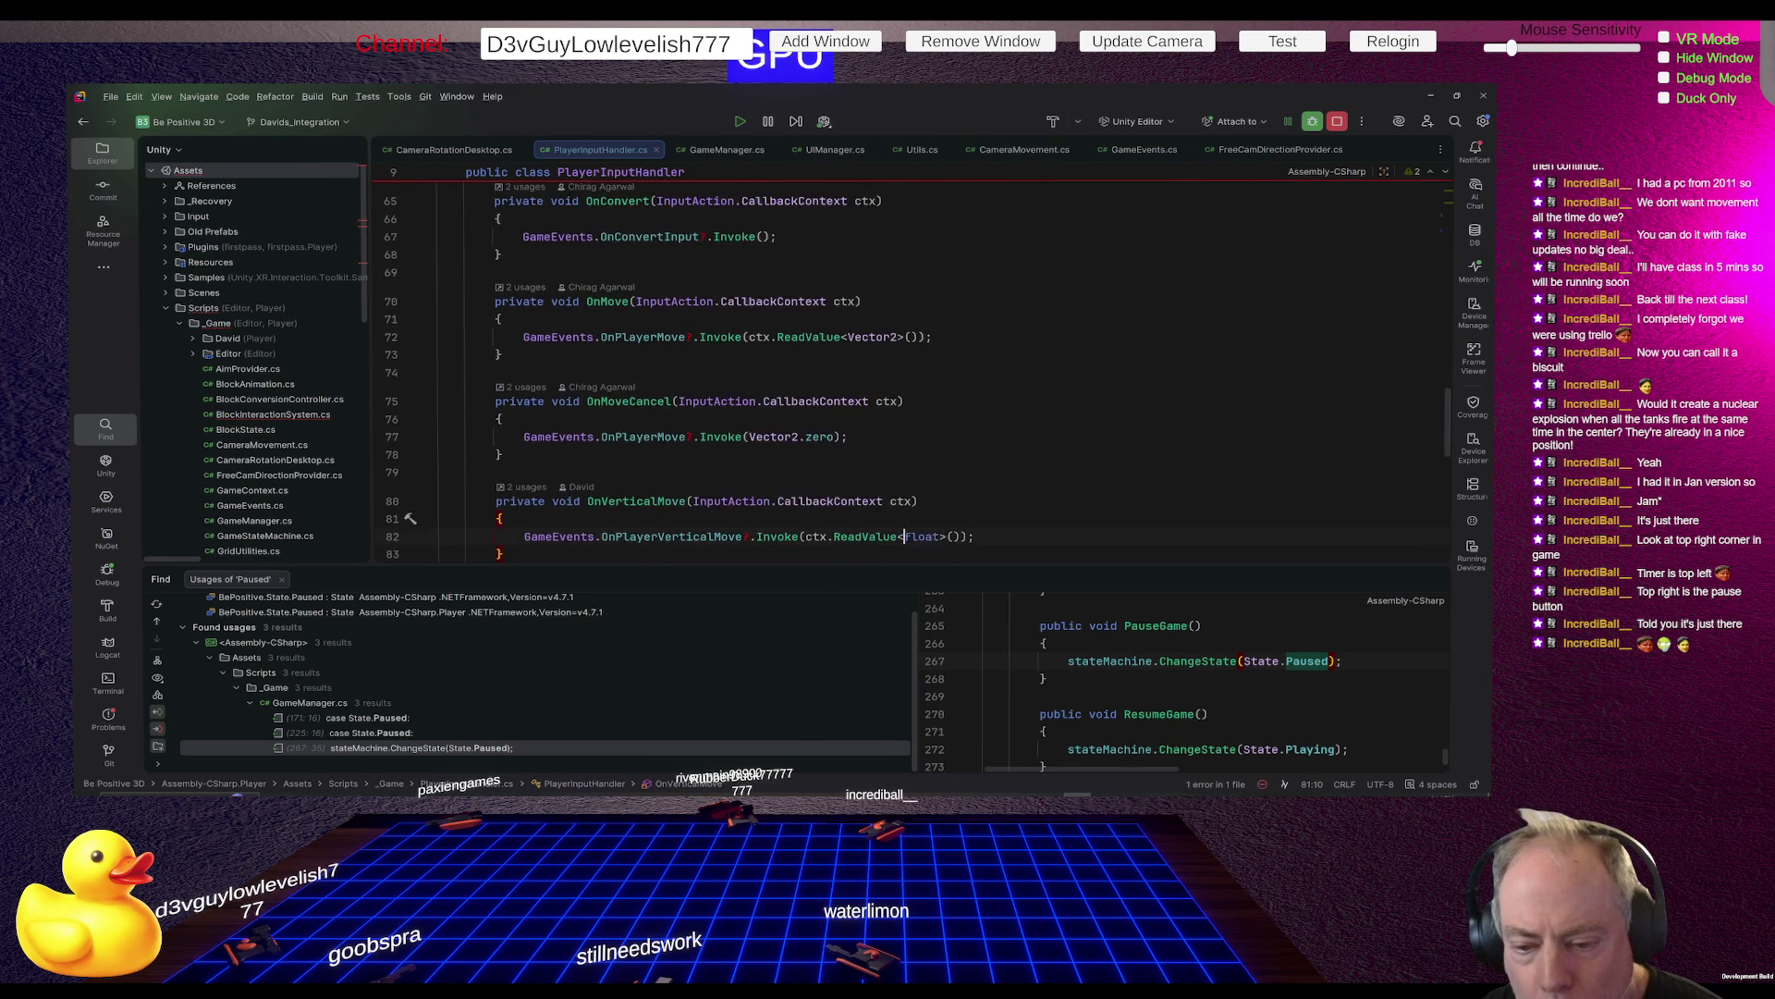
key("Down")
key("Down")
key("Down")
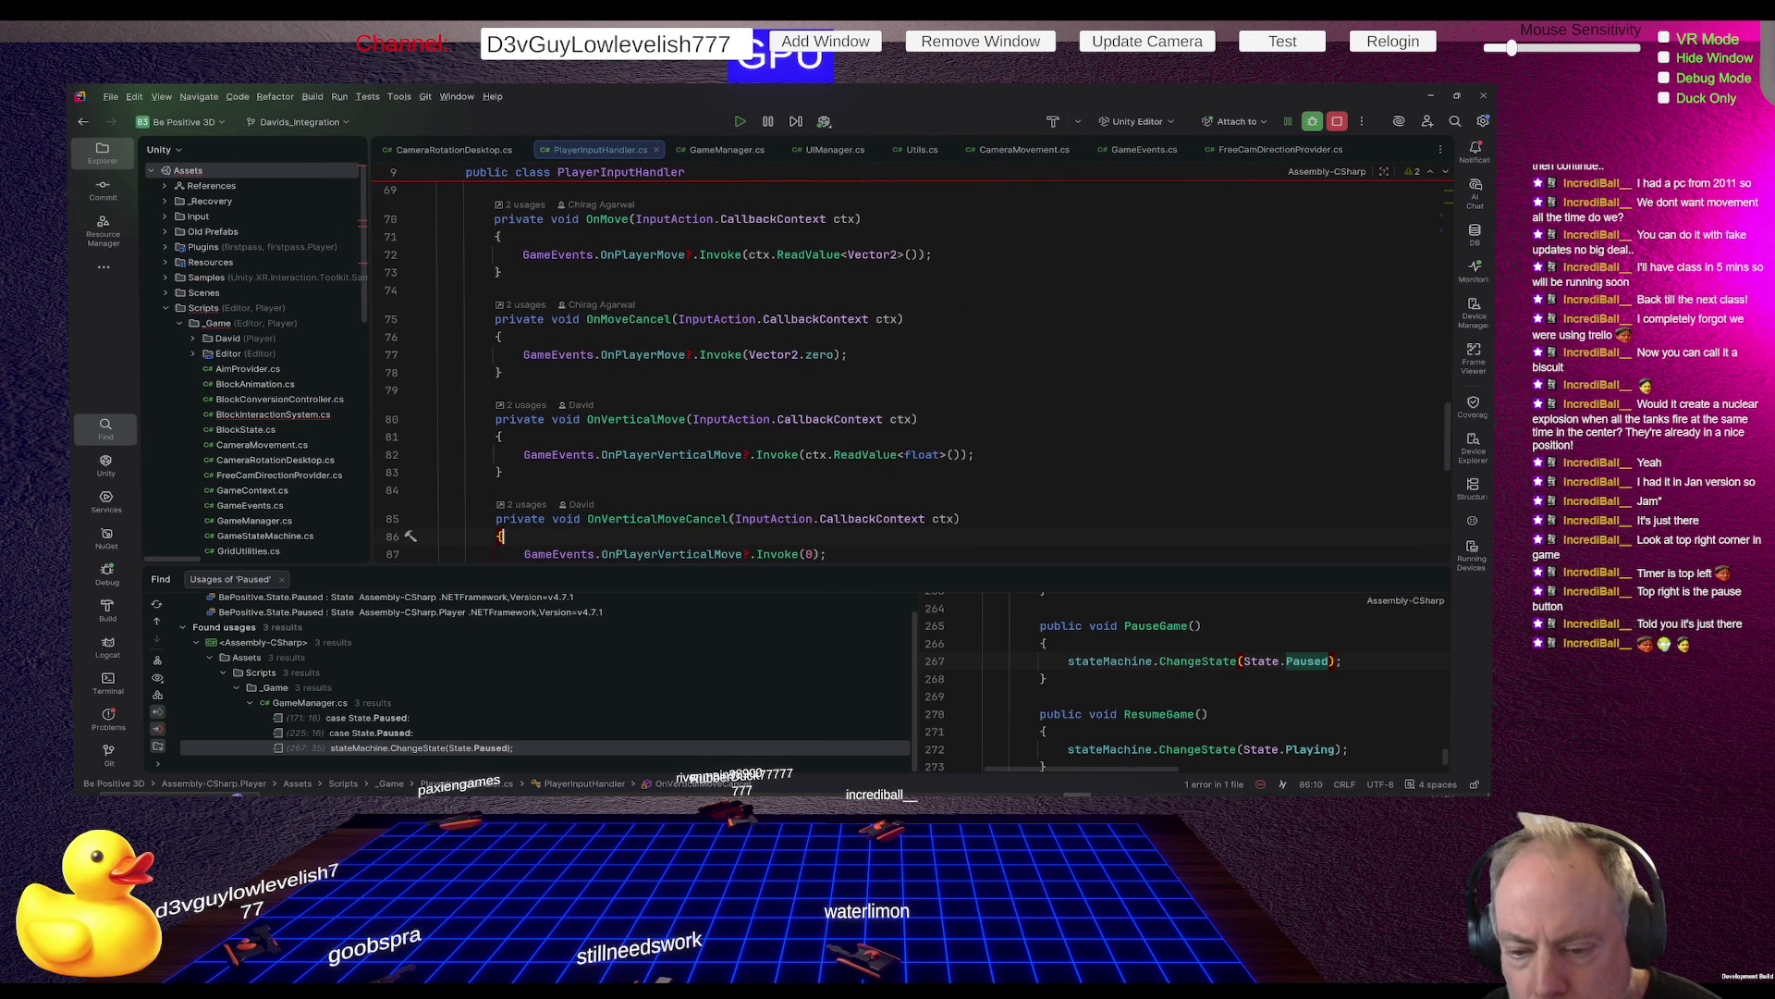
left_click(777, 207)
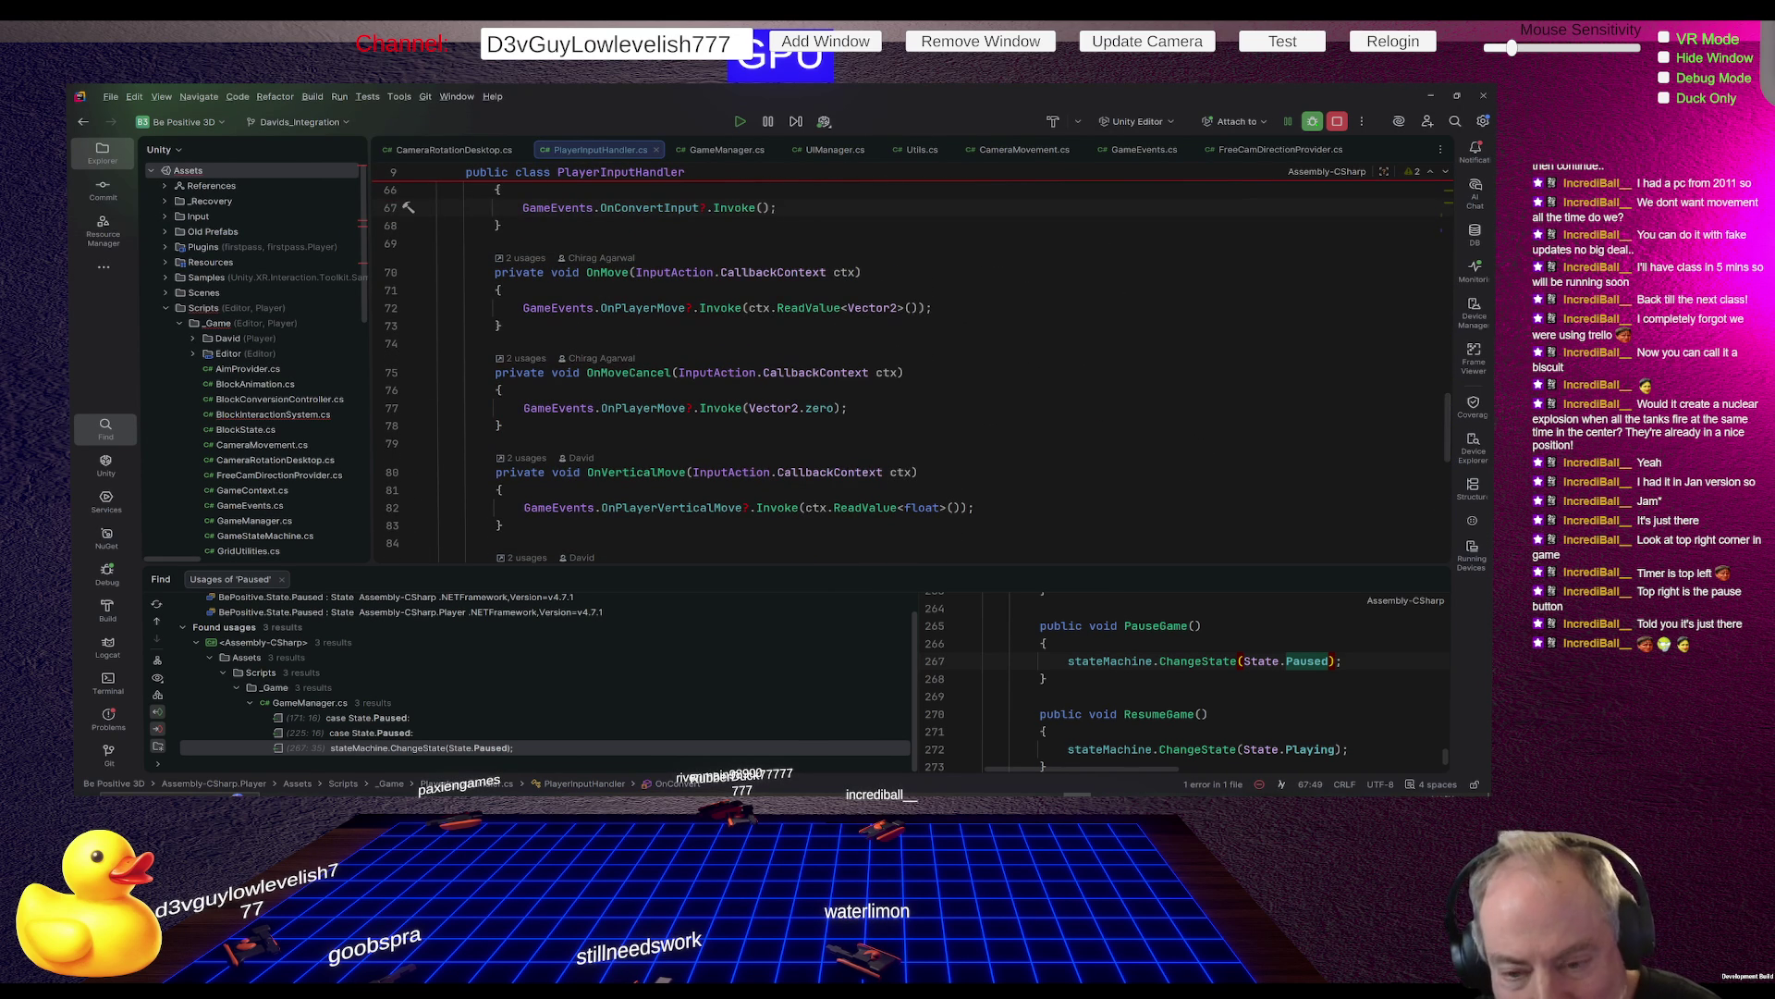
key("Down")
key("Down")
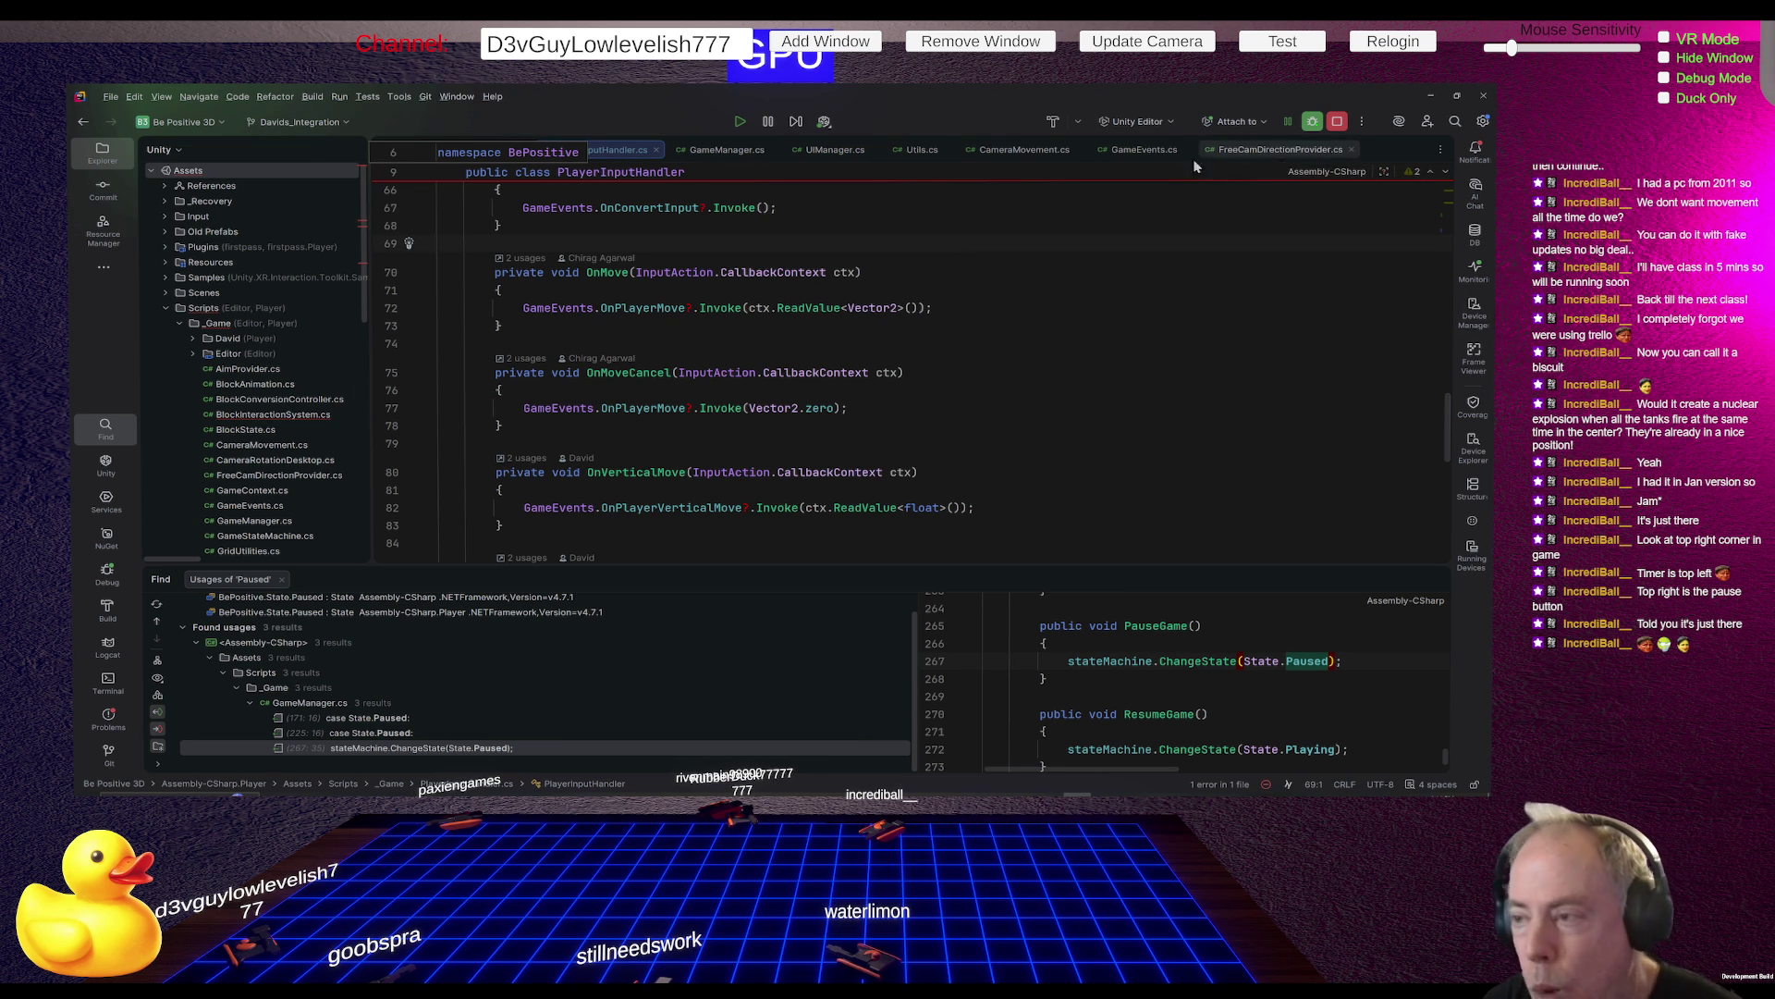
left_click(1129, 151)
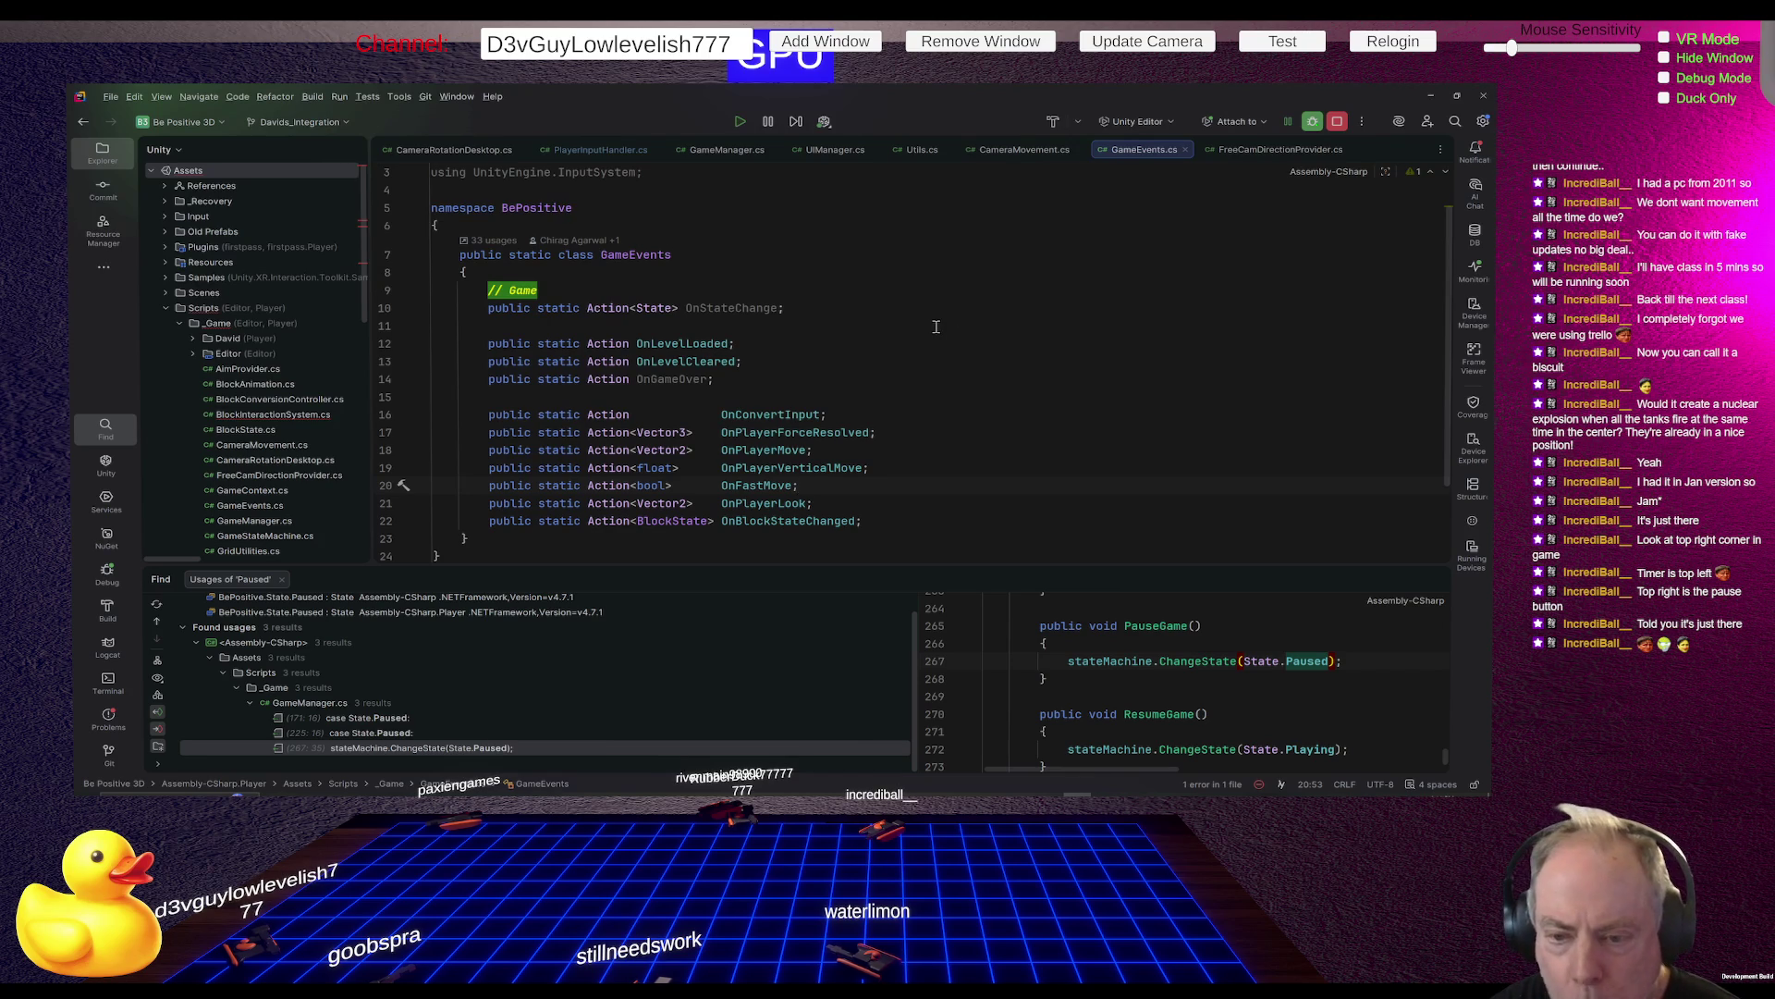
Write 'public static Action OnPause;' on a new line under OnGameOver in GameEvents.cs
scroll(936, 326, "down", 2)
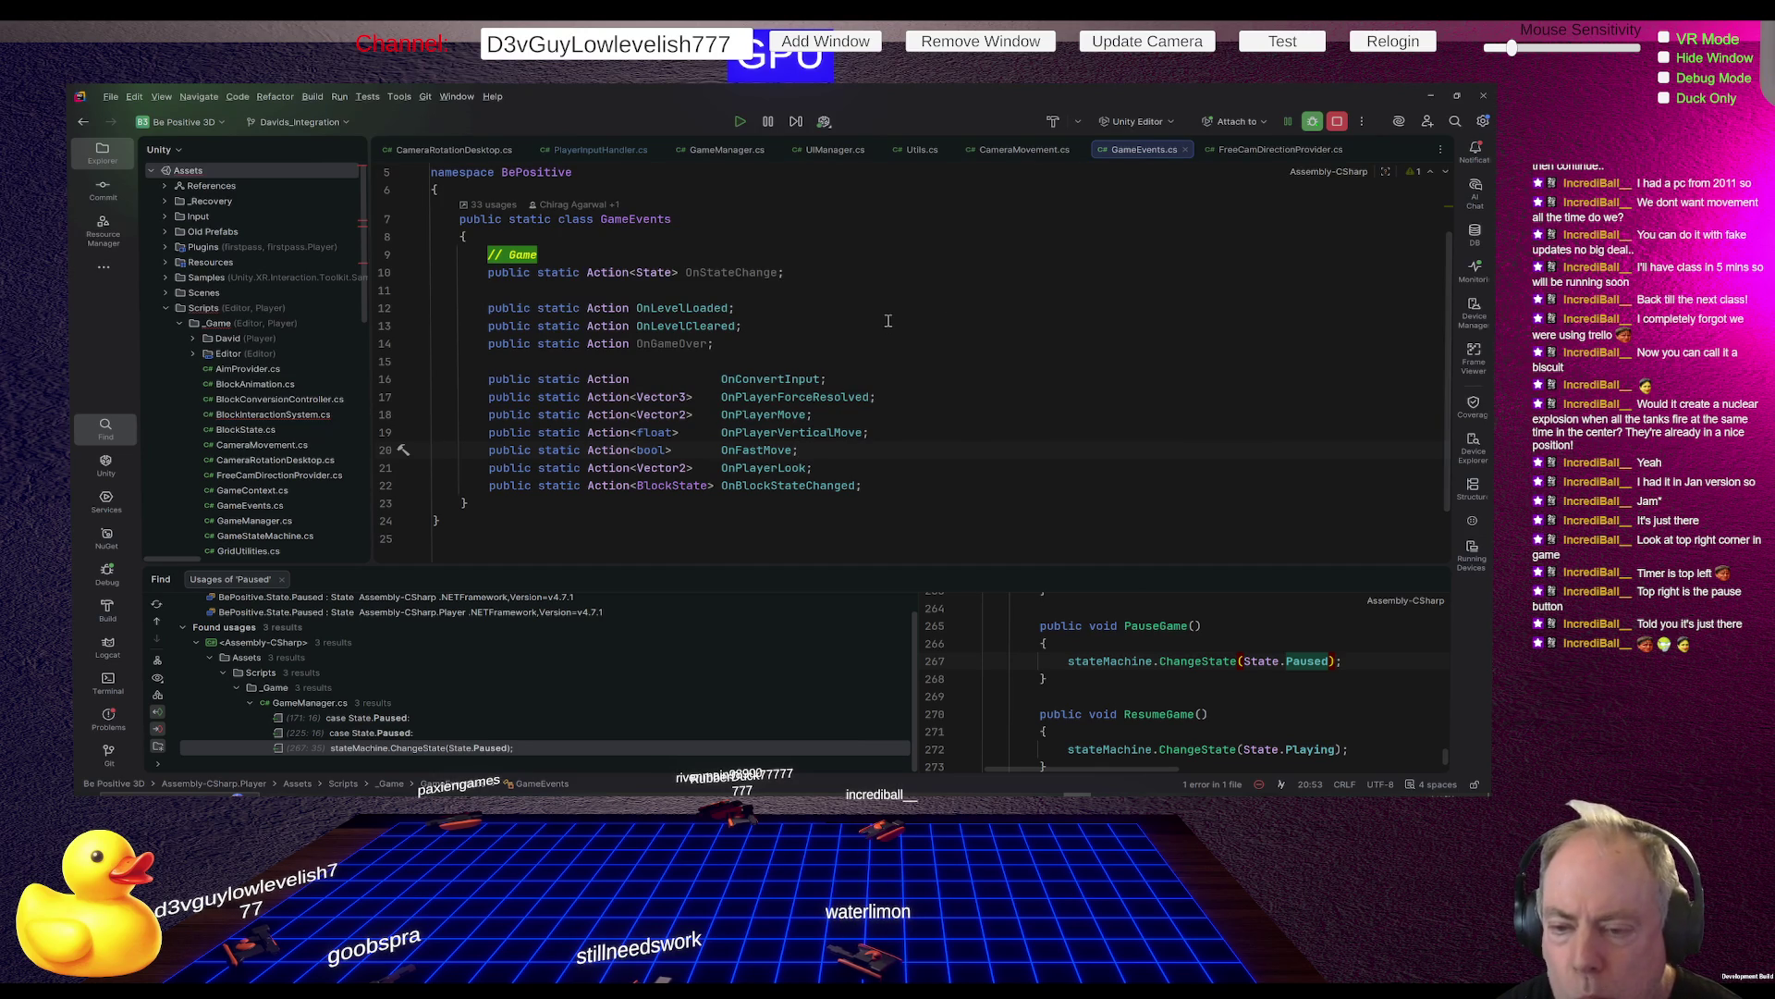
left_click(856, 356)
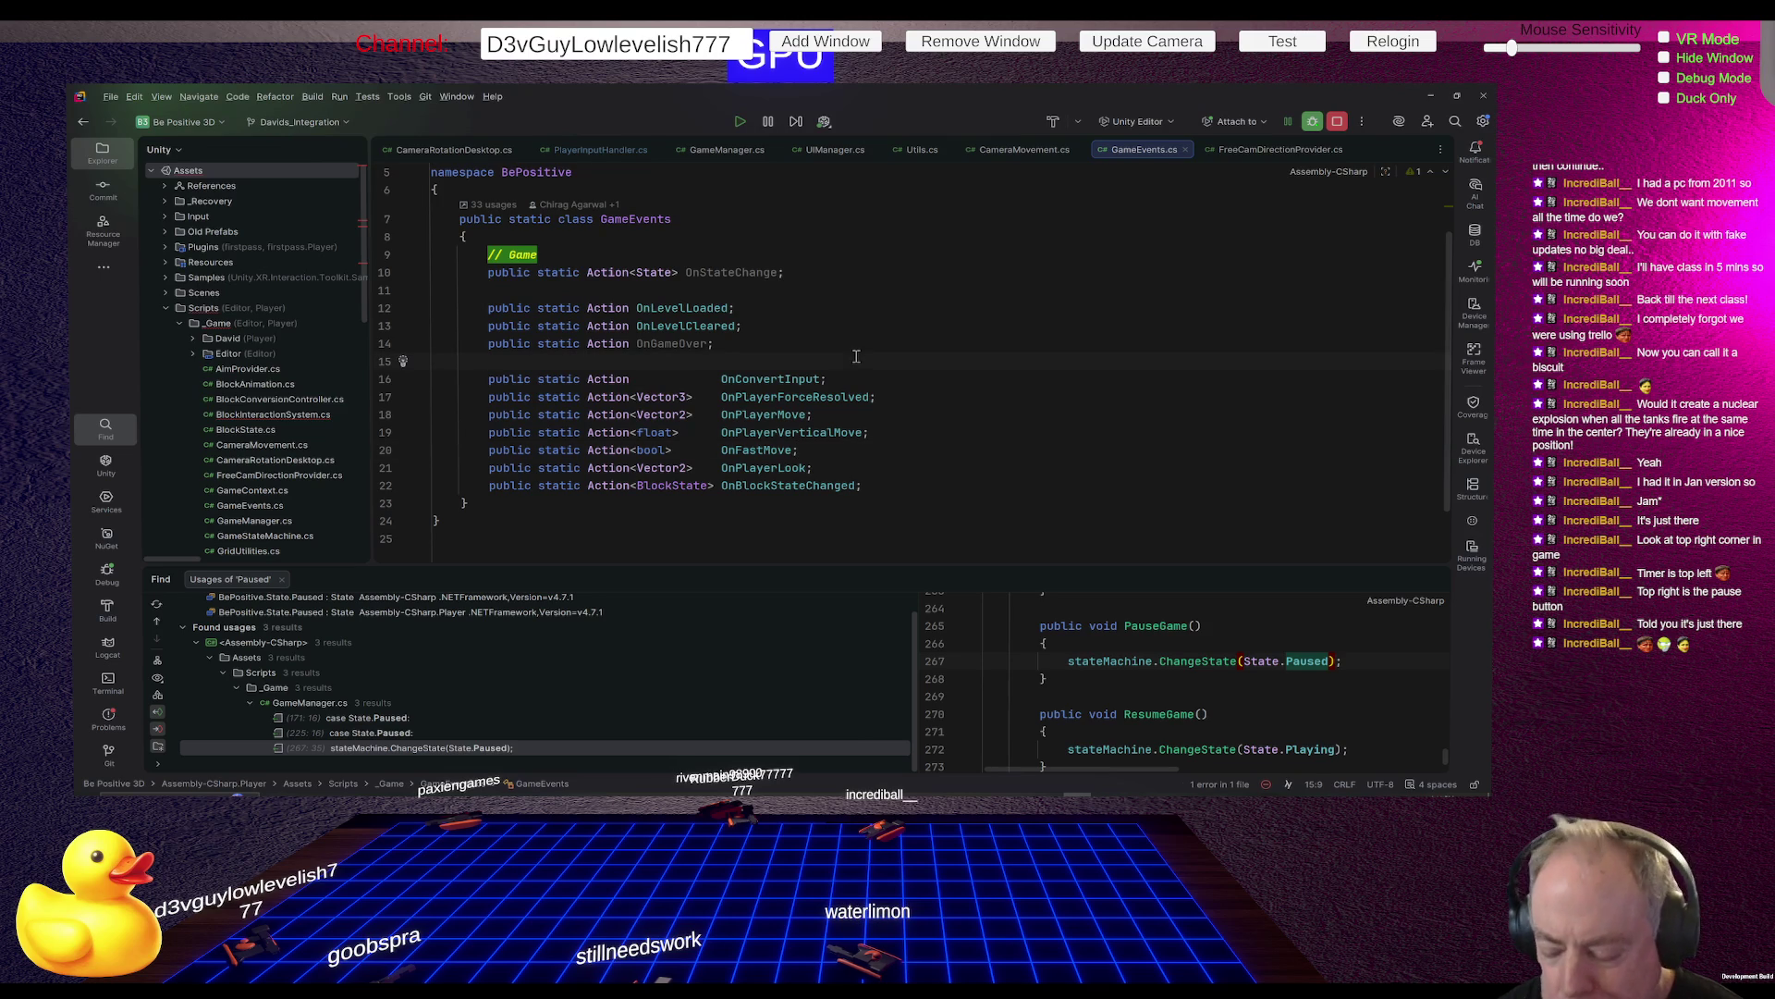
key("Return")
type("pub")
type("b")
key("Return")
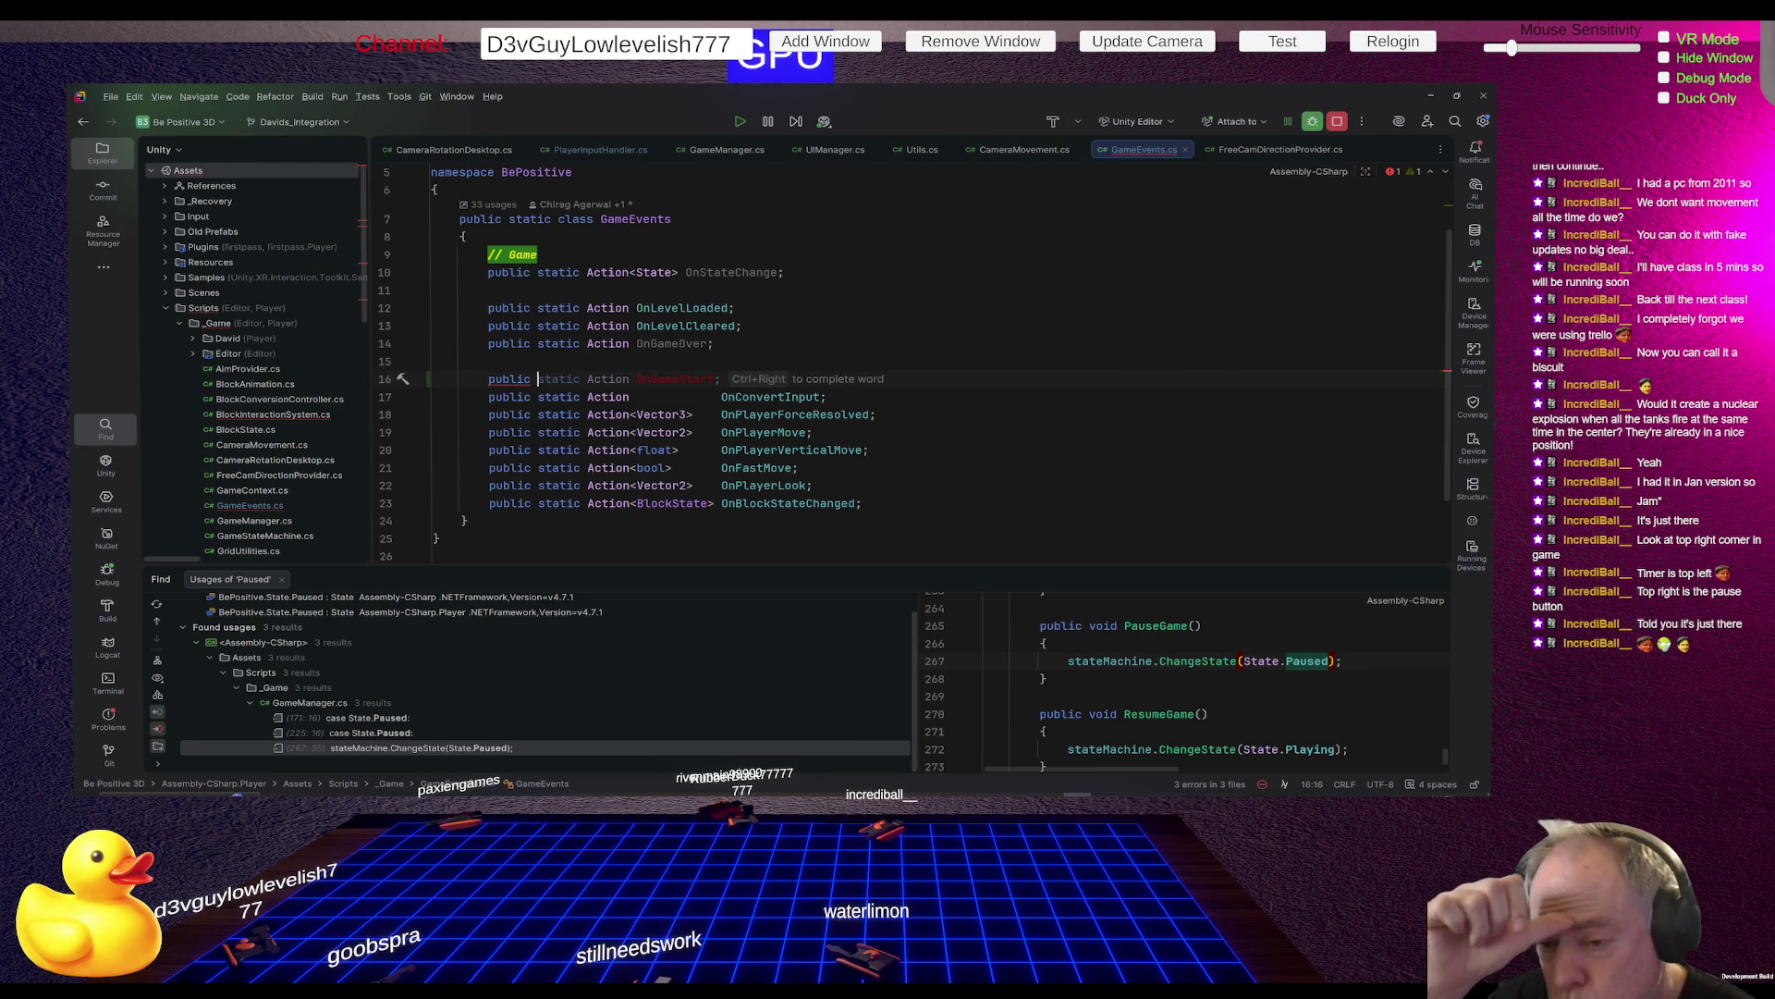
key("Escape")
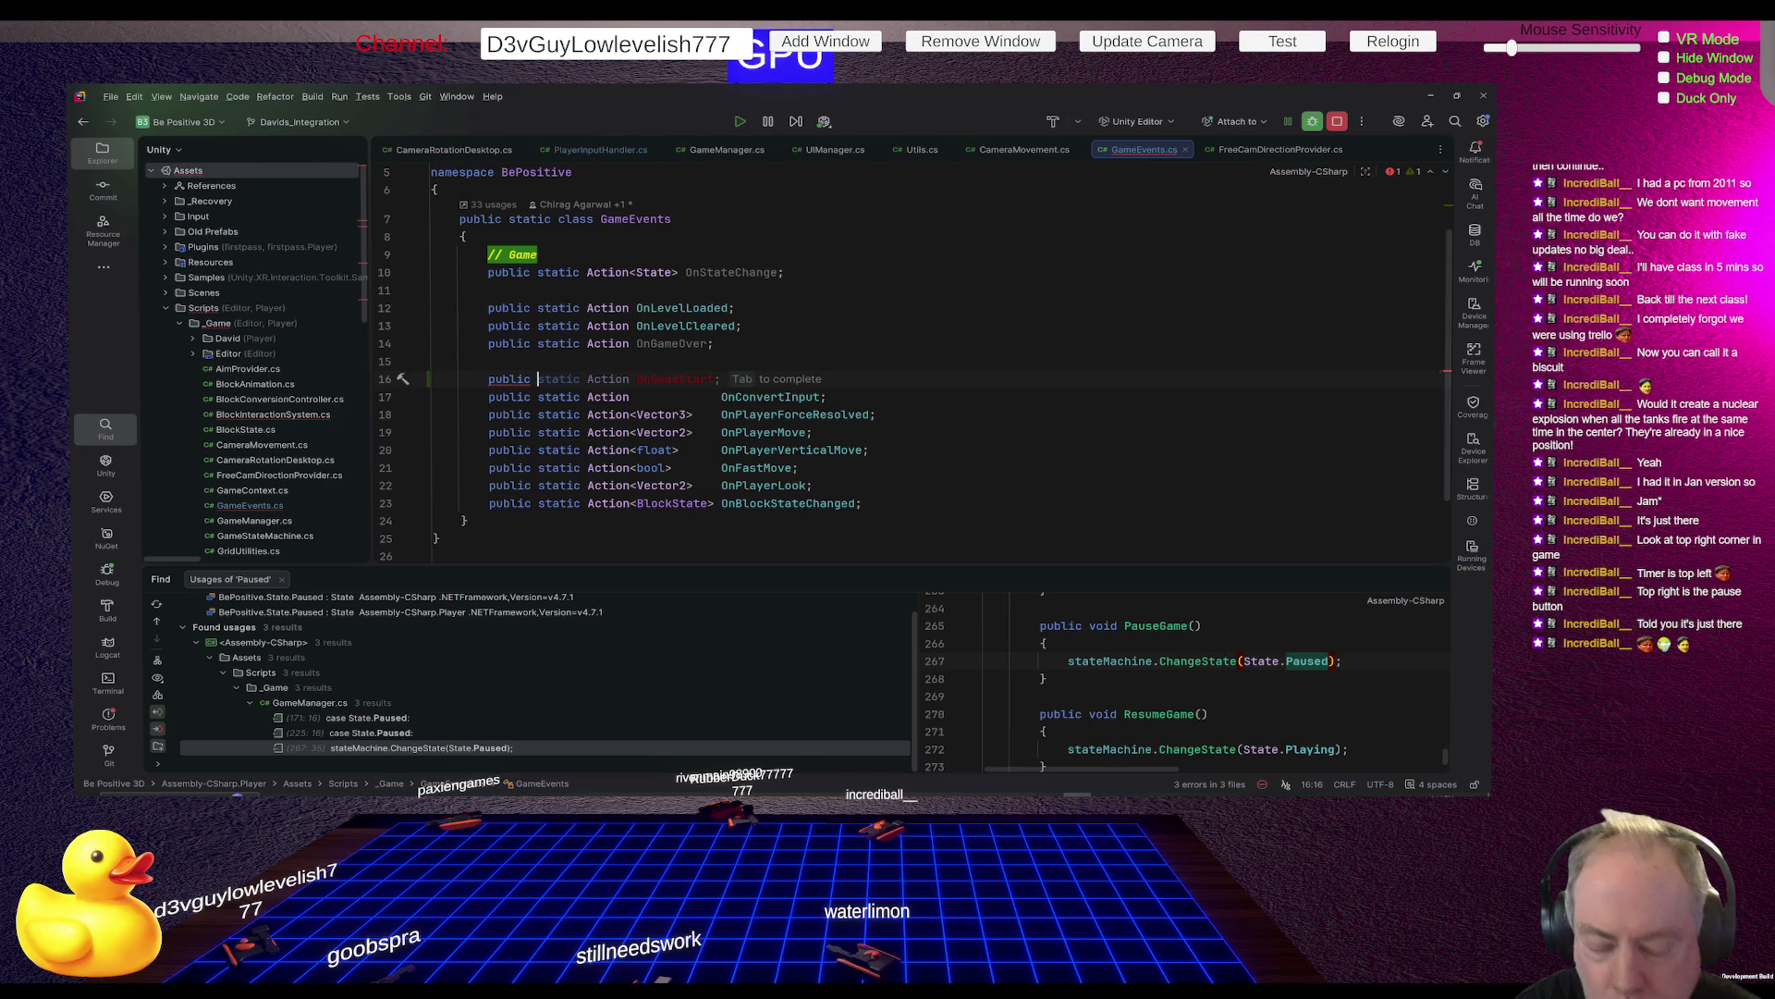
key("Tab")
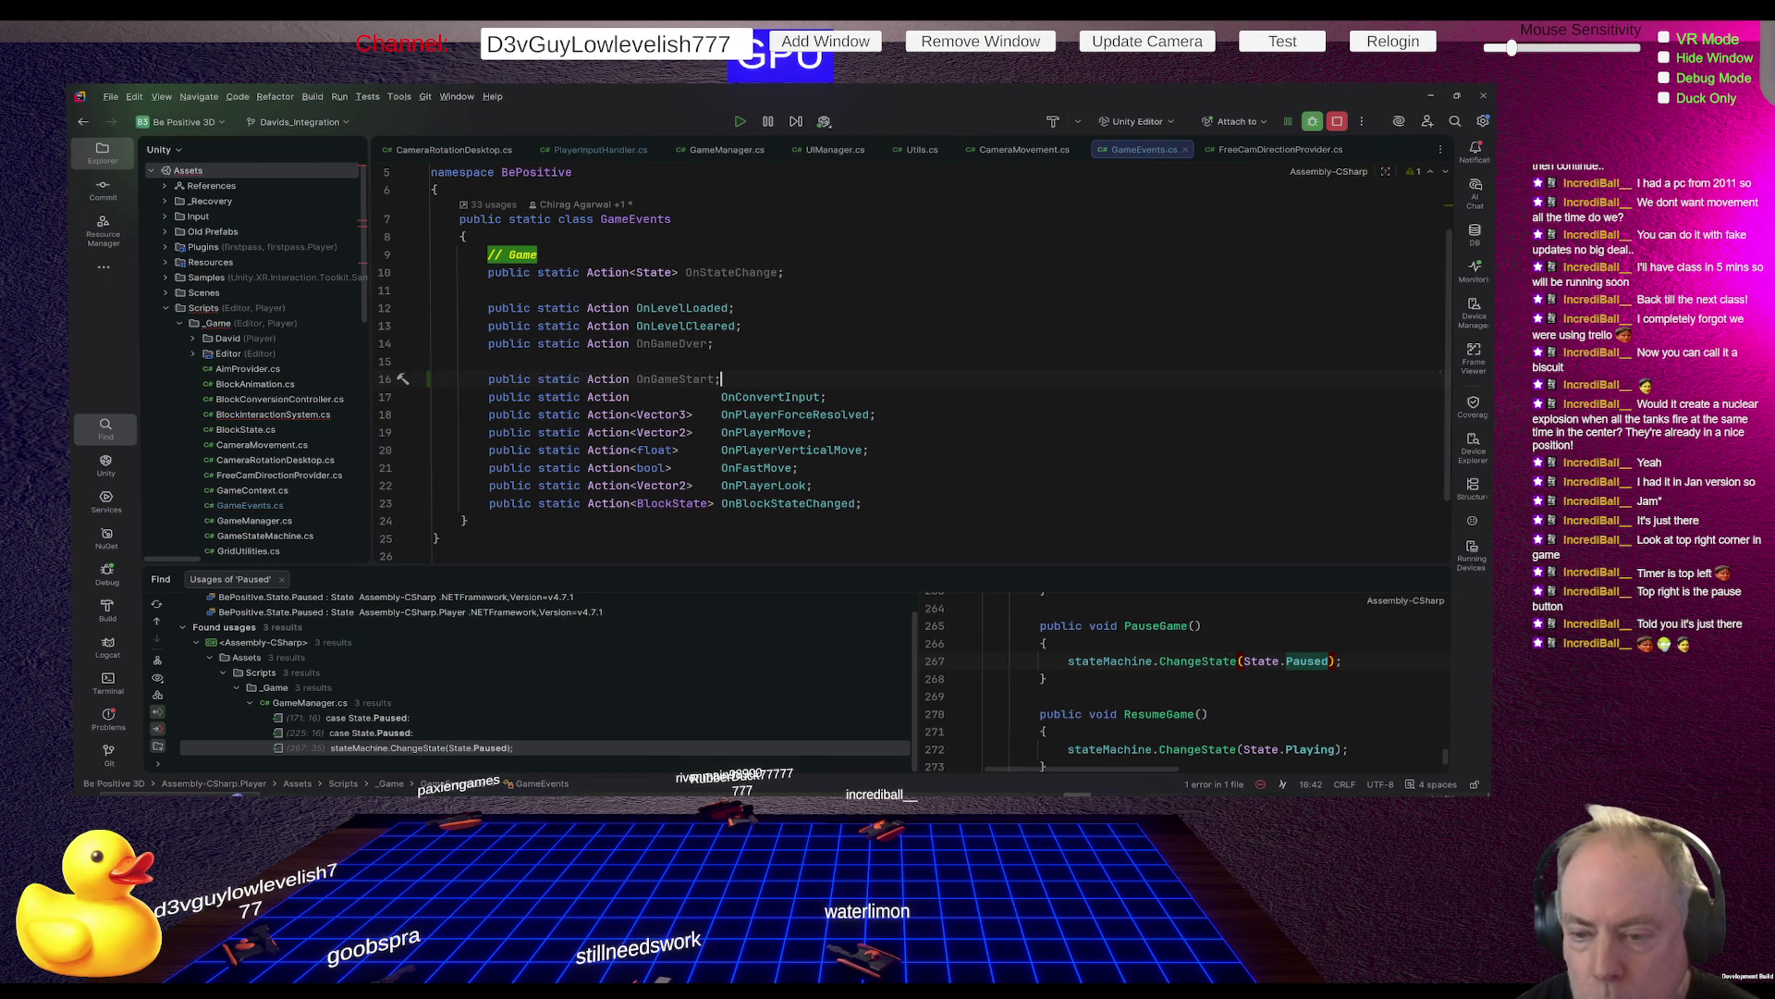
key("Left")
key("BackSpace")
key("BackSpace")
key("BackSpace")
key("BackSpace")
key("BackSpace")
type("Pau")
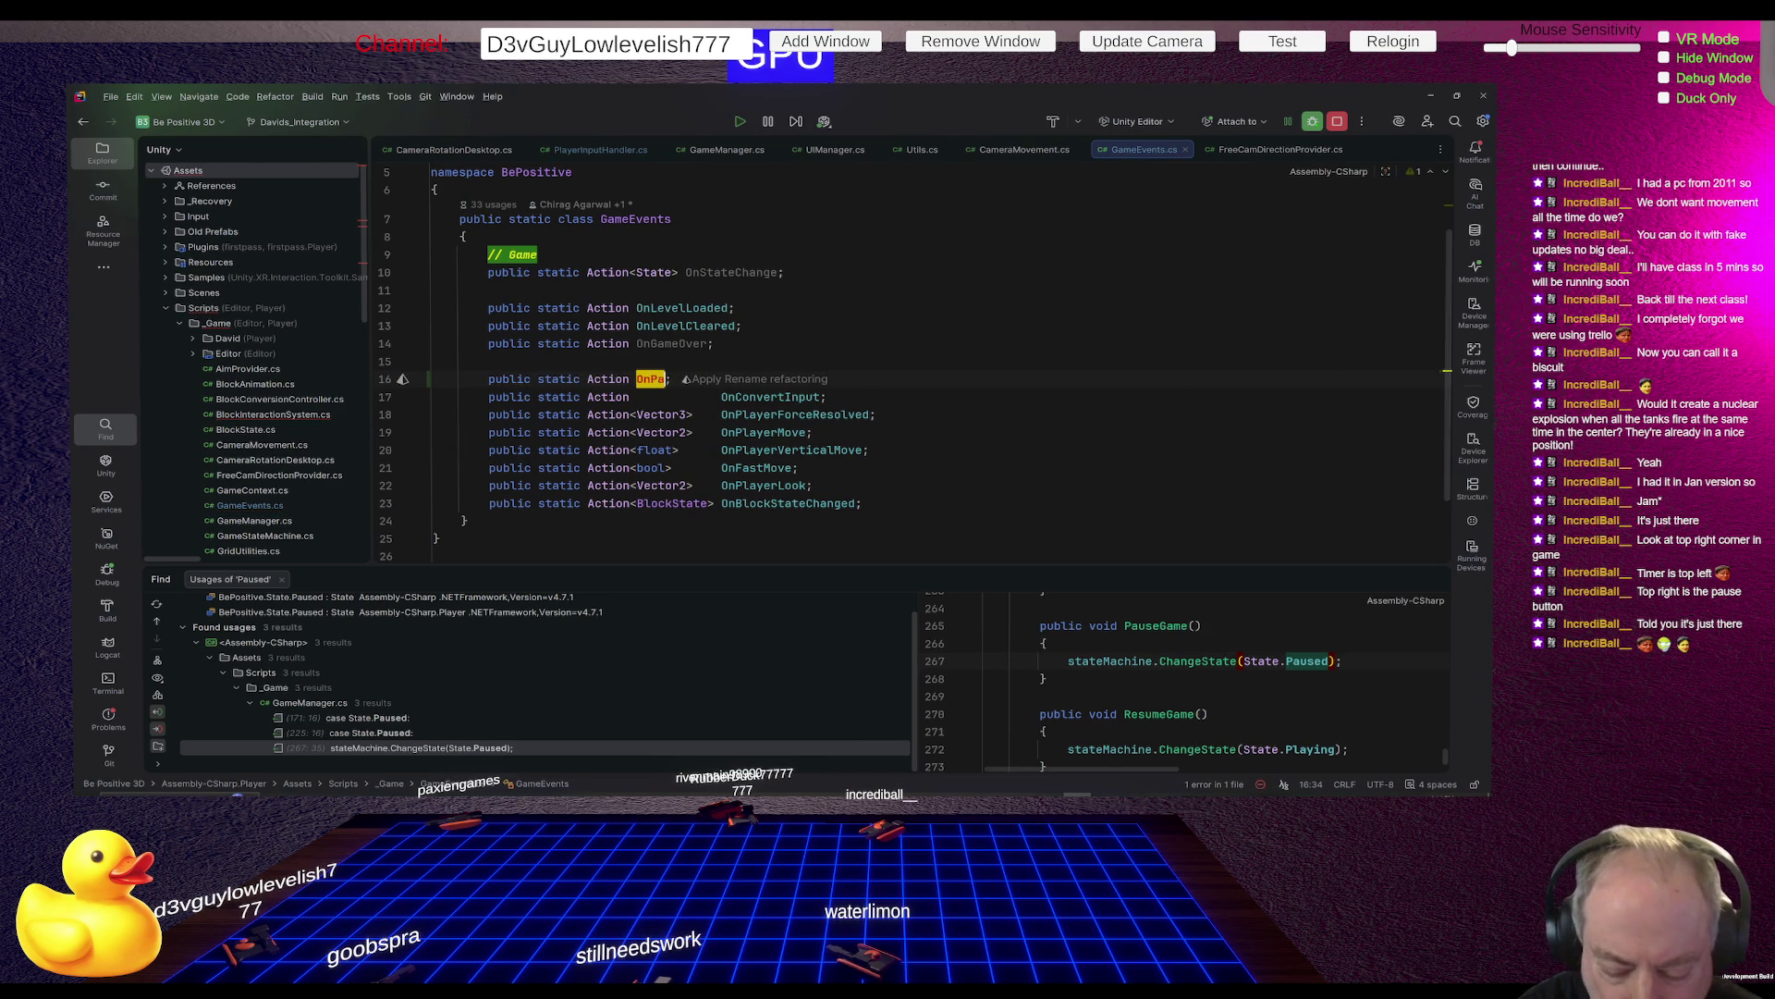
type("se")
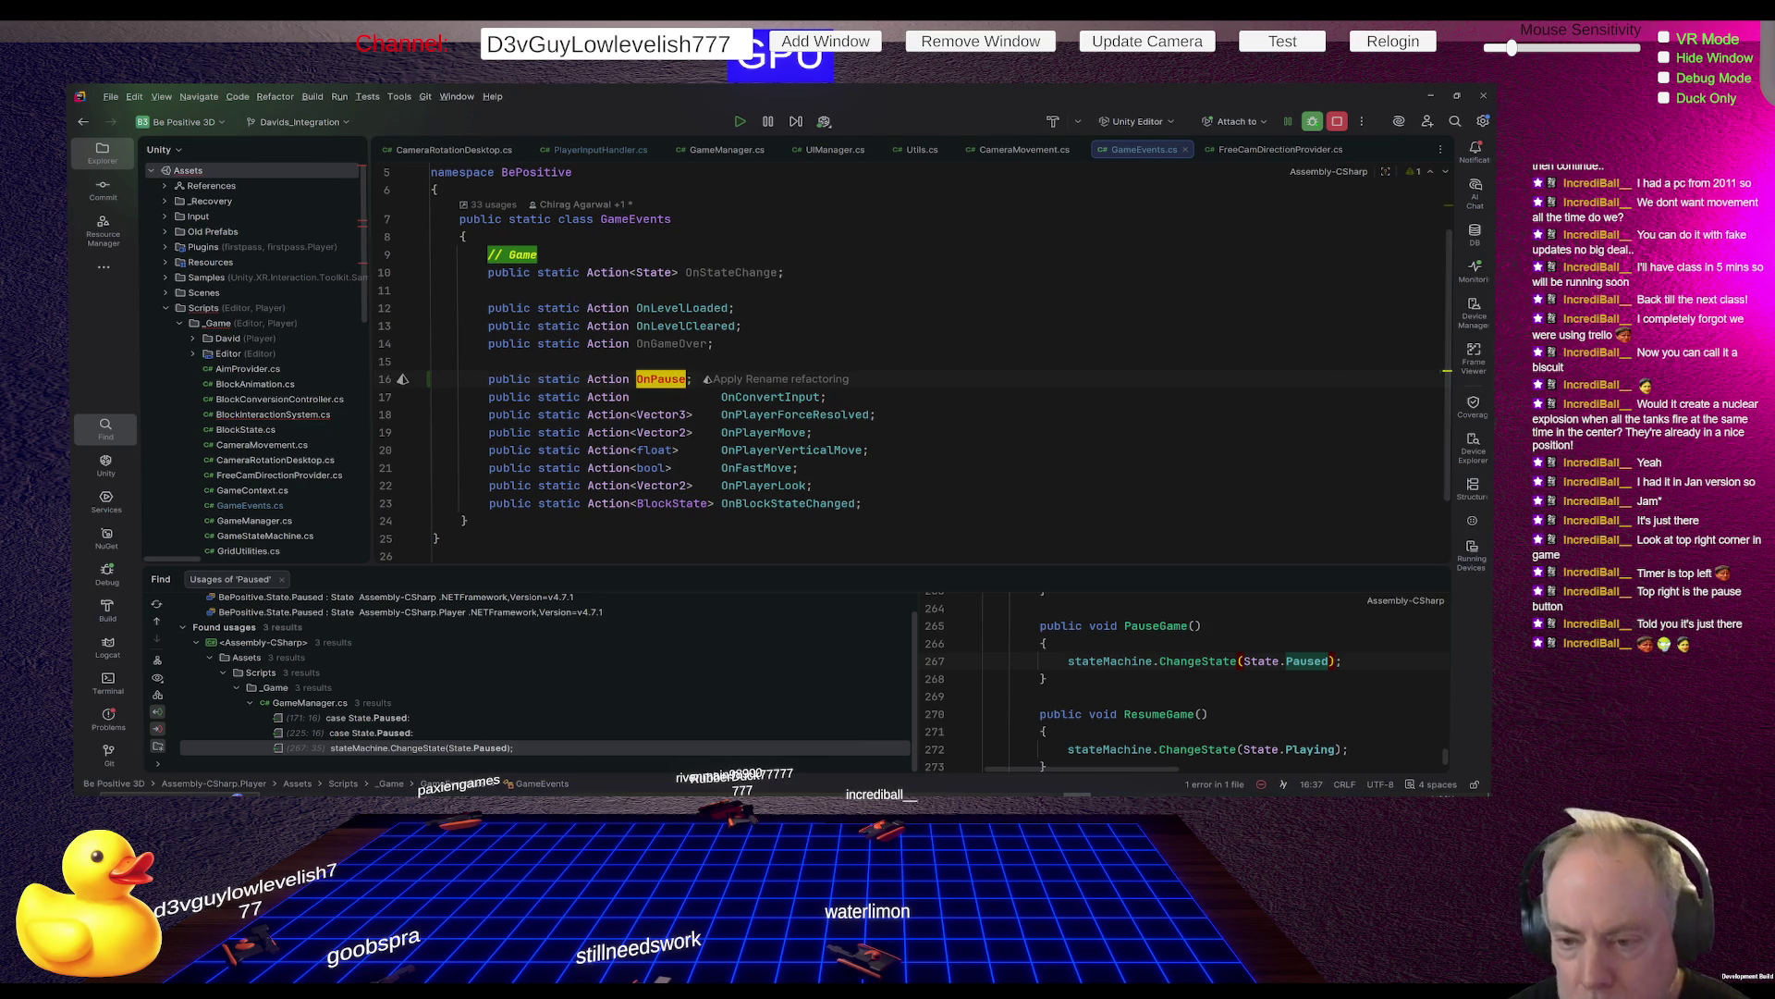
type(";")
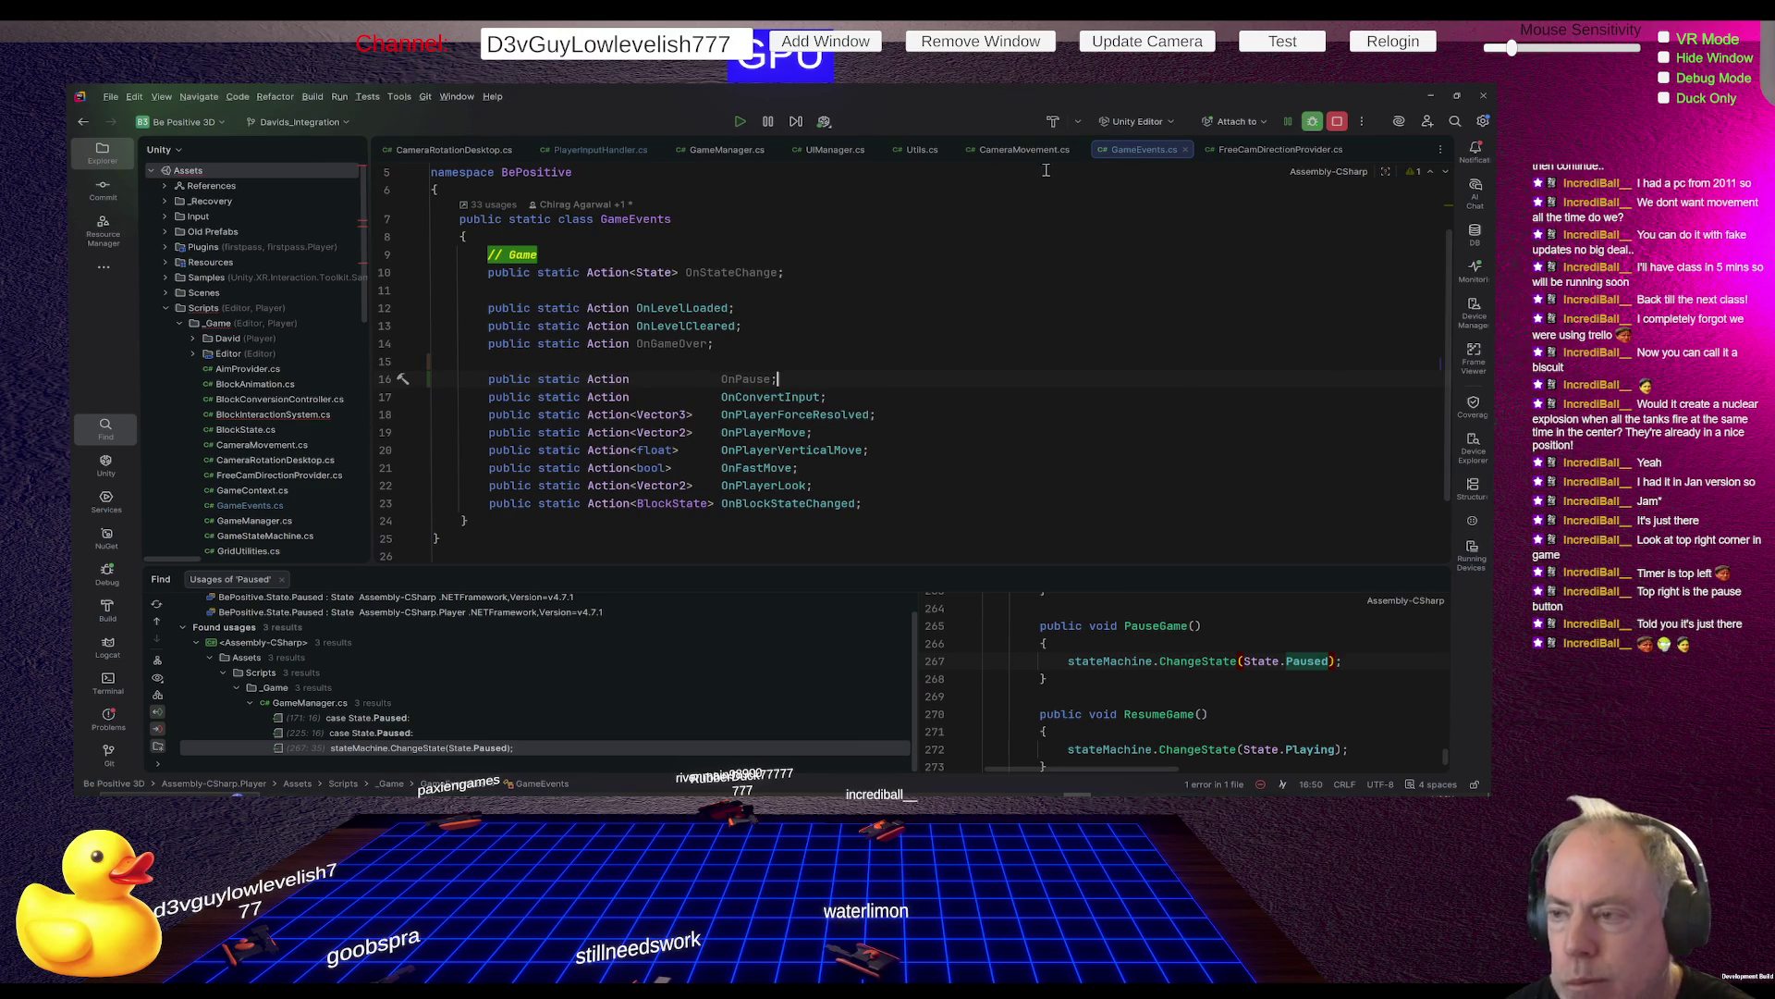
Check GameManager's PauseGame, then duplicate the OnConvert method and rename the copy OnPause
left_click(742, 151)
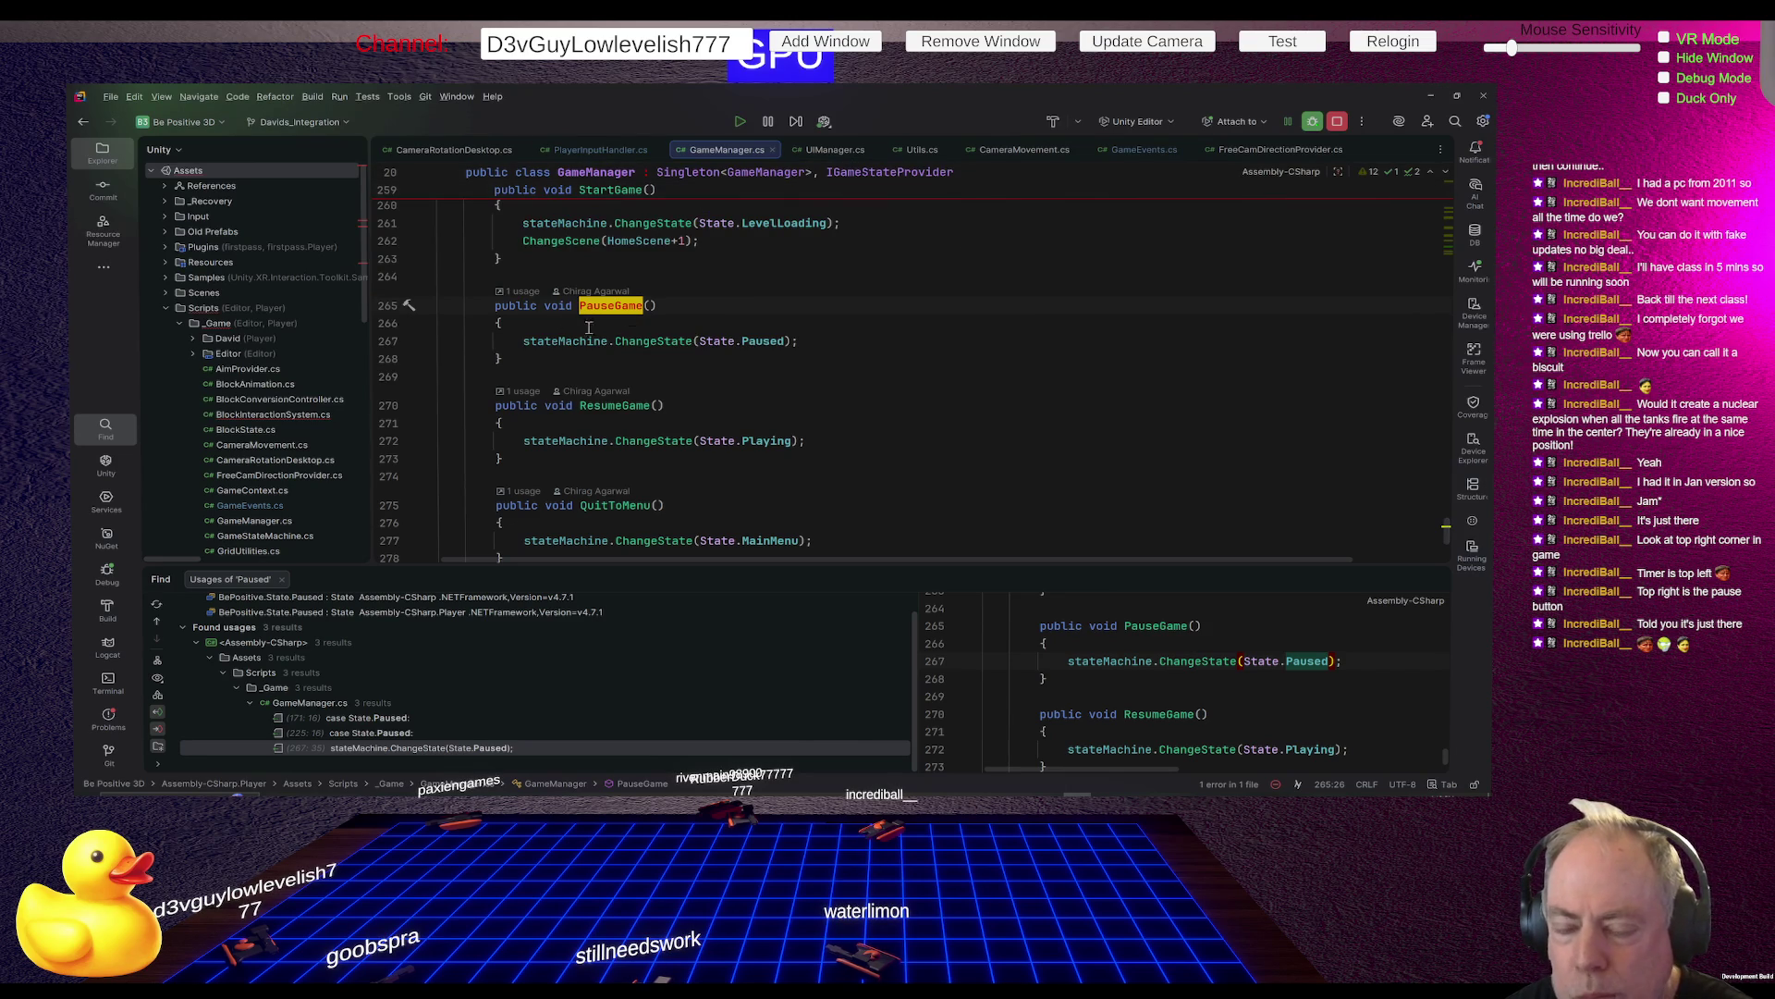
left_click(617, 151)
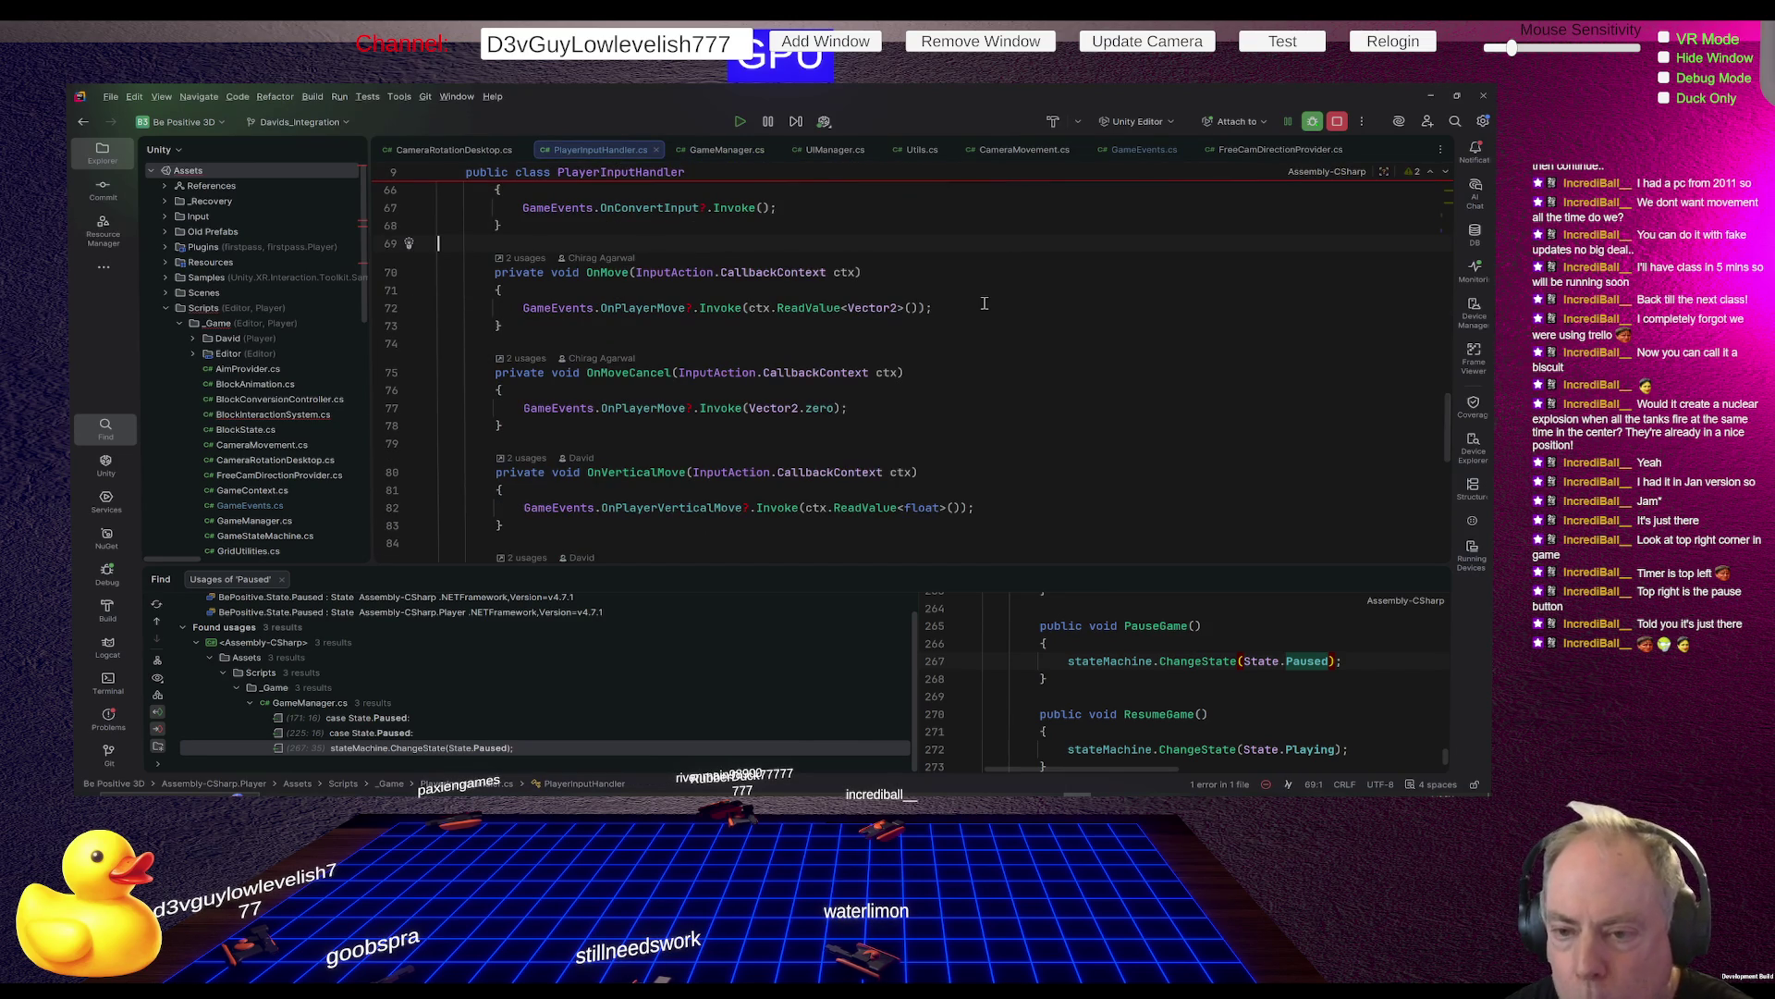
scroll(1053, 349, "up", 2)
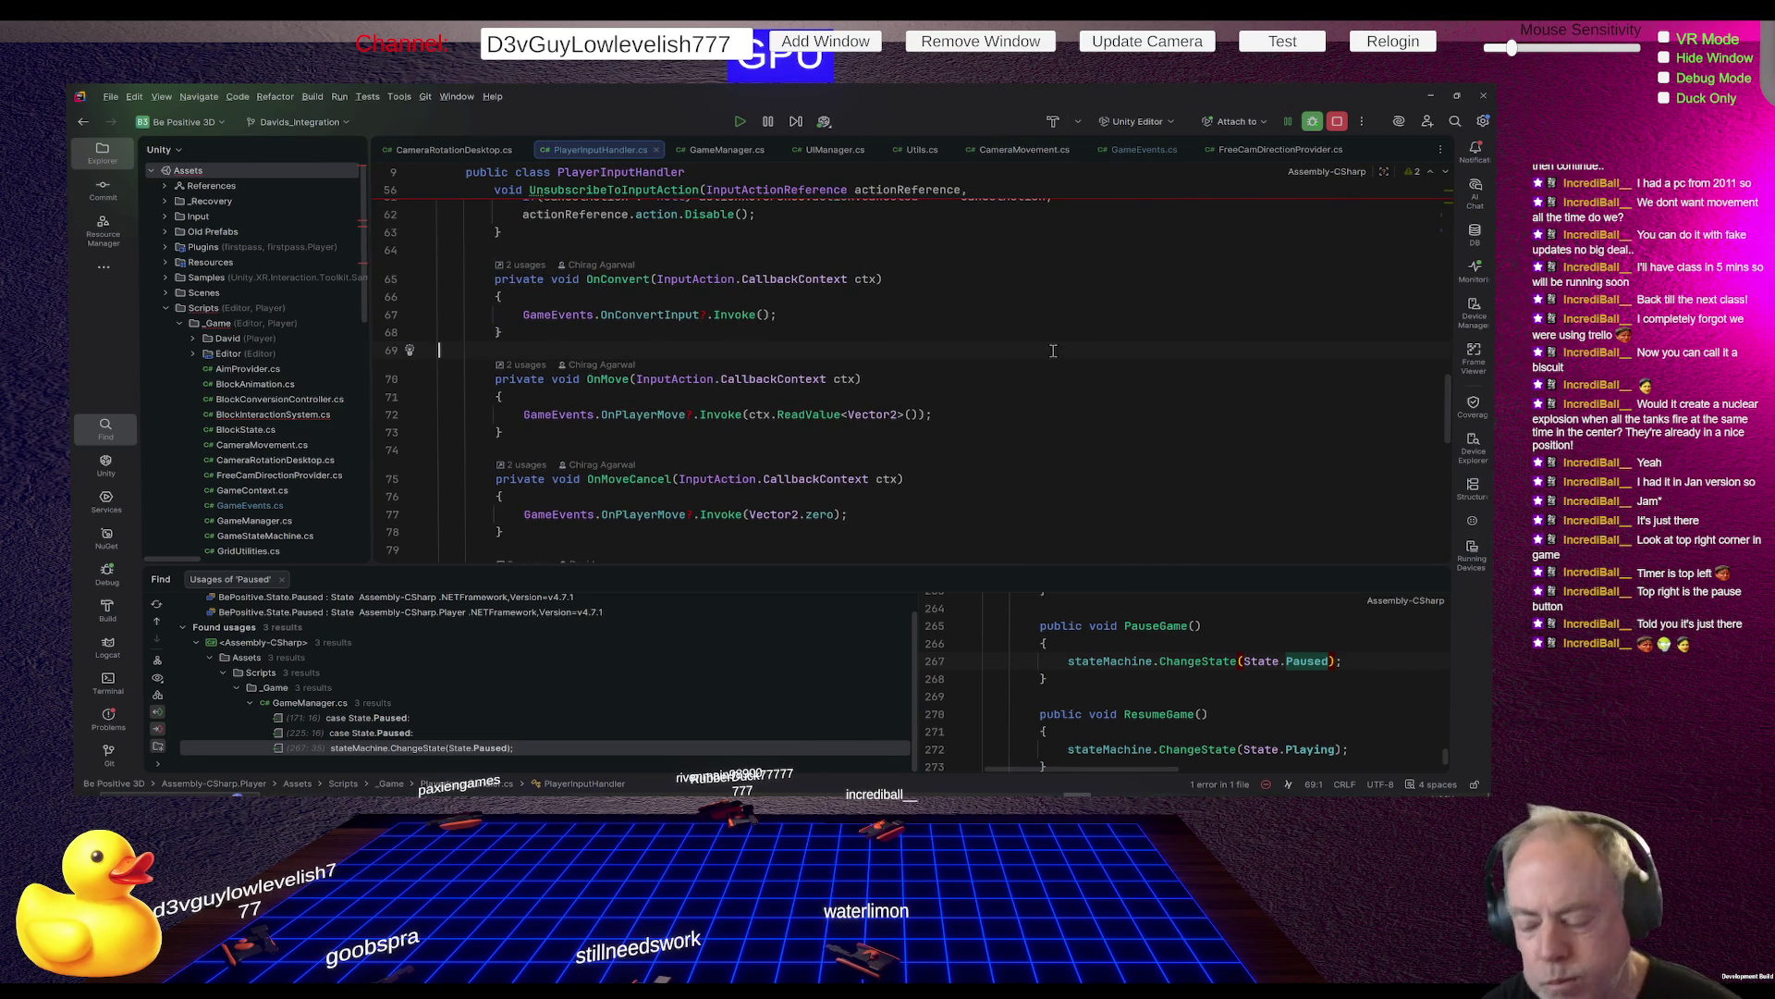
key("Up")
key("Up")
key("Up")
key("shift+Down")
key("shift+Down")
key("shift+Down")
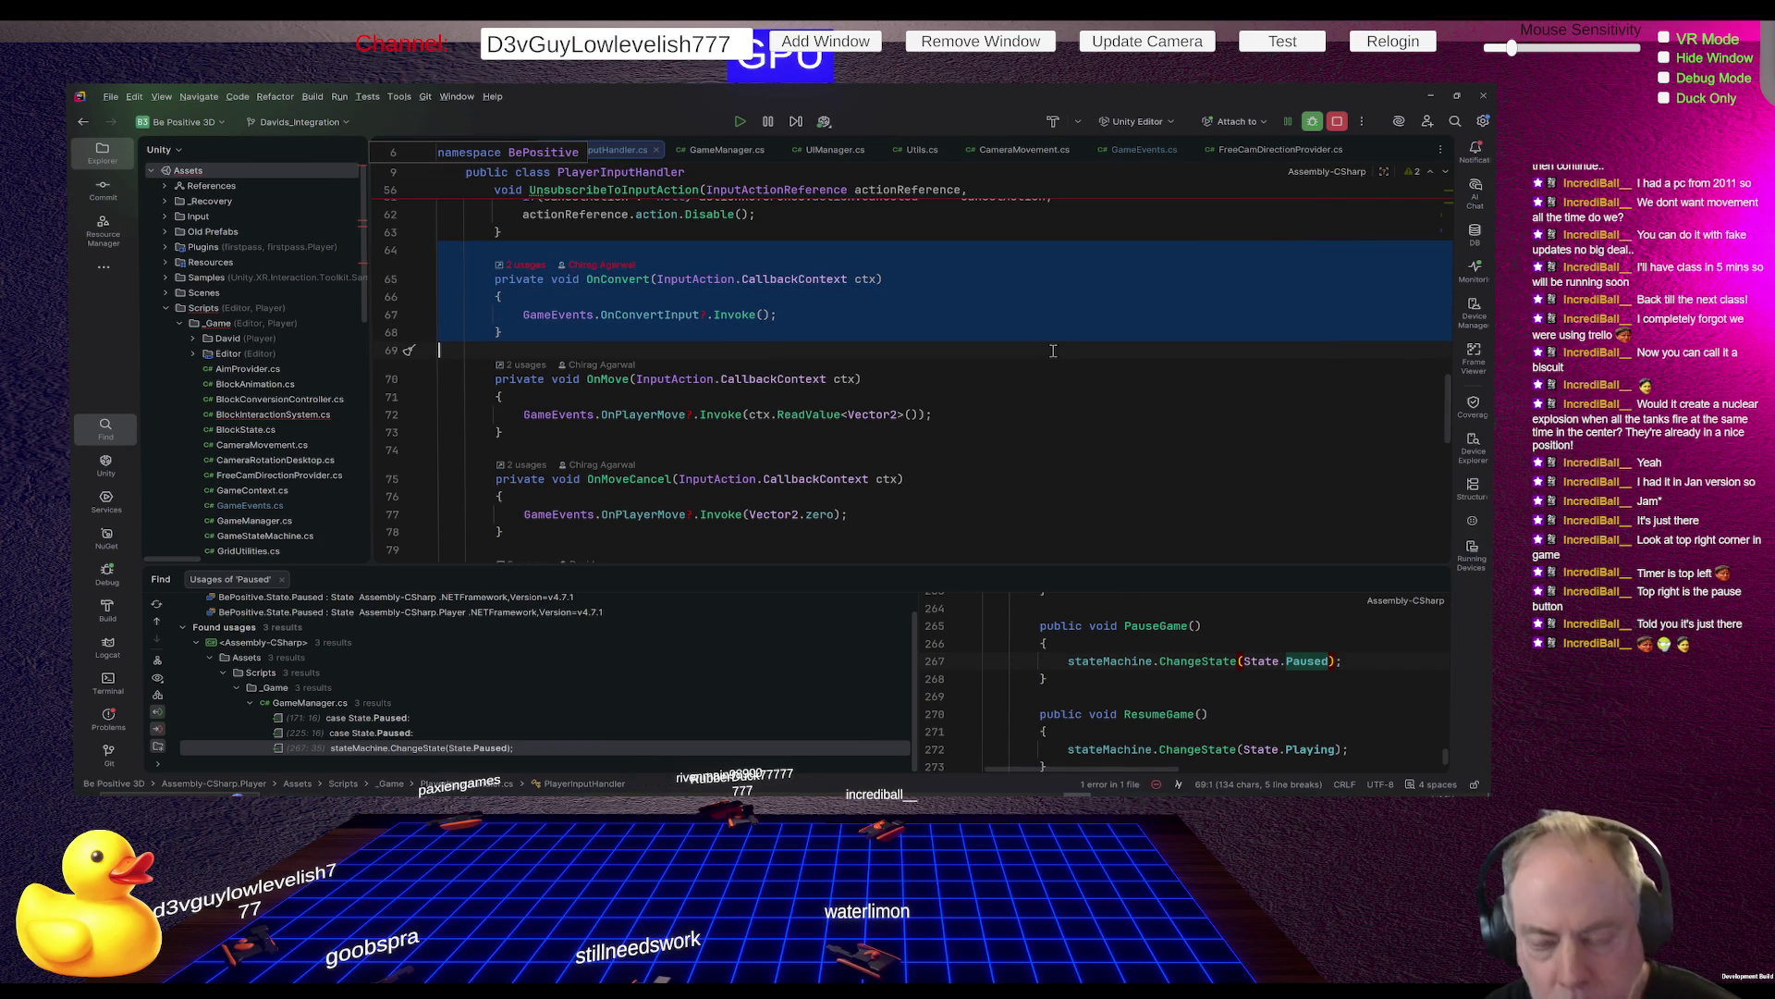
key("ctrl+d")
key("Up")
key("Up")
key("Up")
key("ctrl+Right")
key("ctrl+Right")
key("ctrl+Right")
key("BackSpace")
key("BackSpace")
key("BackSpace")
key("BackSpace")
type("P")
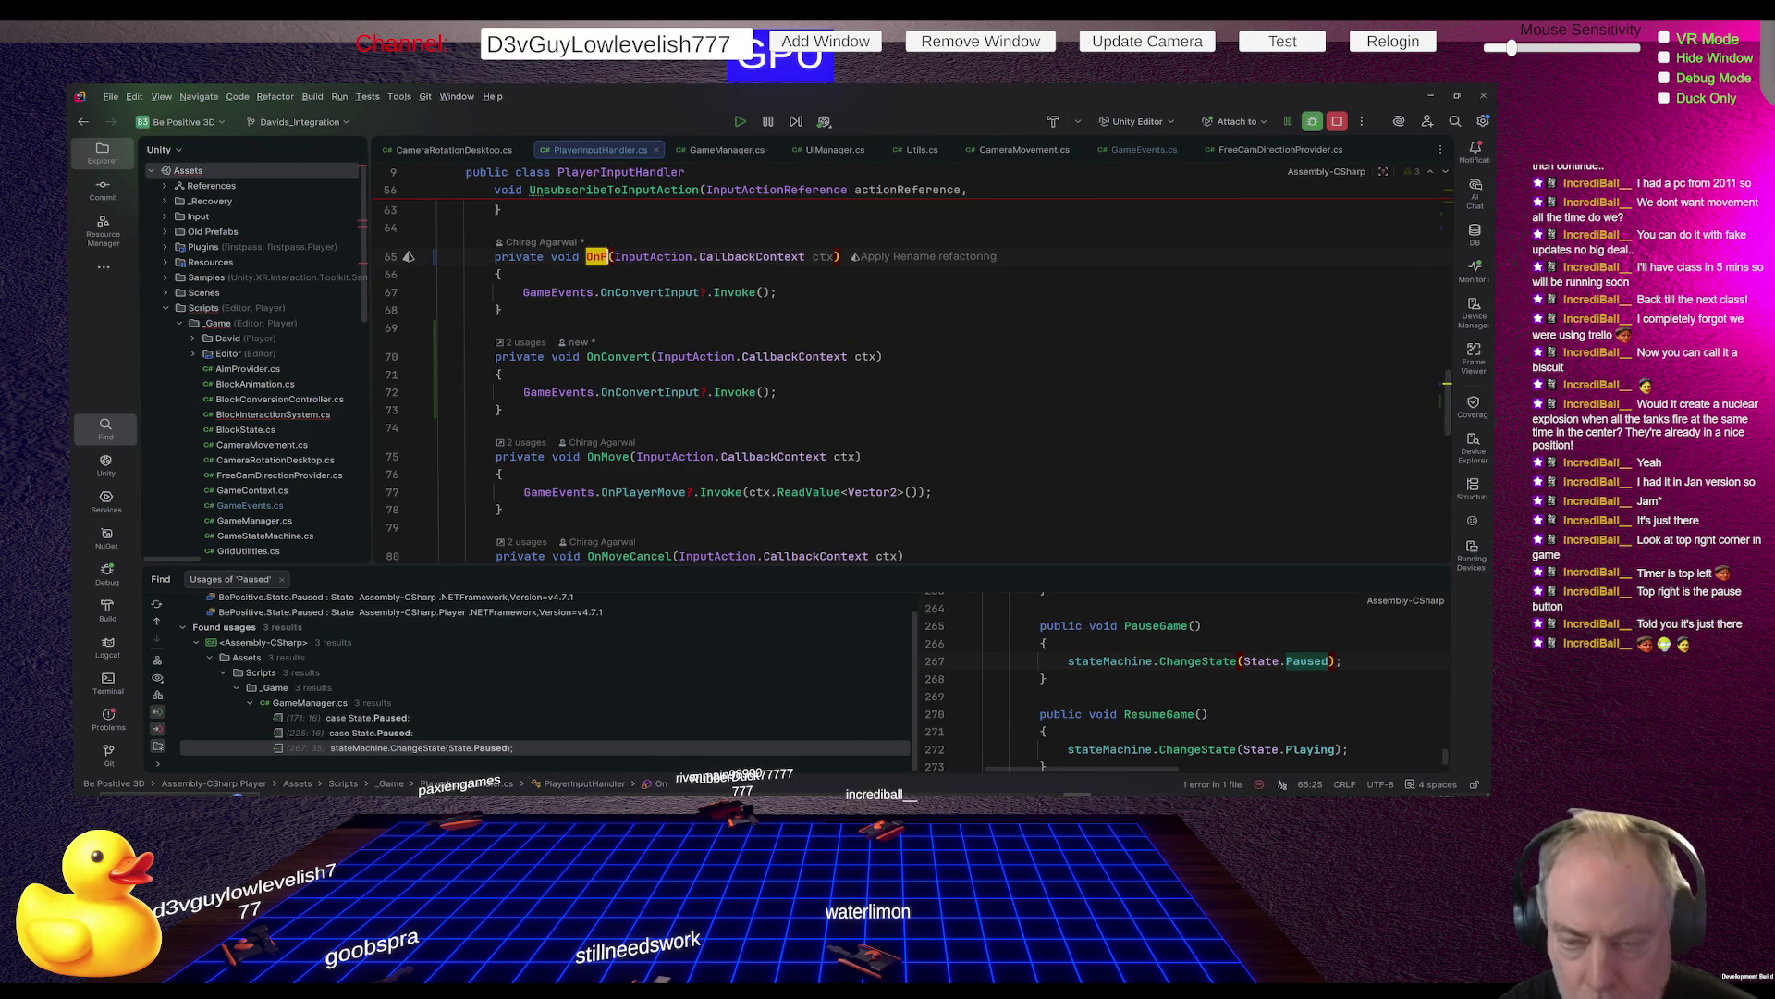
type("ause")
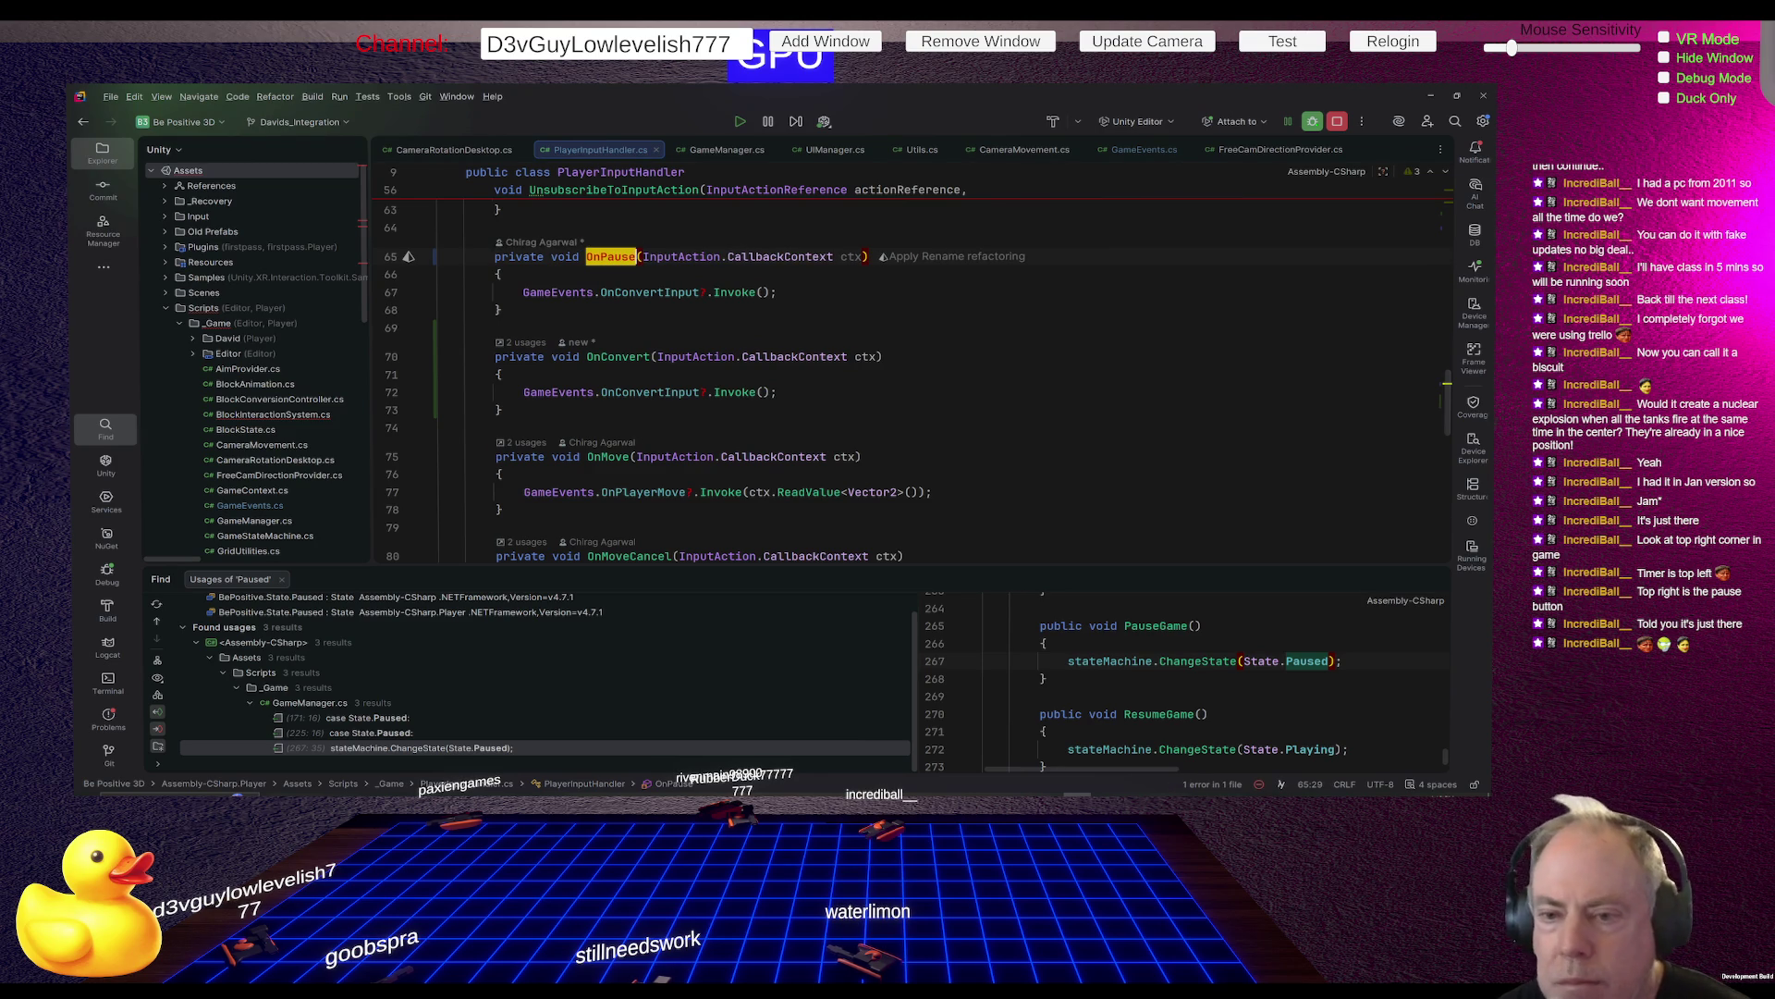
Make OnPause invoke GameEvents.OnPause instead of OnConvertInput
key("Down")
key("Down")
key("ctrl+Right")
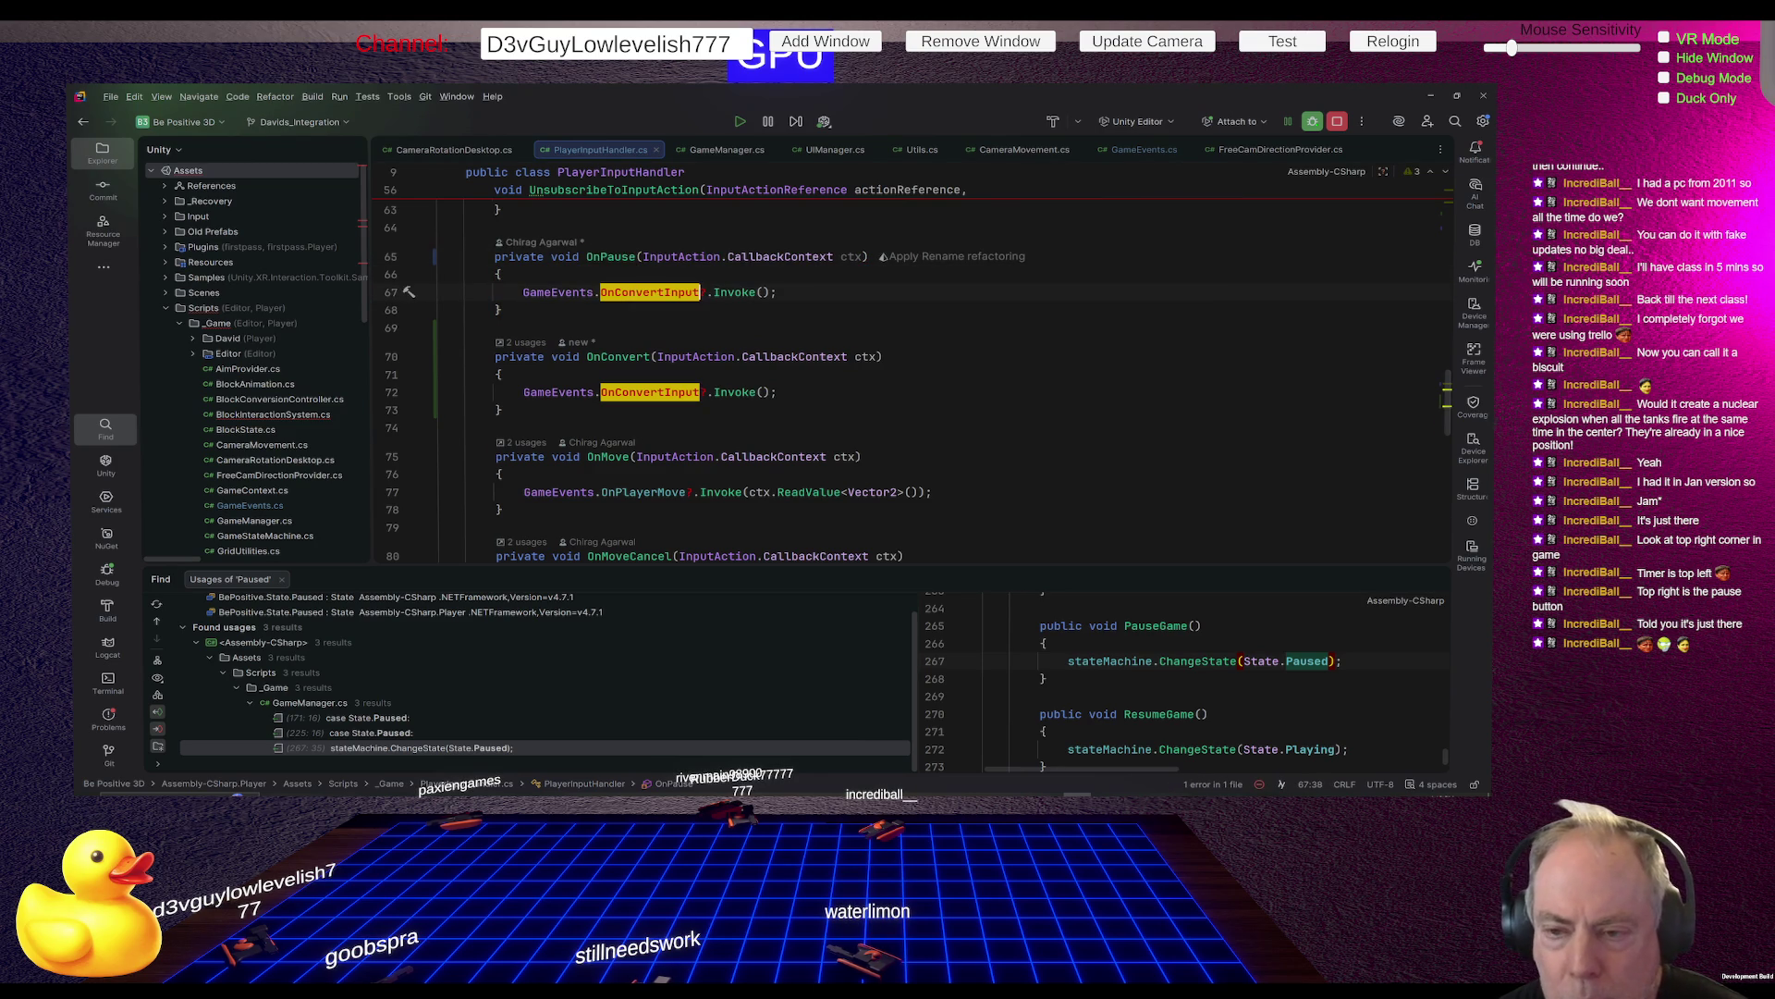
key("ctrl+shift+Left")
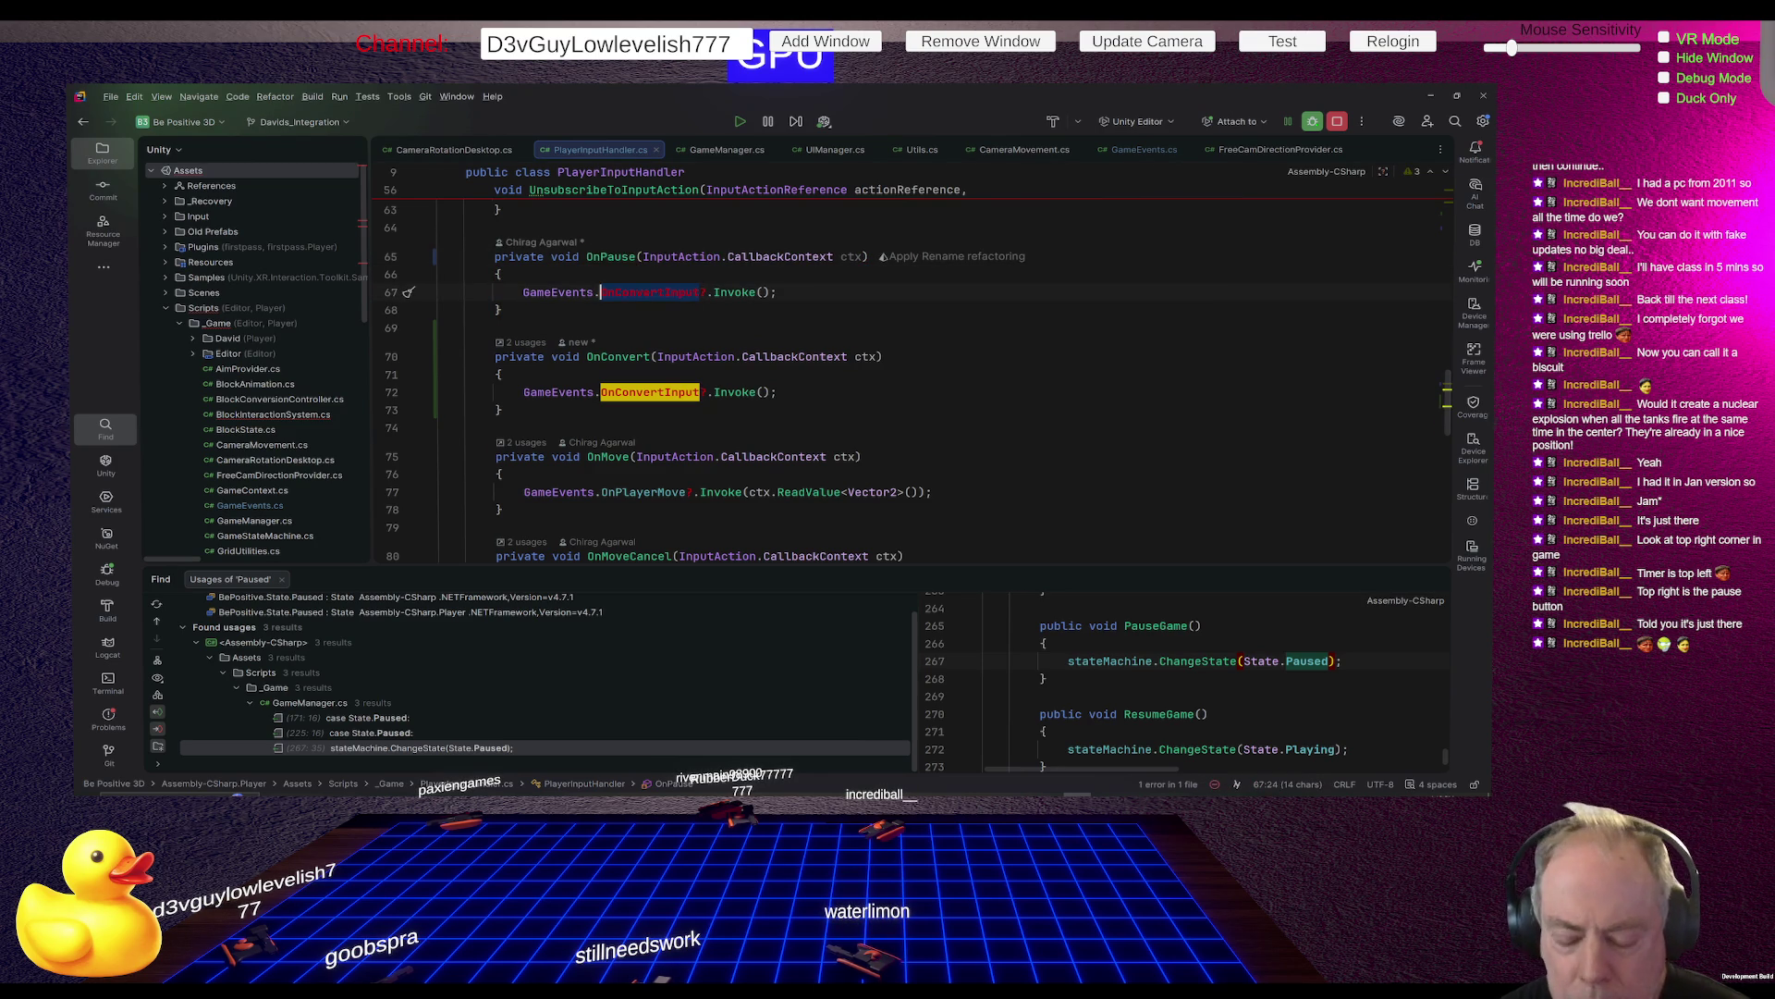
type("OnP")
key("Return")
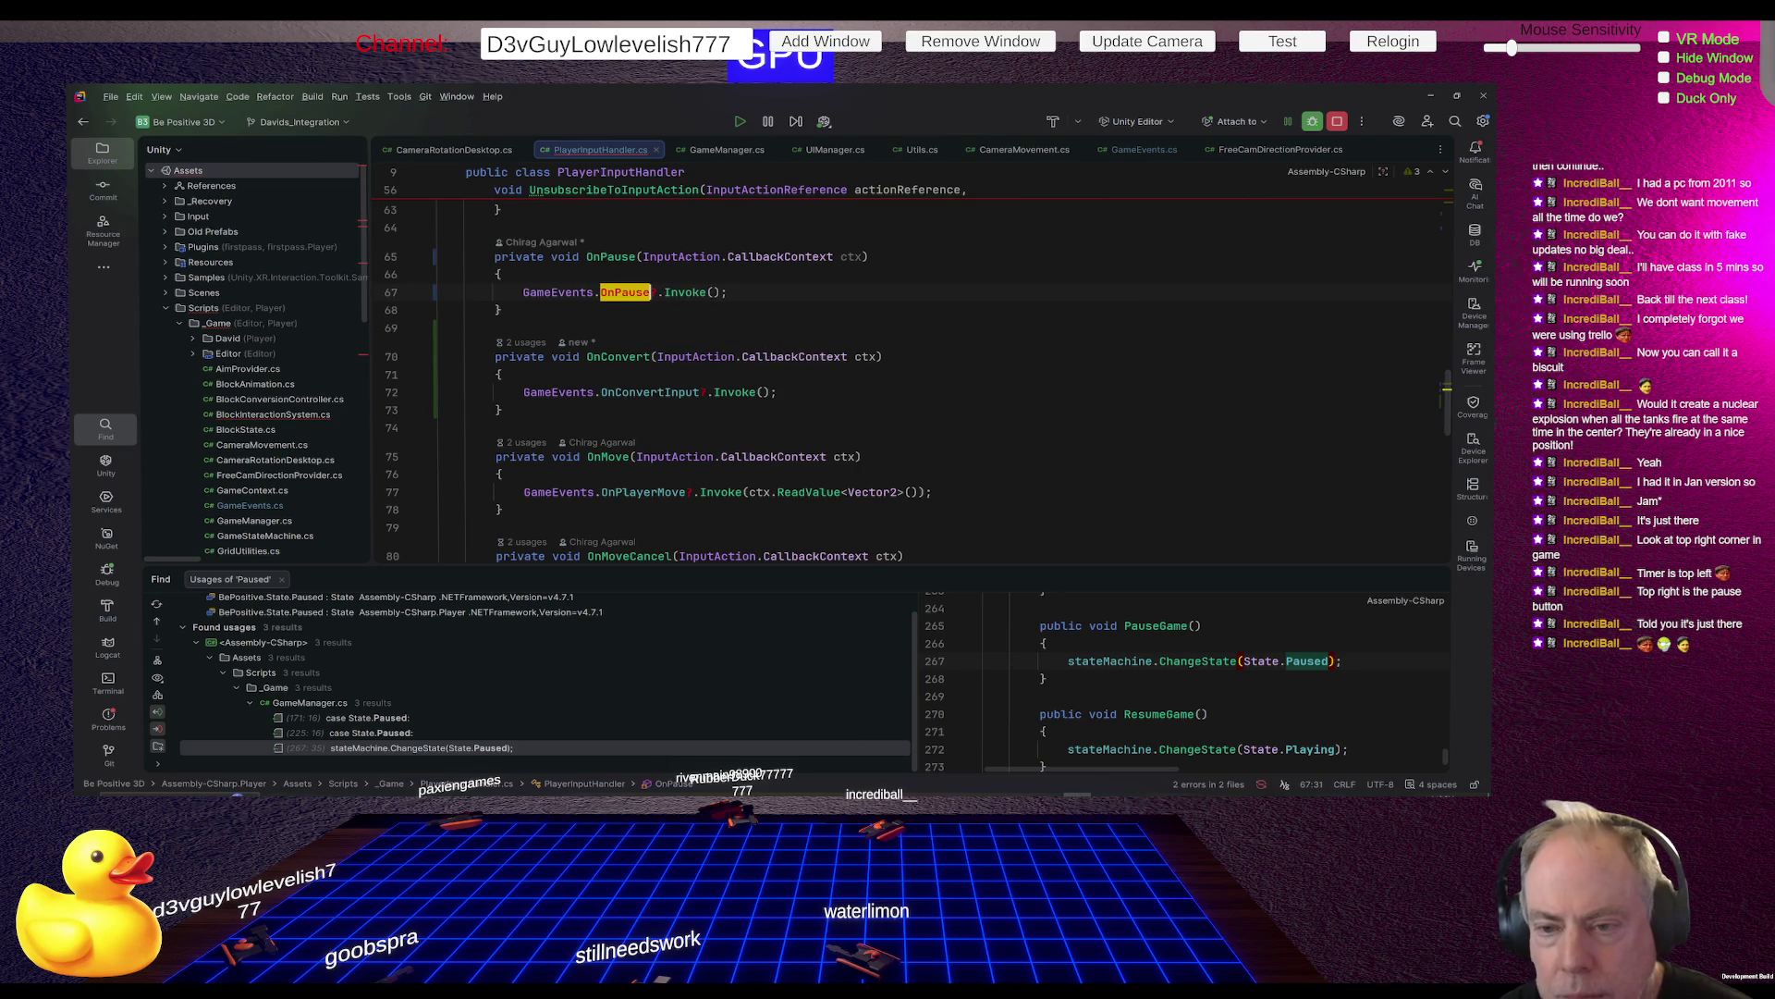
scroll(1018, 347, "down", 2)
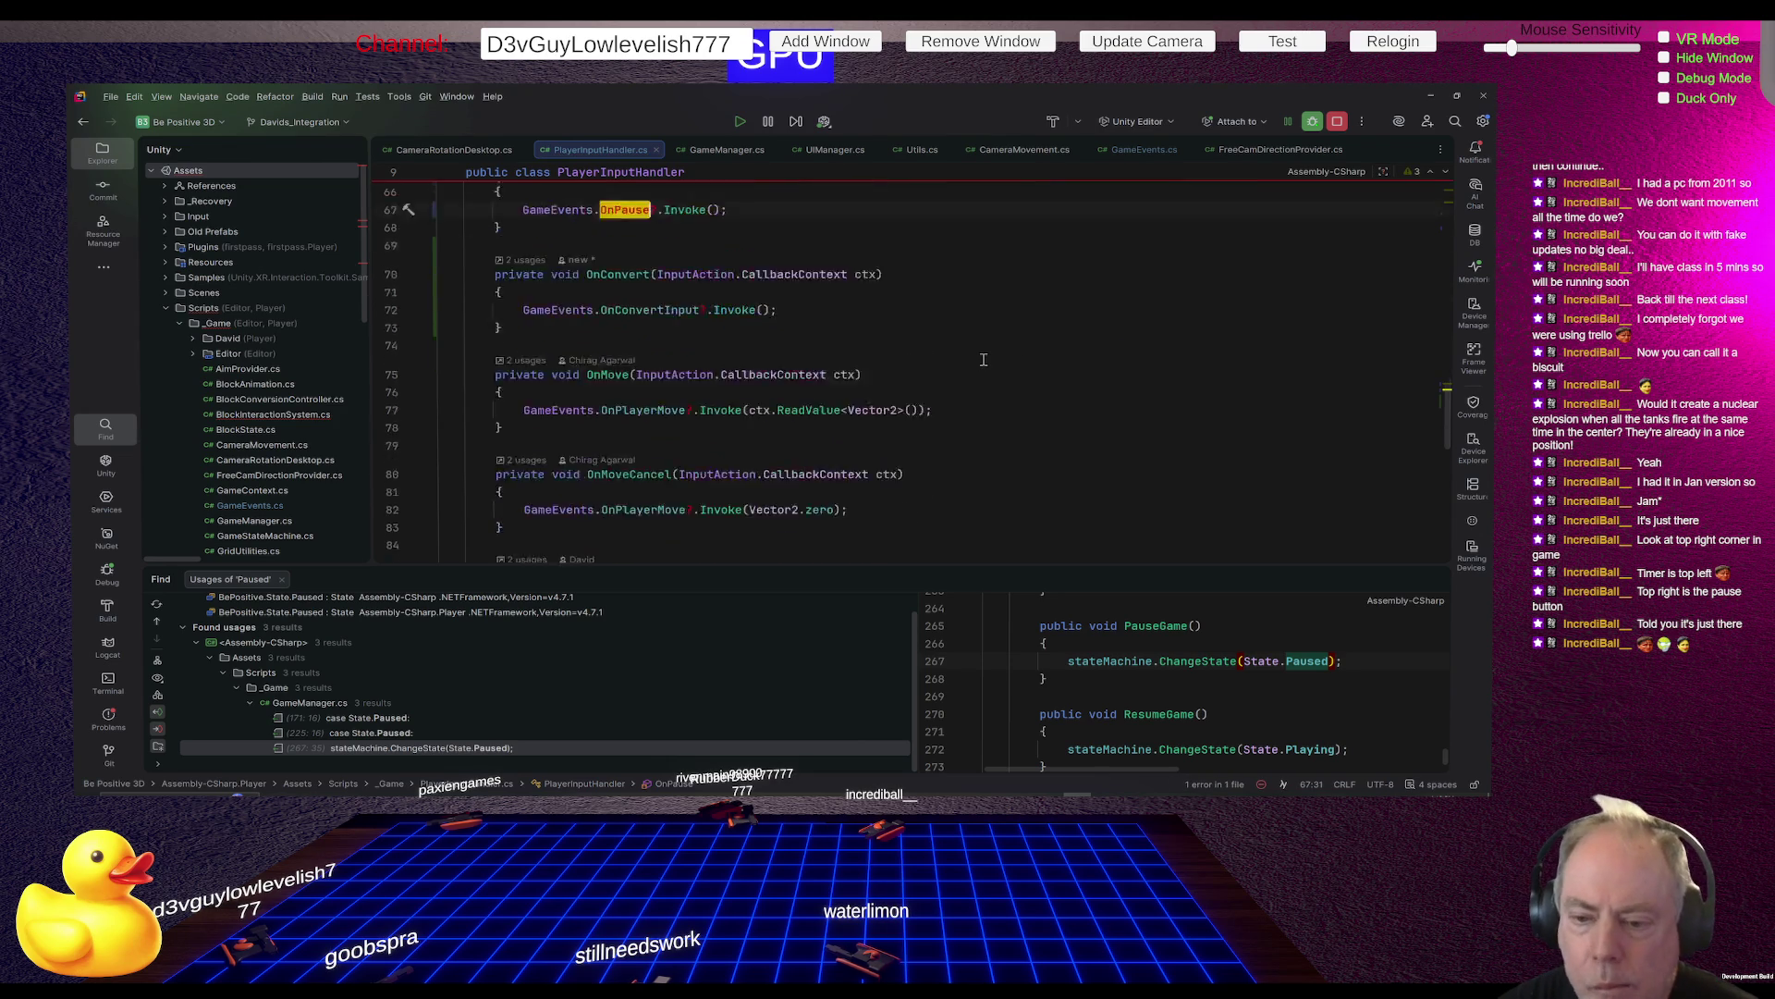
scroll(990, 356, "up", 2)
scroll(984, 359, "up", 9)
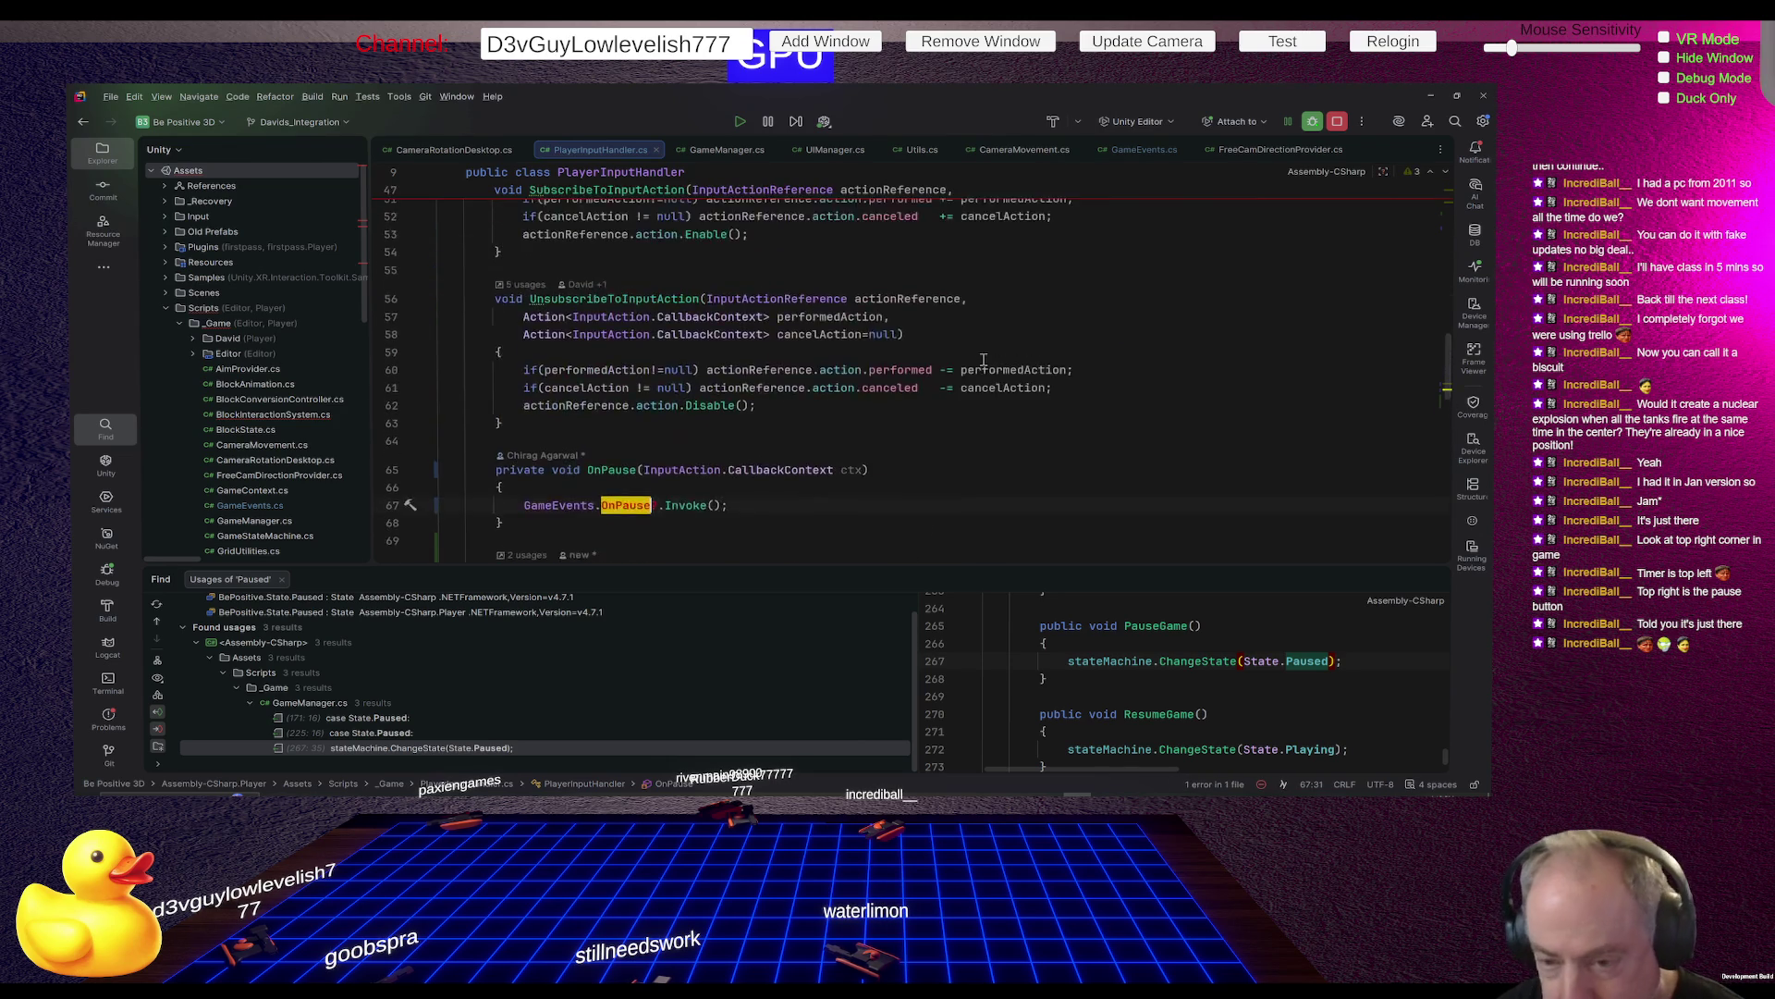
scroll(975, 360, "up", 8)
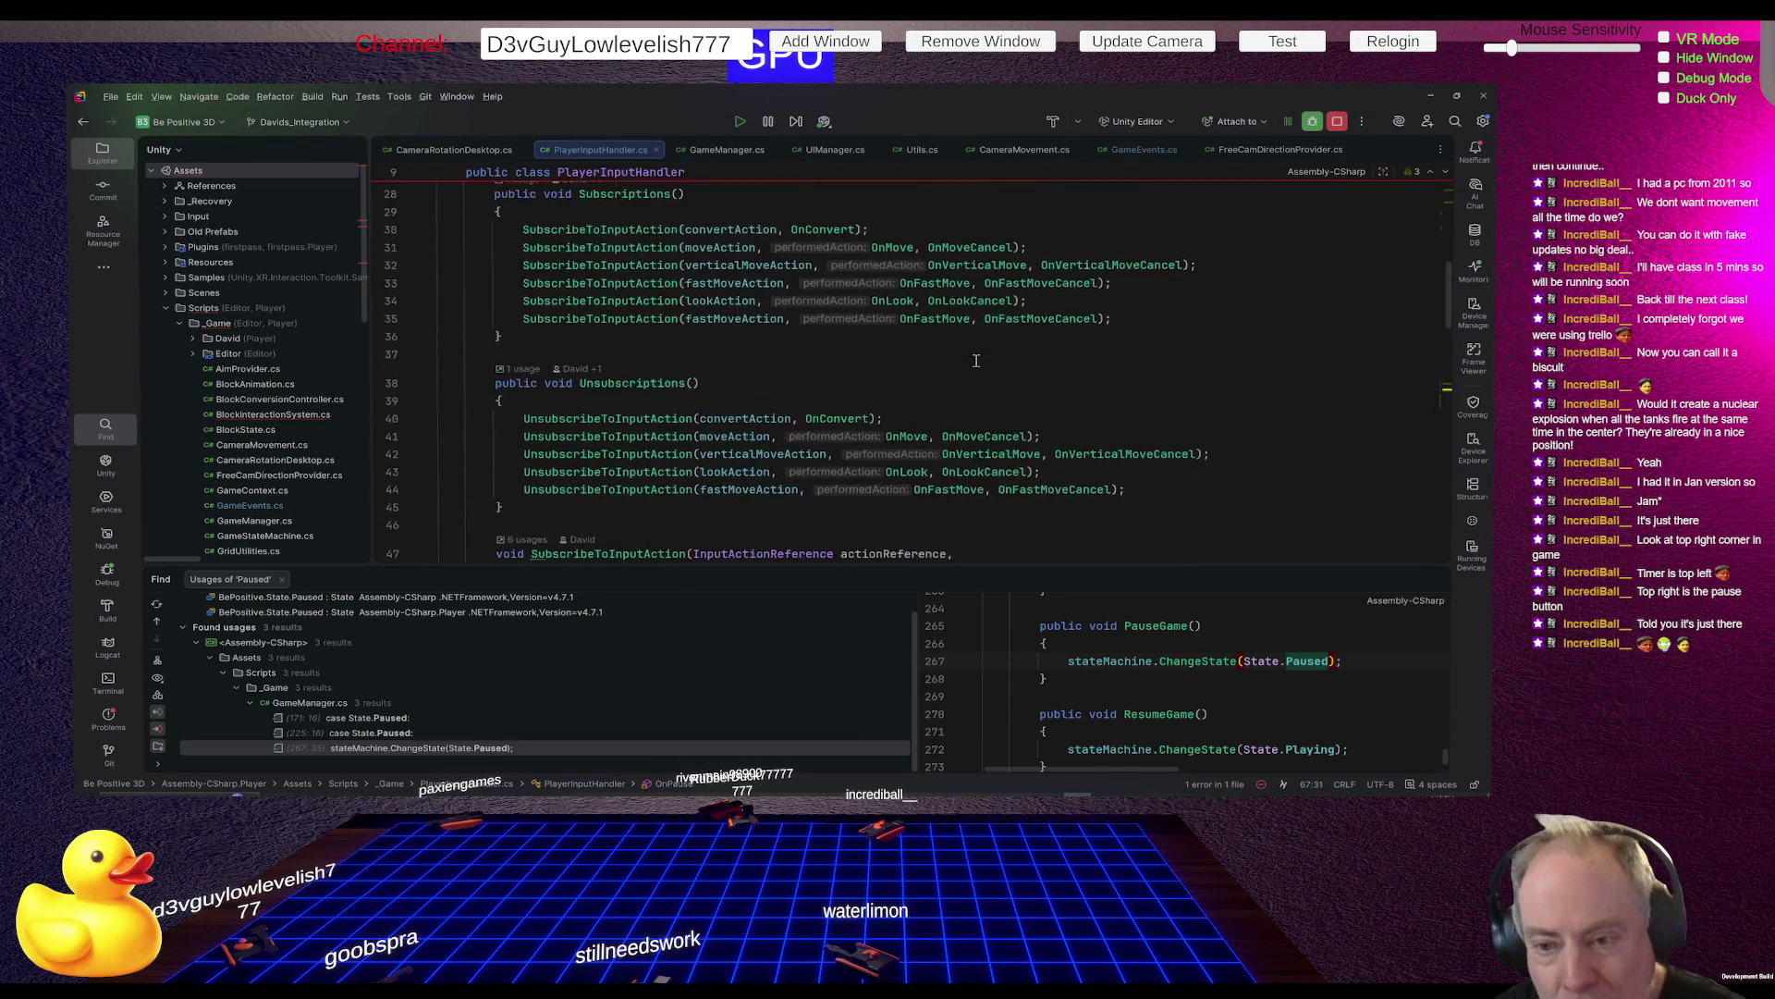
scroll(976, 361, "down", 3)
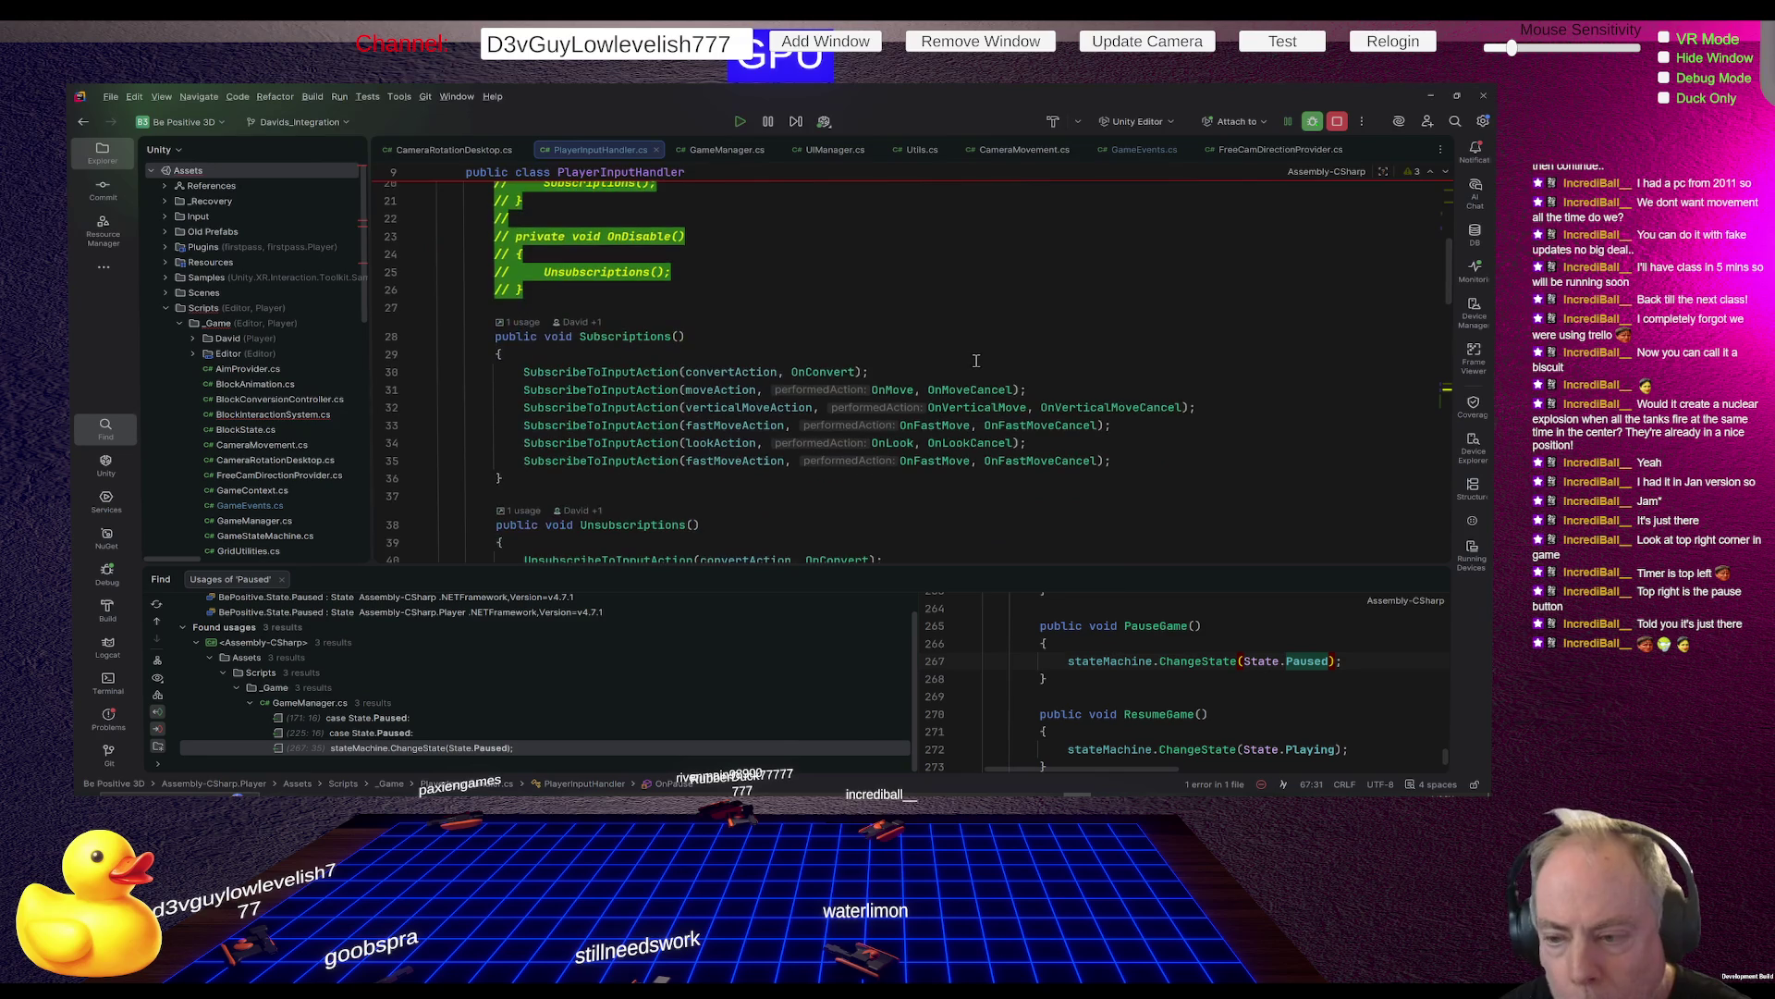
left_click(922, 378)
Add 'SubscribeToInputAction(pauseAction, OnPause);' to Subscriptions by duplicating the convertAction line
key("Home")
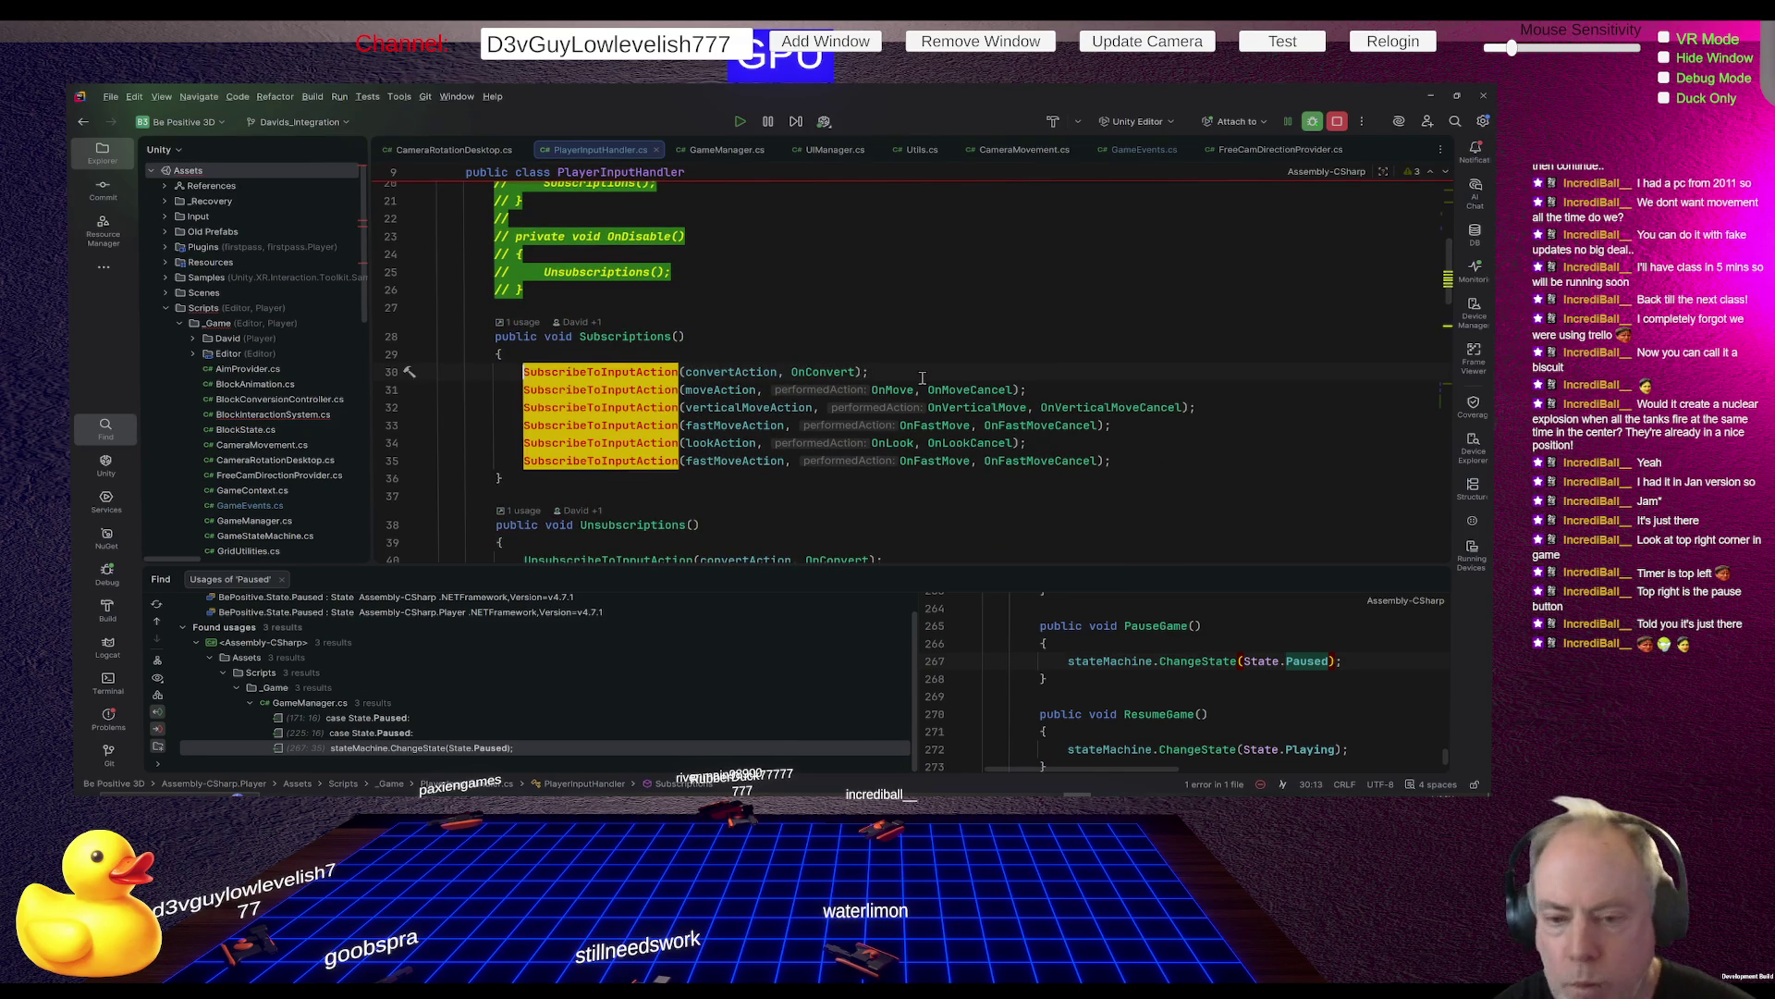
triple_click(922, 378)
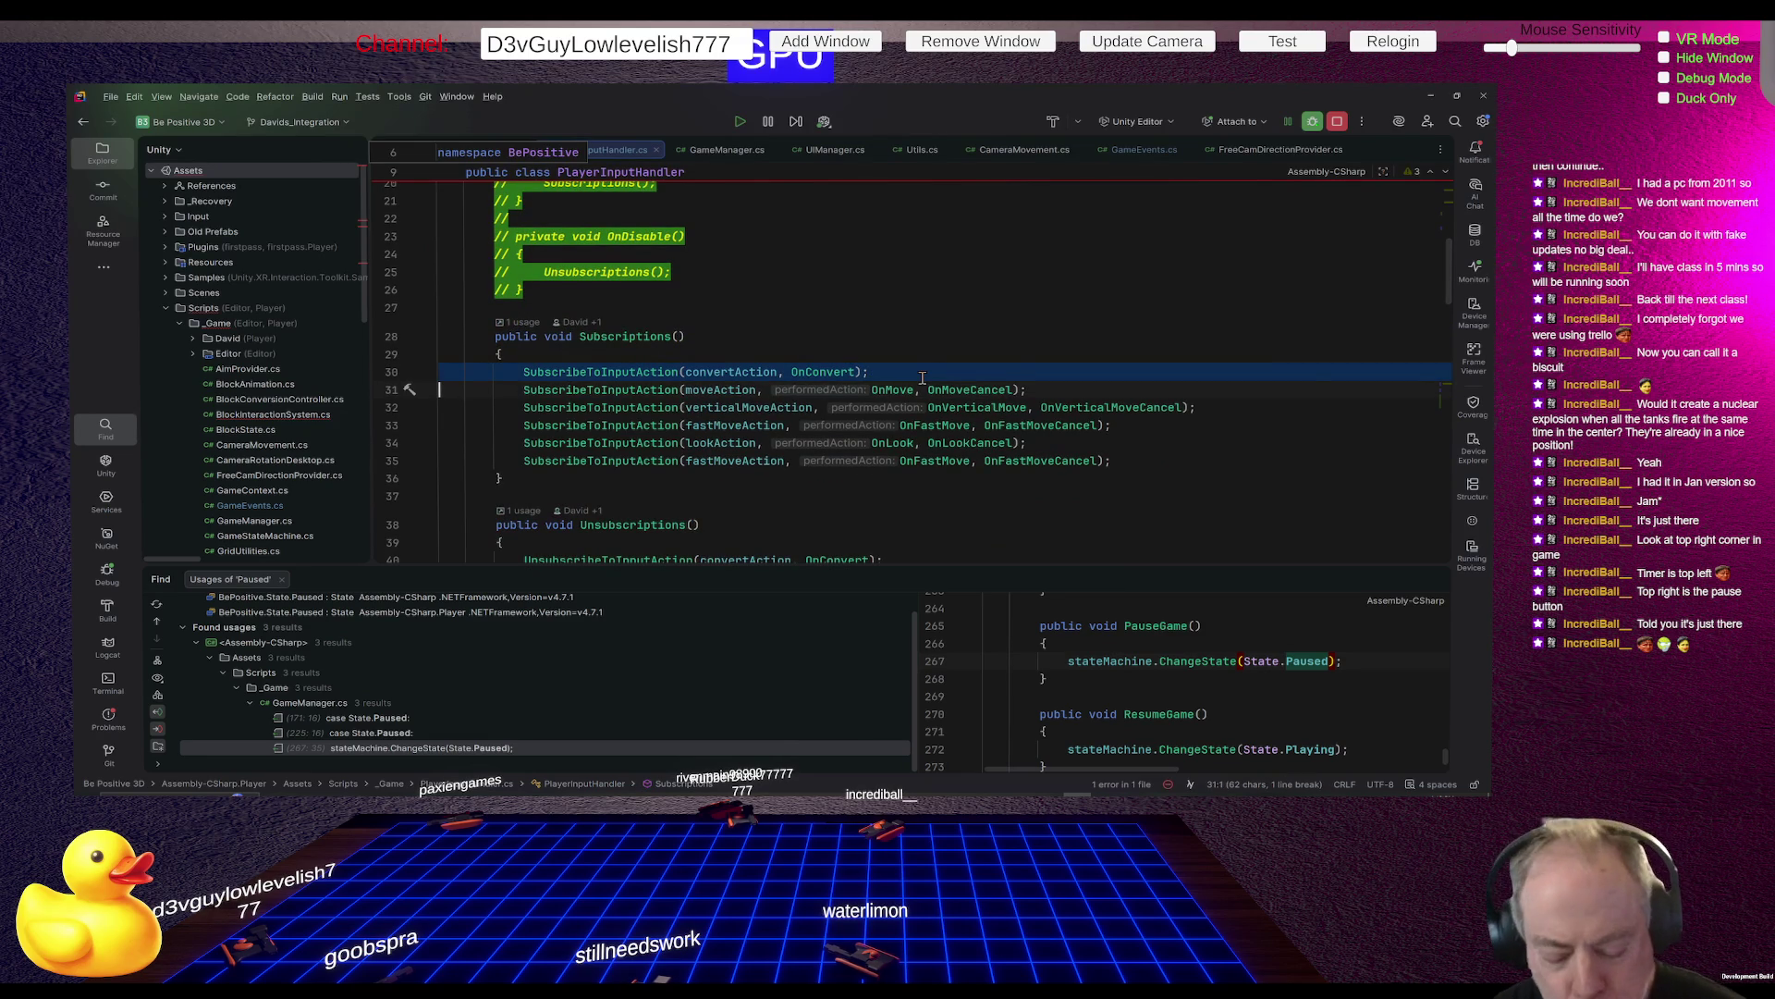
key("ctrl+d")
key("Up")
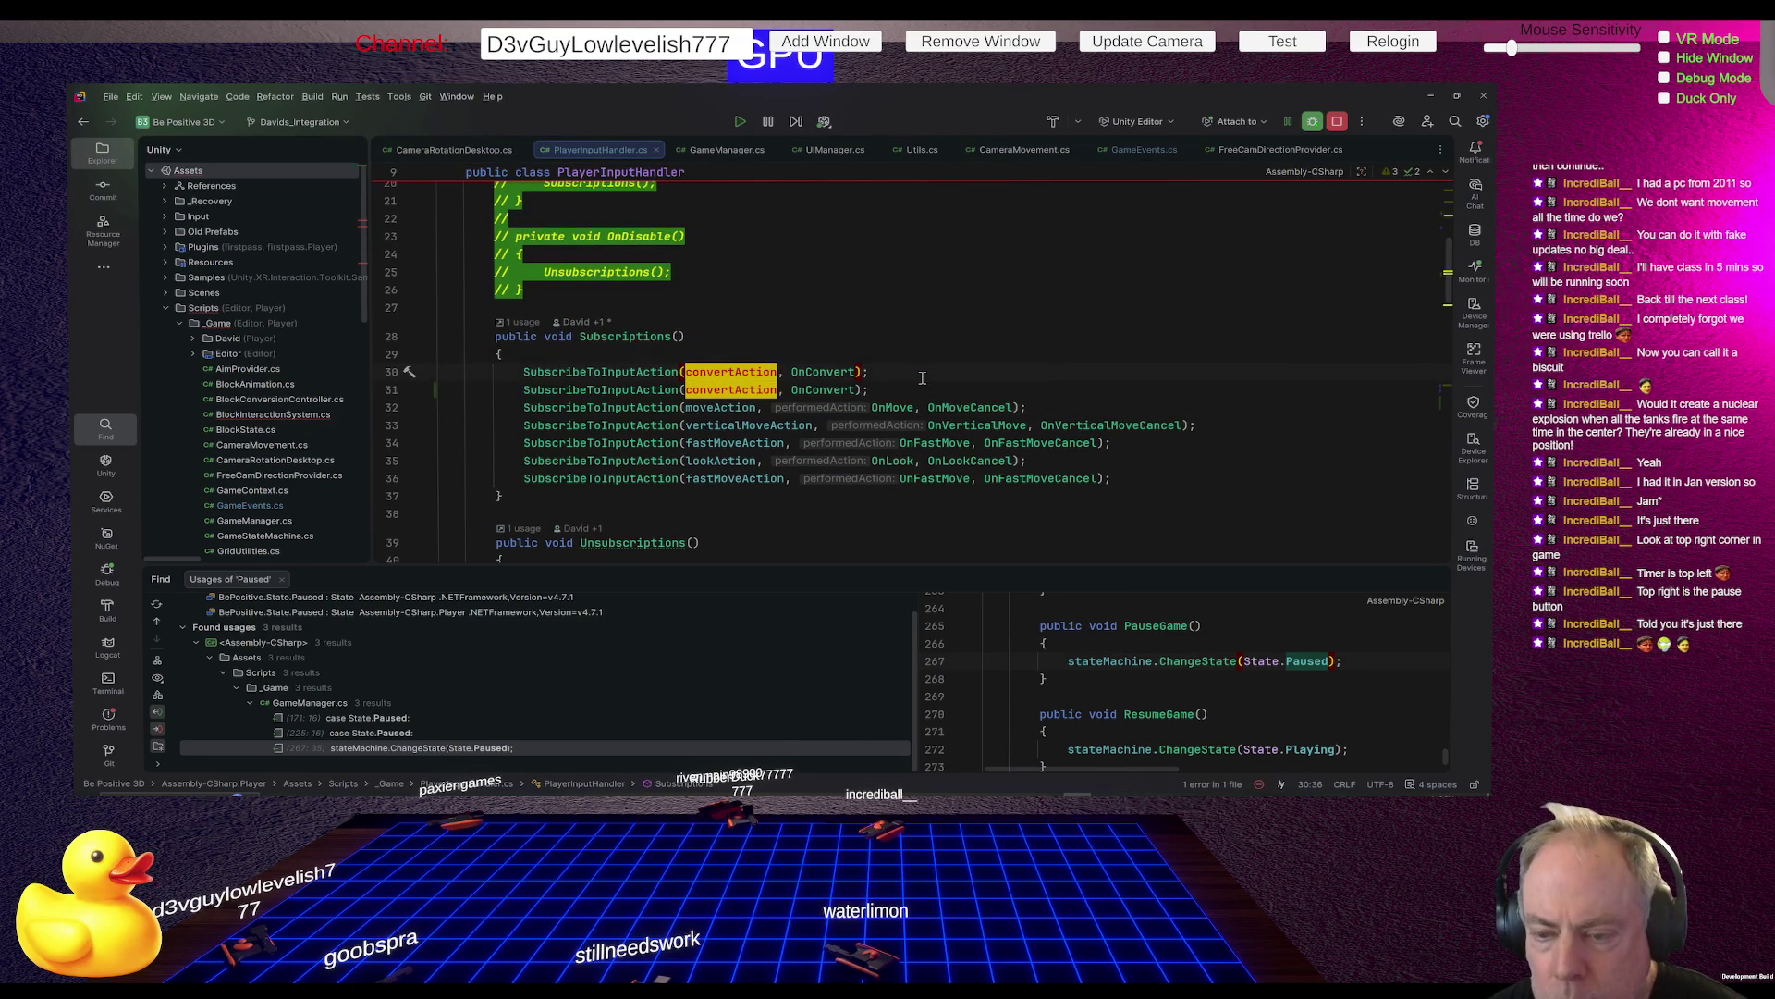
key("ctrl+shift+Right")
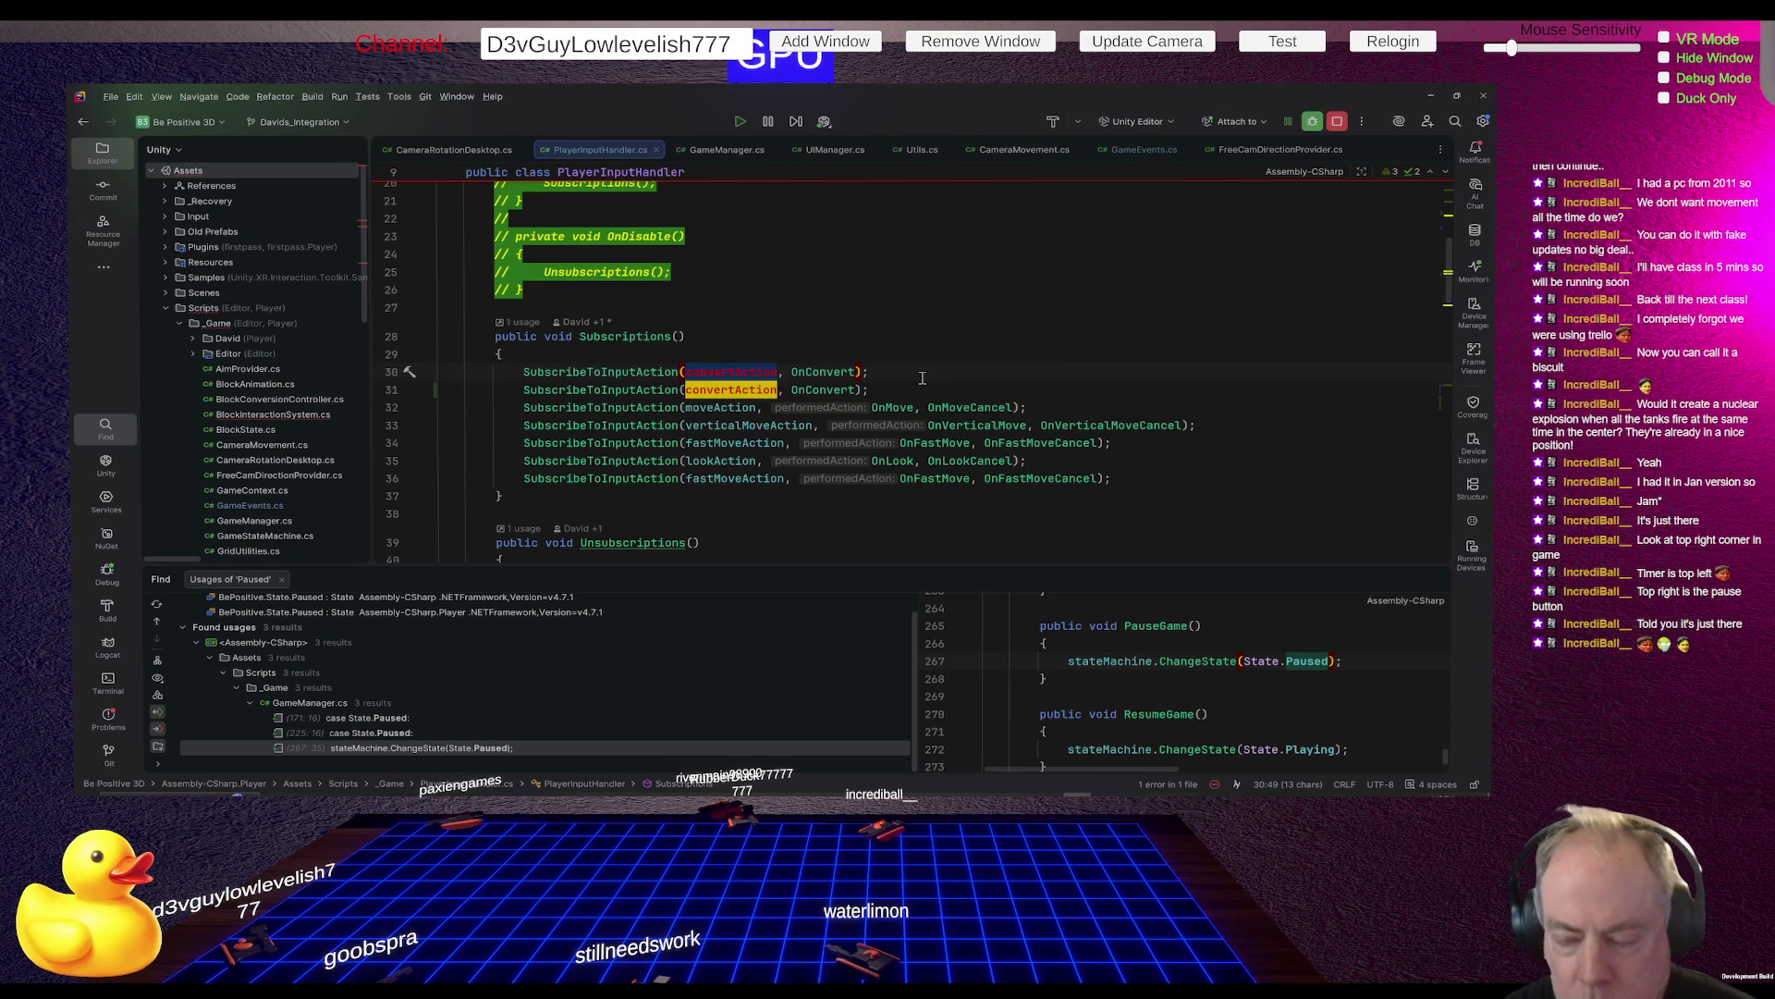
type("pause")
key("Return")
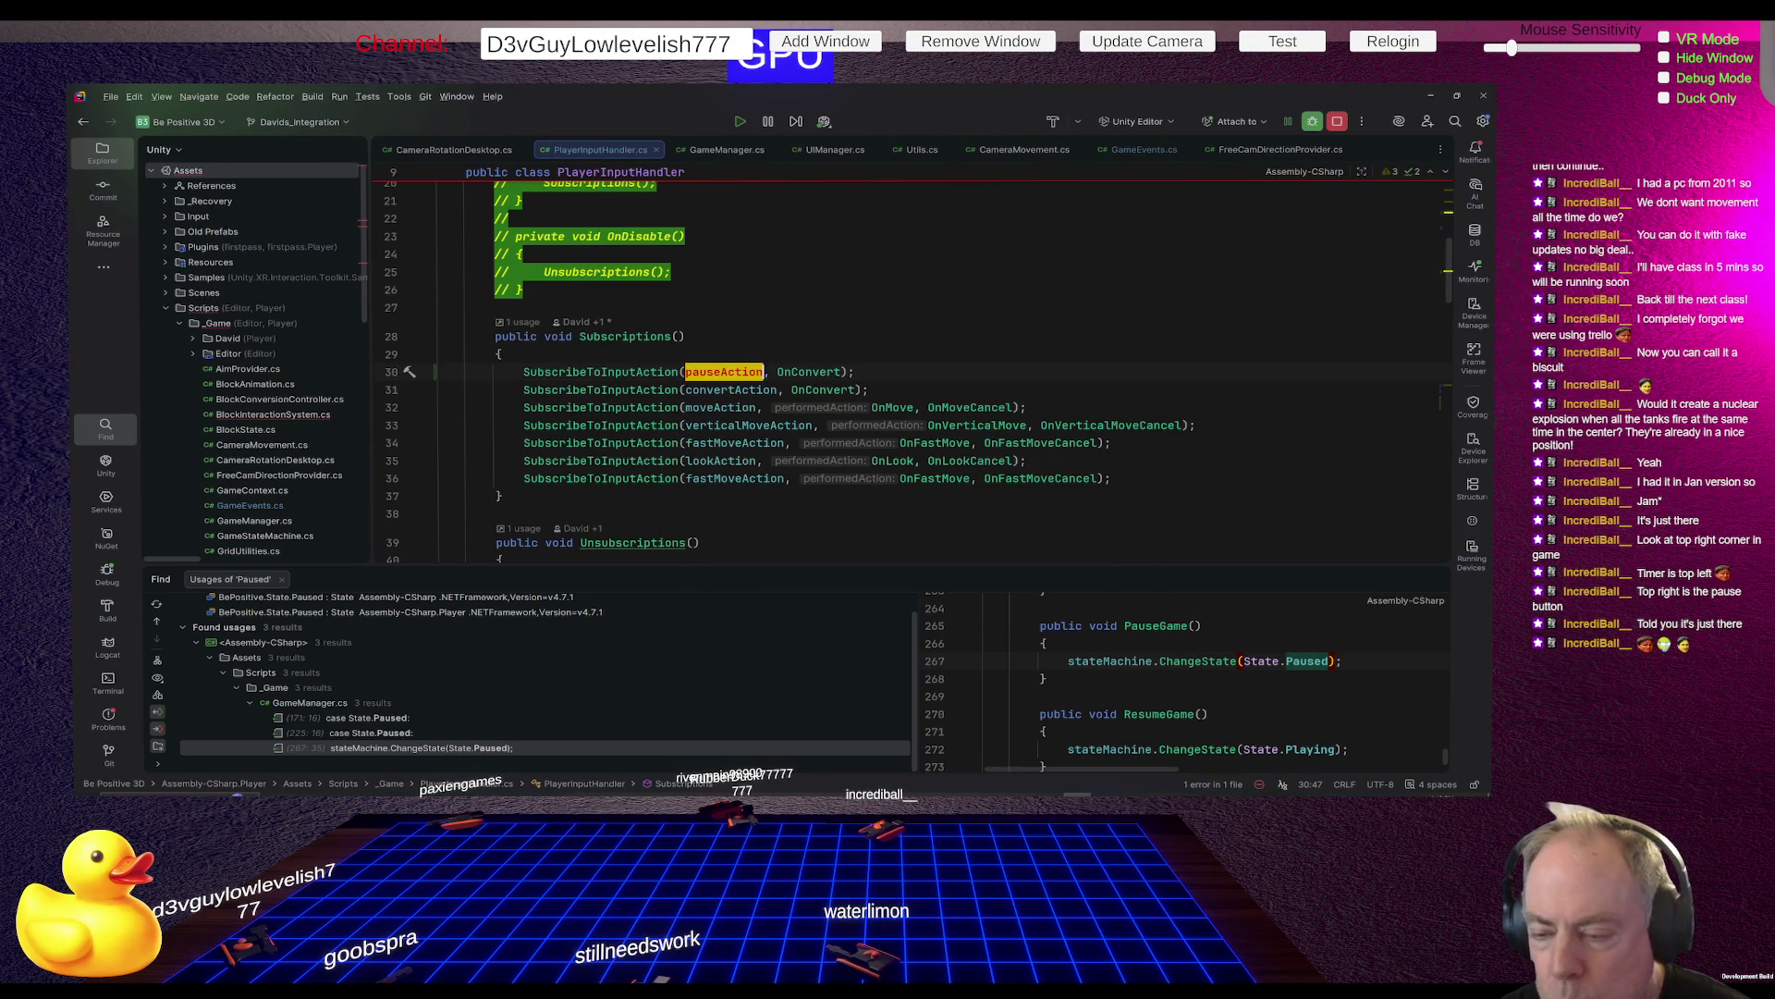
key("ctrl+Right")
key("ctrl+shift+Right")
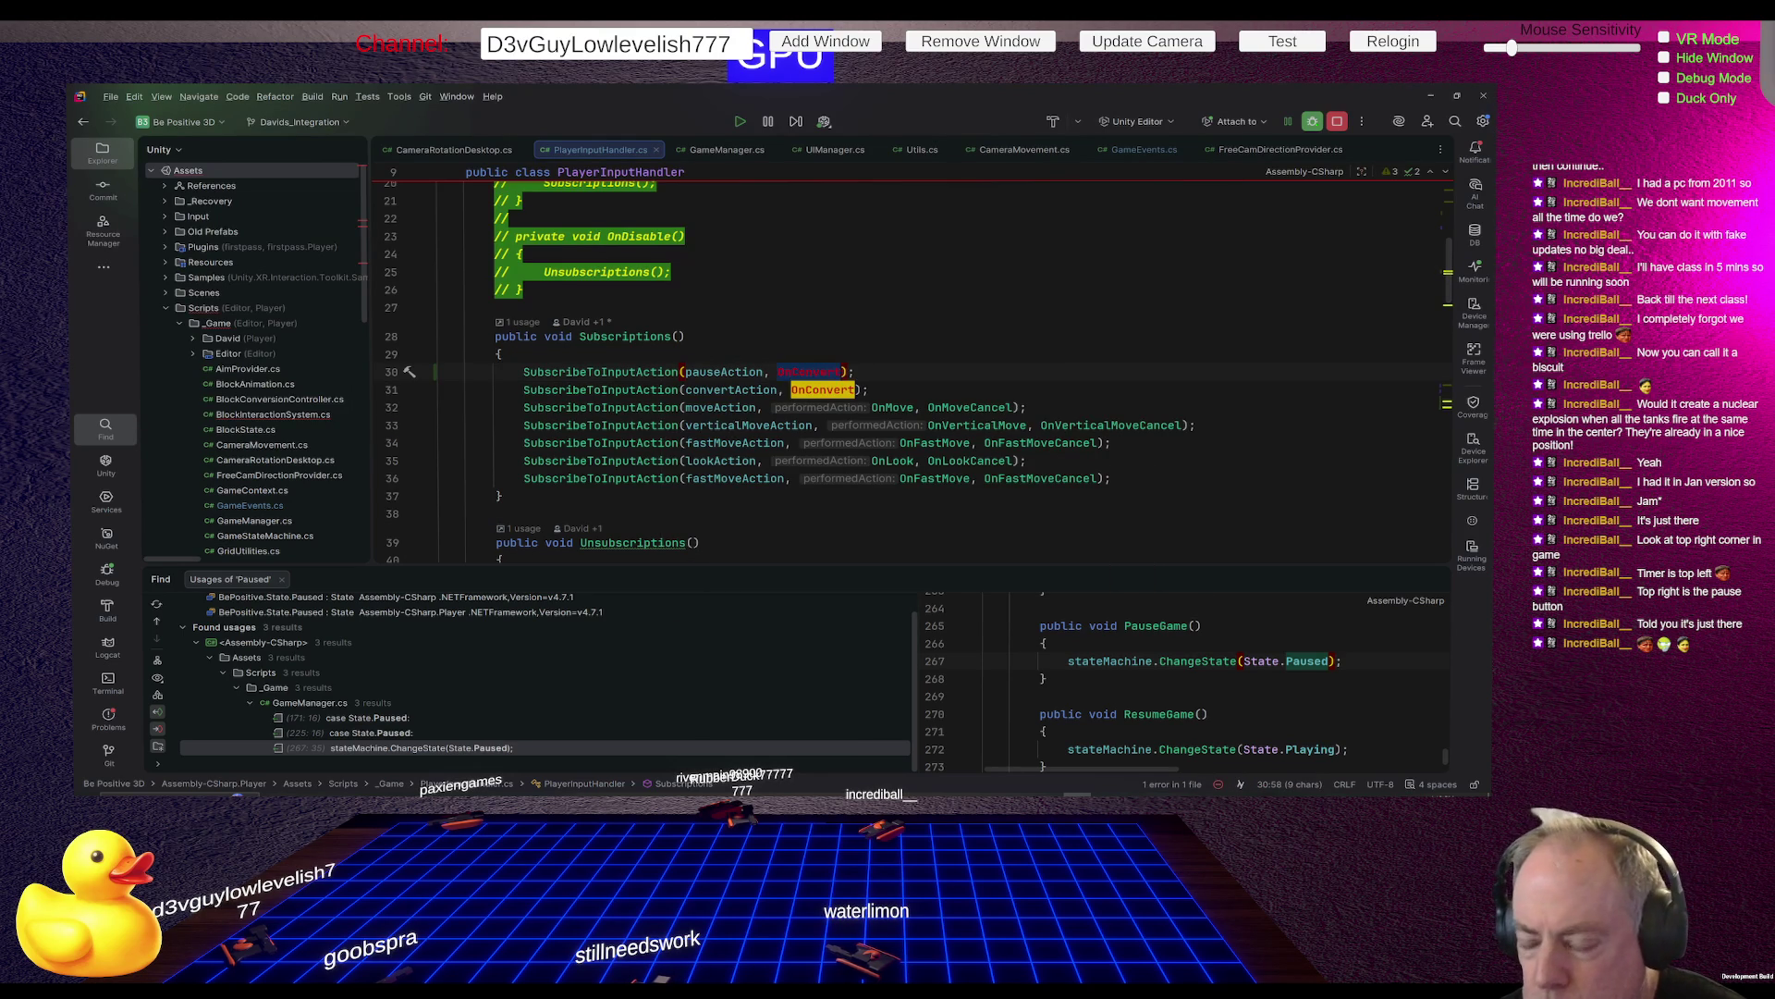
type("OnPa")
key("Return")
key("Escape")
Add the matching 'UnsubscribeToInputAction(pauseAction, OnPause);' line to Unsubscriptions
key("Home")
key("Home")
key("Down")
key("Down")
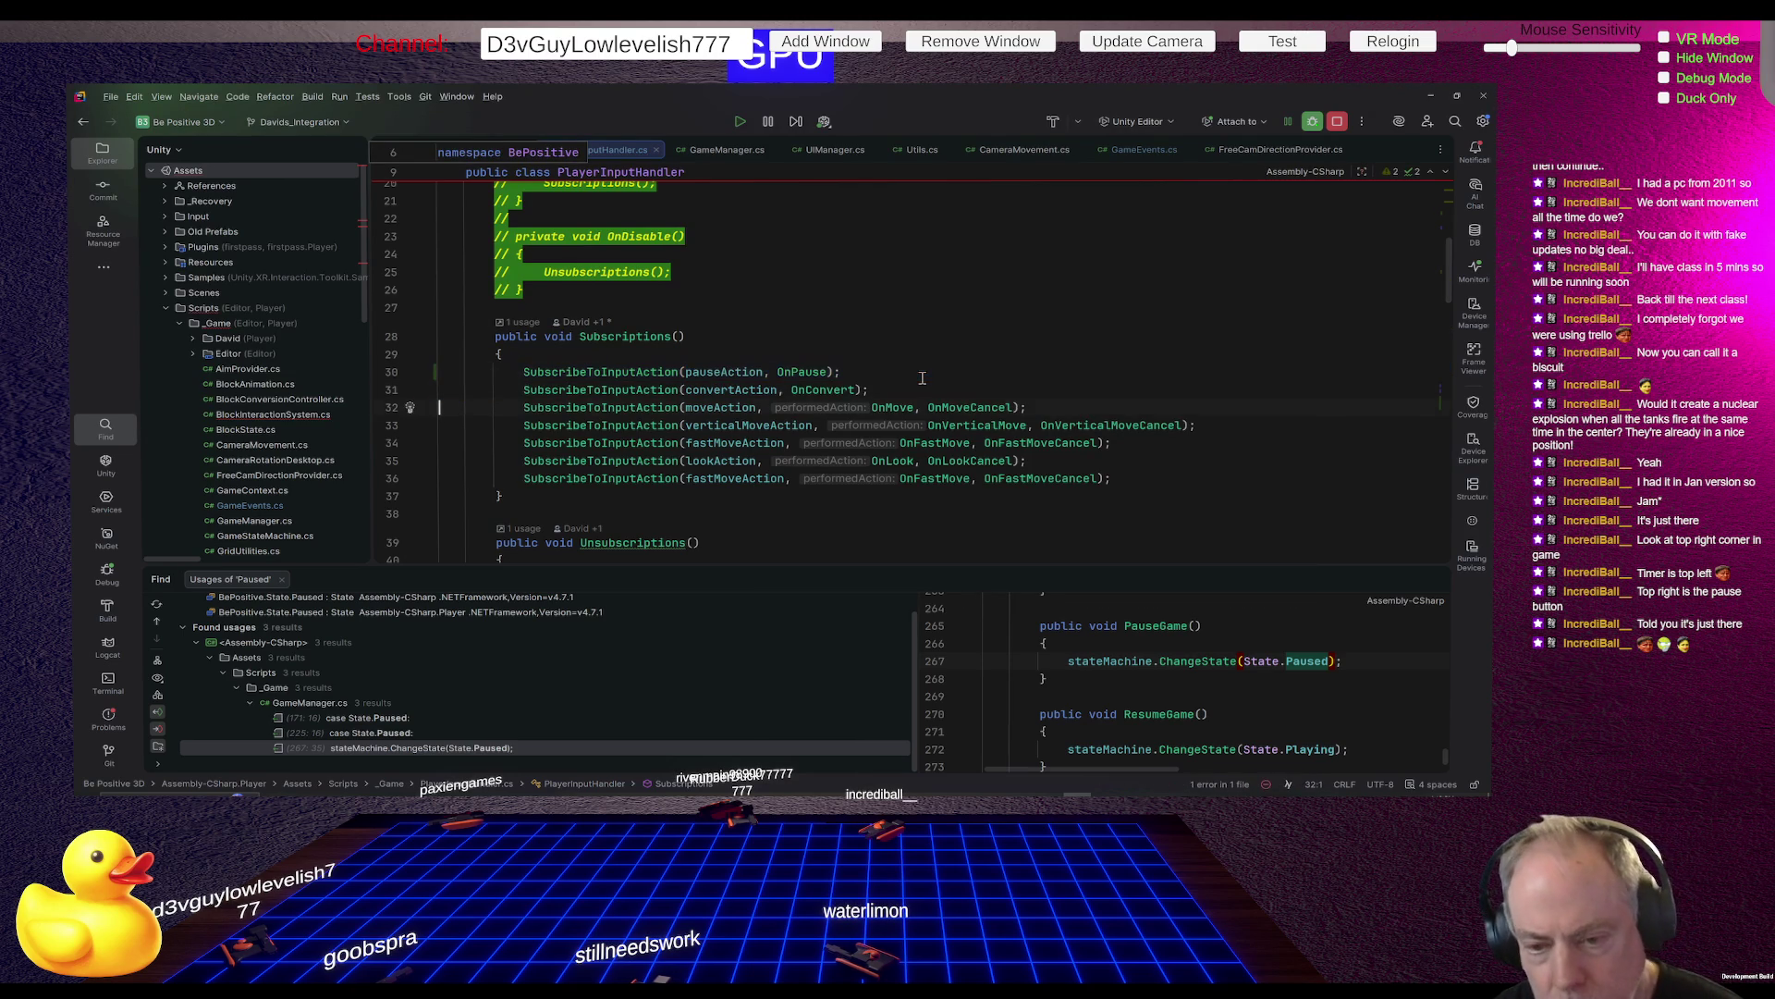
key("Down")
key("Down")
key("Down")
key("Up")
key("Up")
key("Up")
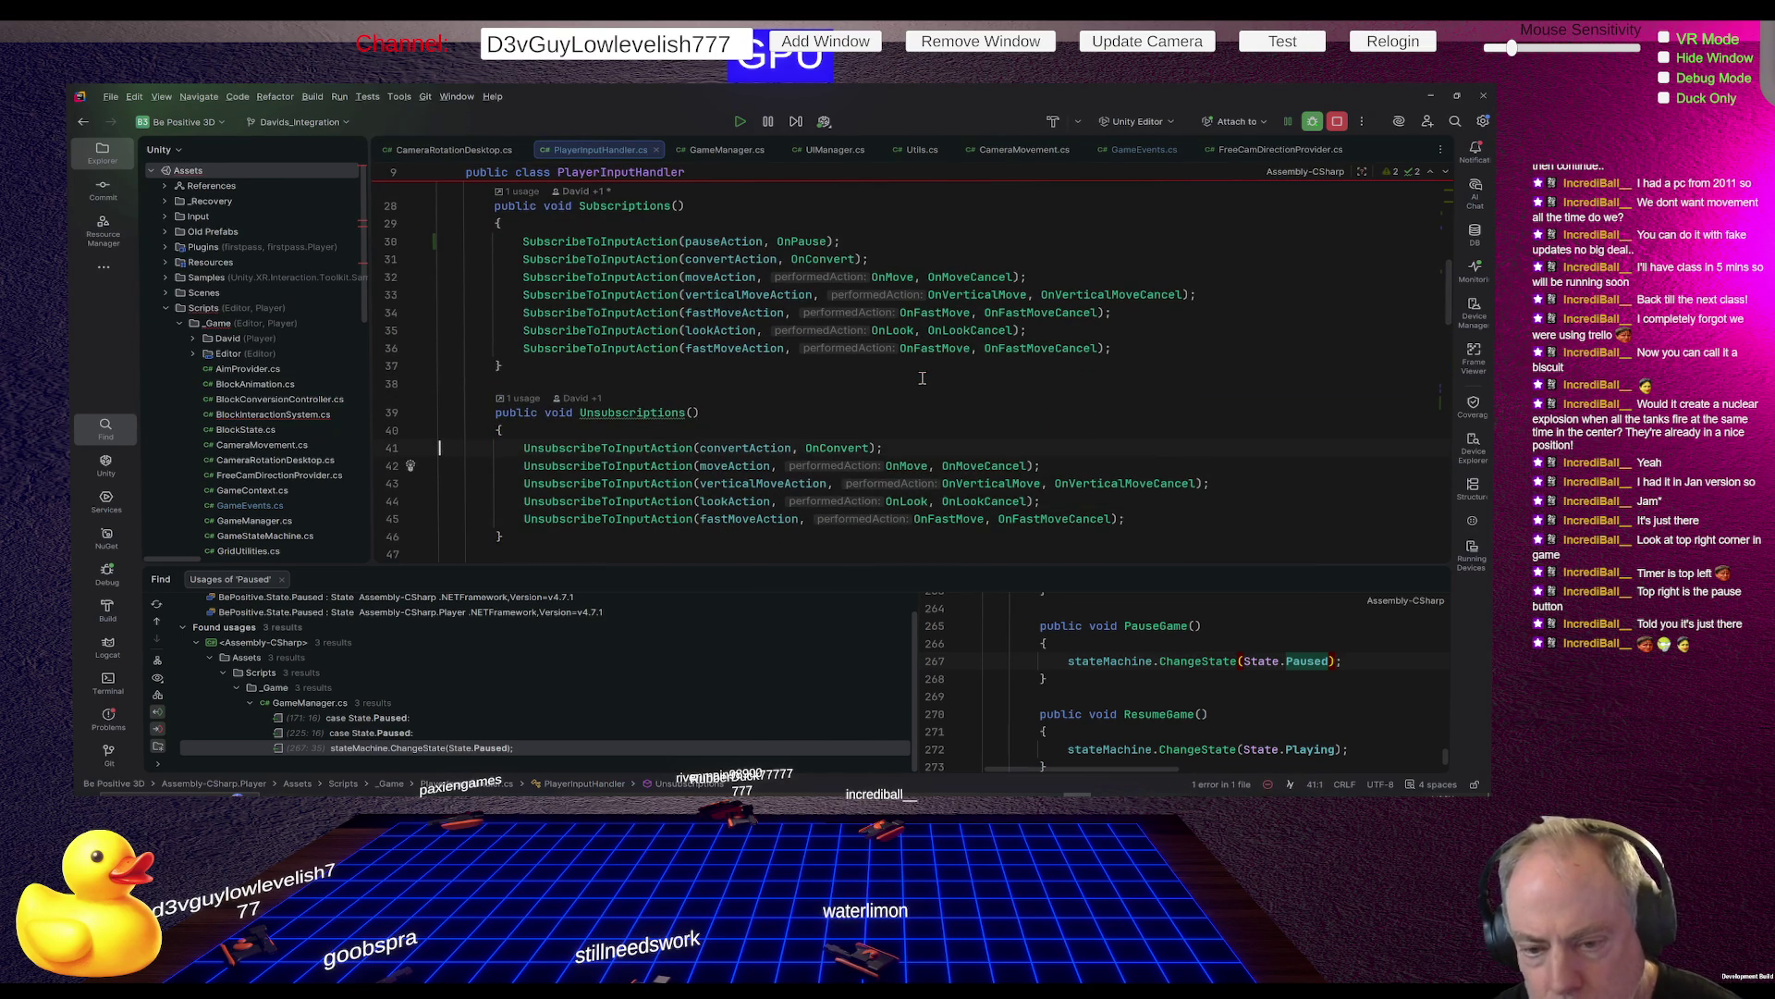
type("SubscribeToInputAction(pauseAction, OnPause);")
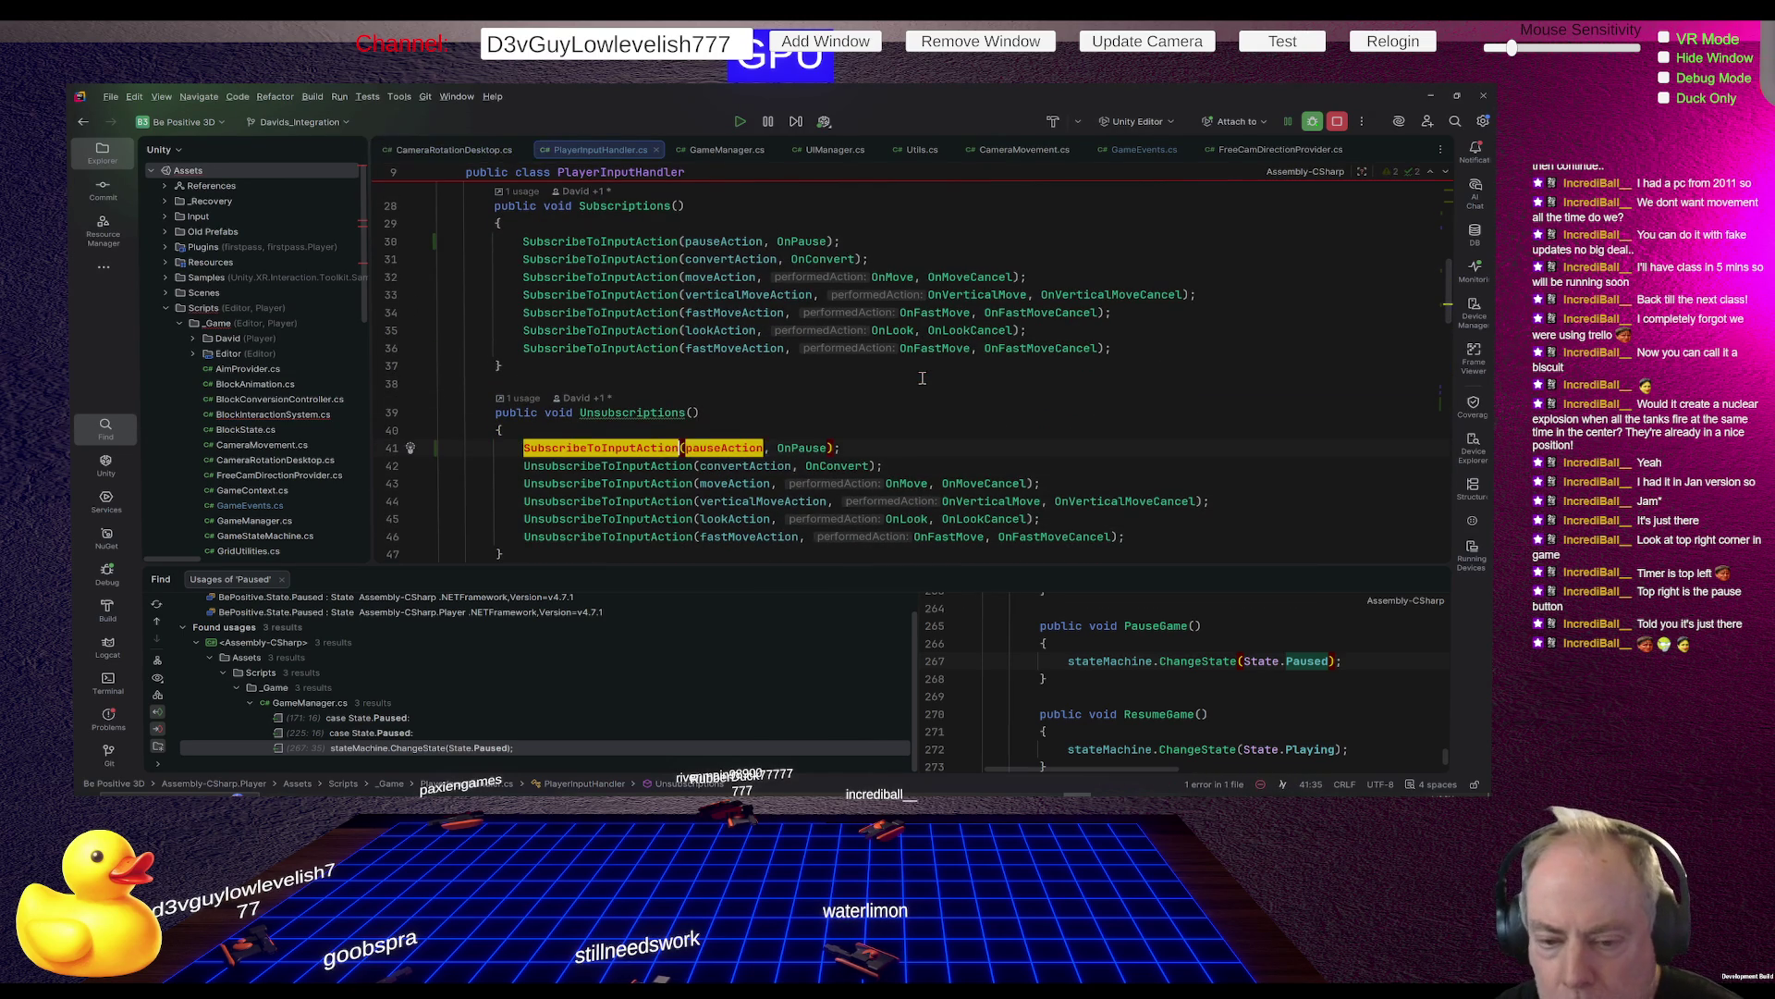
key("ctrl+shift+Left")
type("uns")
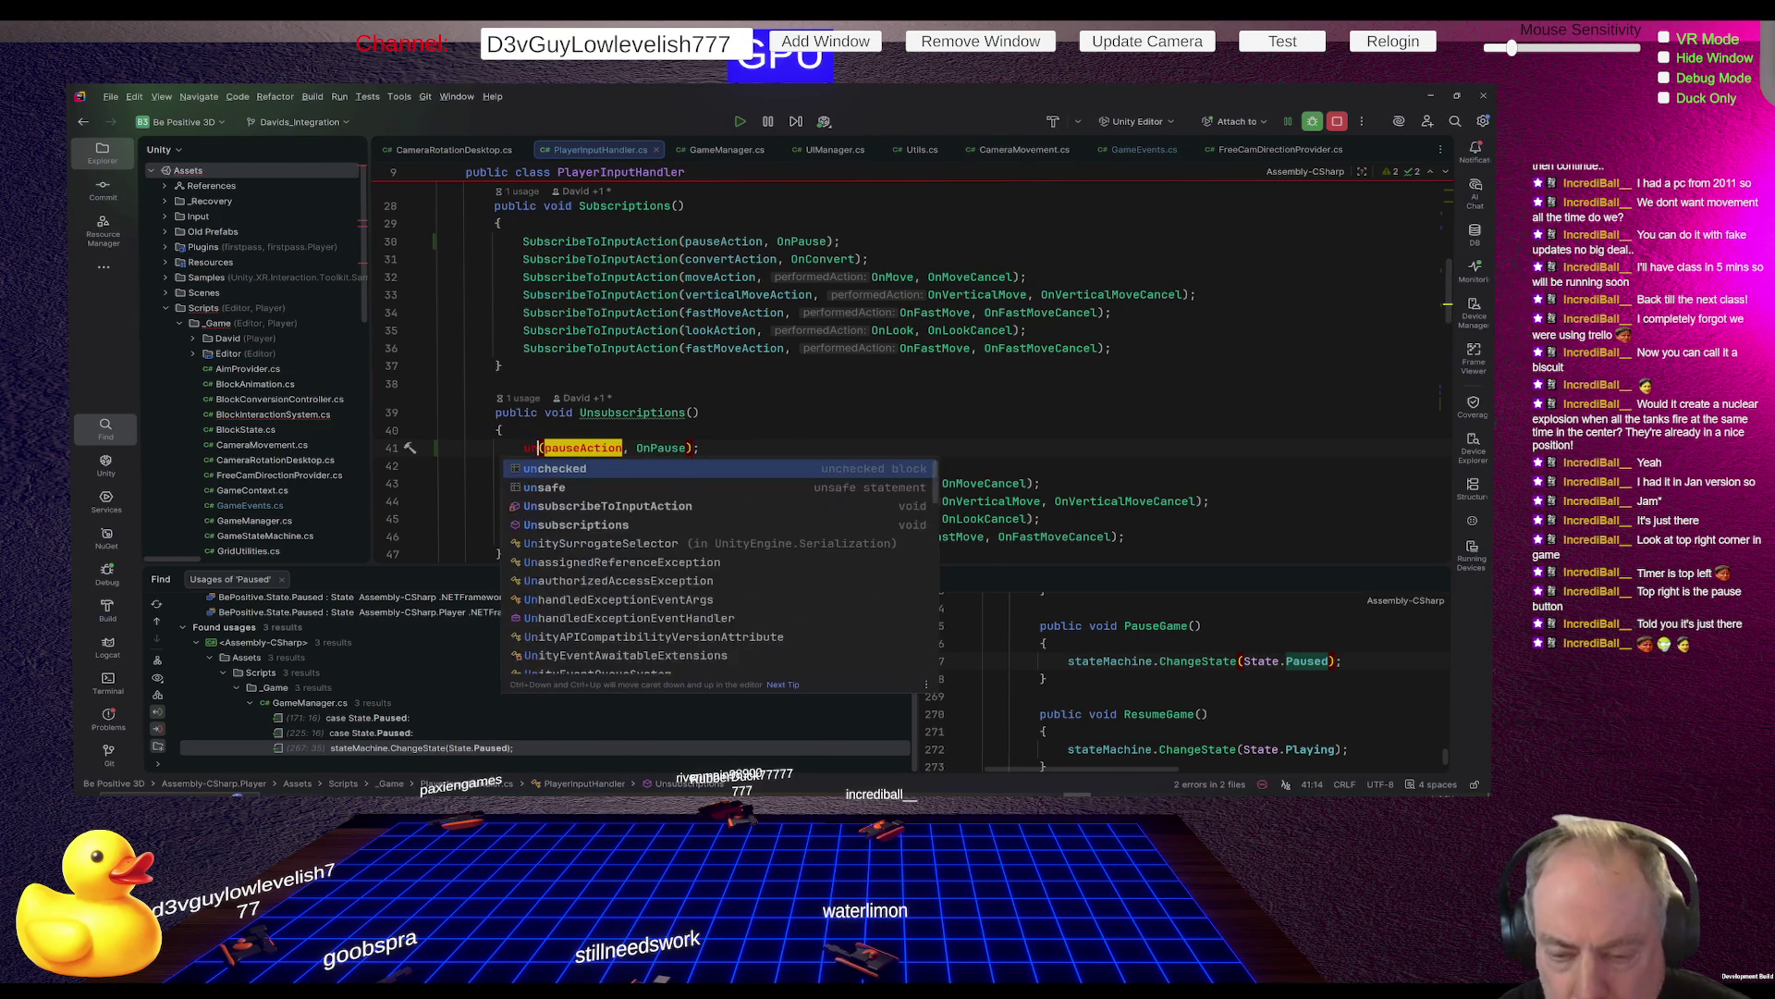
type("ub")
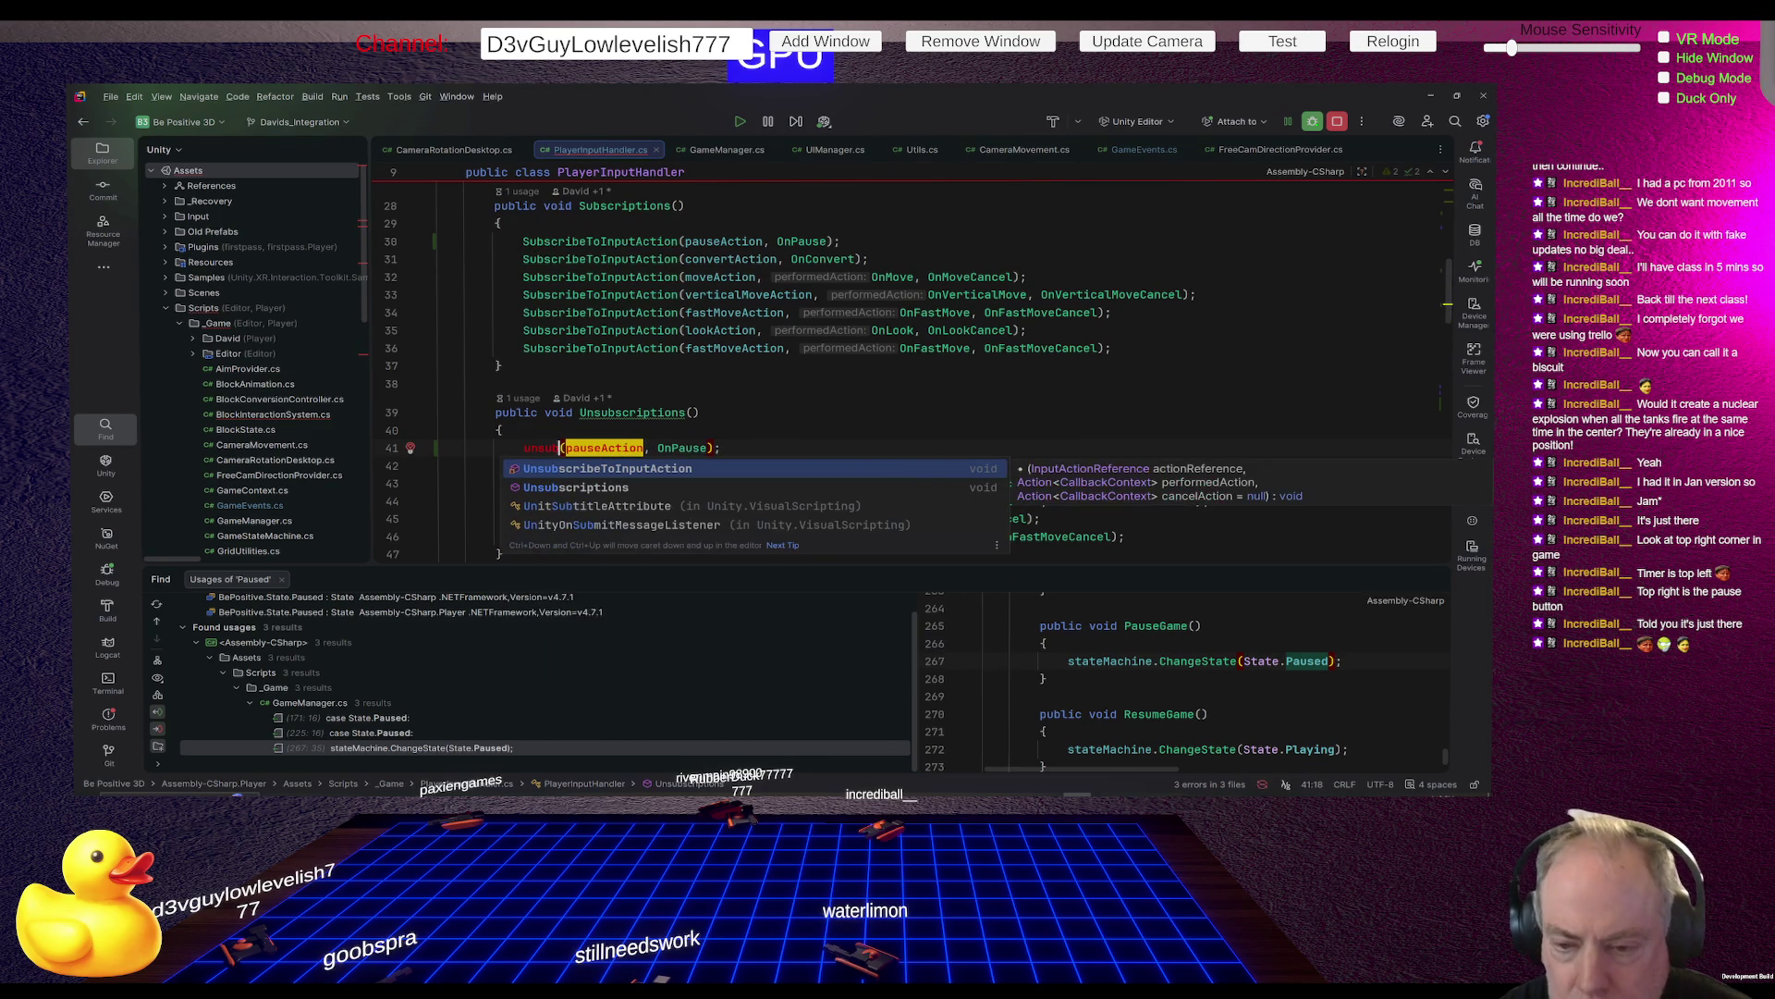
key("Return")
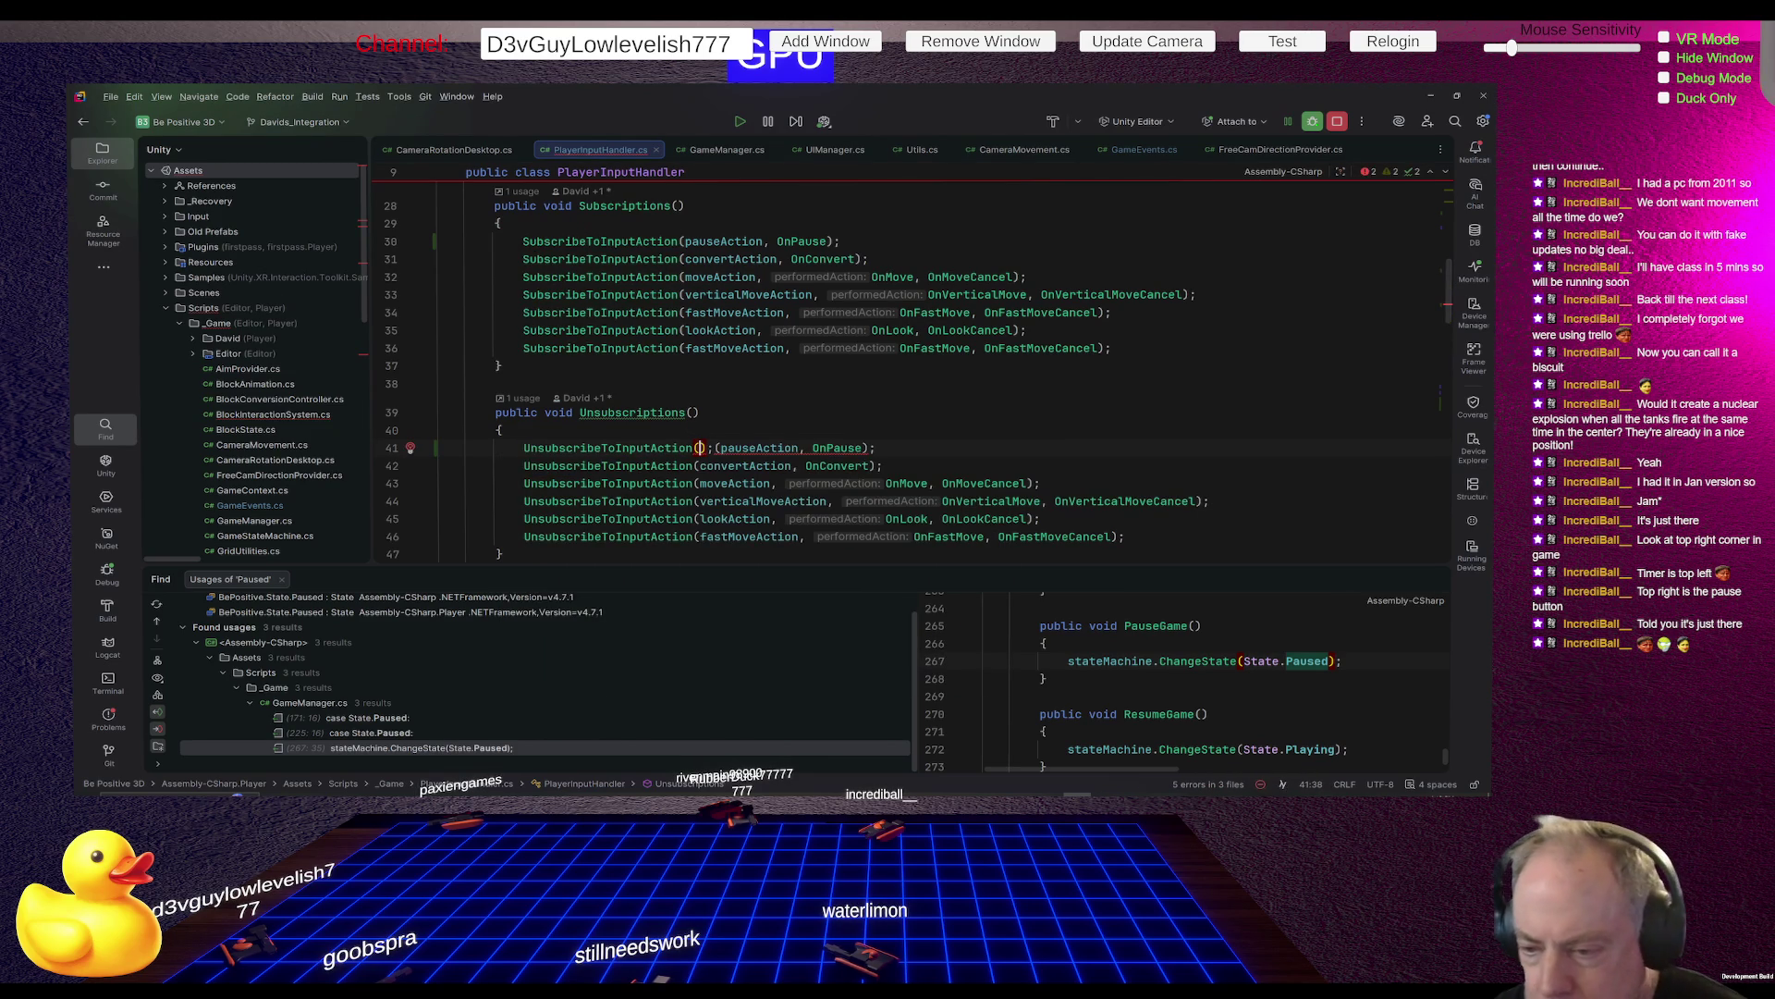
key("Delete")
key("Delete")
key("Delete")
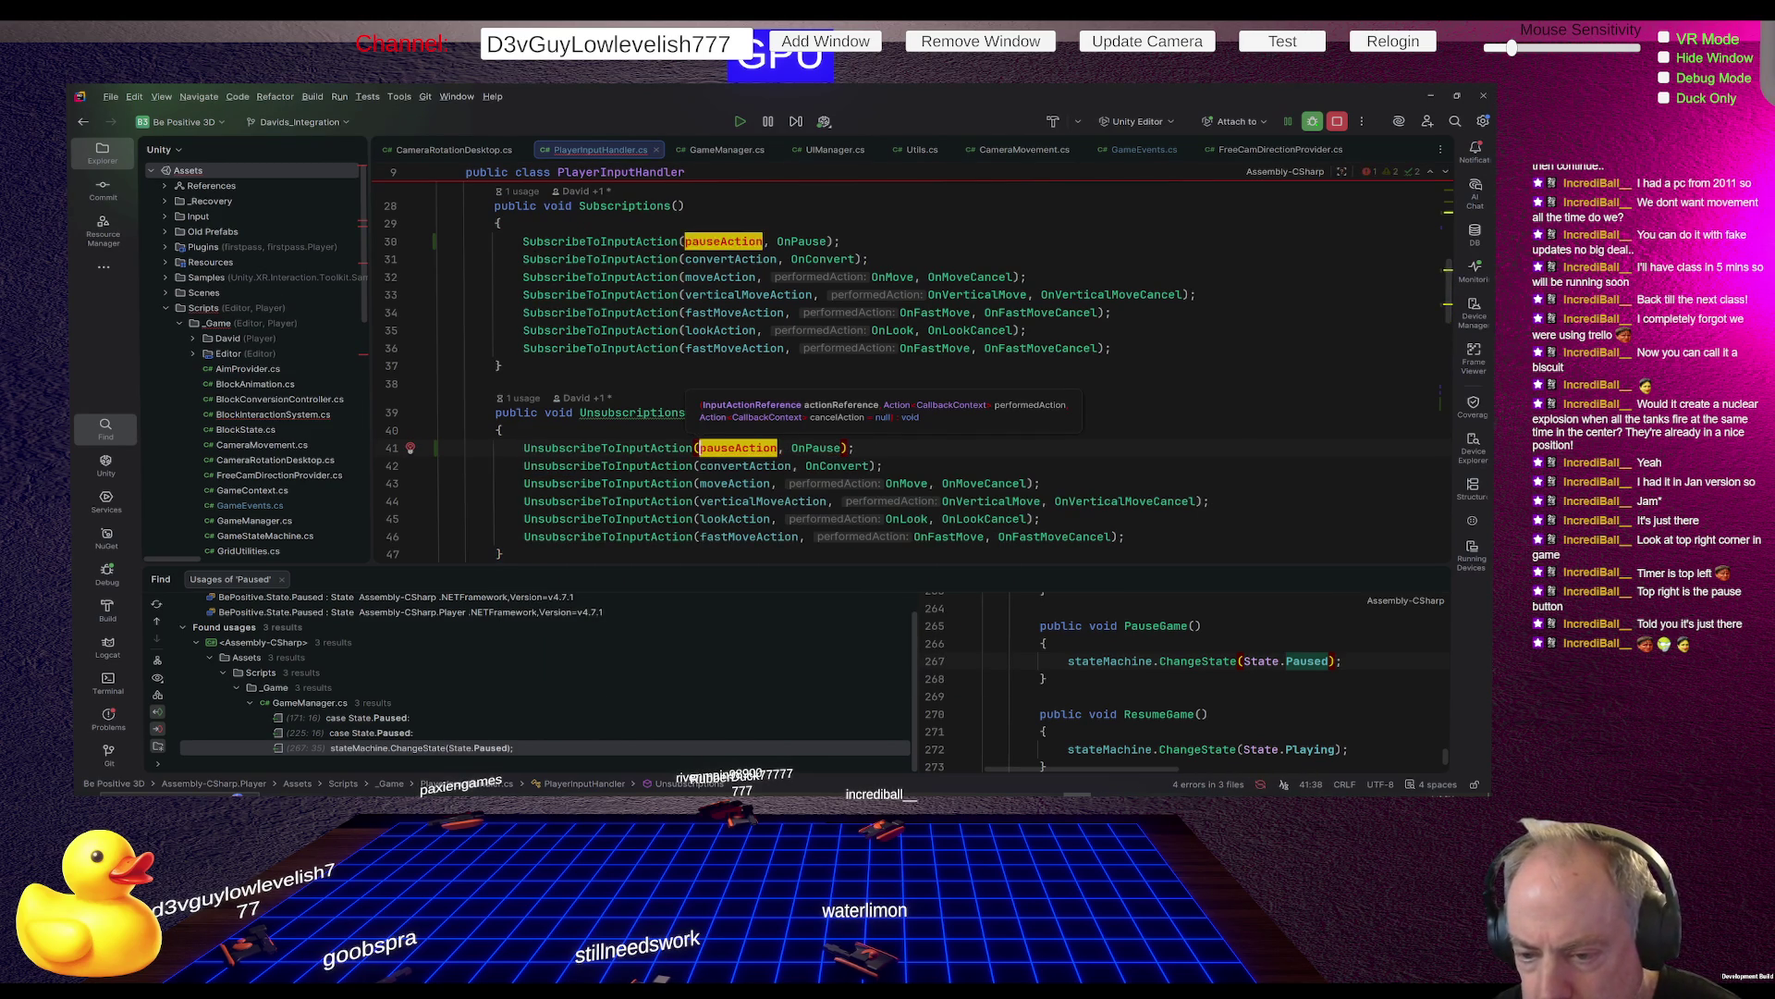
key("Delete")
key("Delete")
key("Delete")
key("Down")
key("Down")
key("Down")
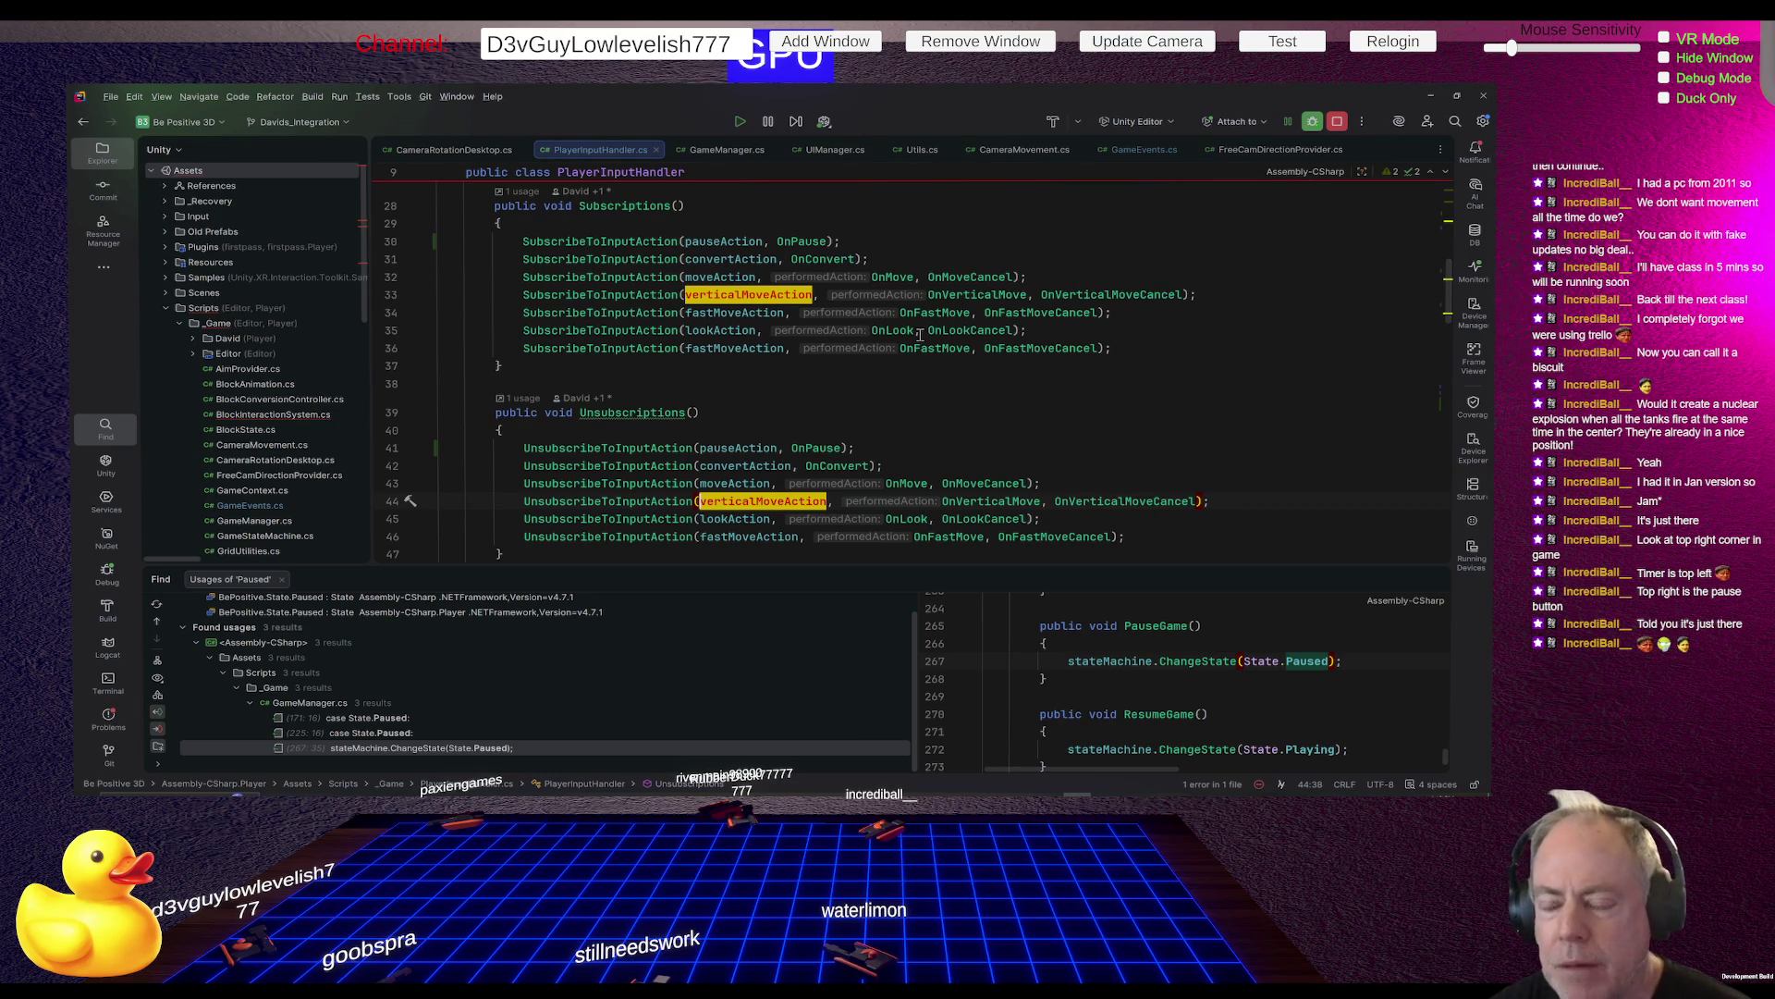
key("alt+Tab")
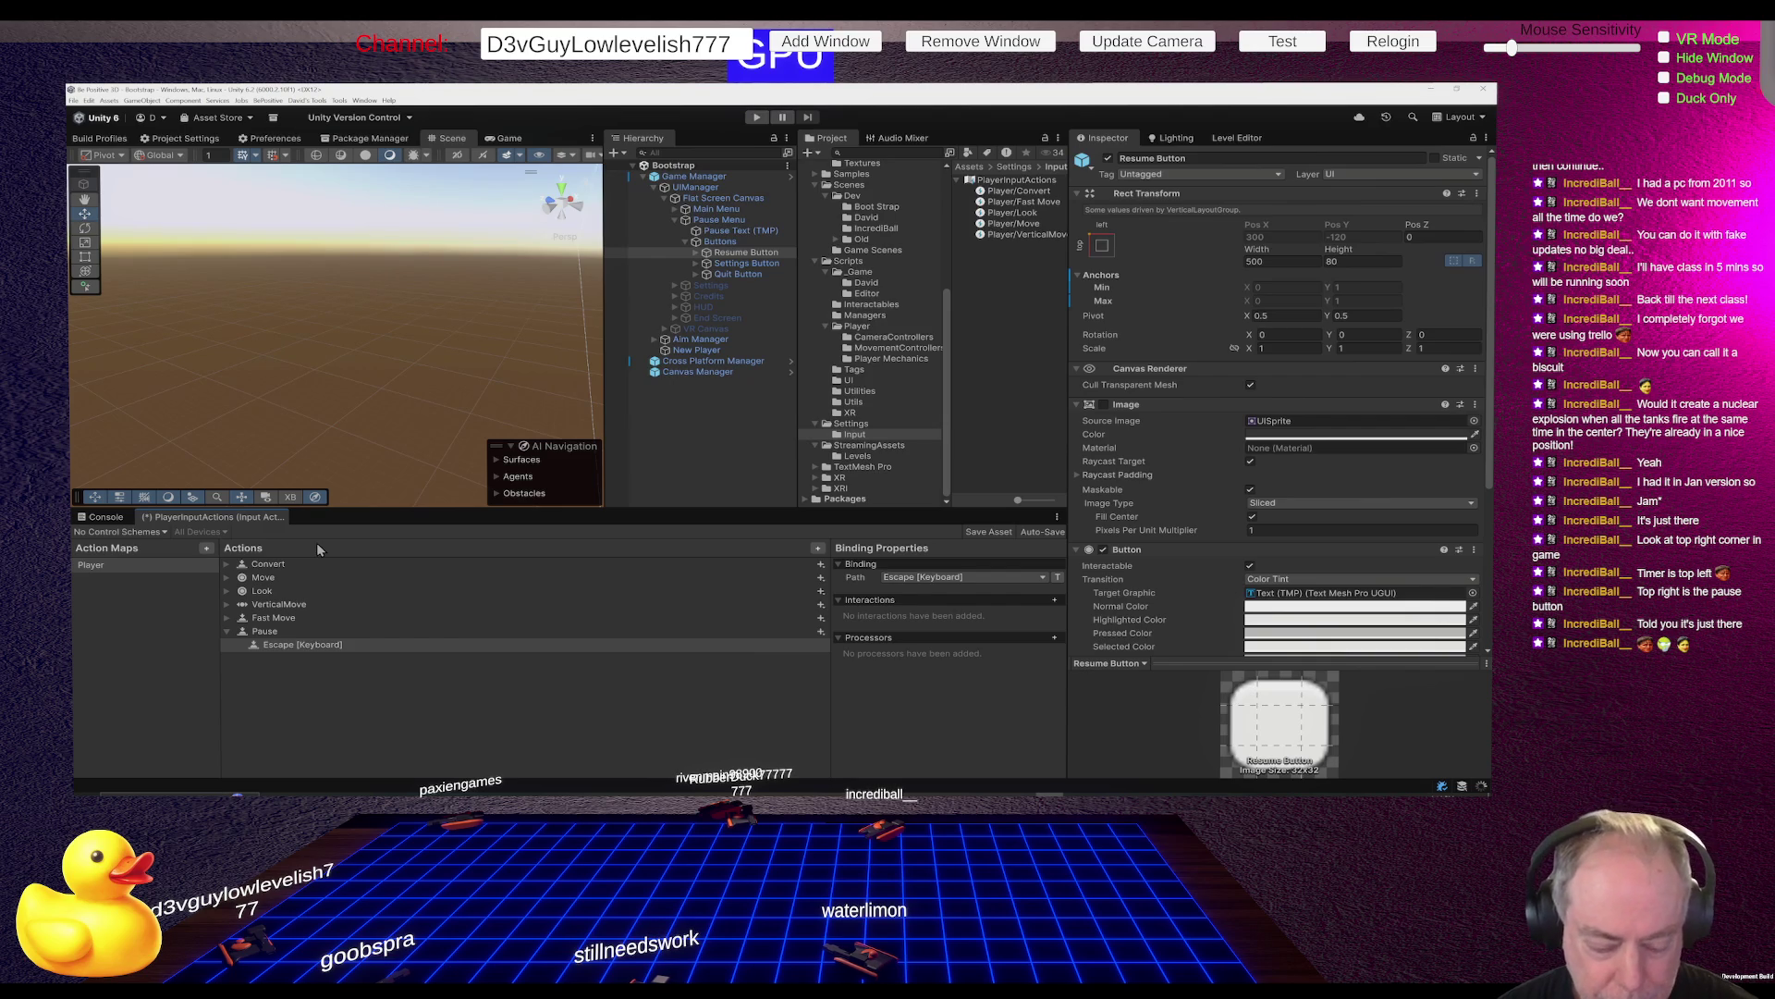
Save the edited input actions asset
key("ctrl+s")
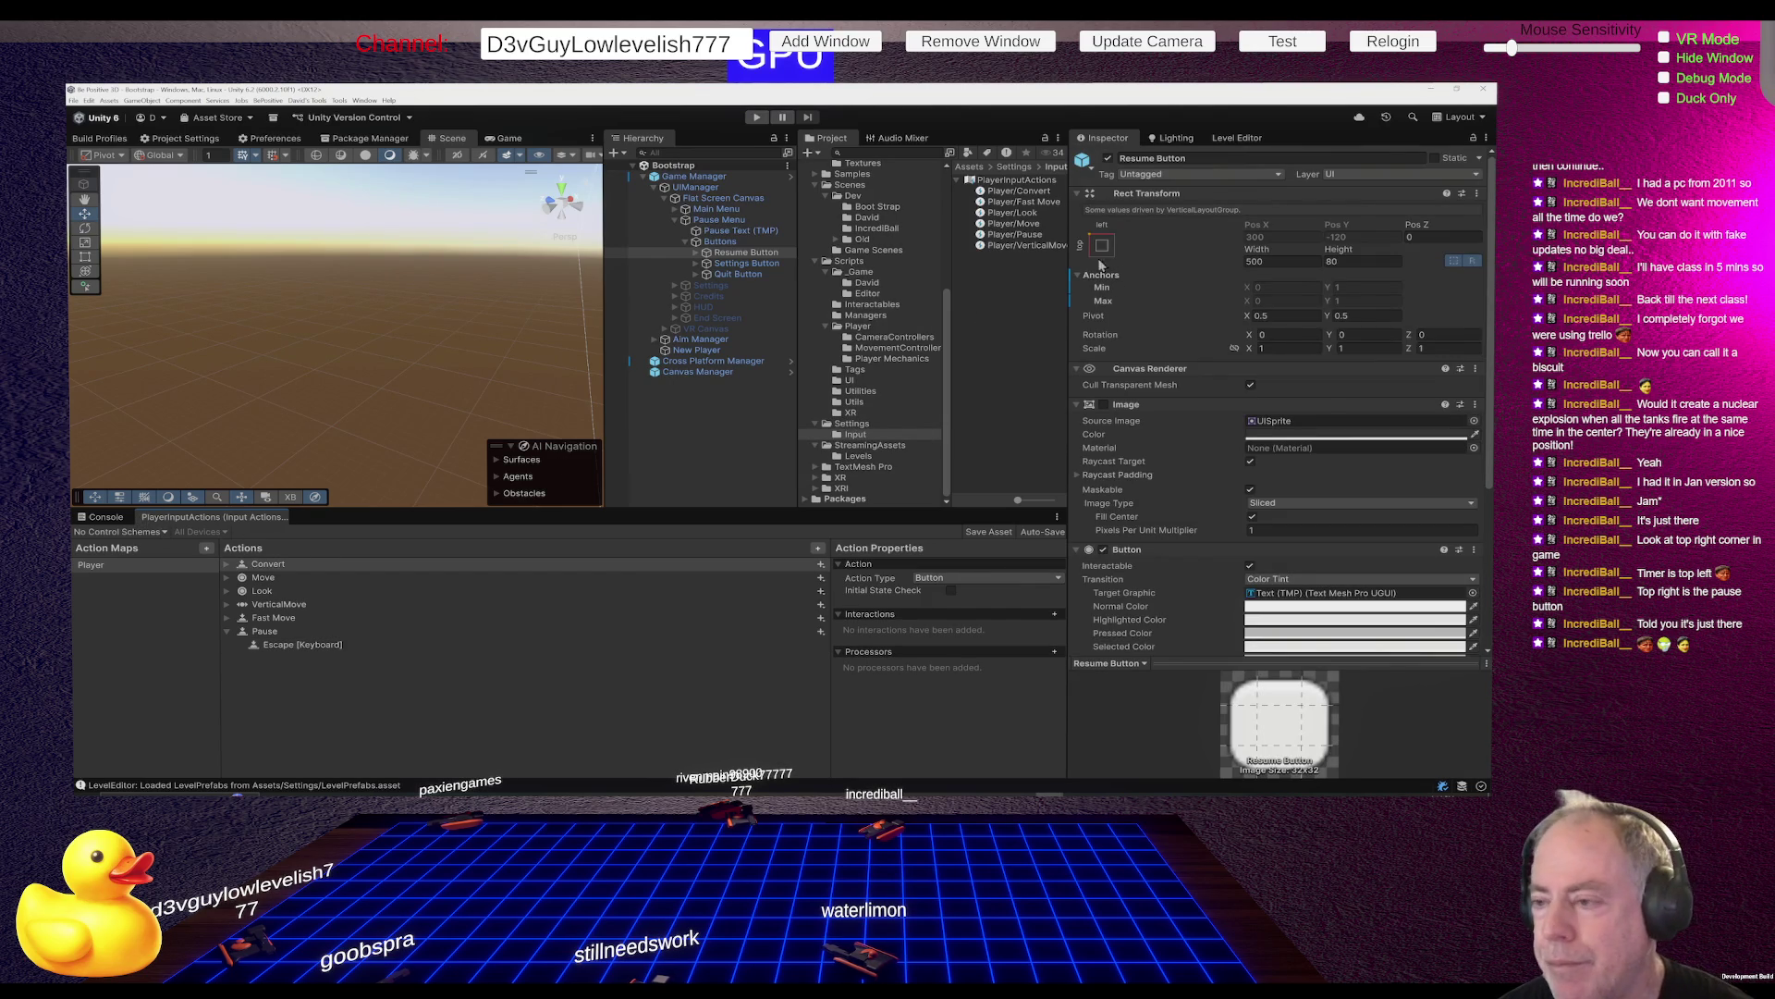
left_click(1049, 236)
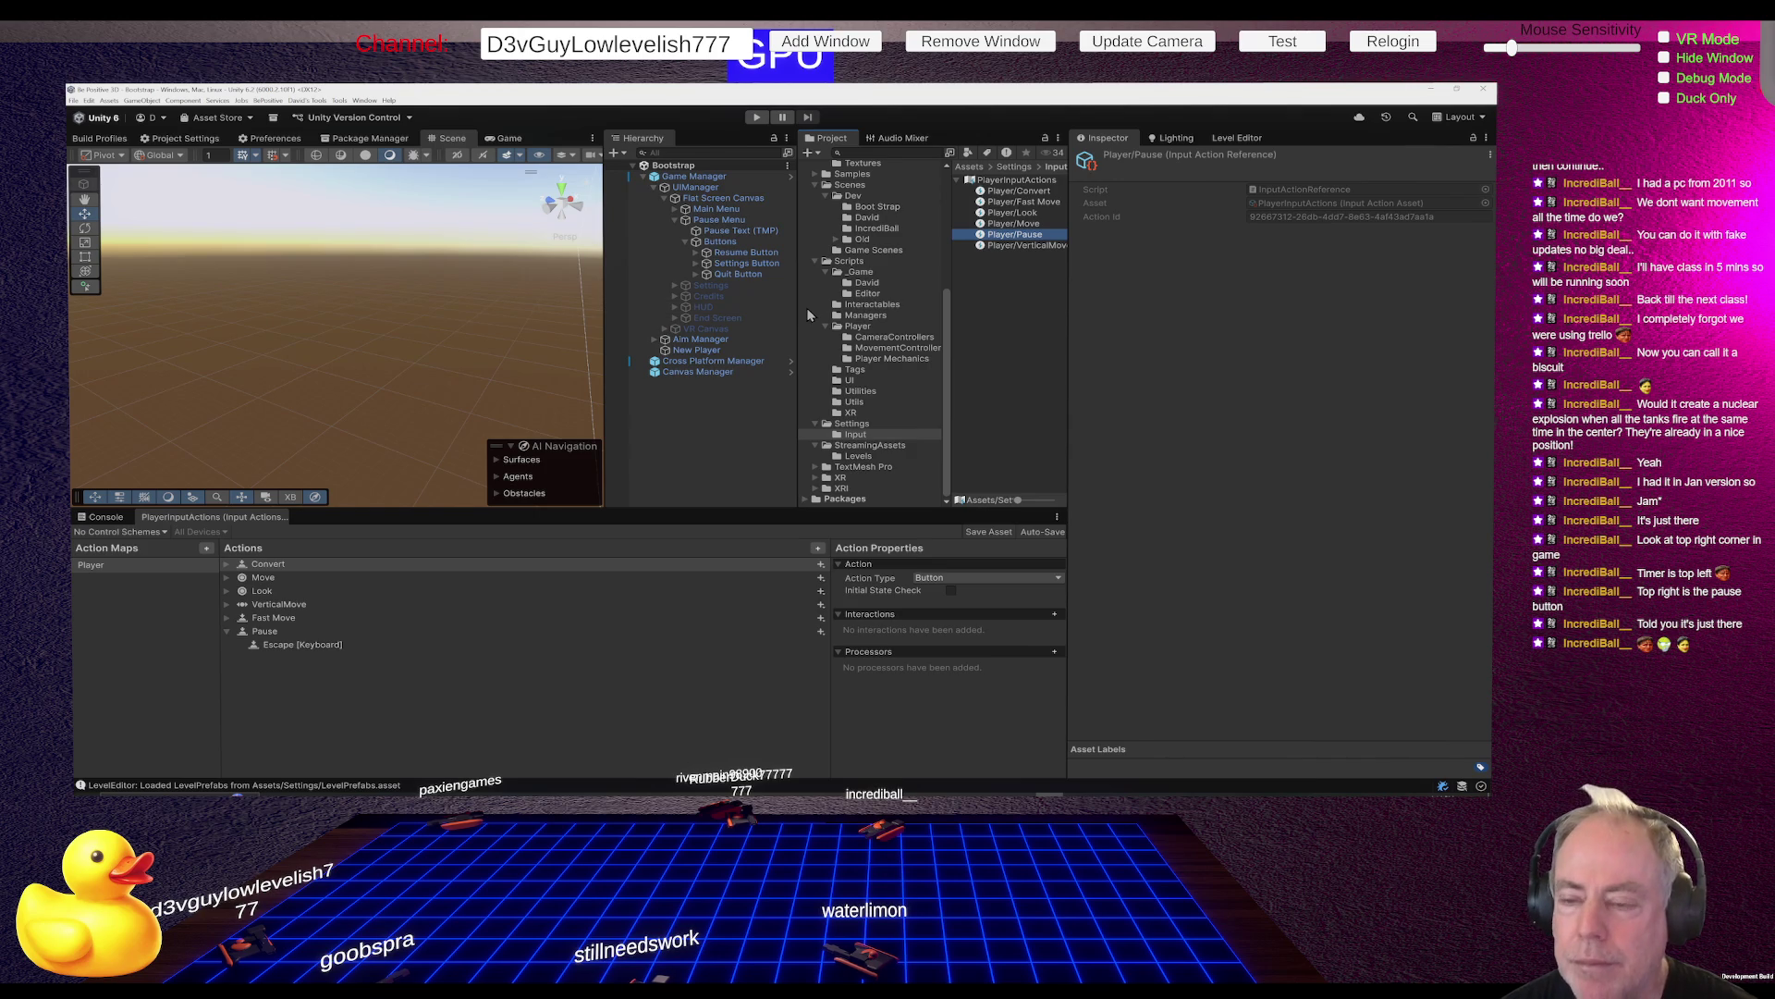
left_click(698, 188)
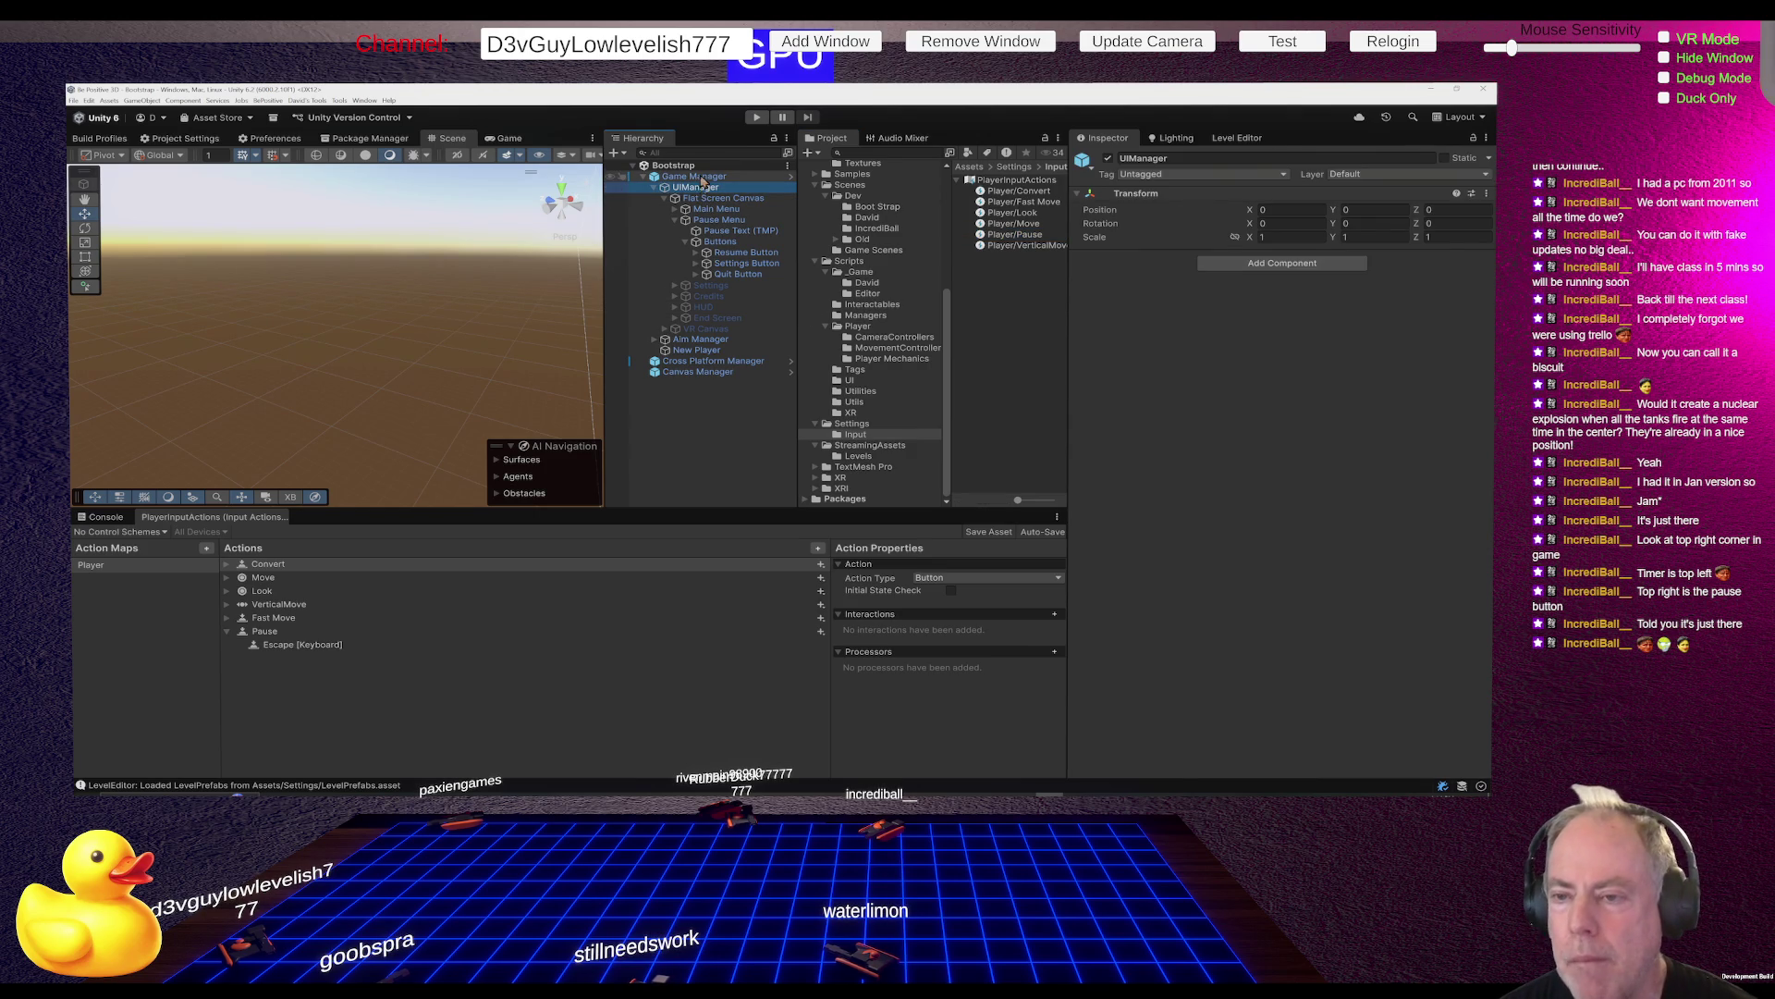
Assign Player/Pause to the Pause Action field of Game Manager's Player Input Handler
left_click(703, 177)
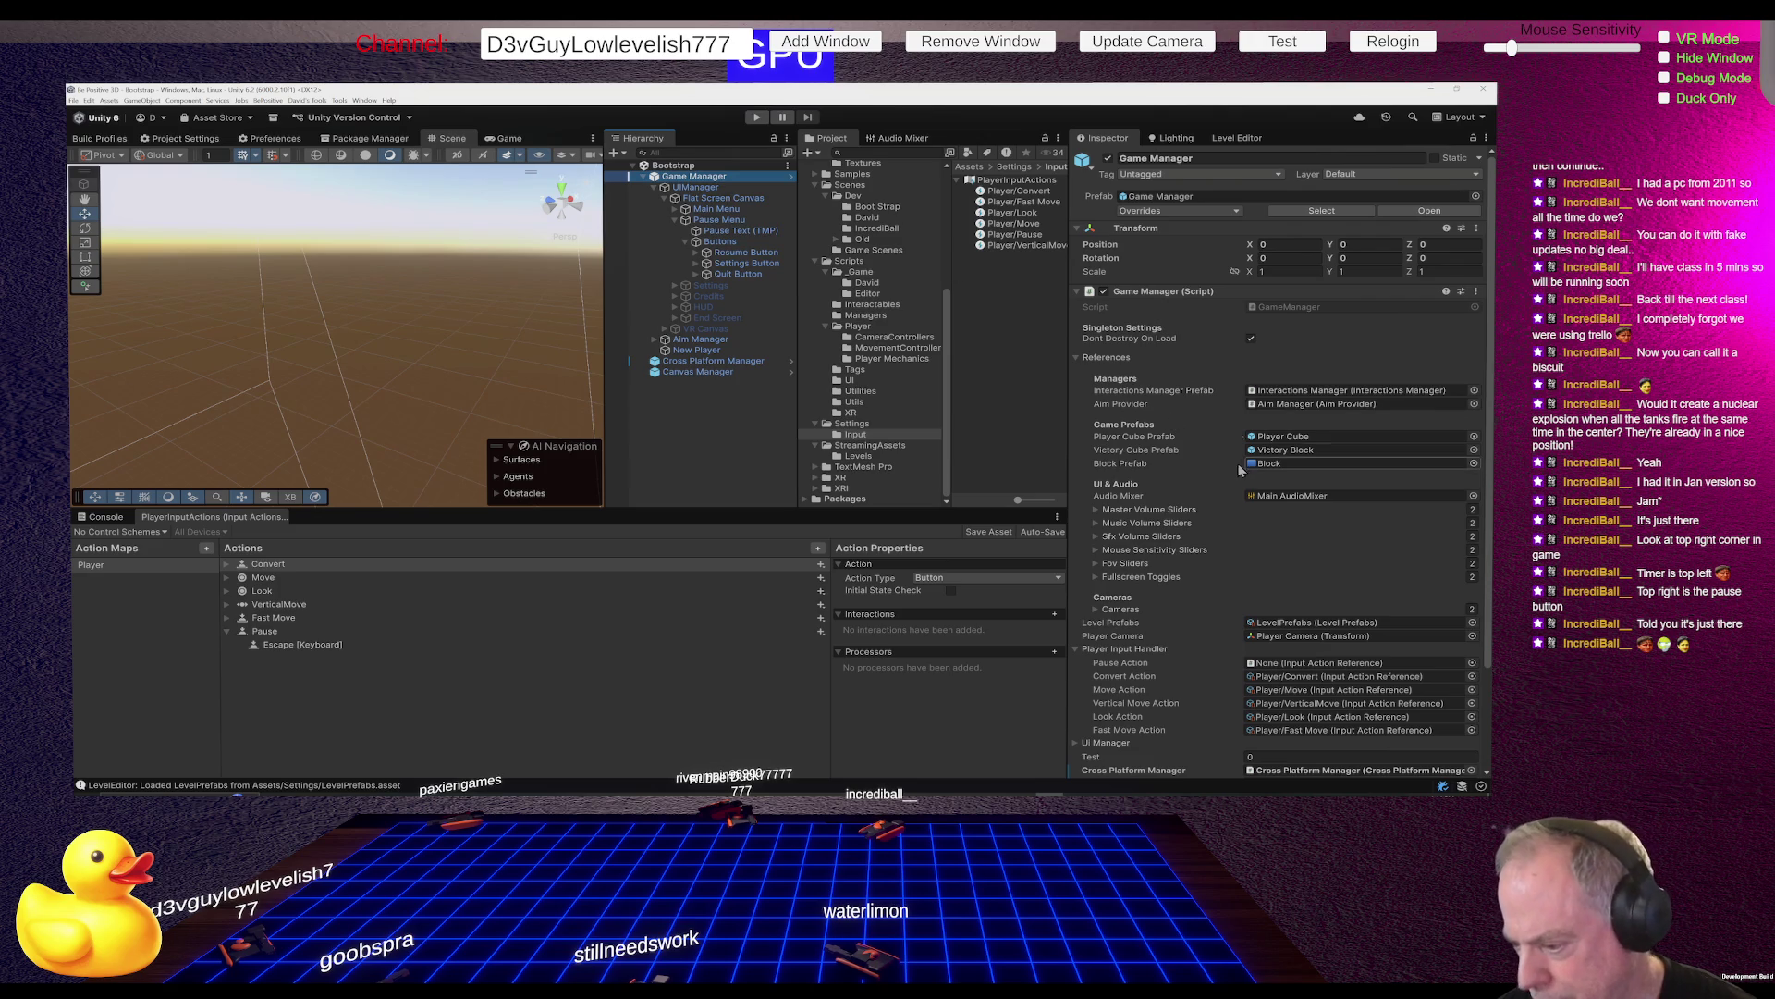
scroll(1245, 472, "down", 3)
scroll(1243, 466, "up", 3)
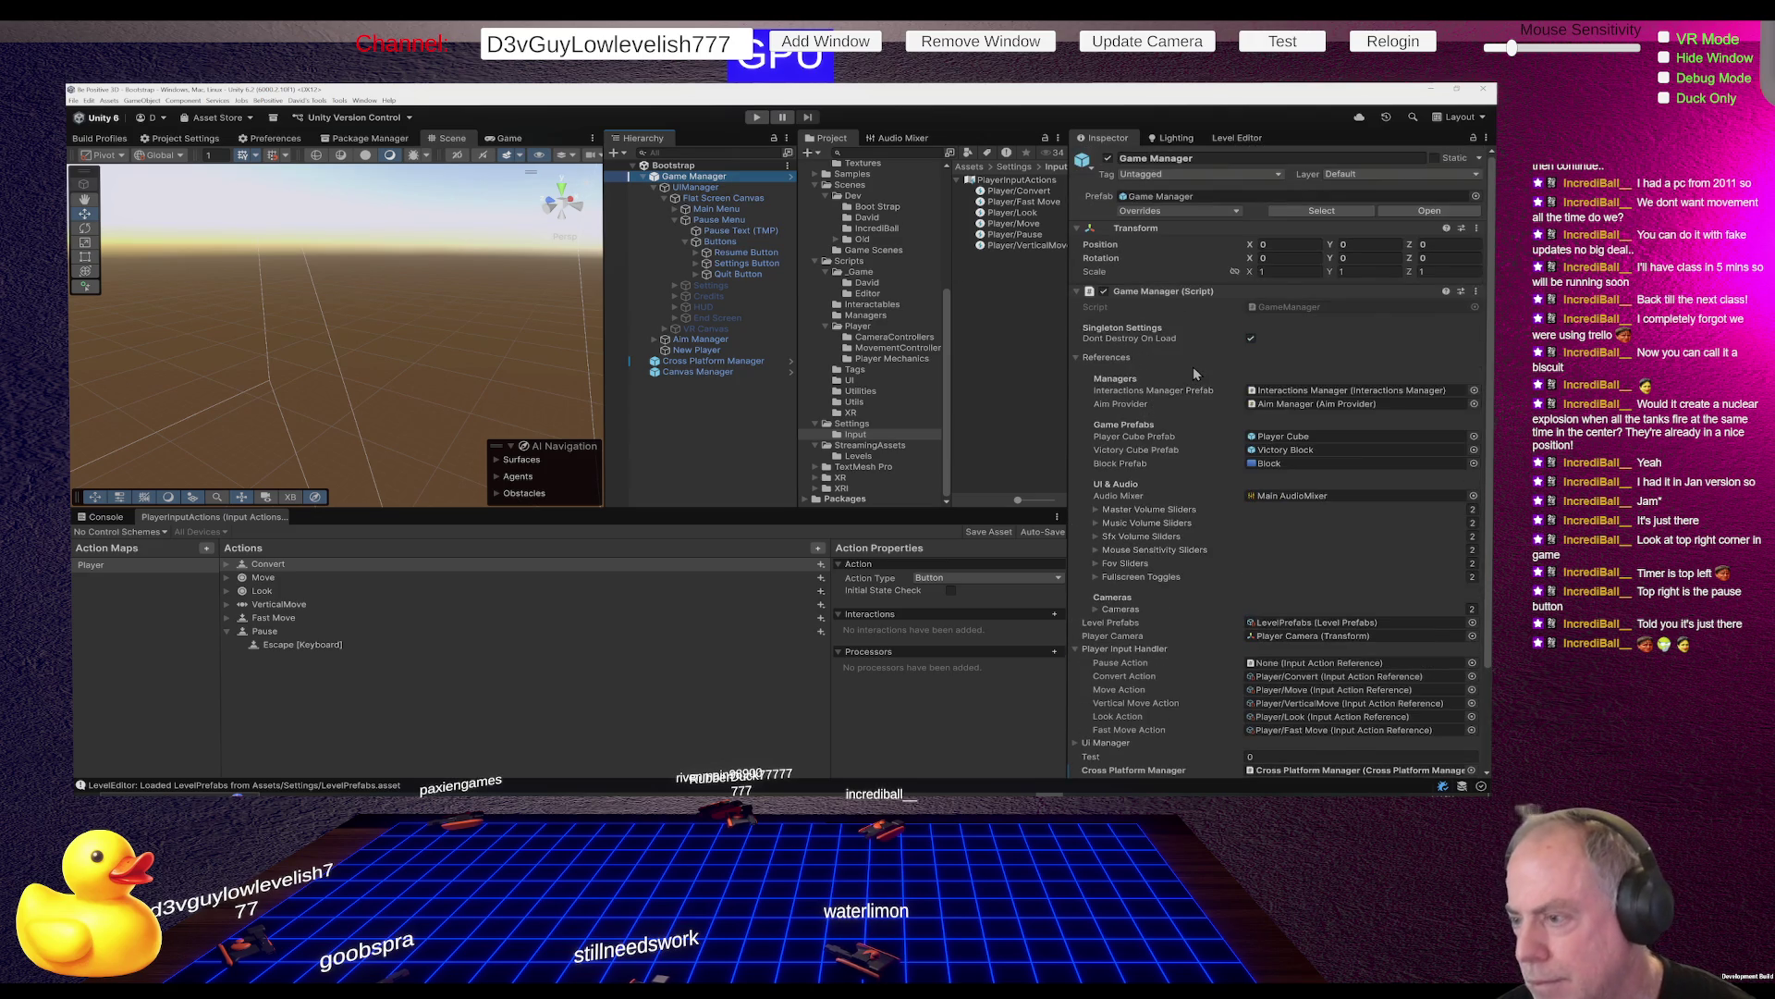
left_click(1076, 357)
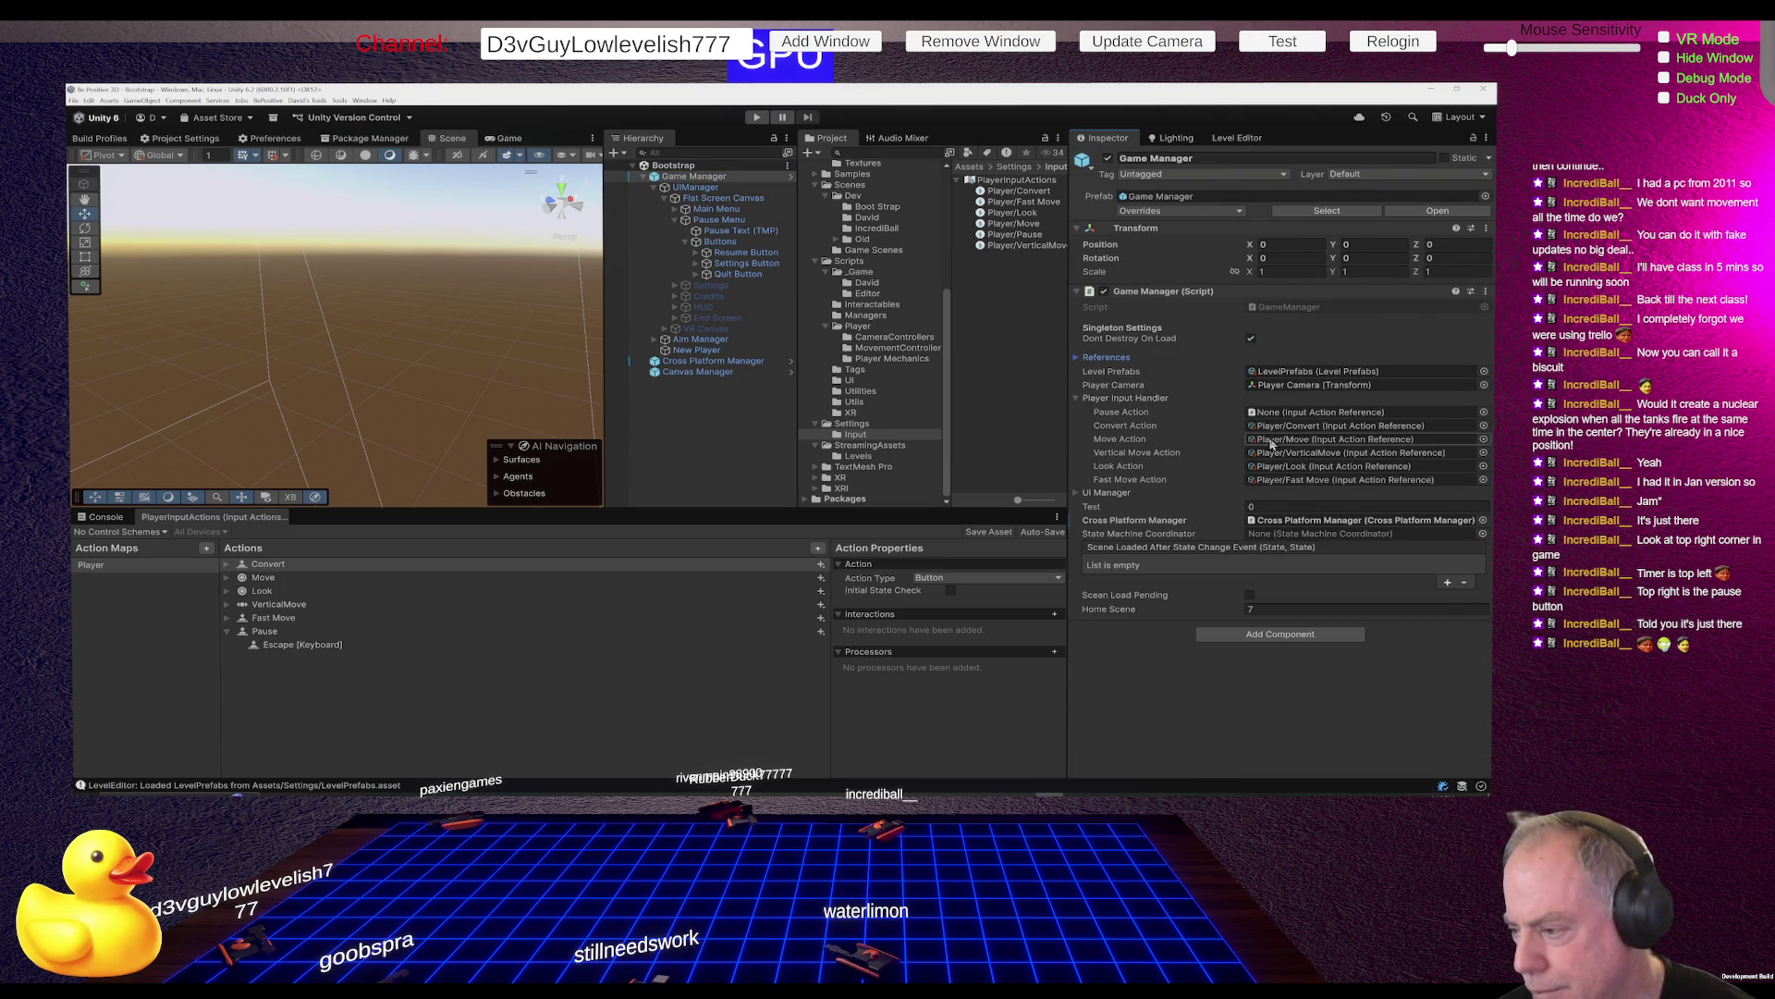
left_click(1323, 414)
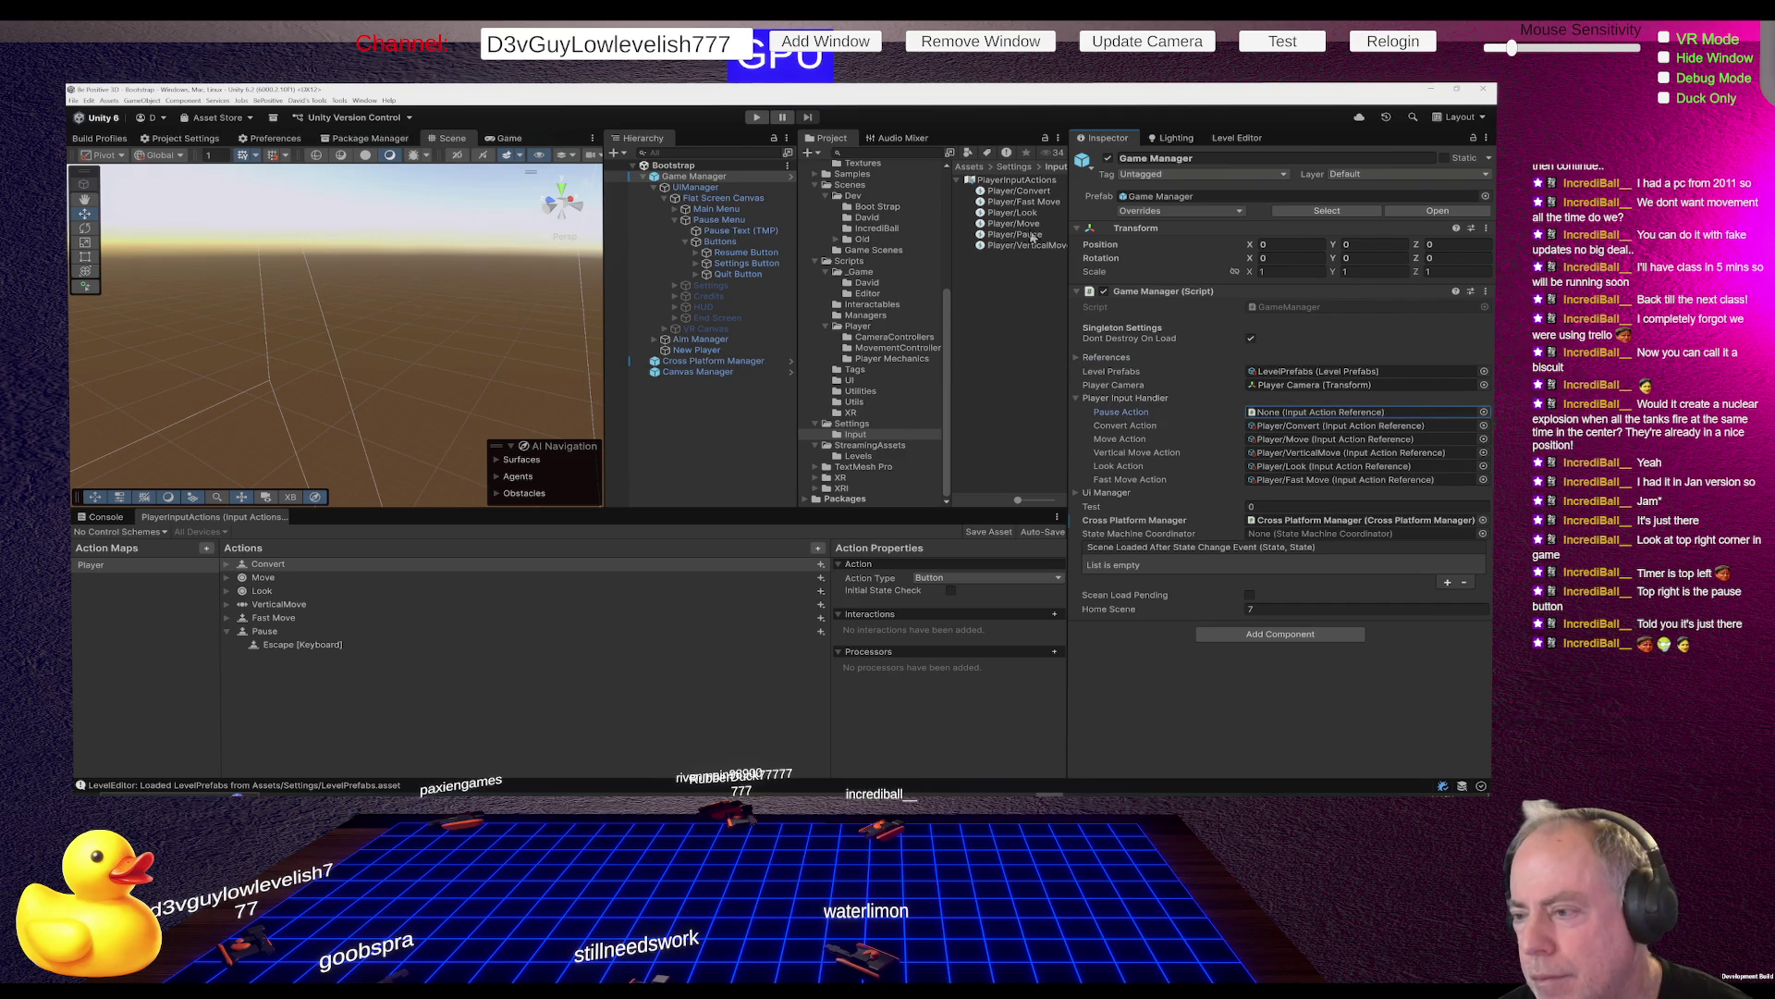
mouse_move(1029, 240)
left_mouse_down()
mouse_move(1332, 472)
mouse_move(1313, 418)
left_mouse_up()
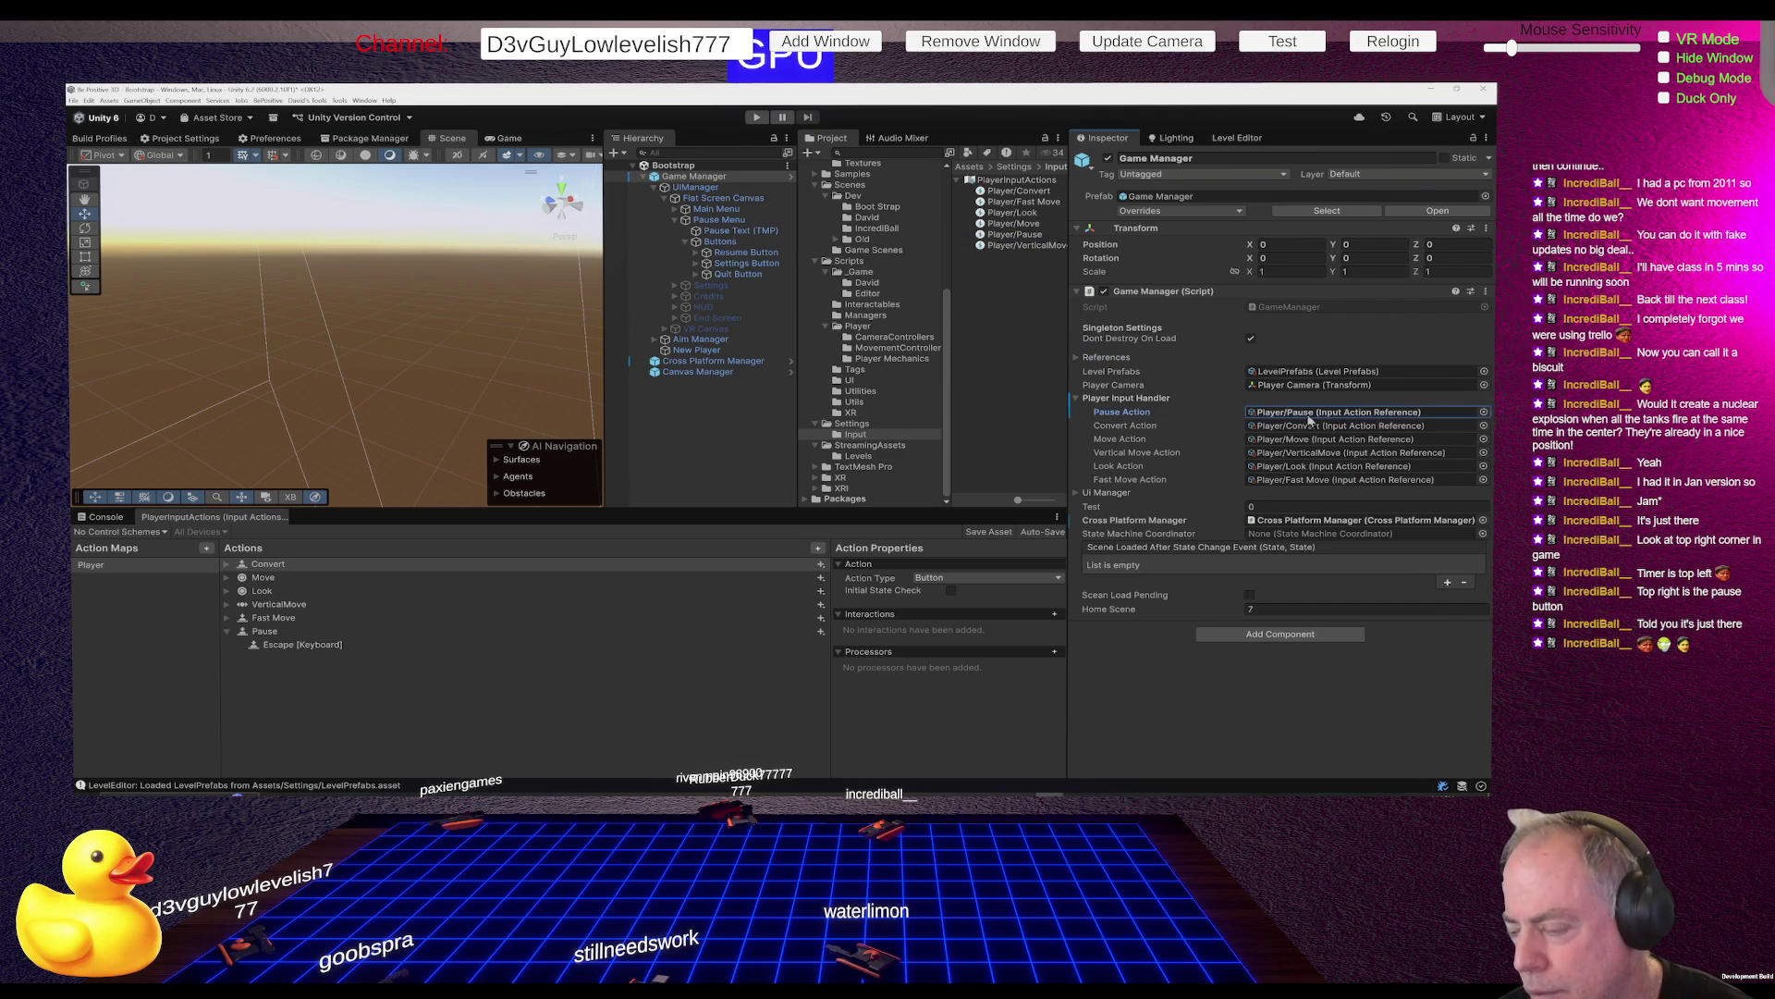
right_click(1112, 419)
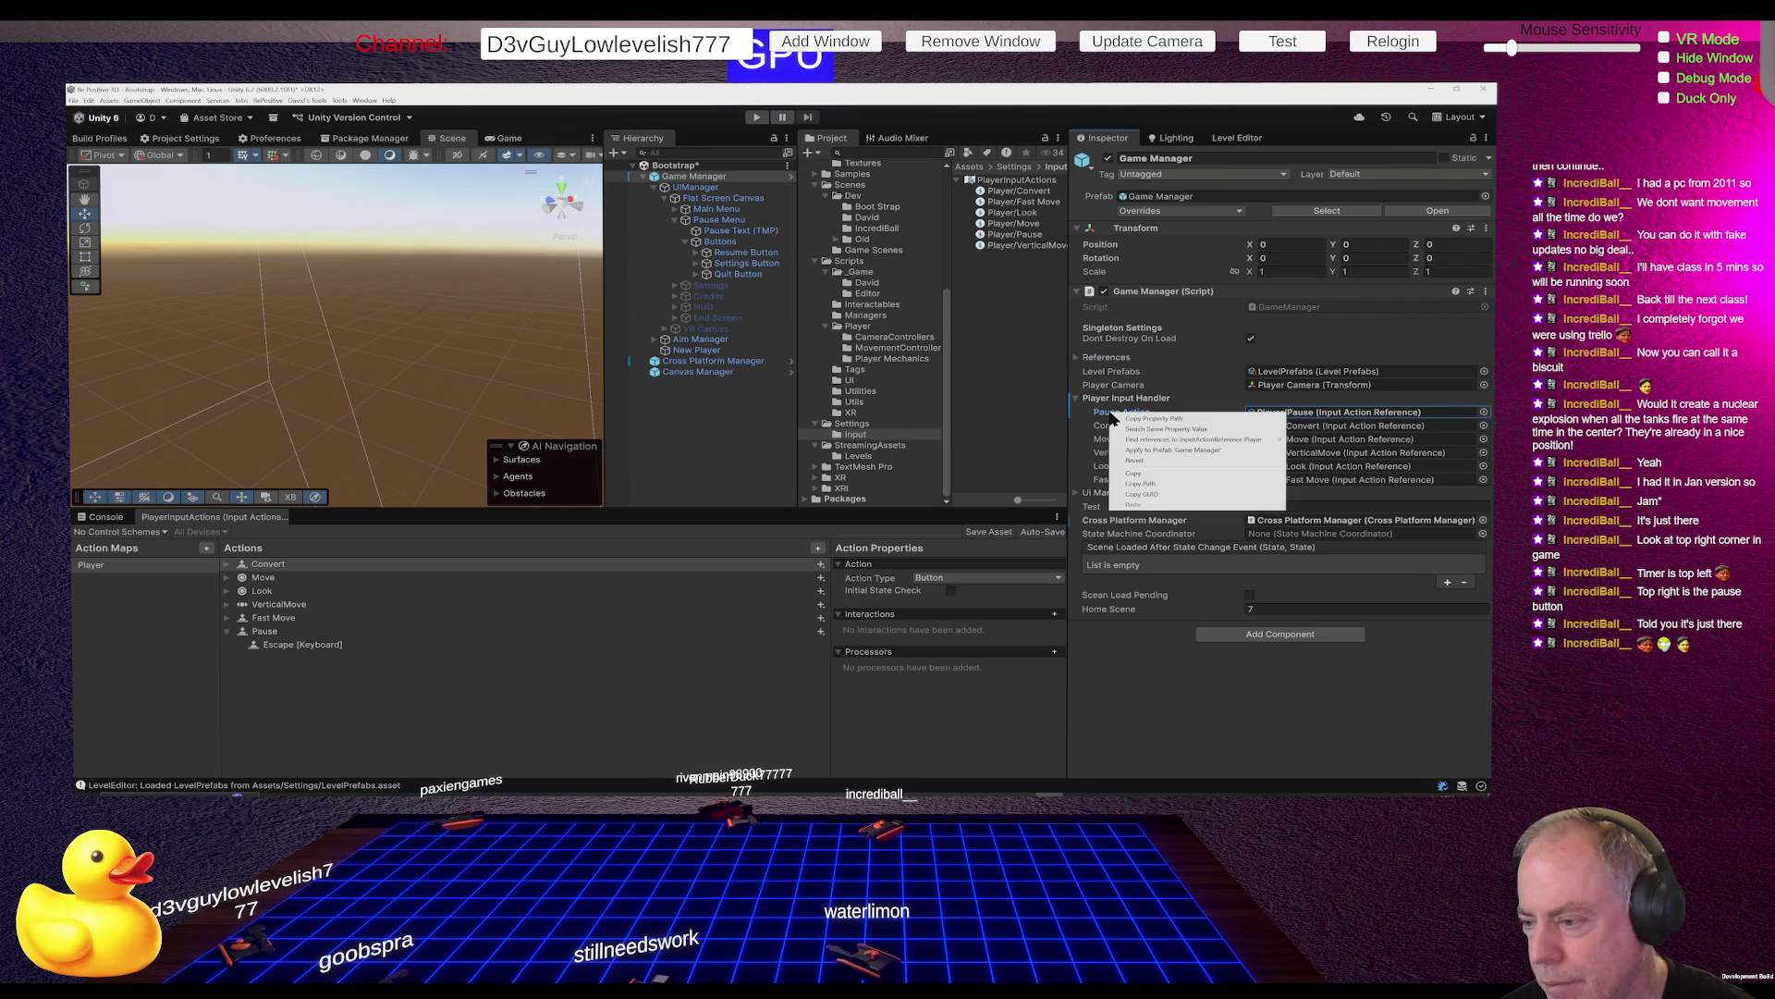
Apply the Pause Action override to the 'Game Manager' prefab
left_click(1164, 451)
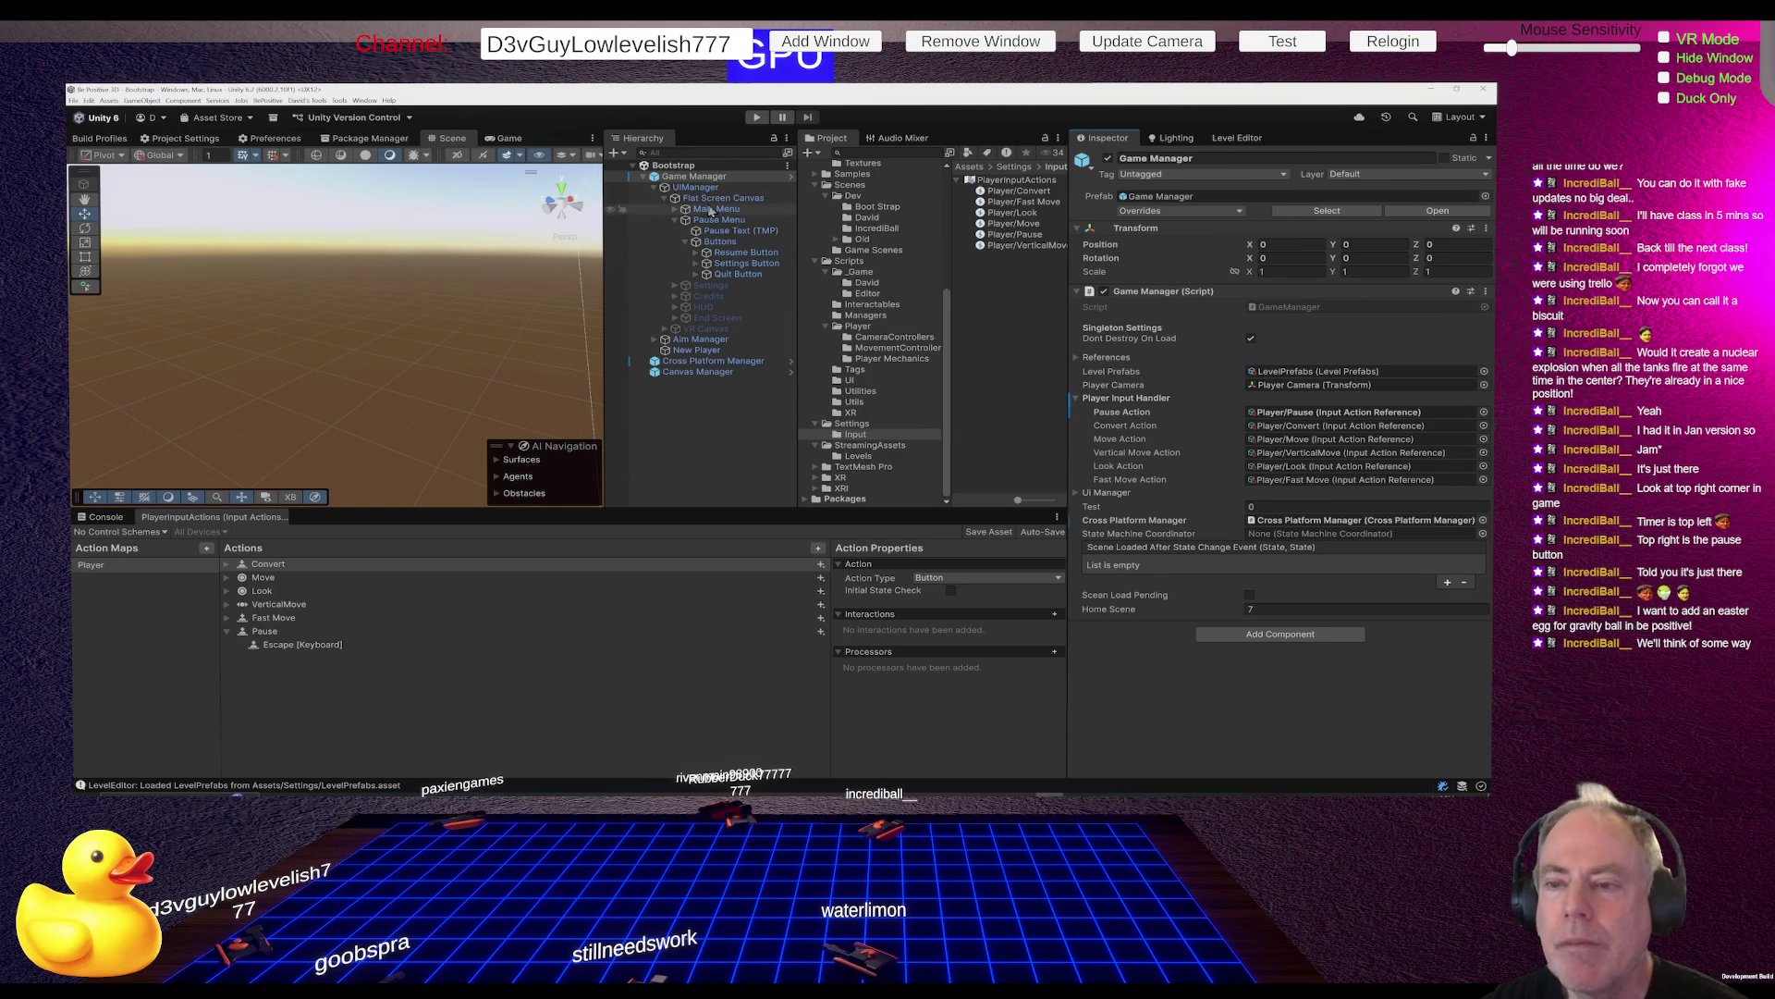
Open GameManager.cs in Rider, then scroll through PlayerInputHandler.cs
double_click(1291, 308)
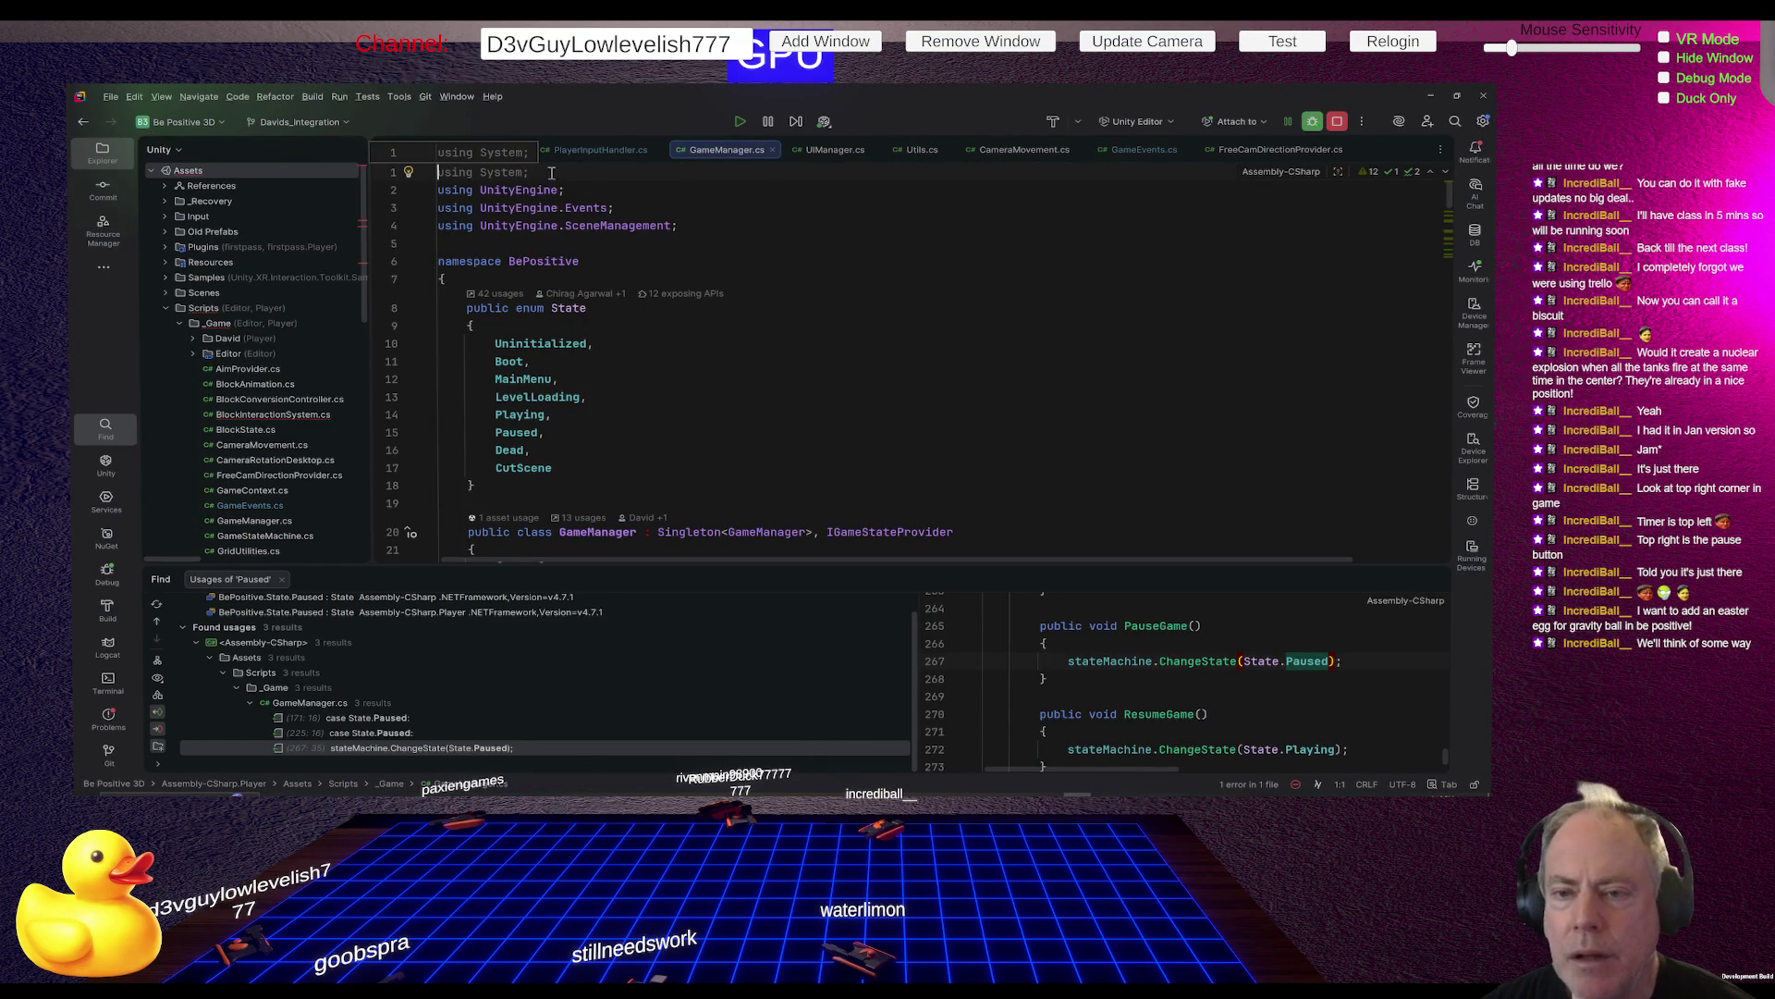
left_click(594, 154)
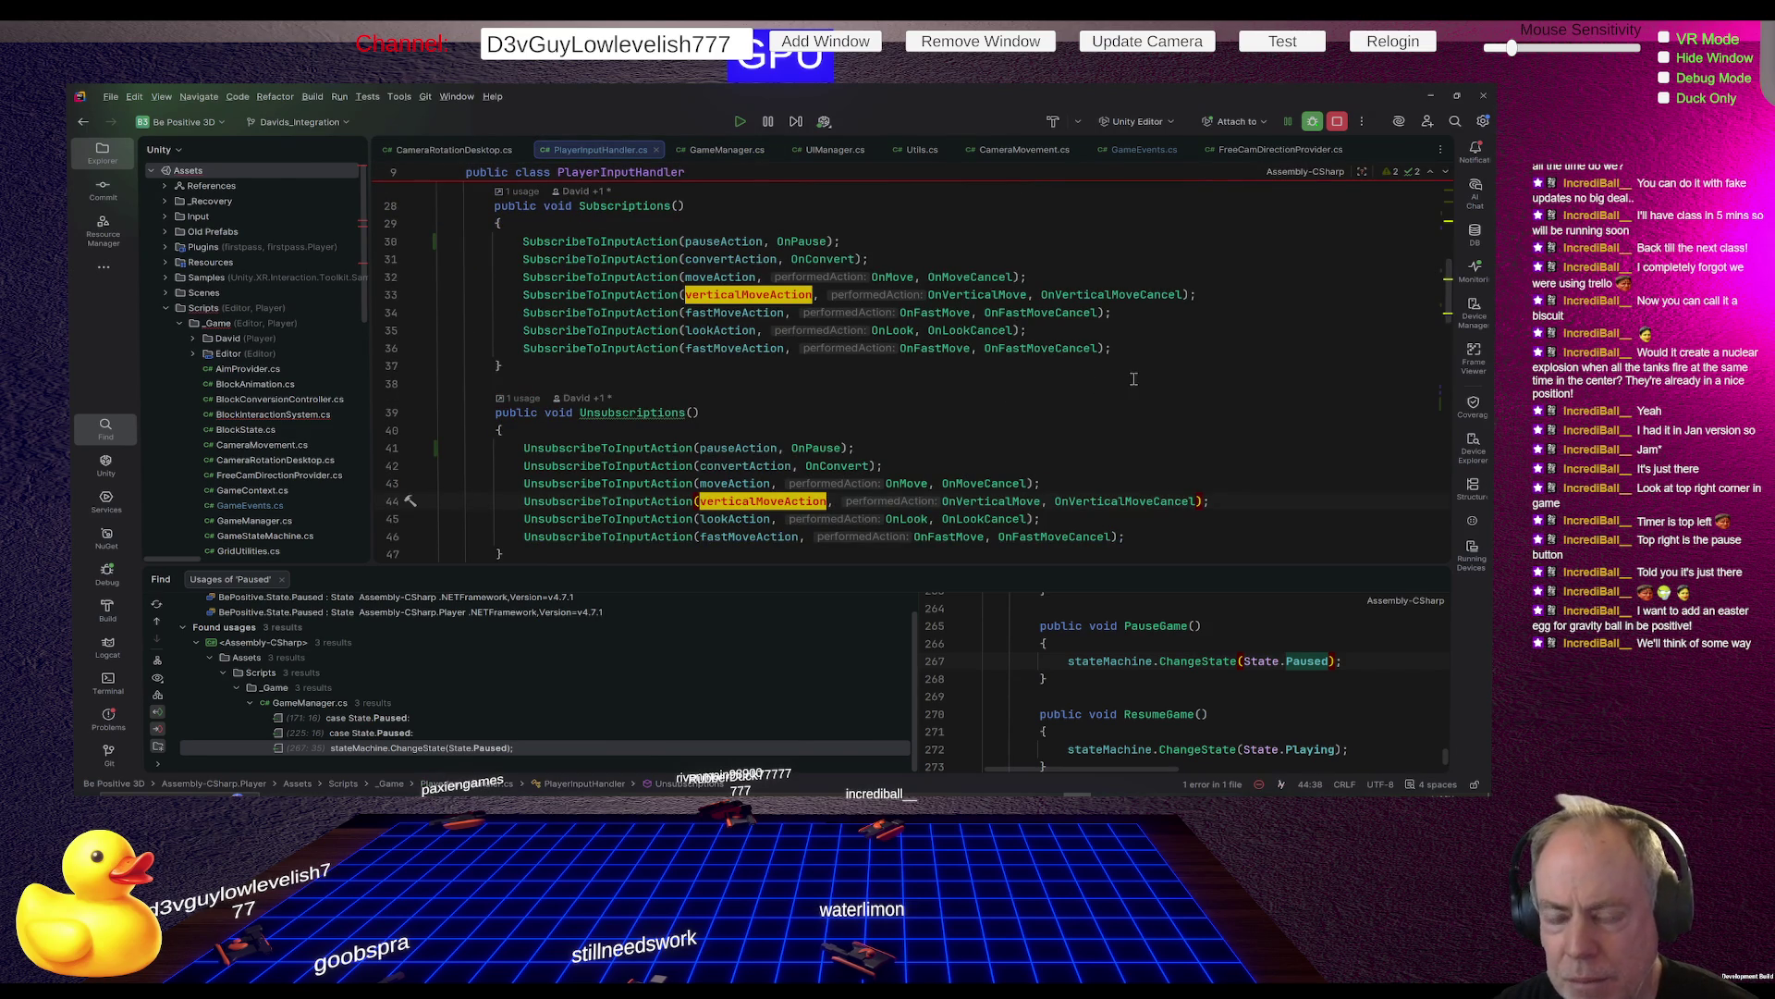
scroll(1134, 379, "up", 1)
scroll(1133, 378, "up", 3)
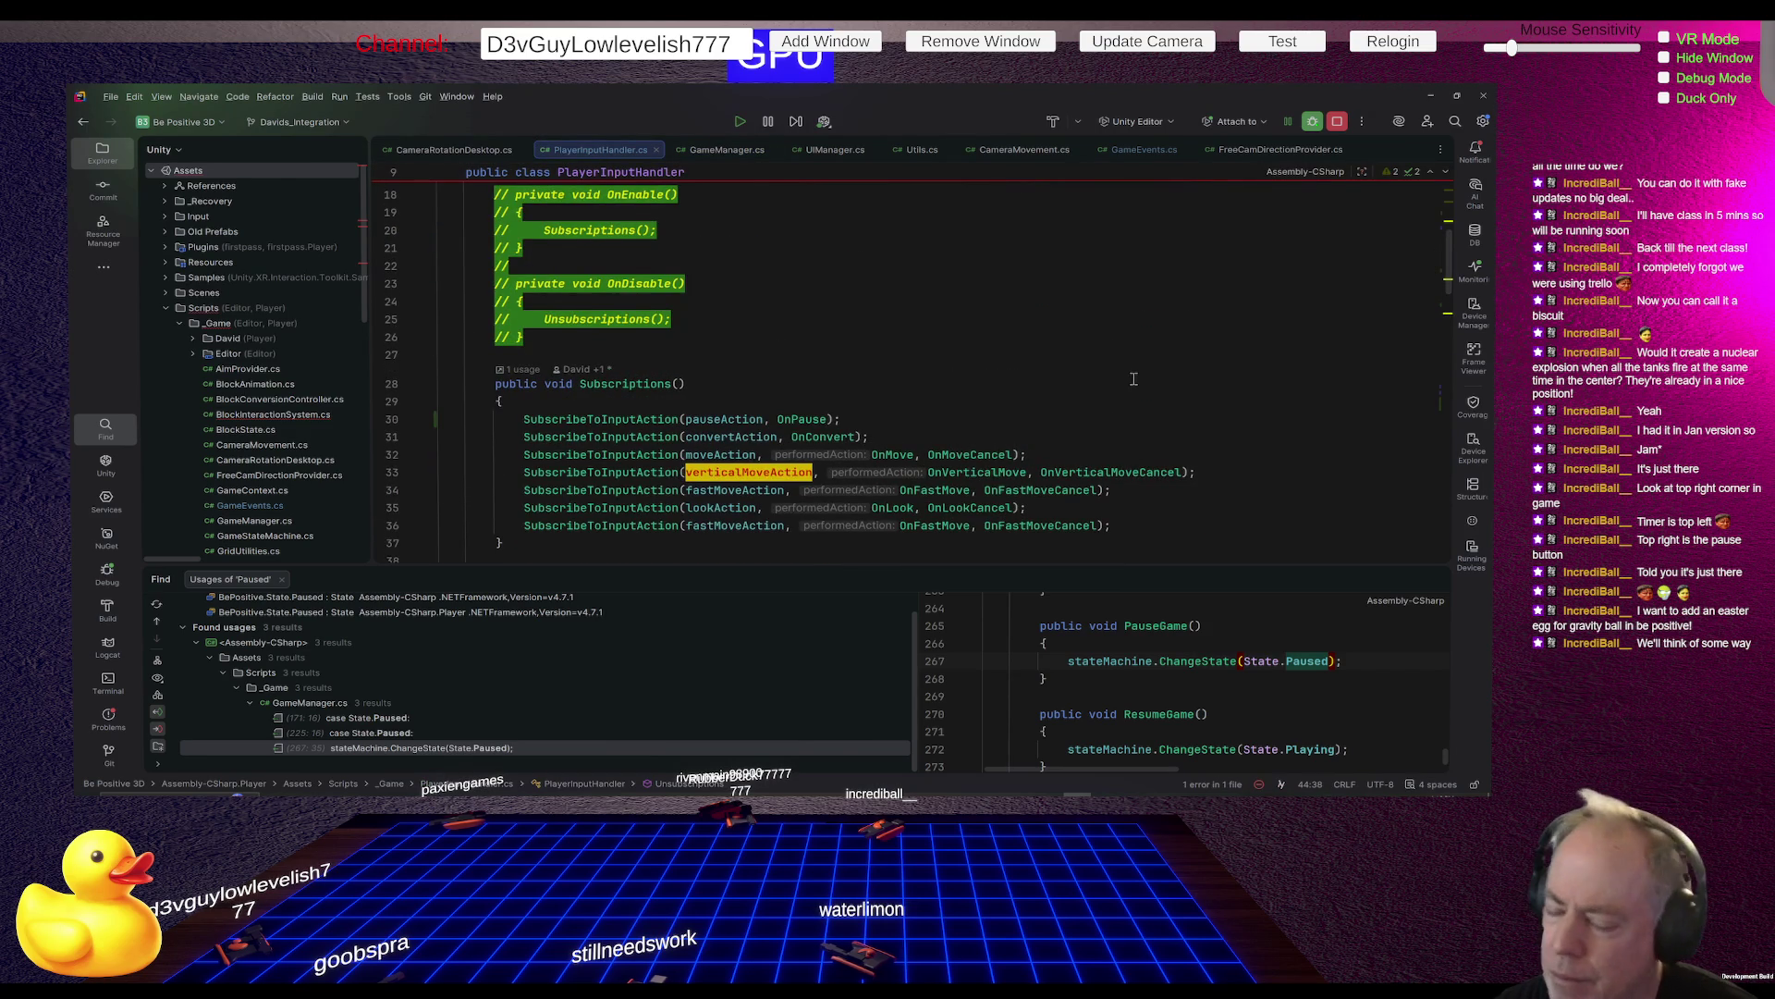
scroll(1133, 378, "down", 2)
scroll(1133, 378, "down", 8)
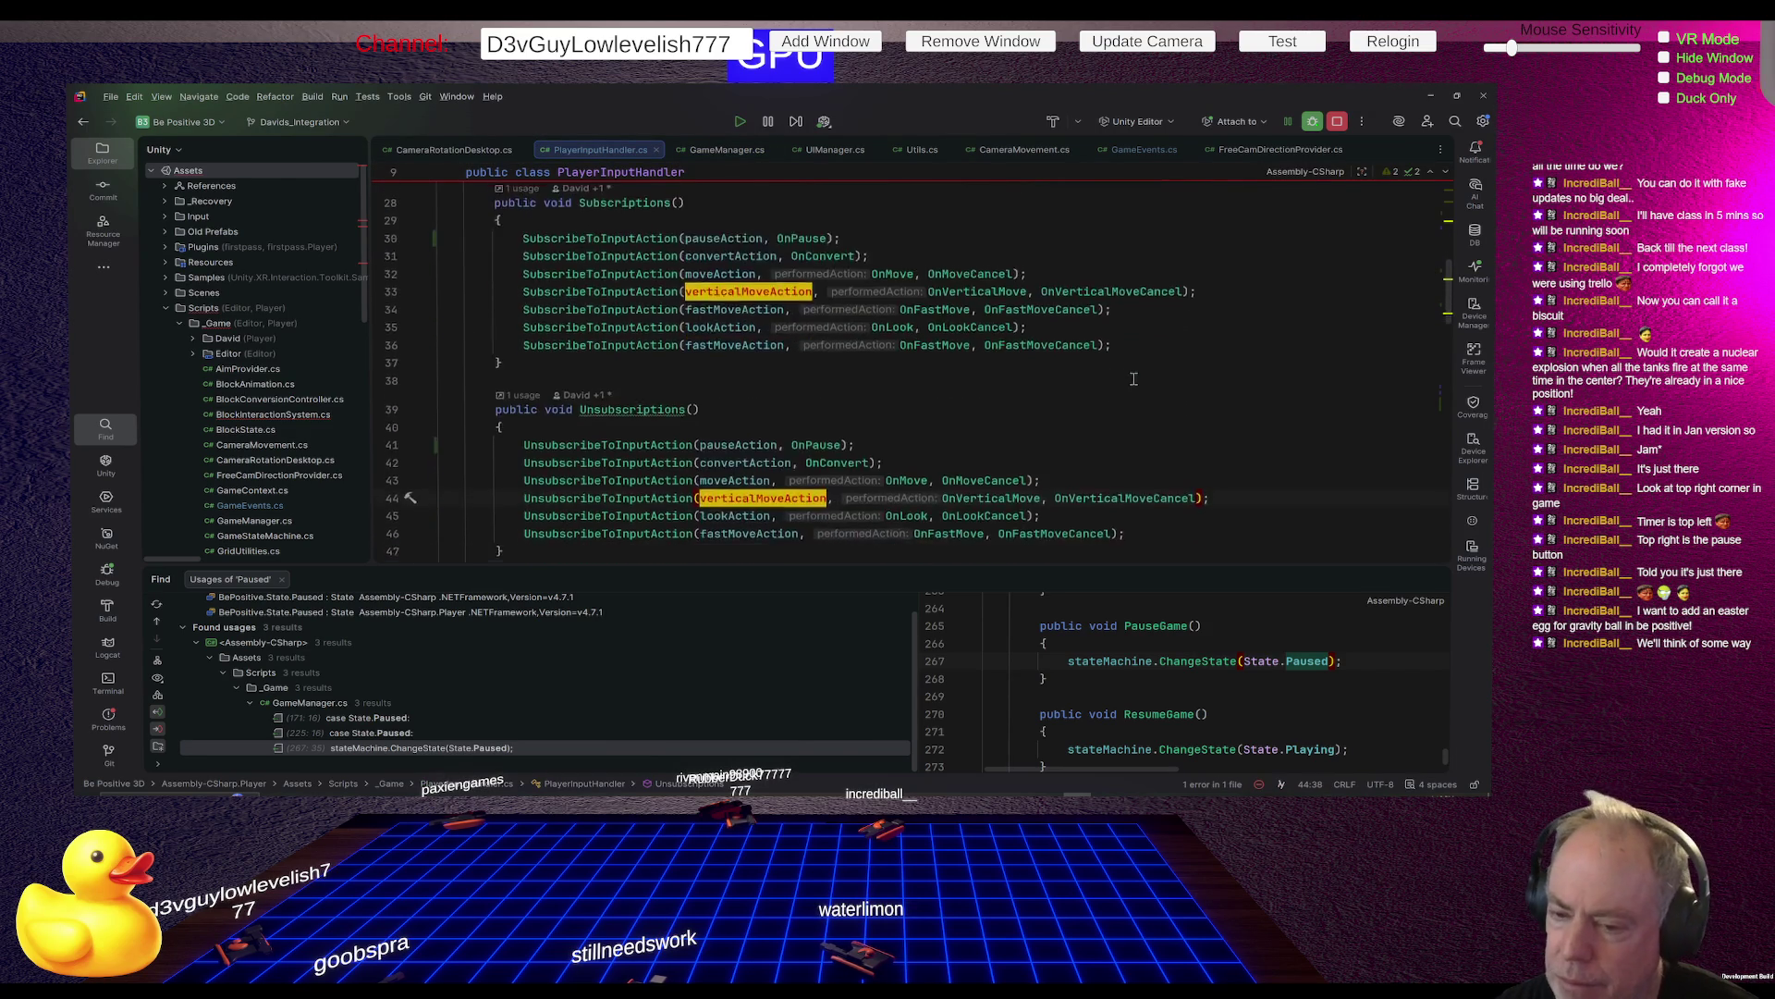
scroll(907, 392, "up", 3)
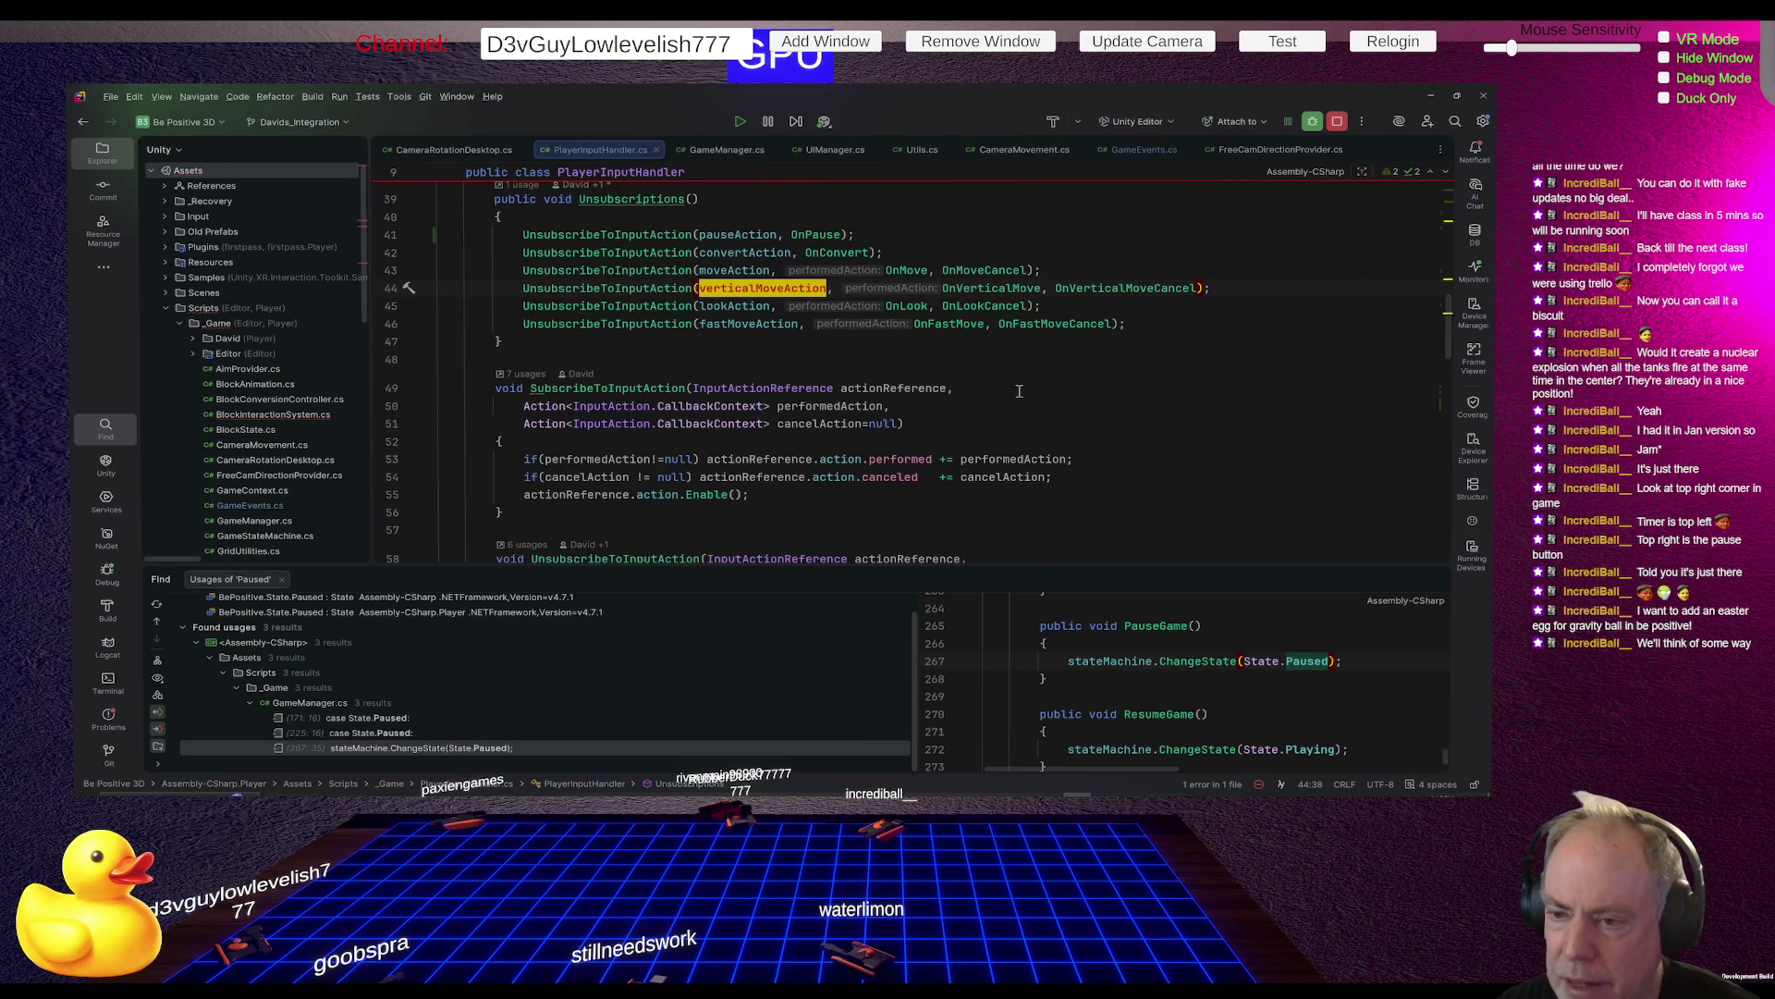
Inspect the OnPause handler in PlayerInputHandler's unsubscriptions
left_click(820, 235)
scroll(1239, 298, "down", 3)
scroll(1221, 304, "down", 3)
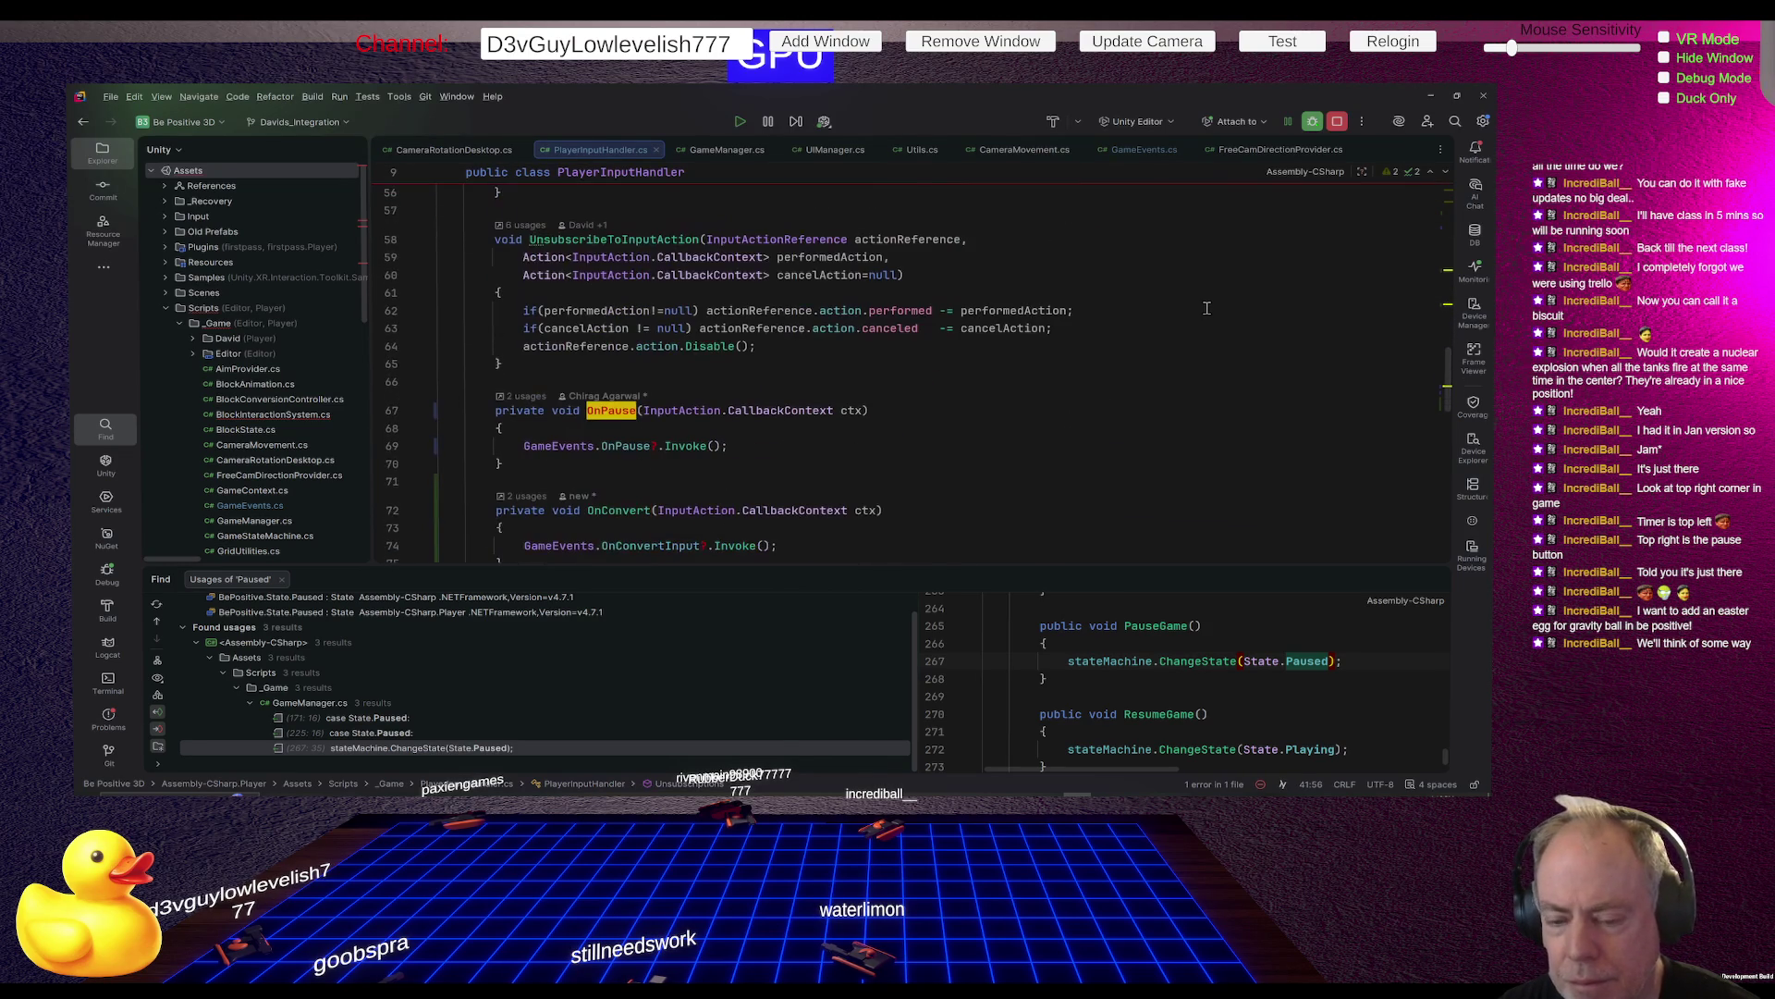
scroll(1206, 308, "down", 2)
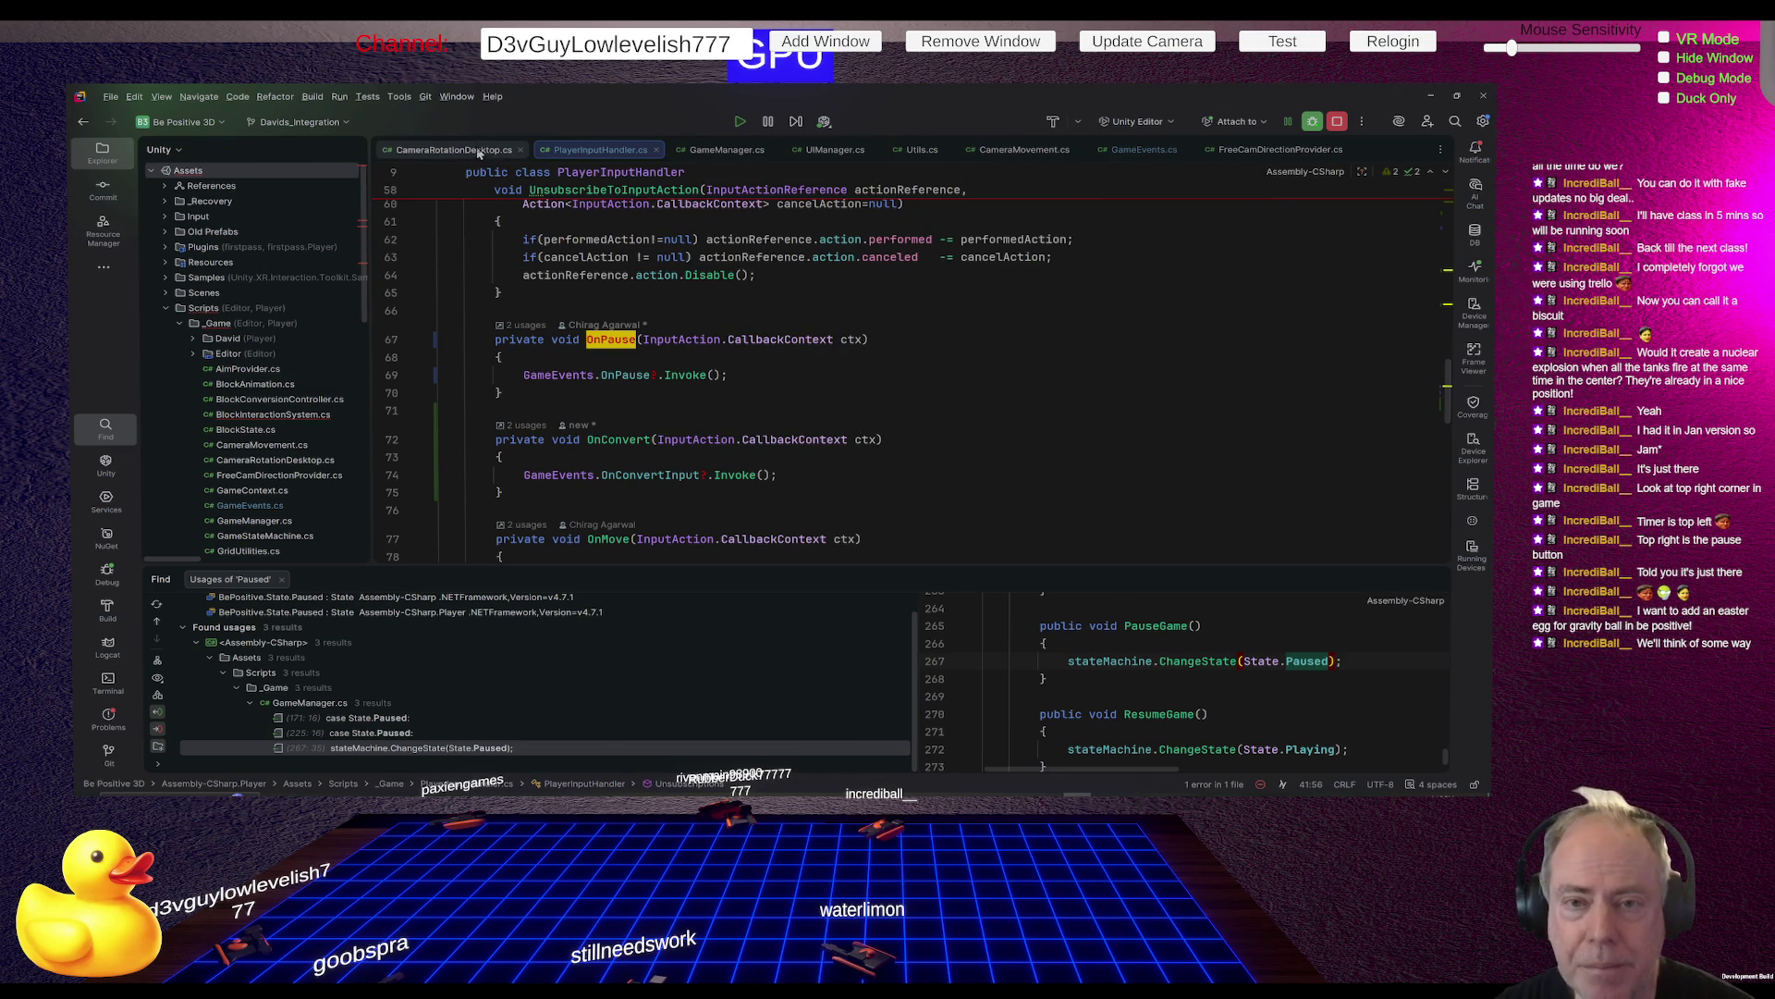
Glance back at GameManager.cs and PlayerInputHandler.cs, then bring up CameraMovement.cs
left_click(726, 152)
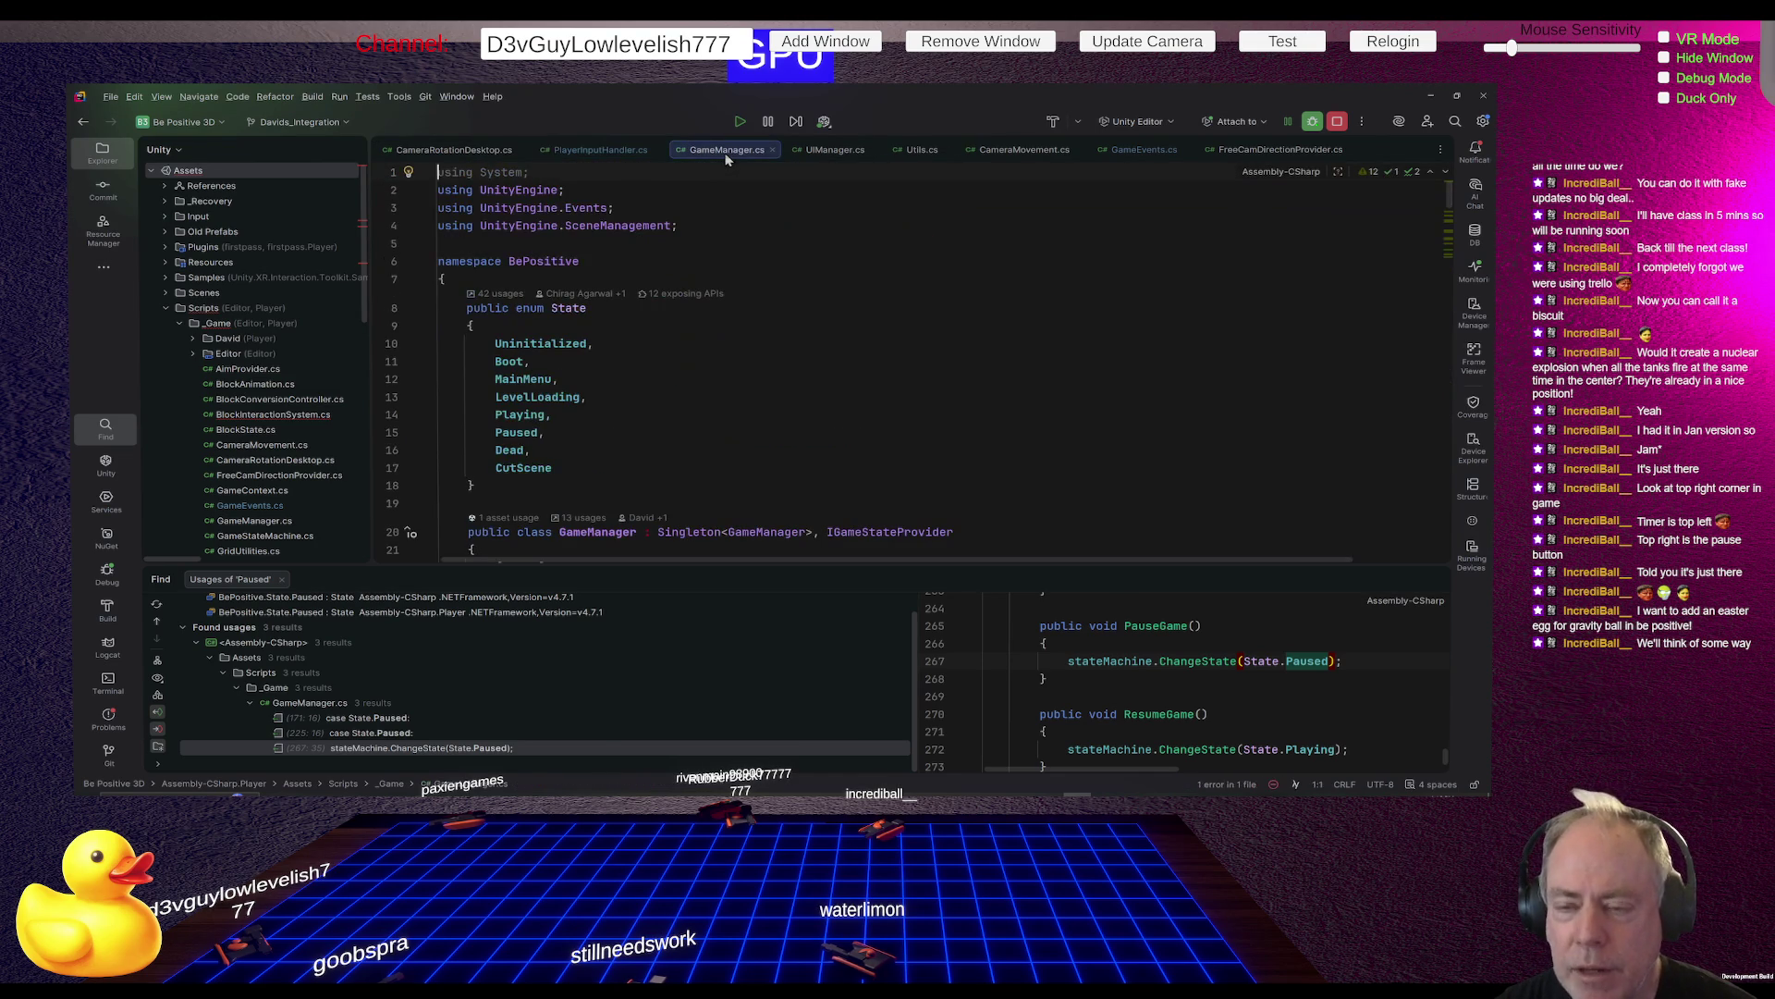
left_click(592, 153)
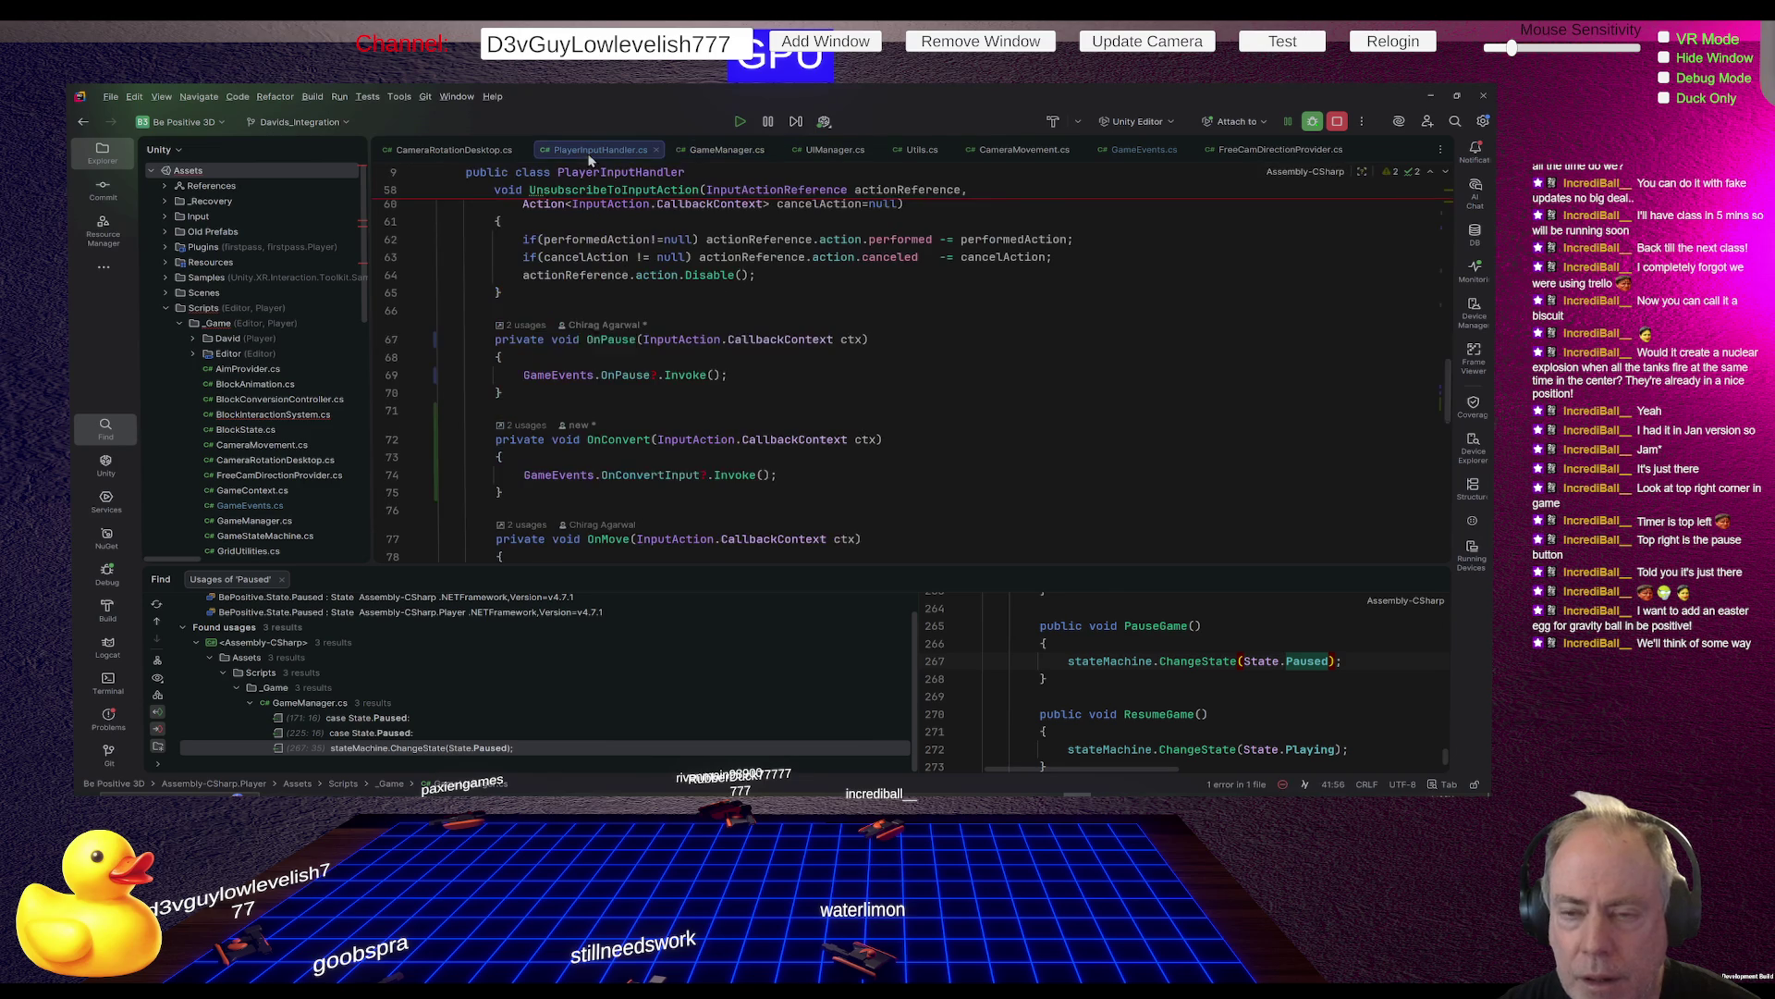
left_click(985, 152)
Highlight CameraMovement's three GameEvents subscriptions in OnEnable, then switch to the shared YouTube video
scroll(1202, 347, "up", 10)
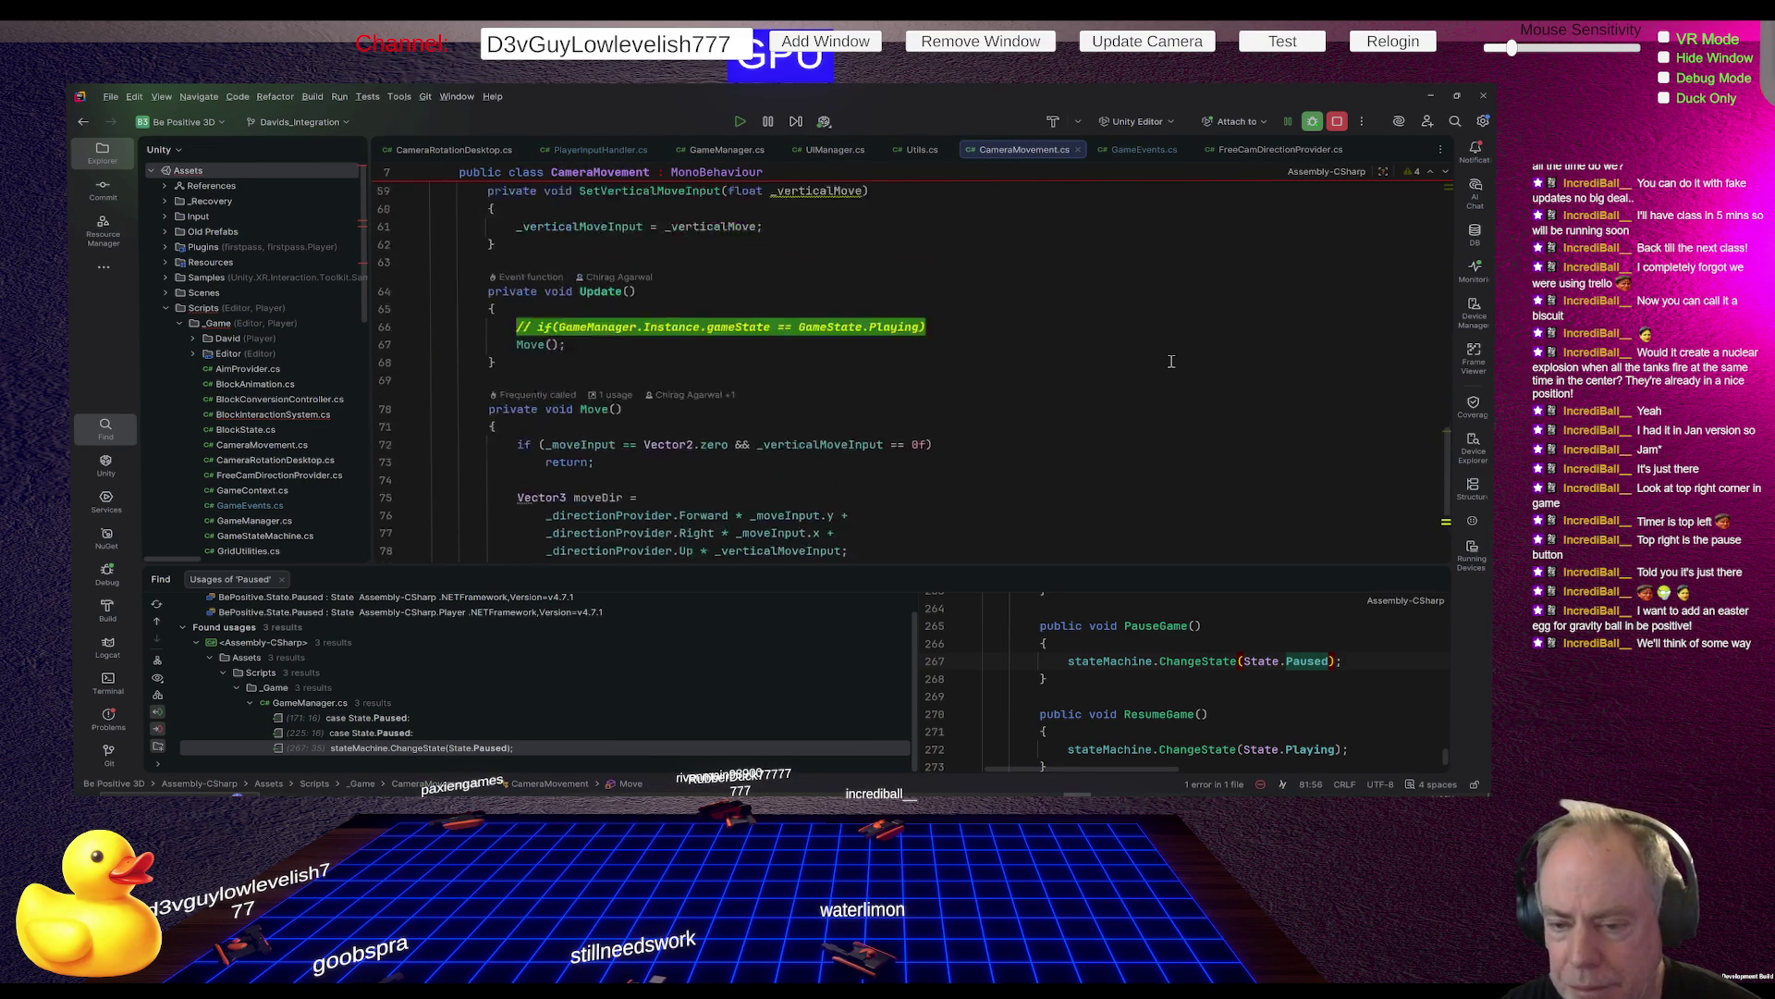
scroll(1171, 361, "up", 10)
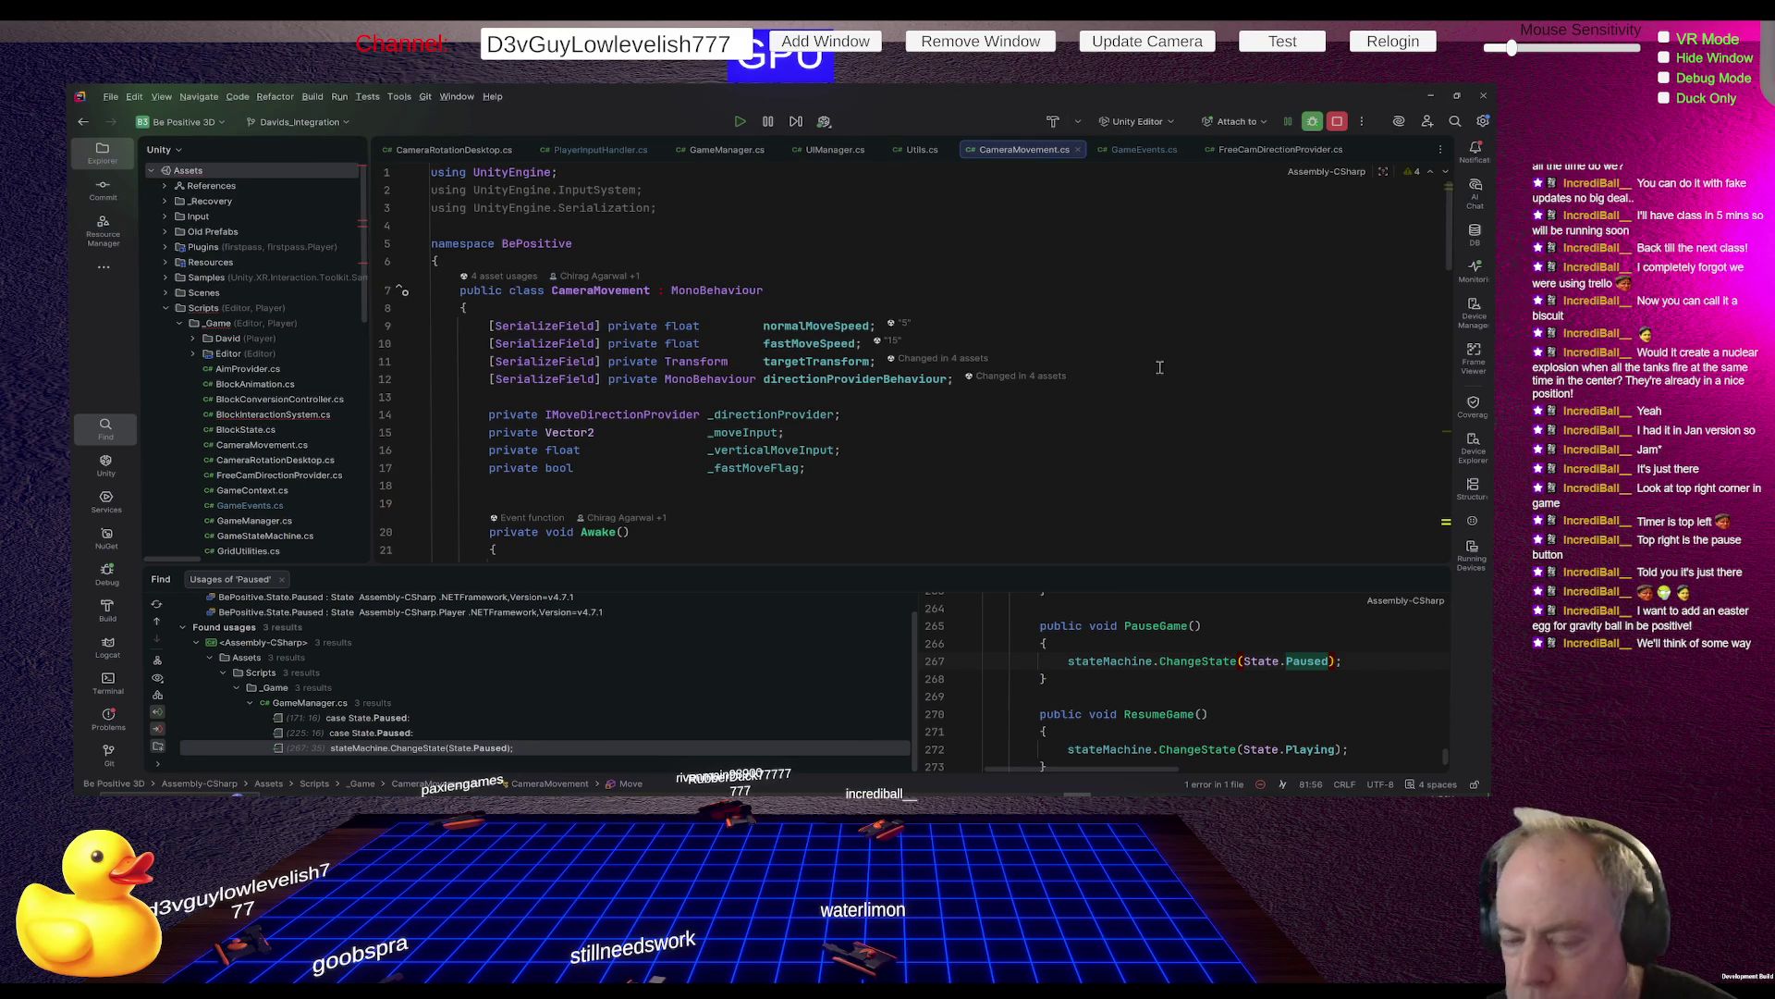
scroll(922, 400, "down", 8)
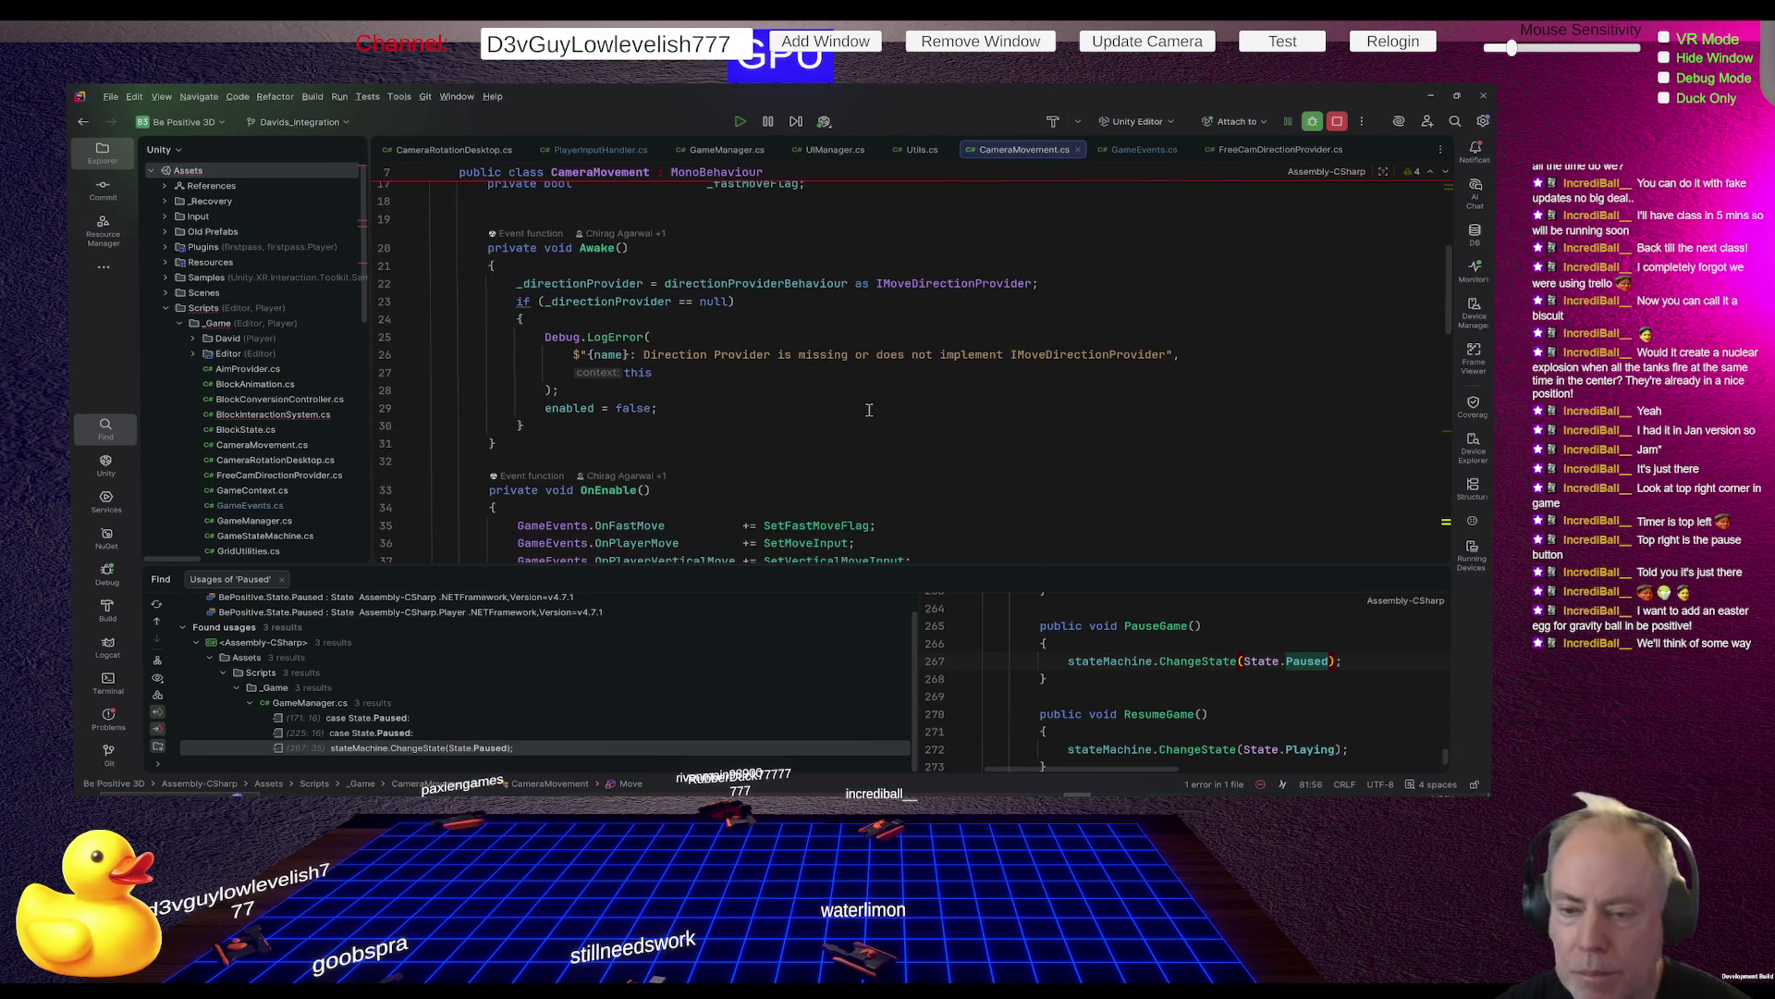
scroll(922, 401, "down", 1)
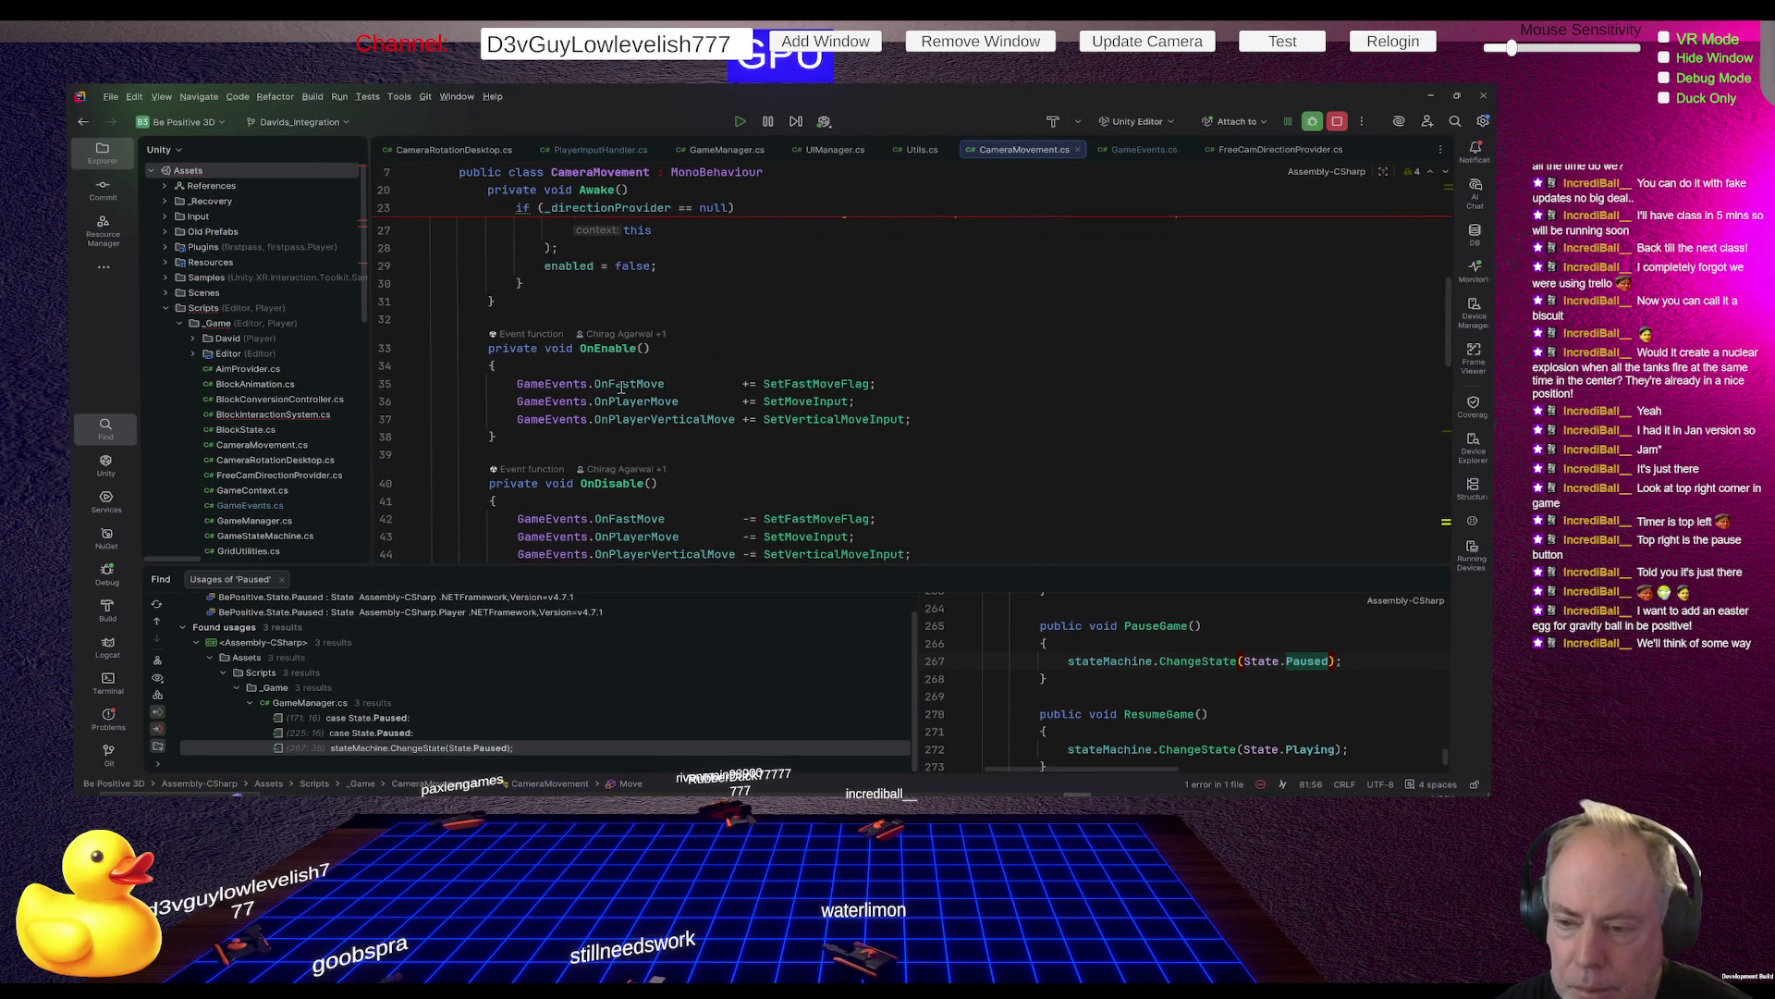
left_click_drag(628, 383, 810, 422)
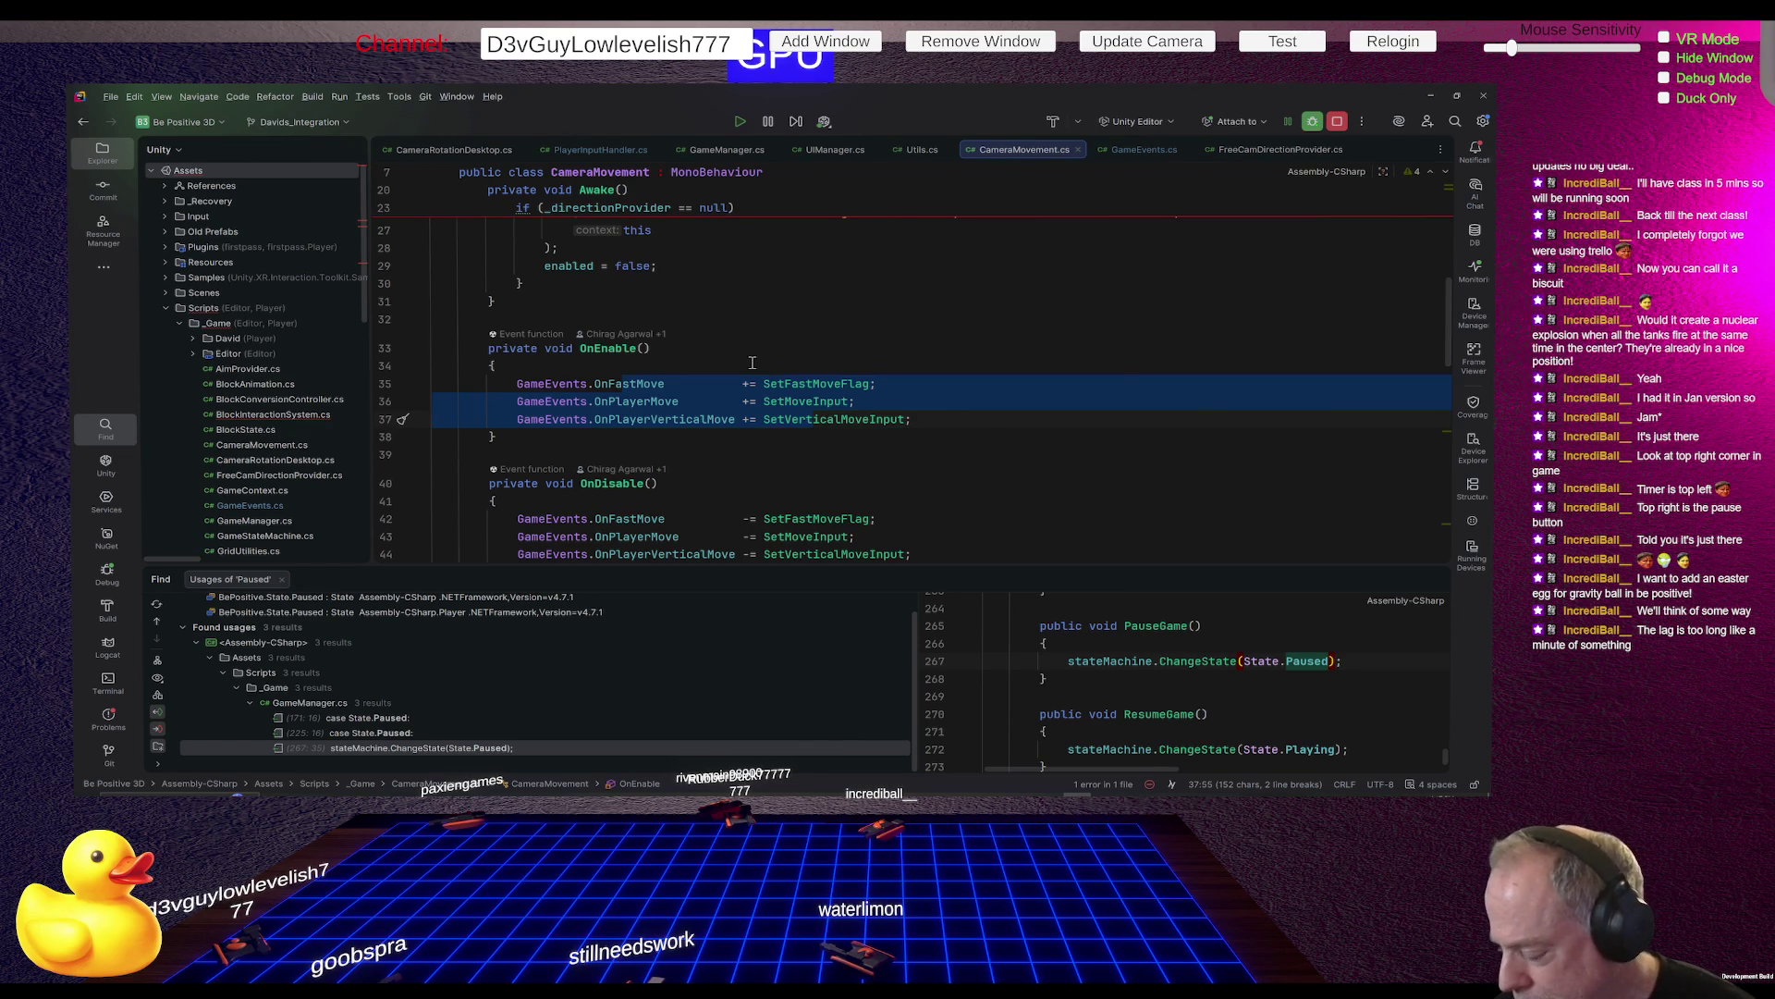
mouse_move(849, 389)
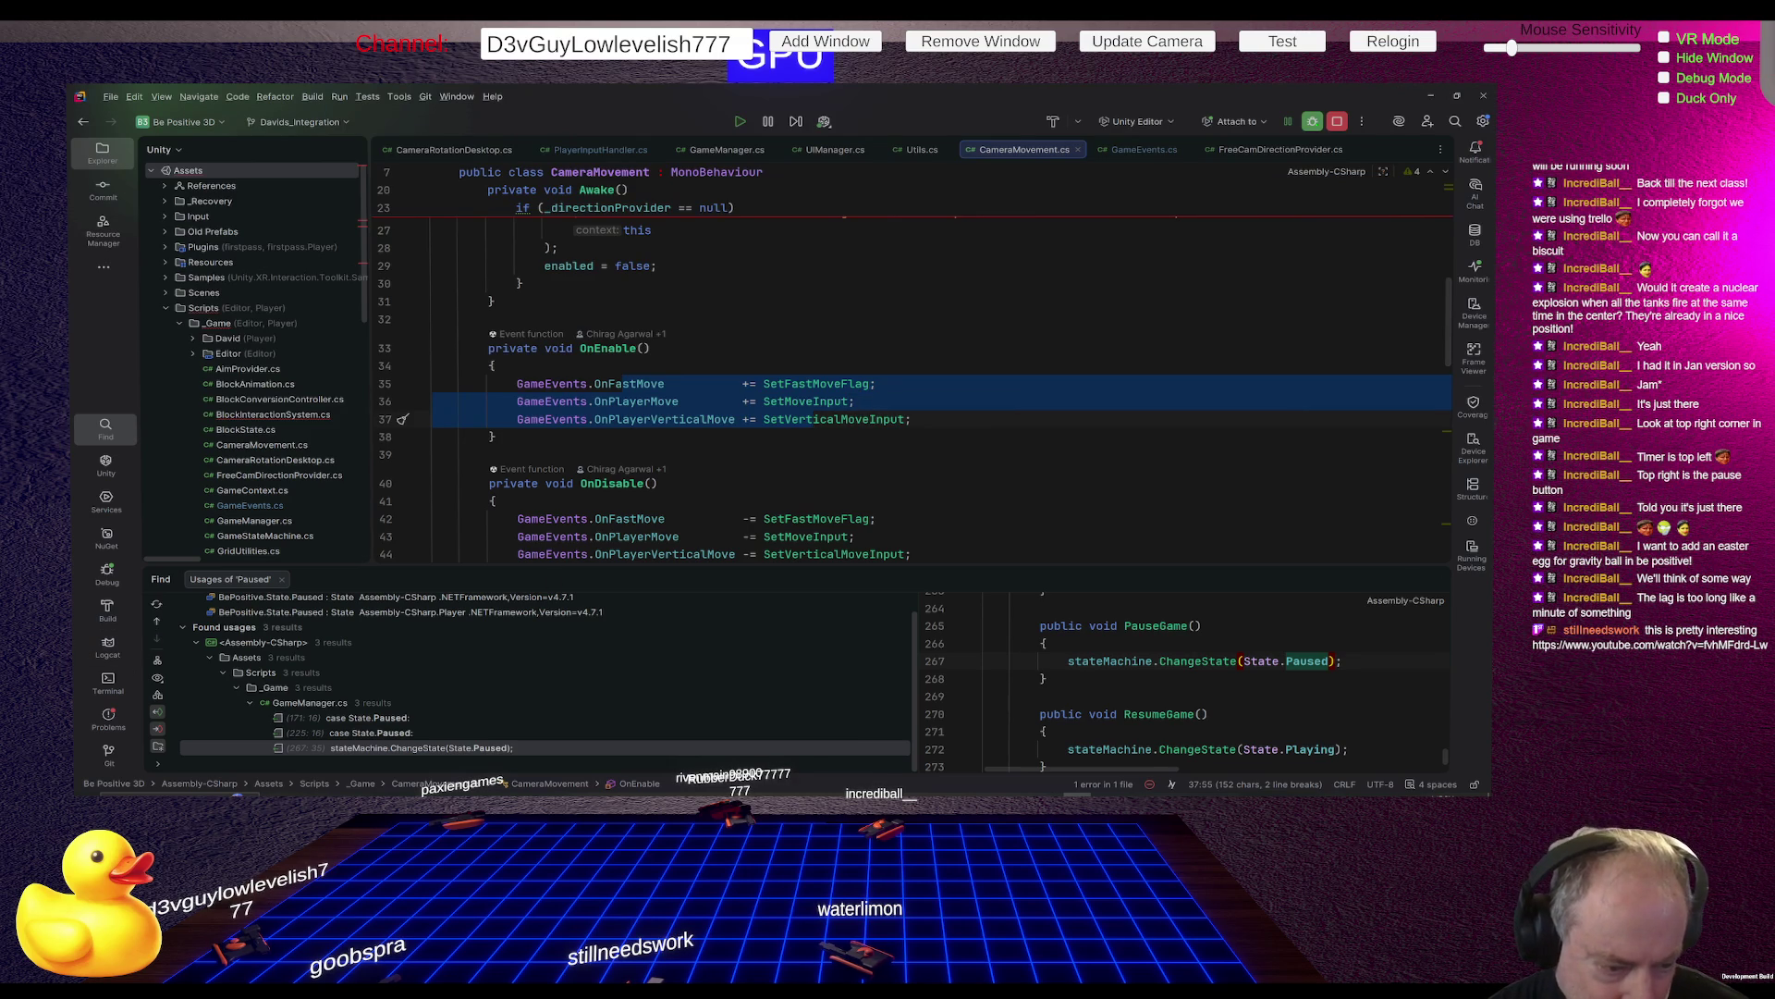
key("alt+Tab")
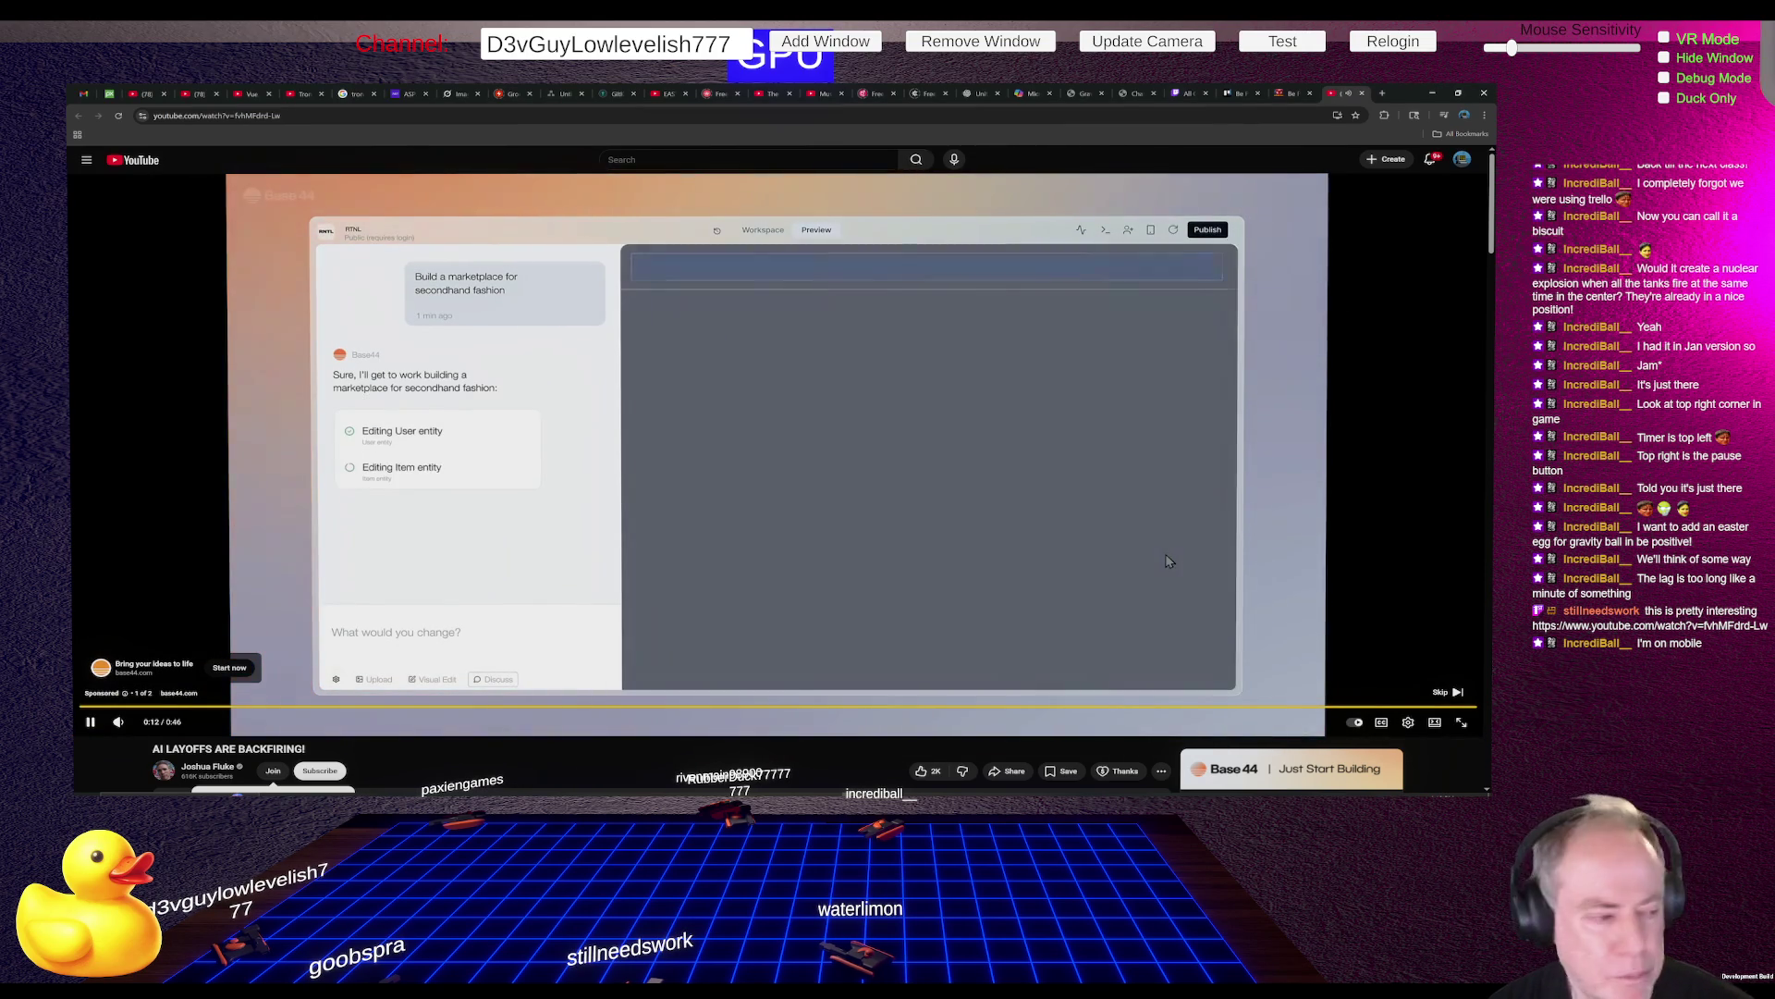
Skip the ad, watch the opening of AI LAYOFFS ARE BACKFIRING with pauses, then return to Claude Code
left_click(1441, 691)
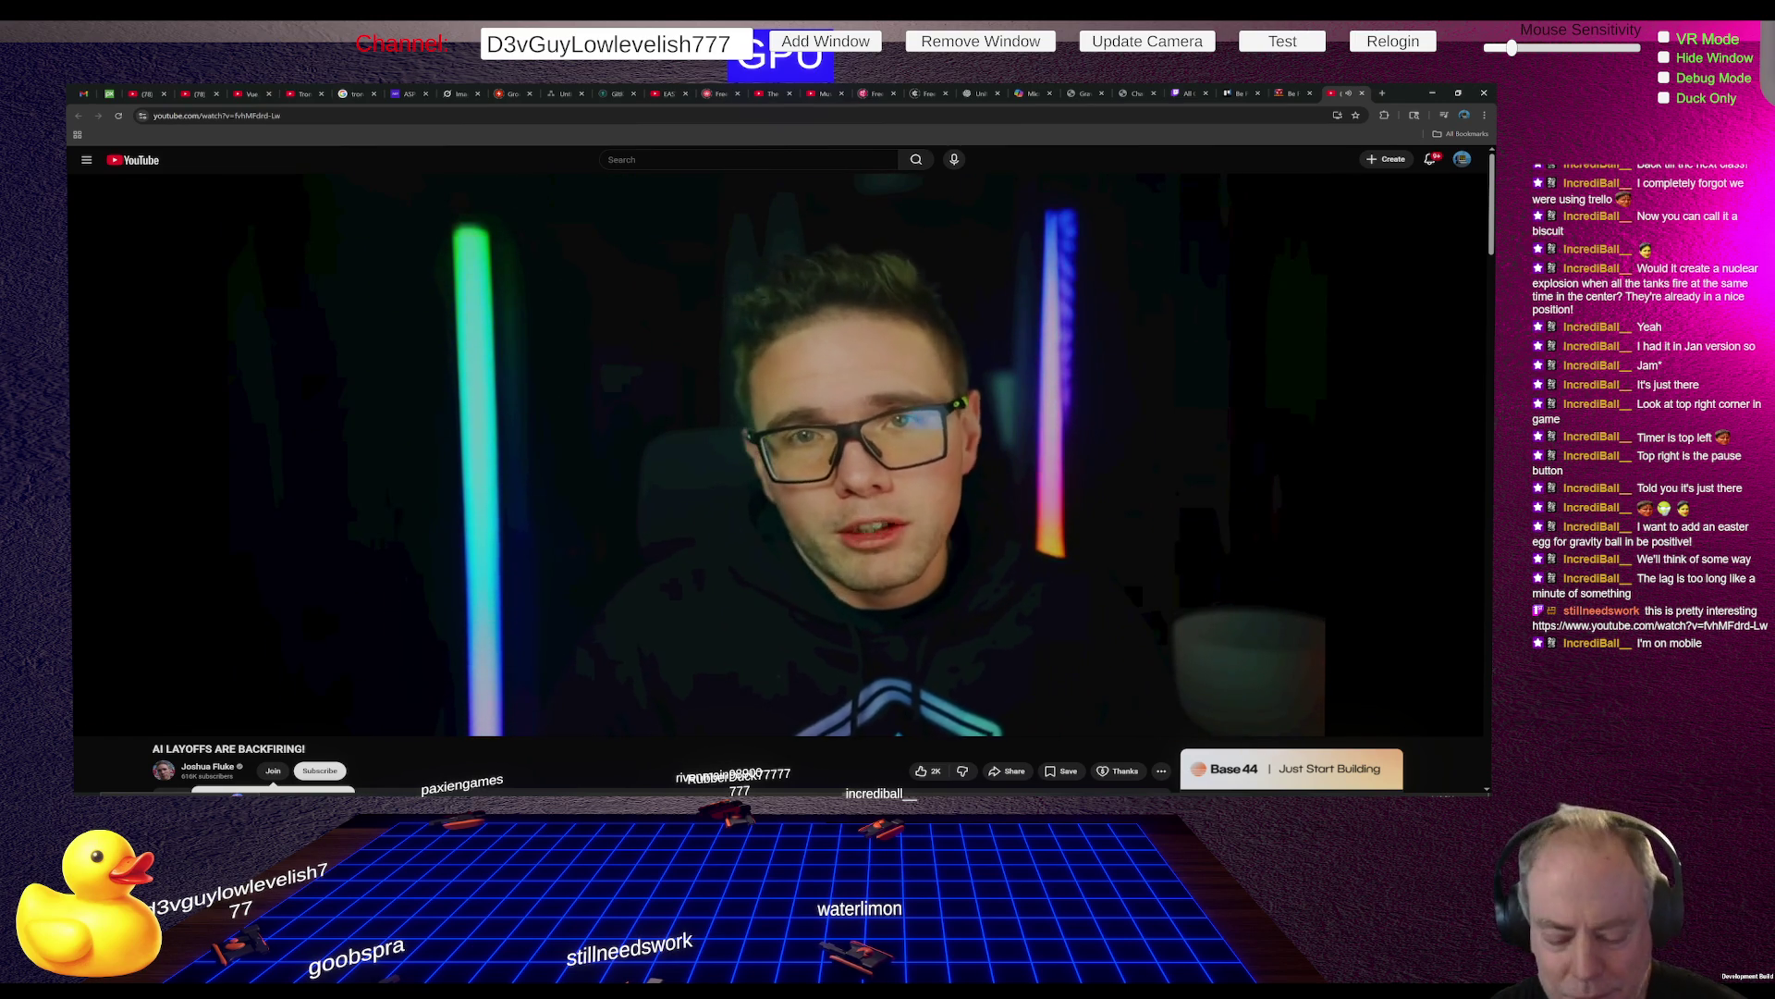
left_click(575, 566)
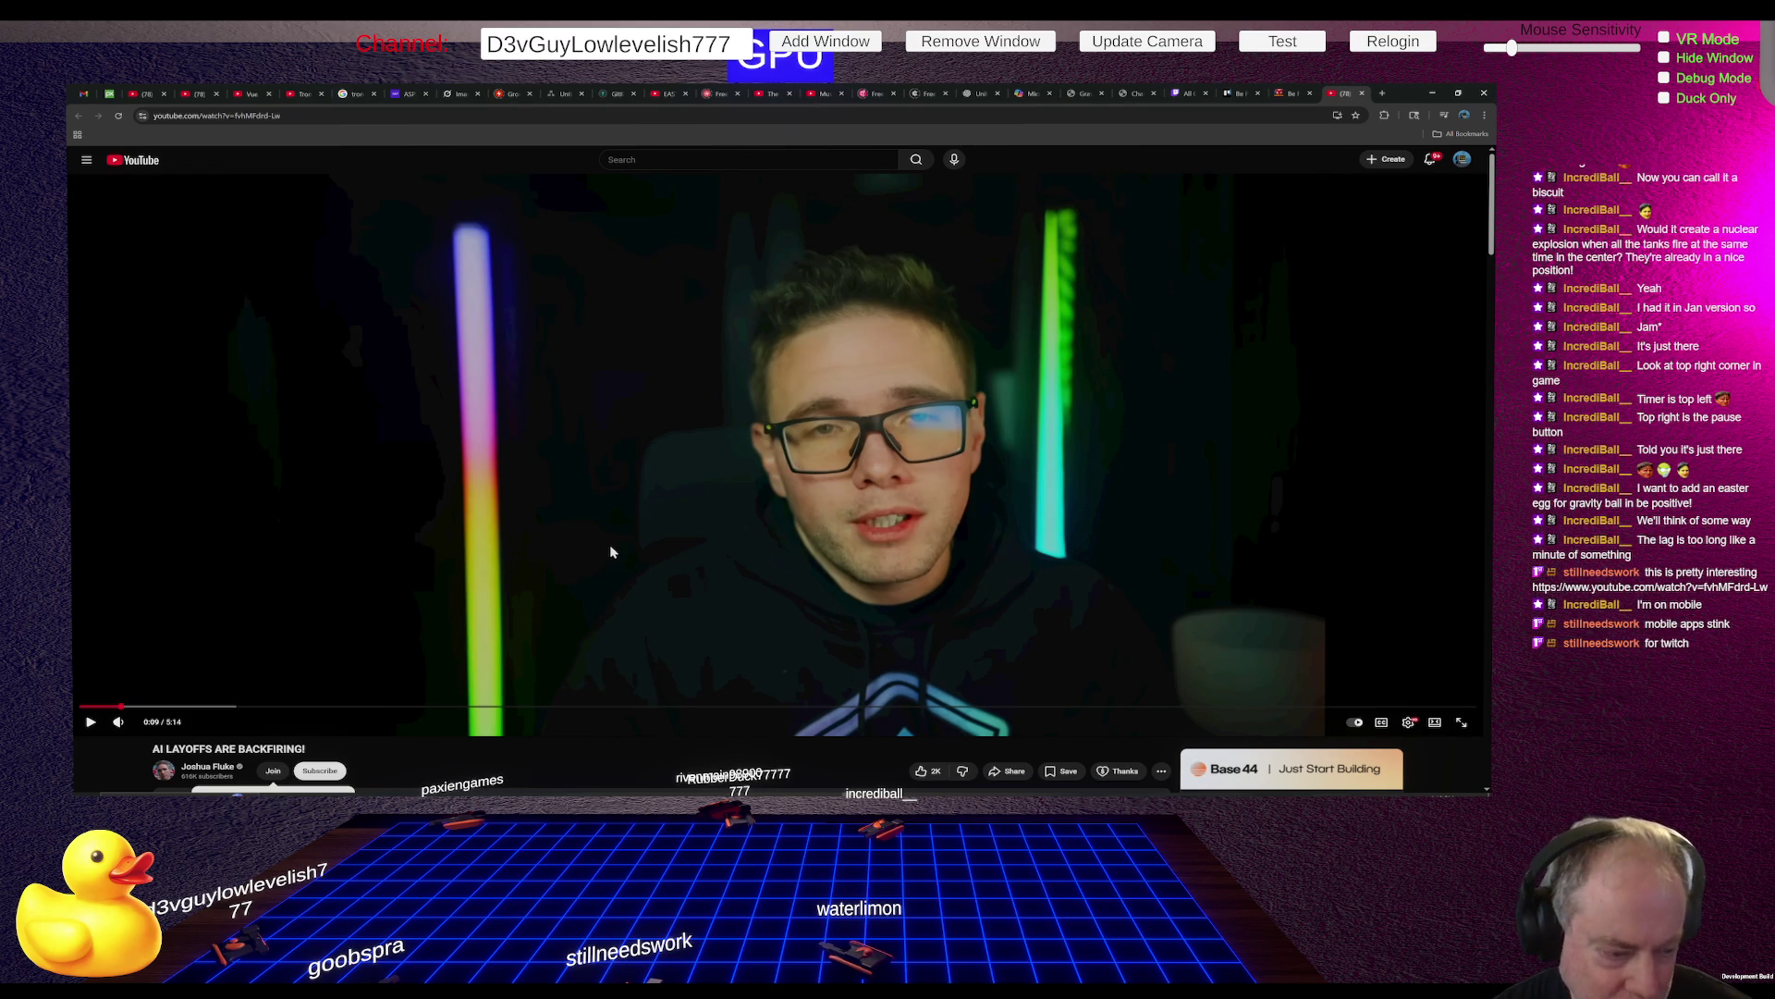
left_click(610, 546)
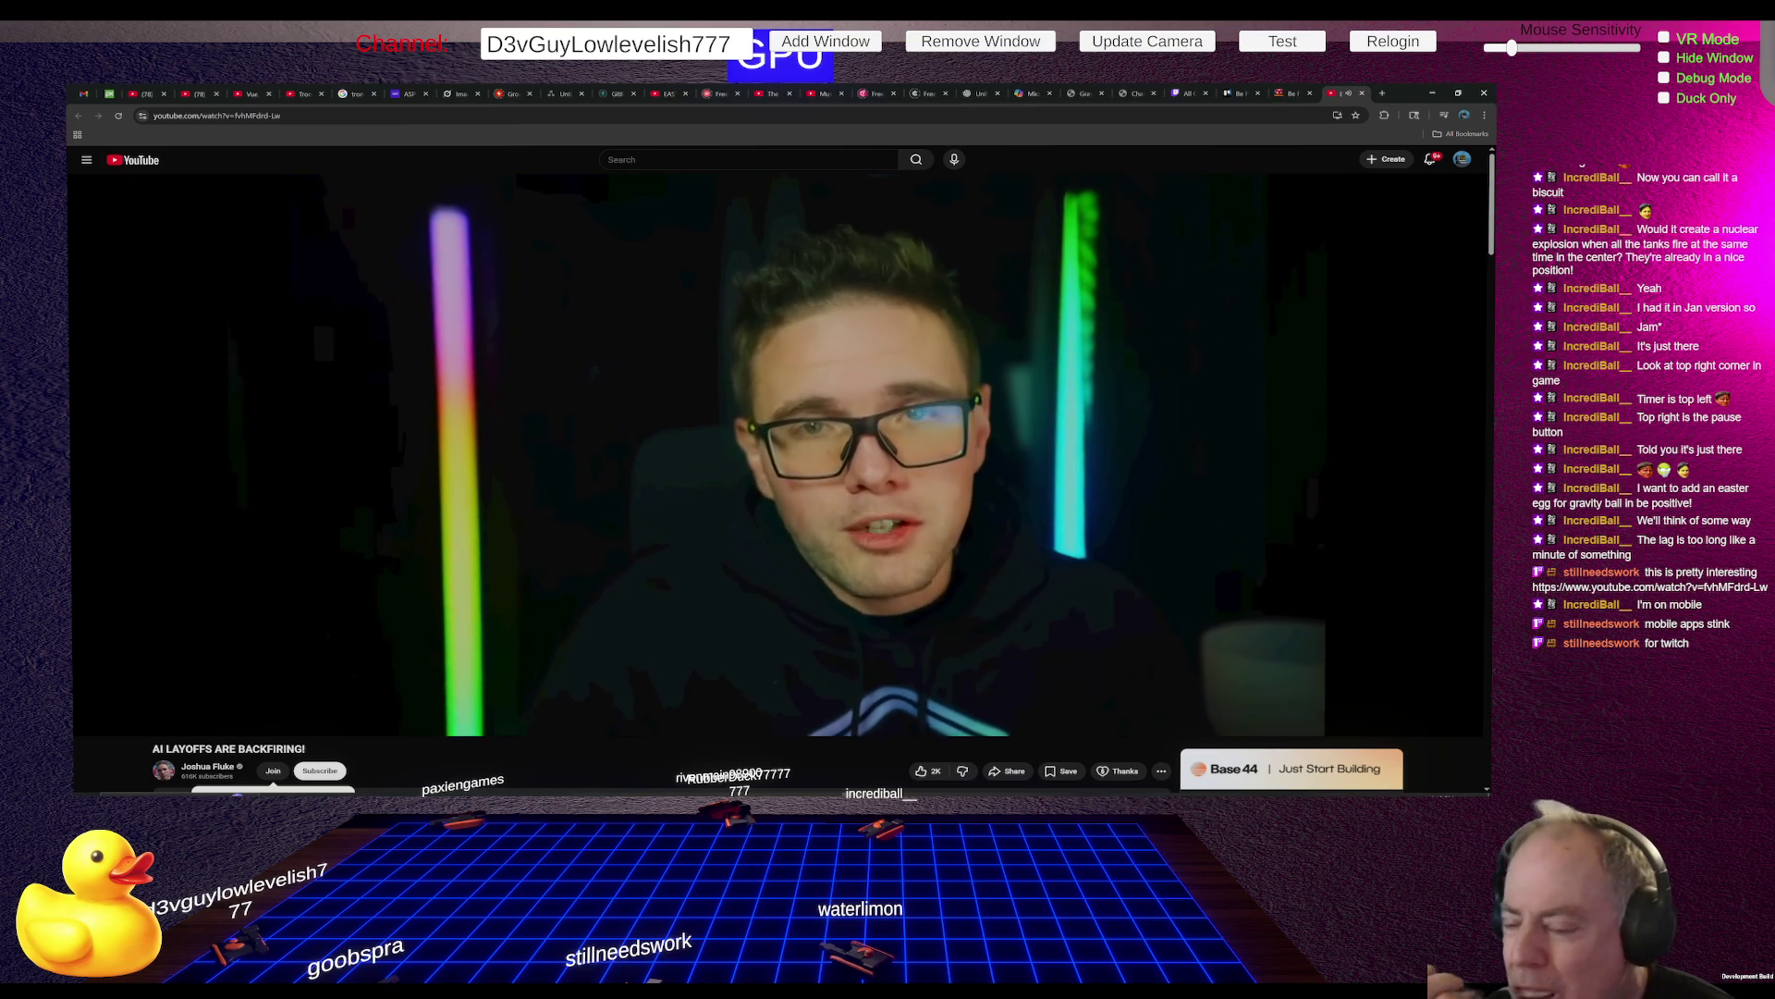
left_click(610, 547)
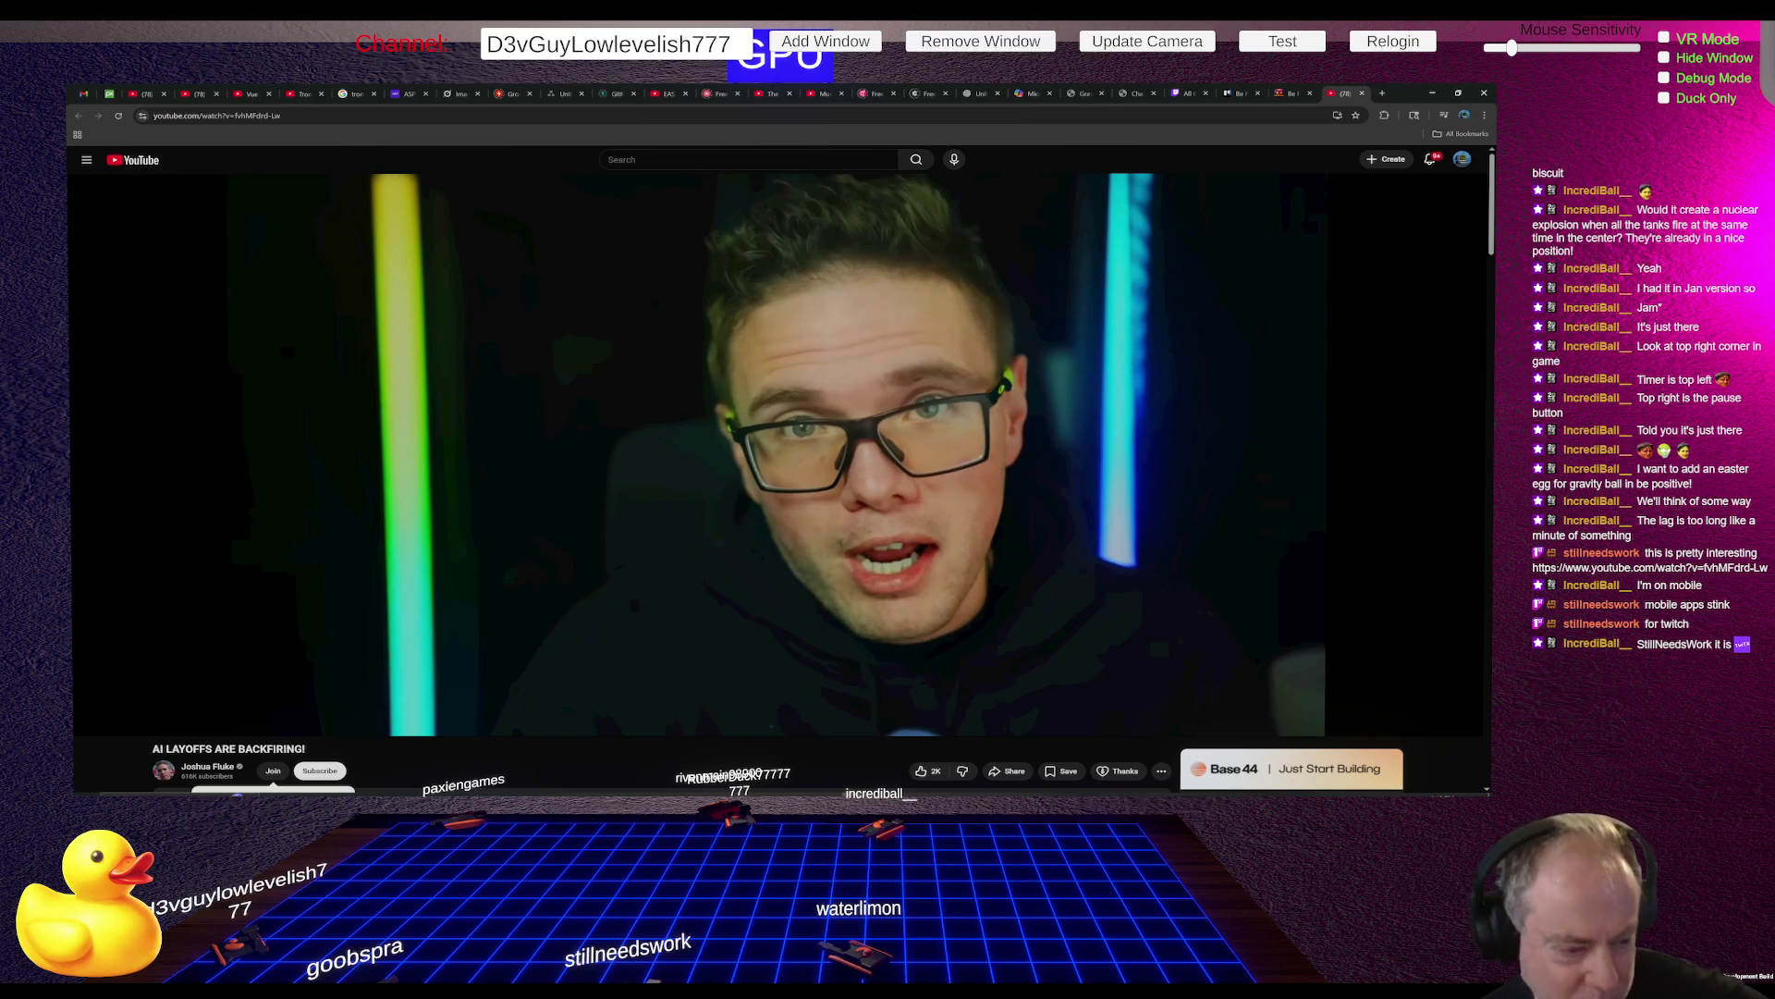
mouse_move(700, 640)
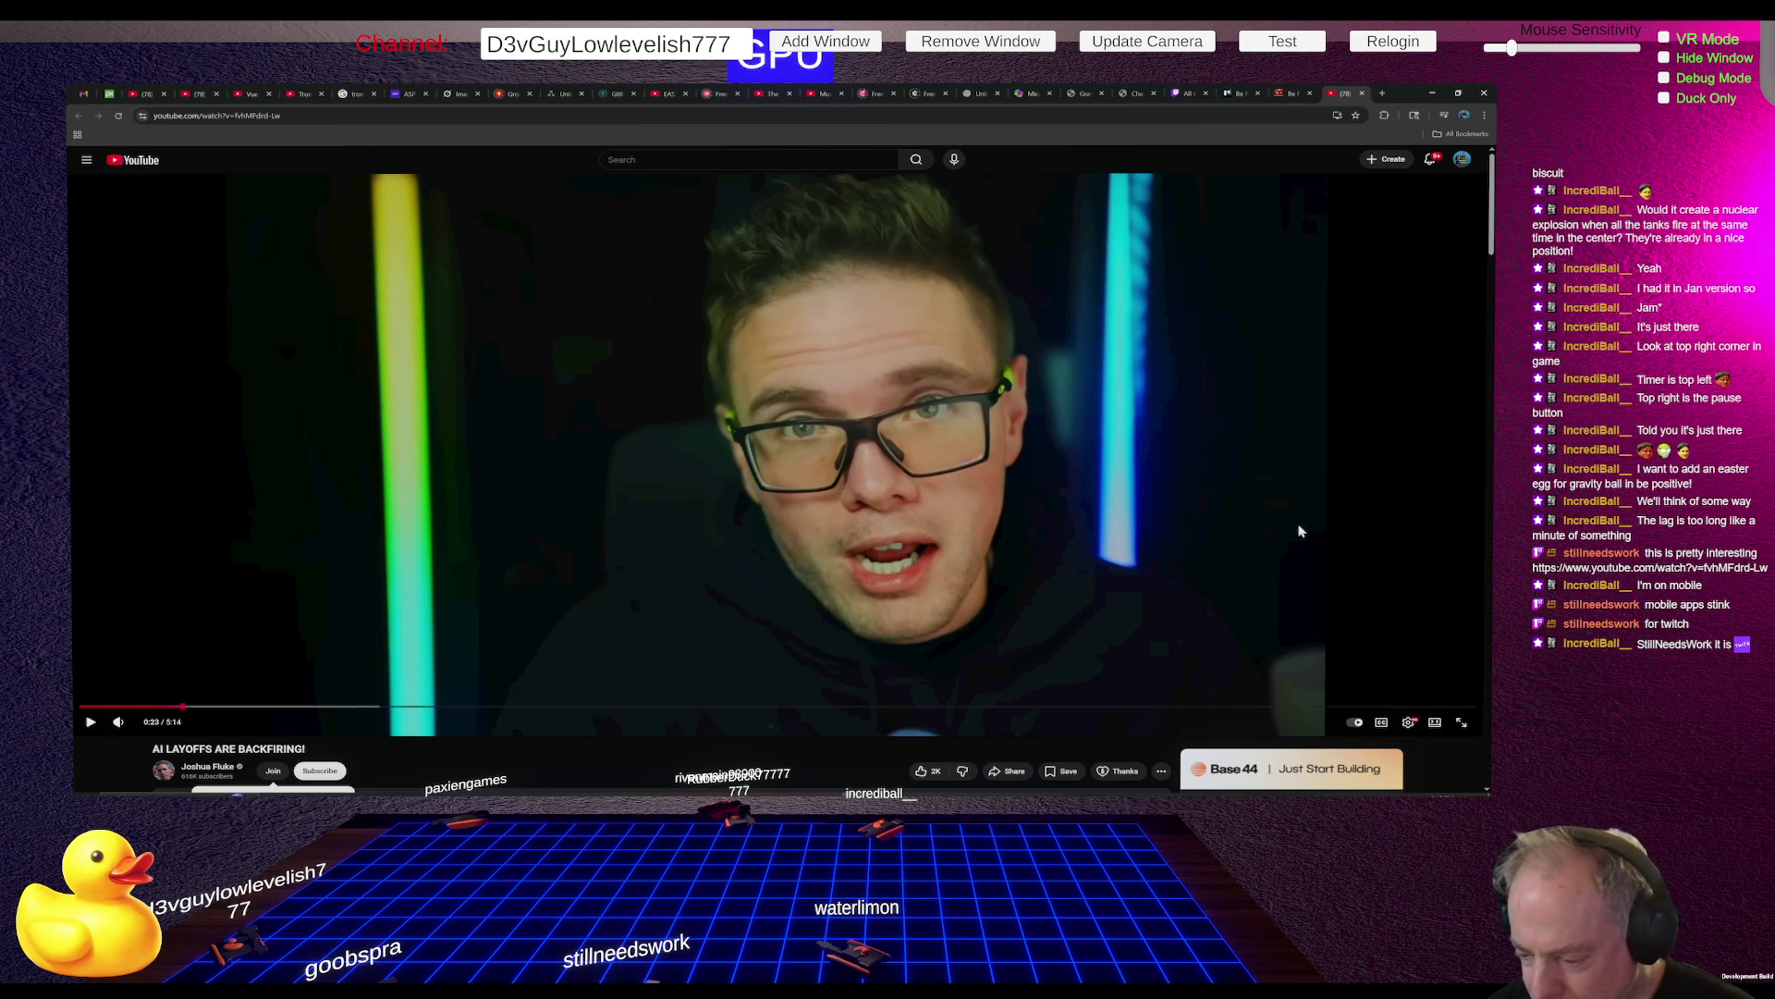
key("alt+Tab")
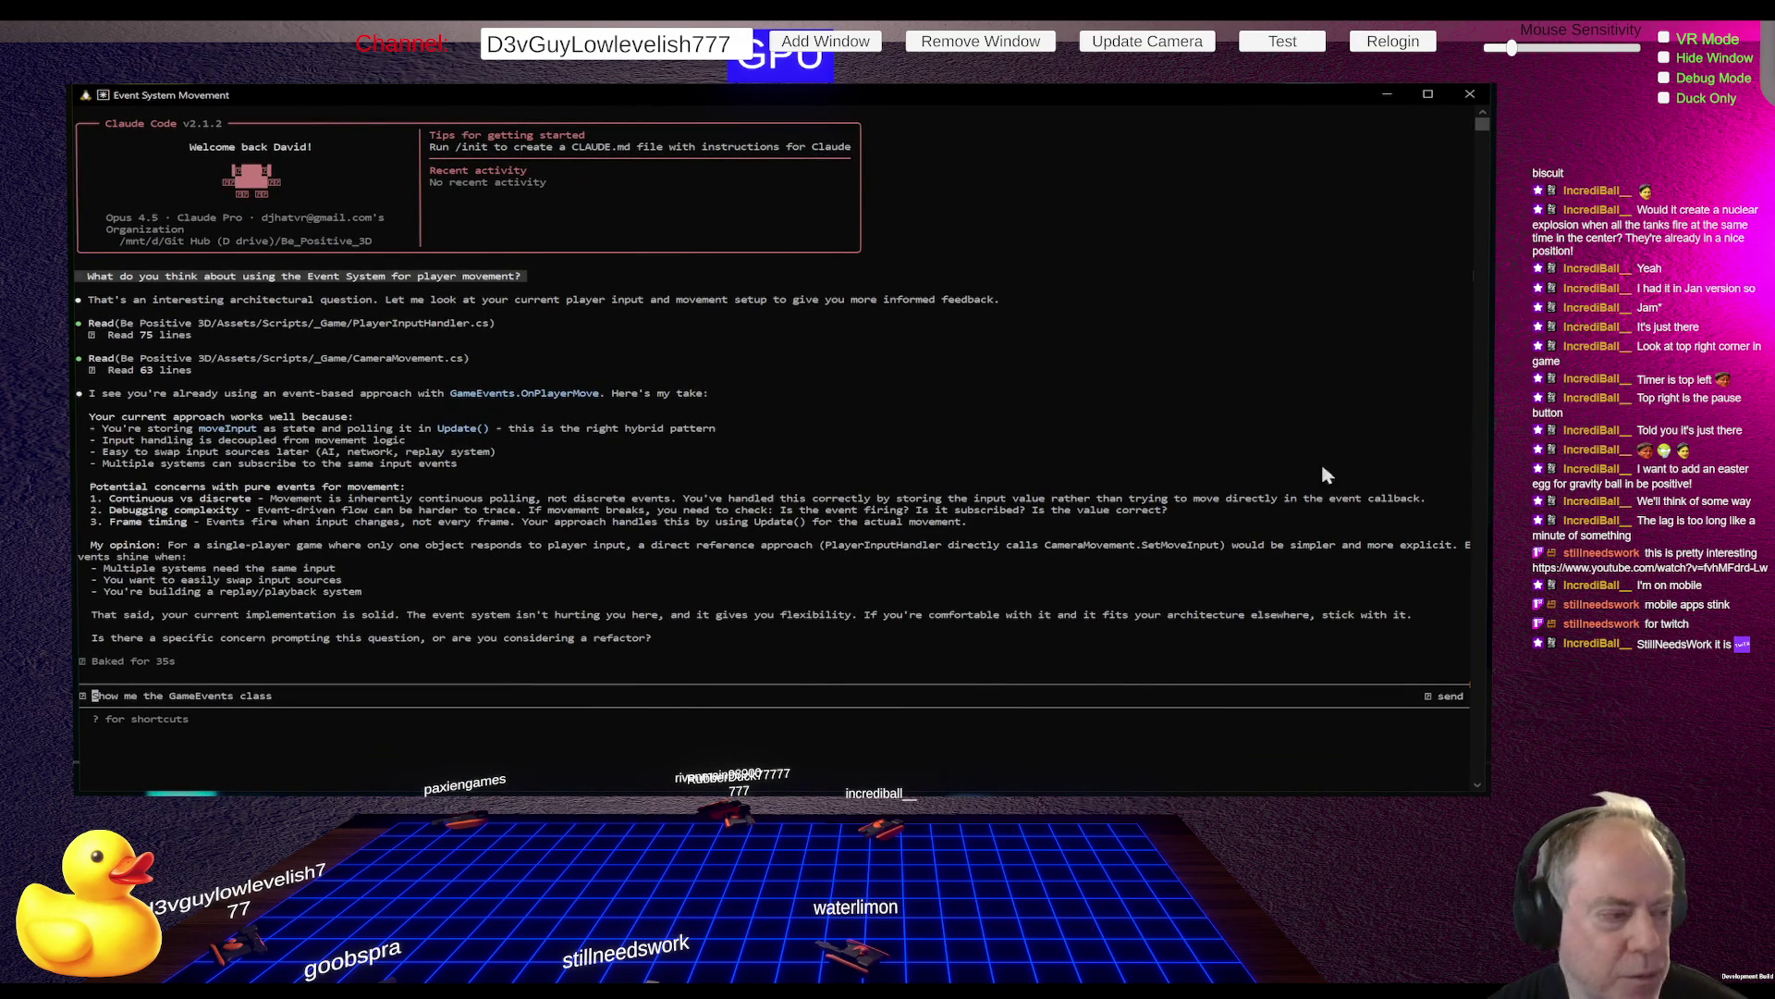
Nudge the Event System Movement terminal window and make it shorter, then go back to YouTube
left_click_drag(1036, 94, 1038, 99)
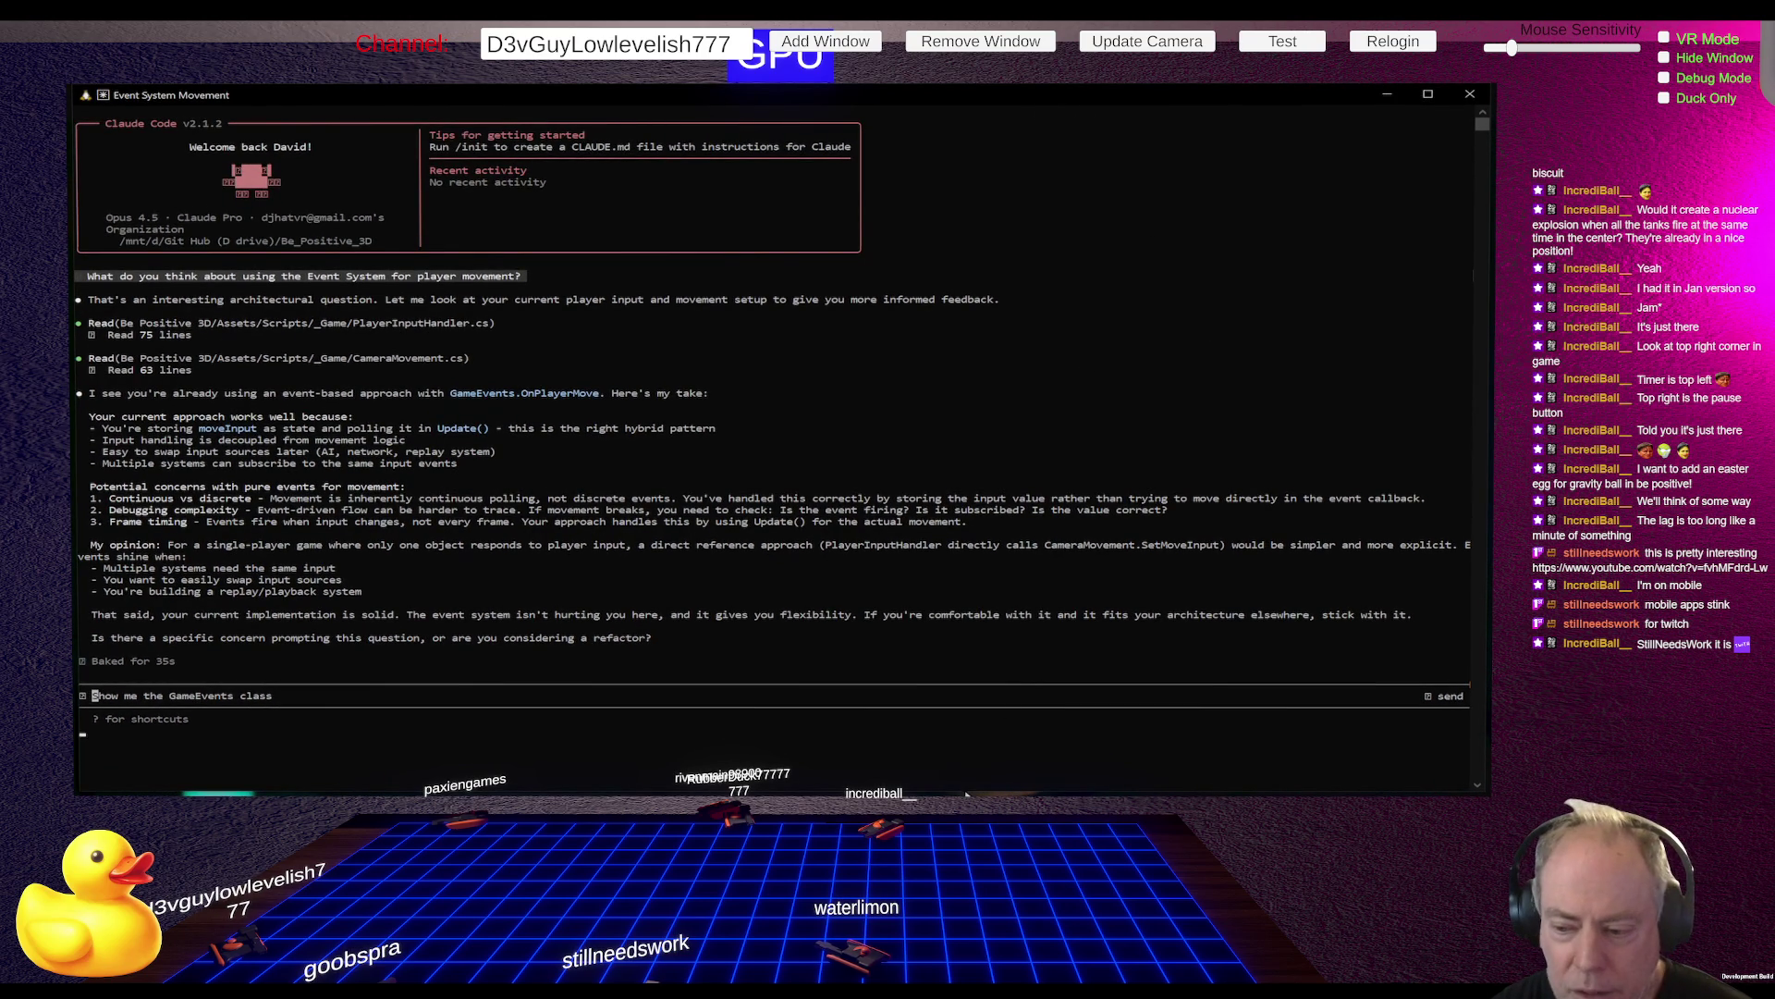
left_click_drag(966, 792, 974, 794)
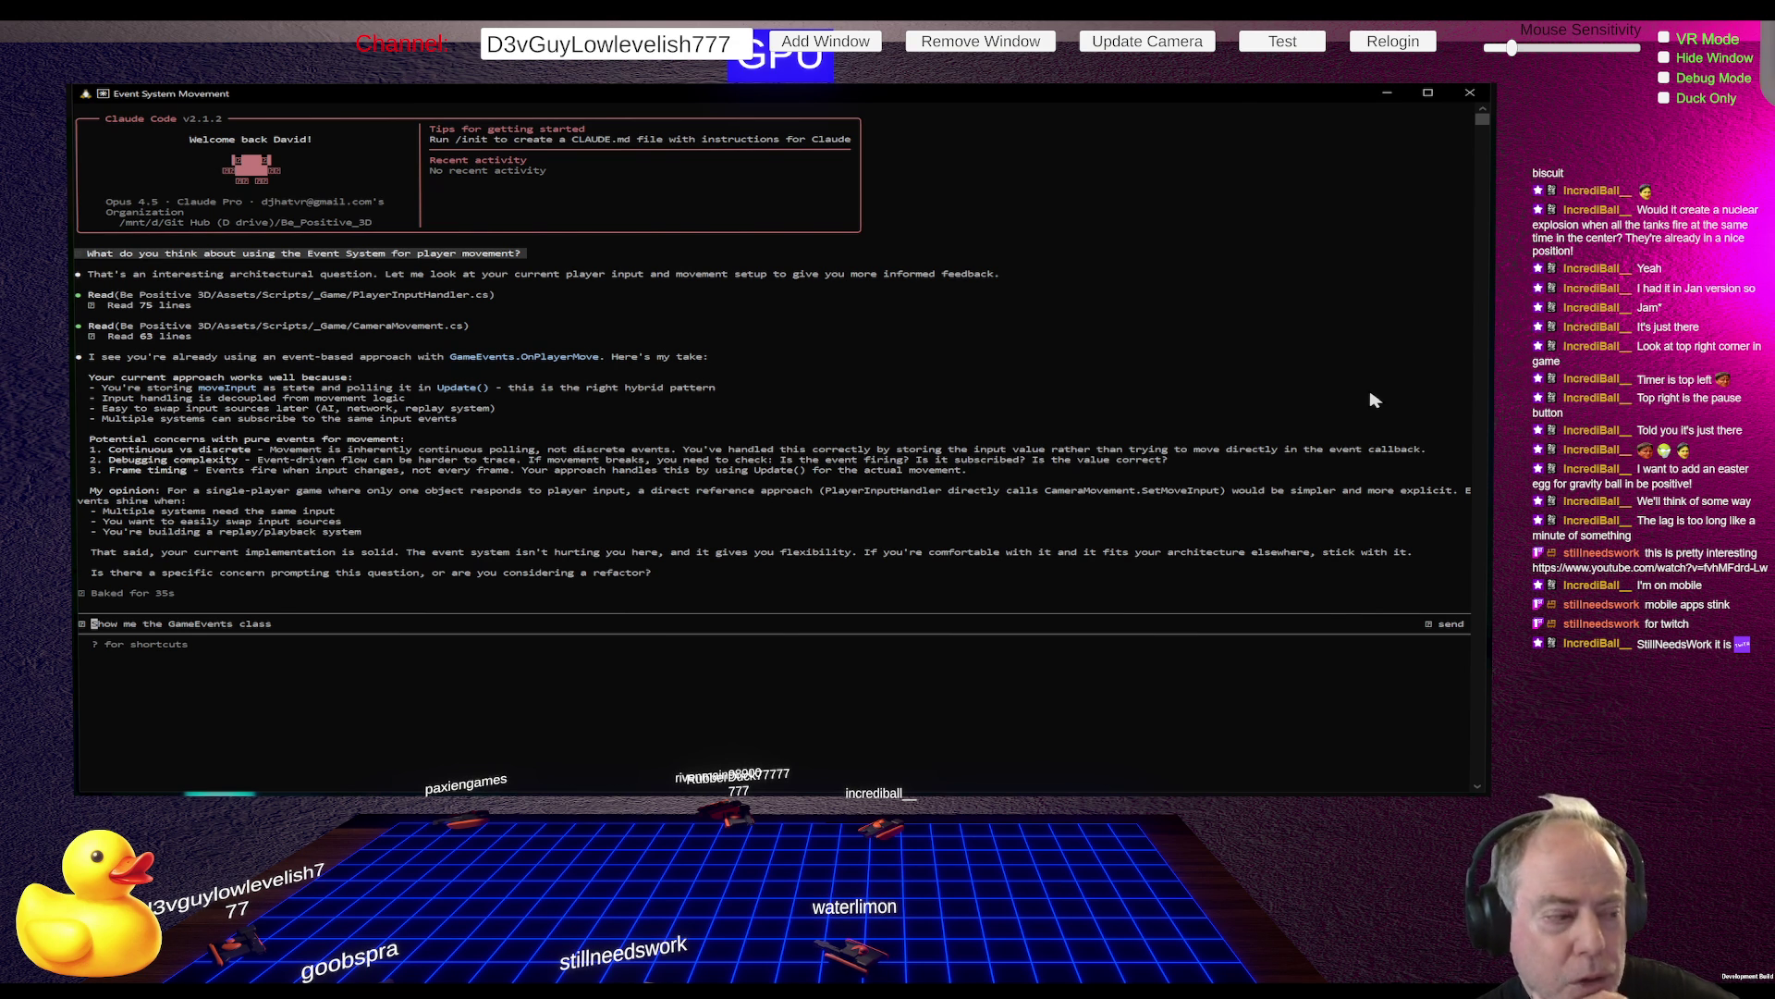
key("alt+Tab")
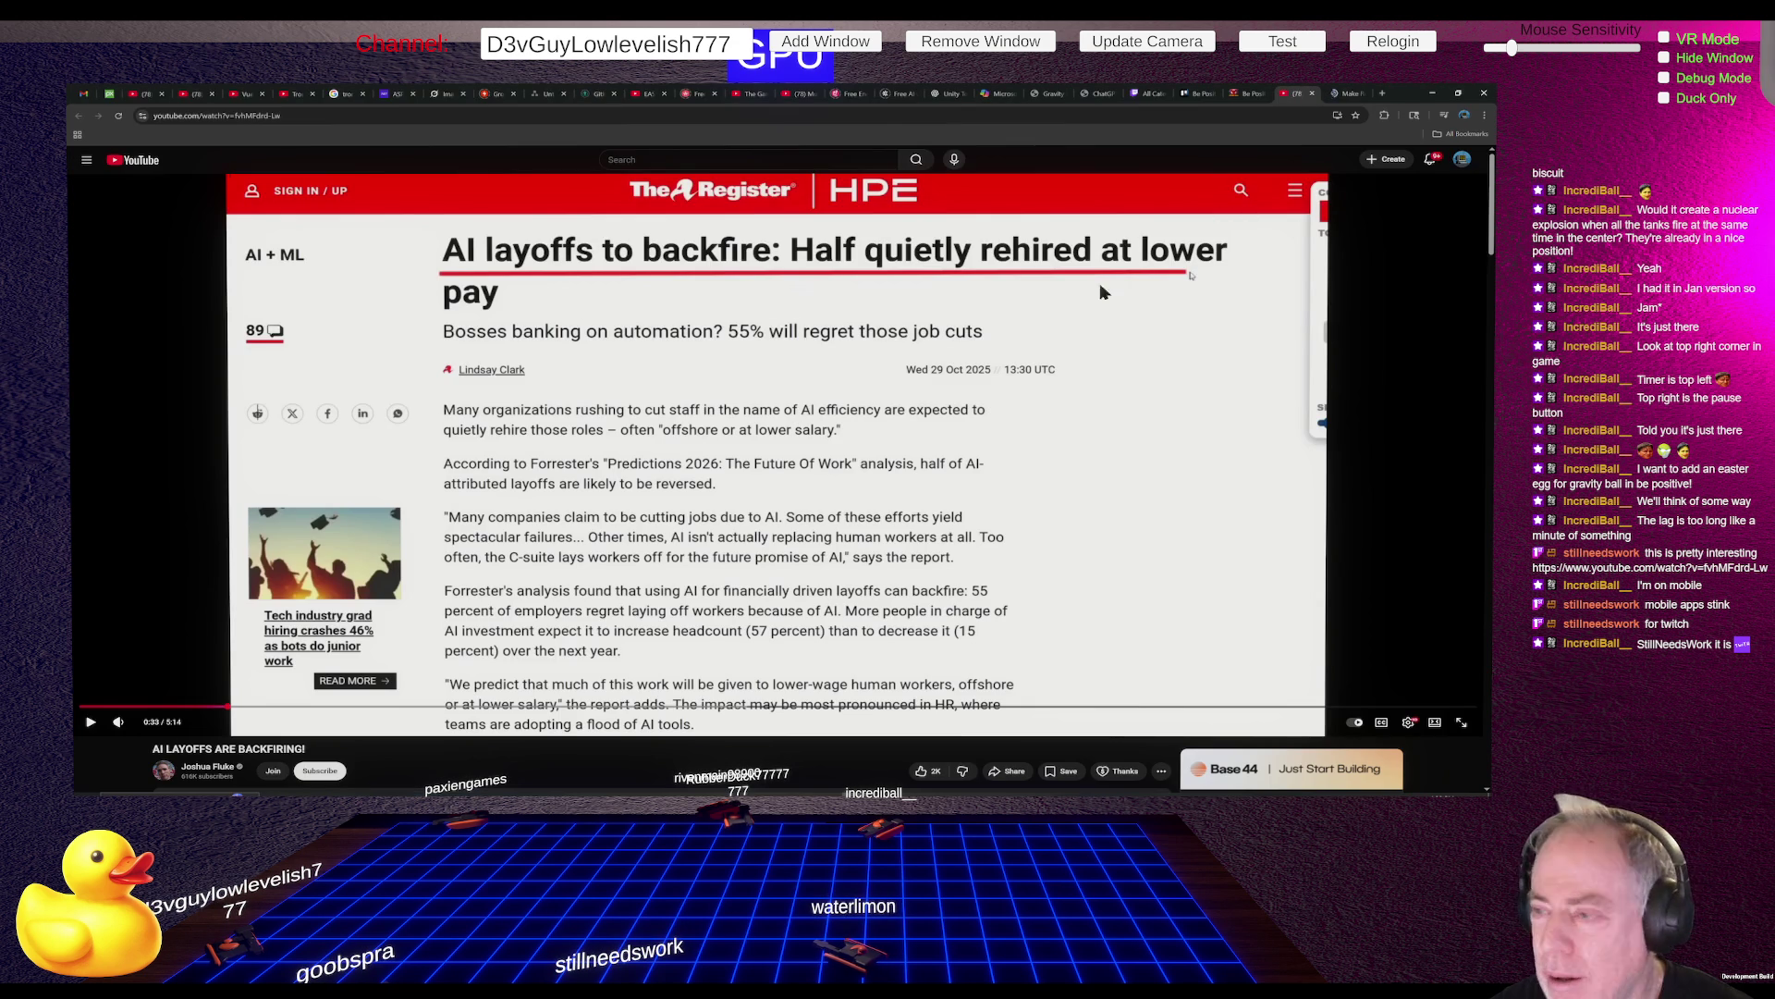
Play the video briefly, pause at 0:34 on The Register article, then resume
left_click(662, 490)
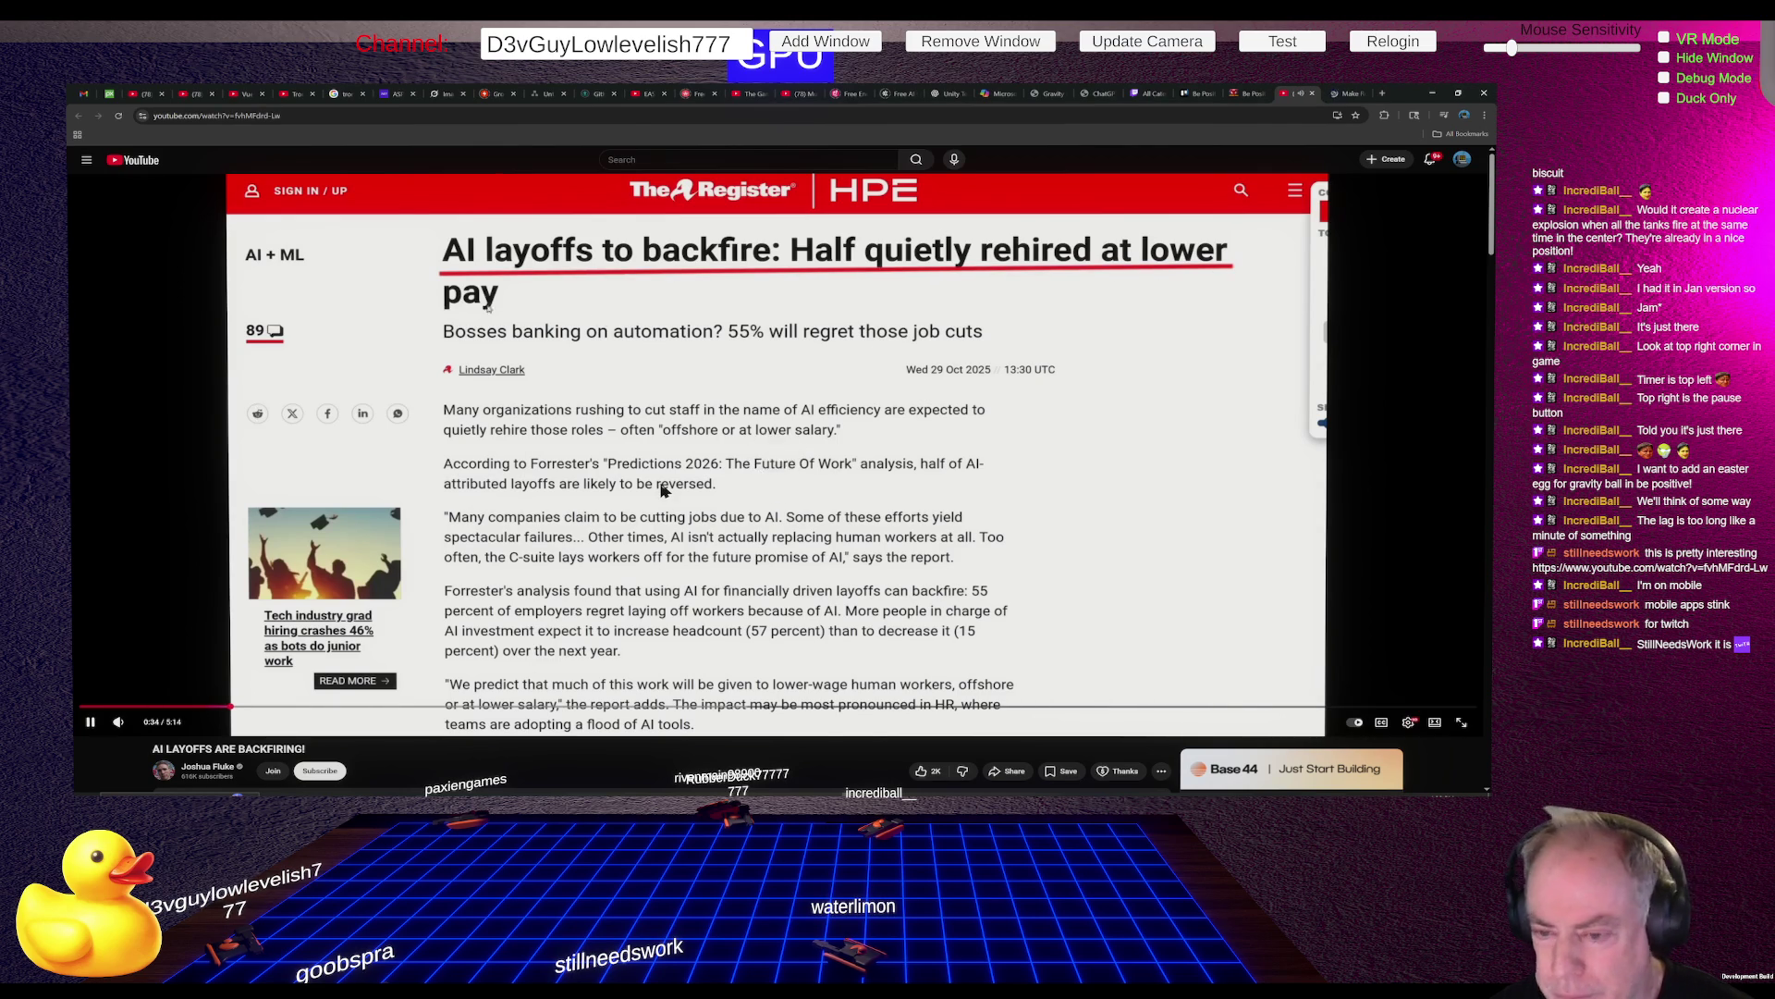
left_click(662, 490)
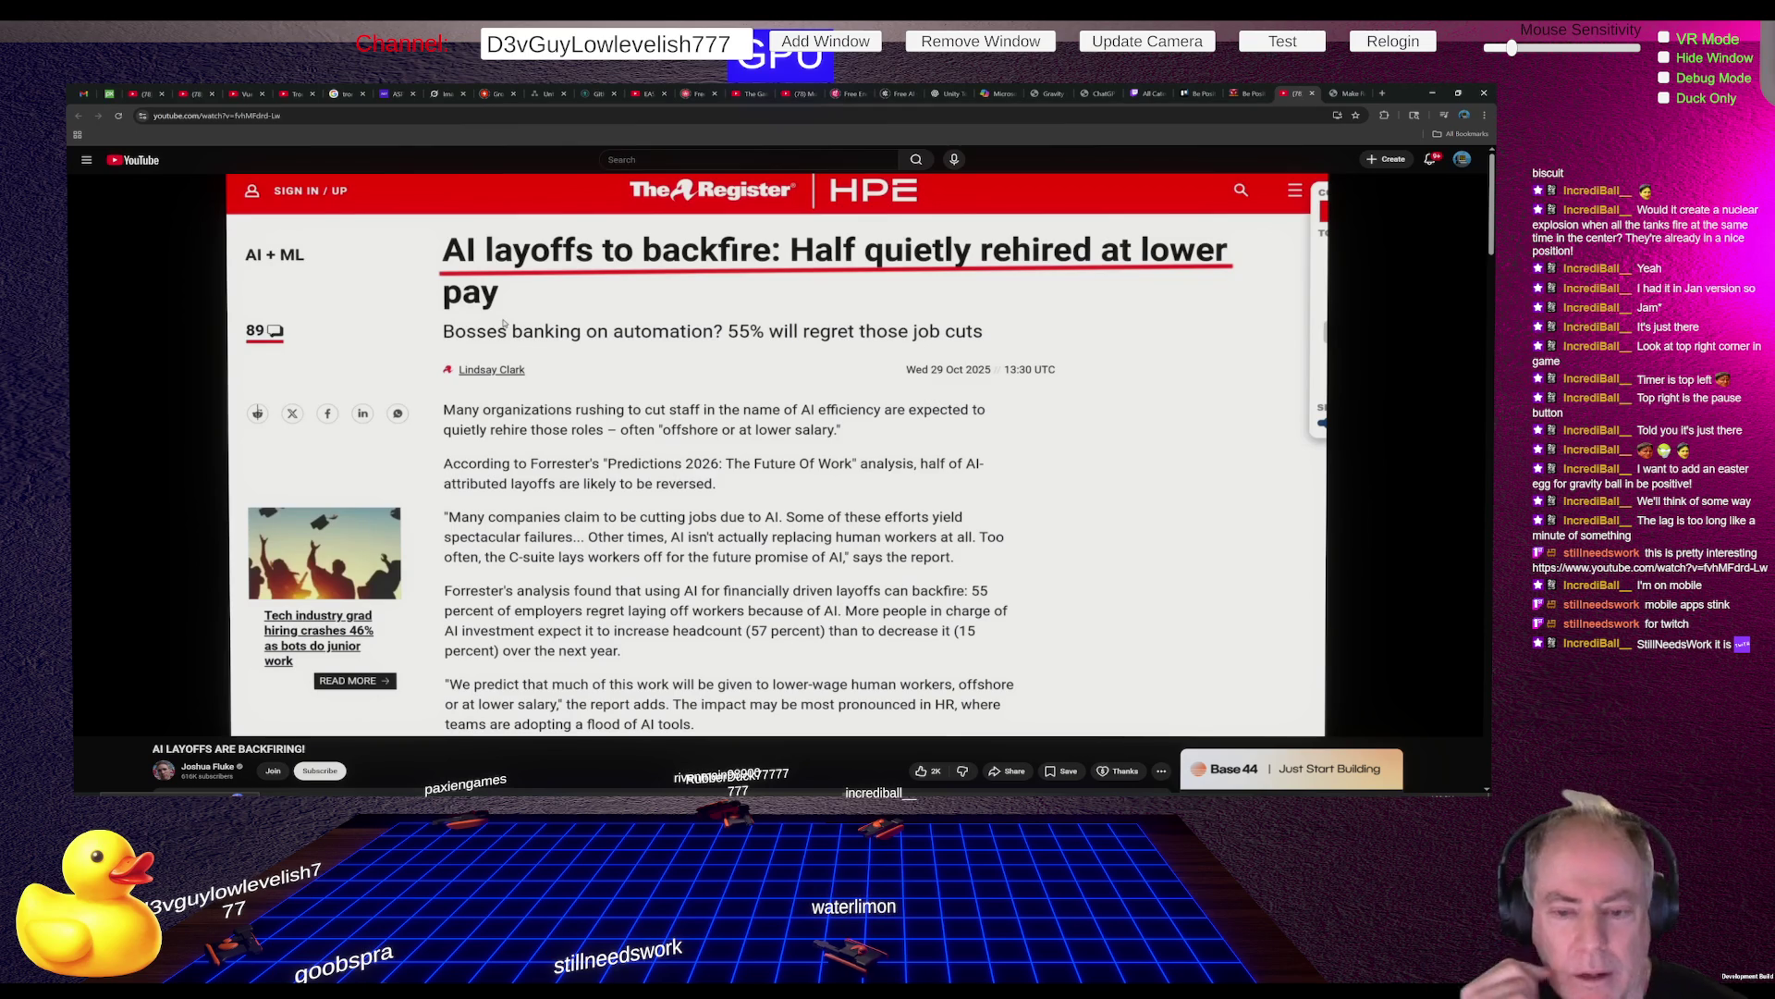
left_click(547, 560)
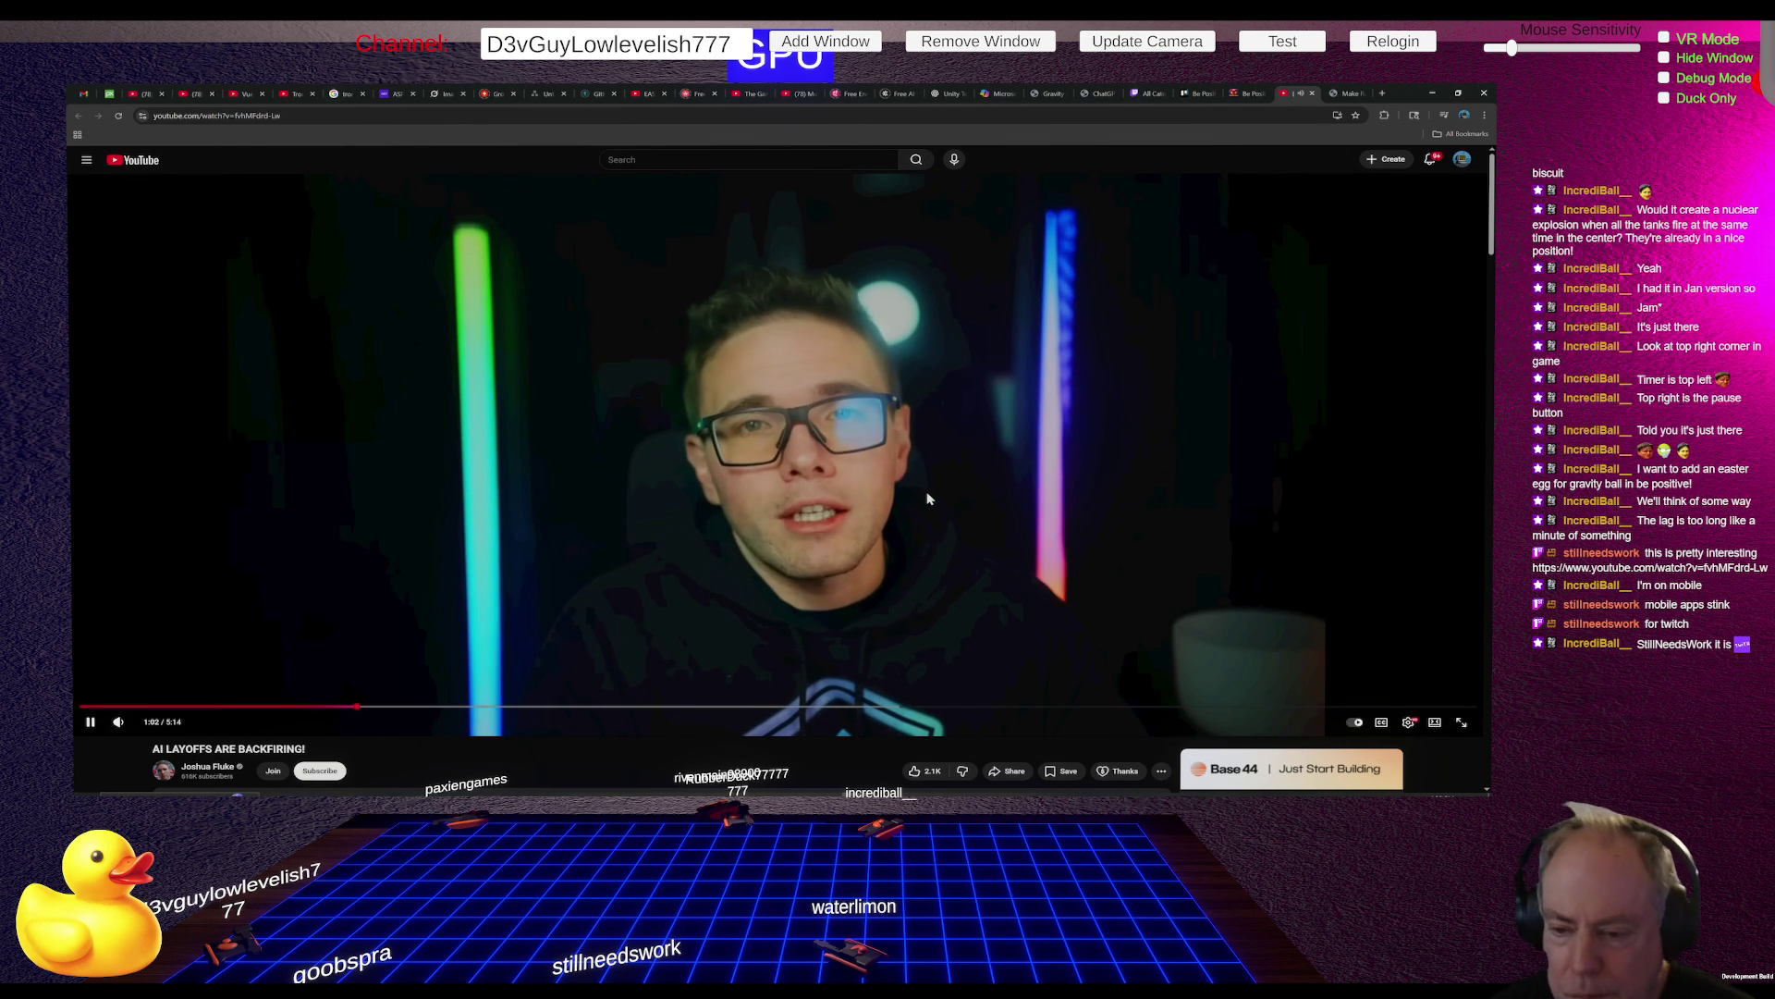
Pause the video at 1:02, just past the Gartner agentic AI cancellation prediction
left_click(925, 497)
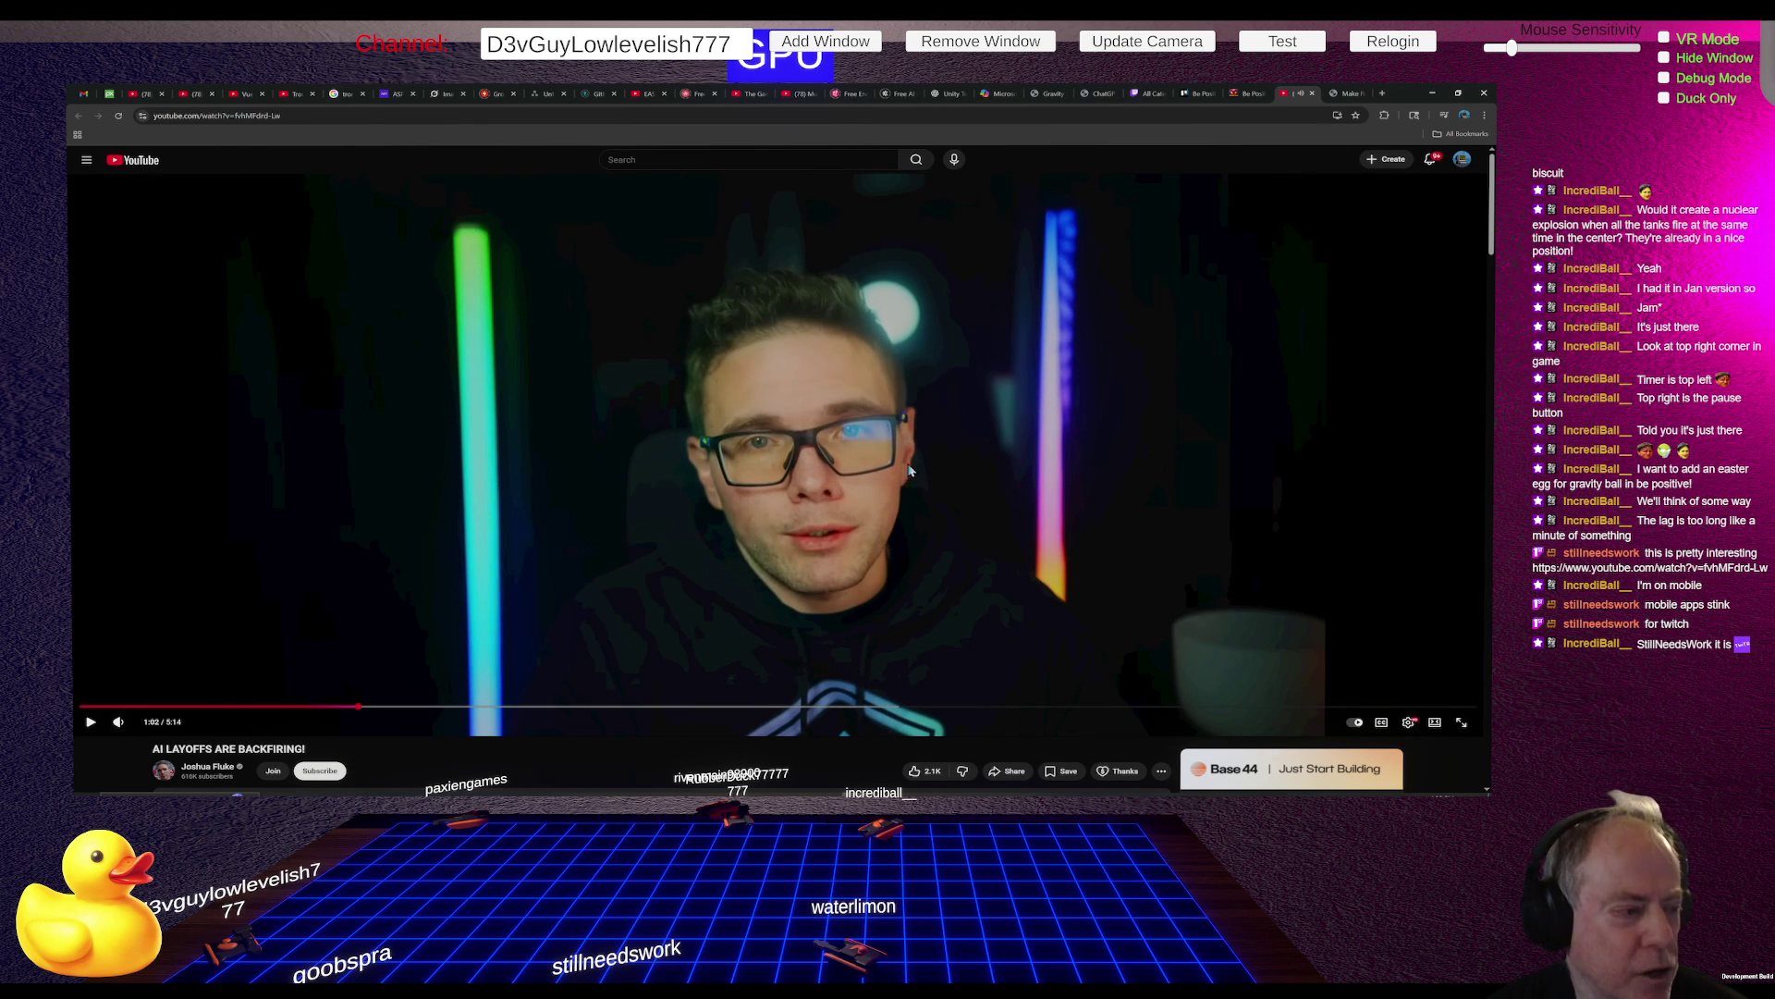
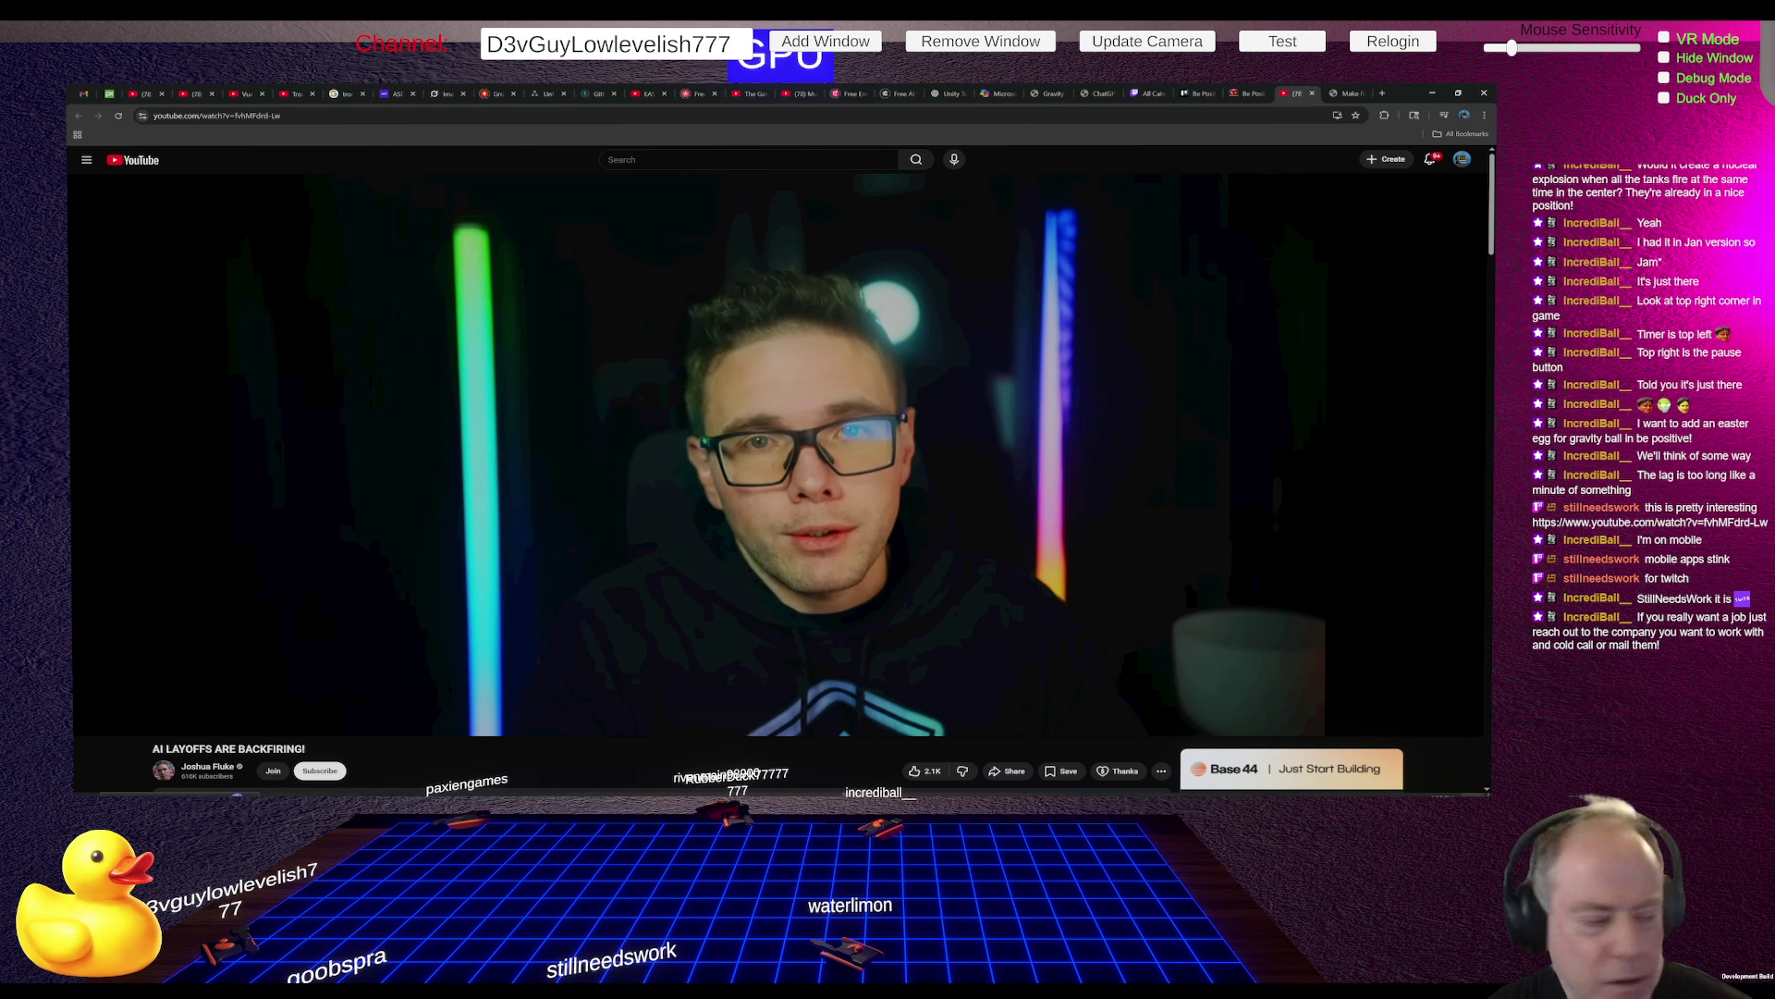
Resume the AI LAYOFFS ARE BACKFIRING! video, pause it briefly, then let it play to 2:28
left_click(1011, 595)
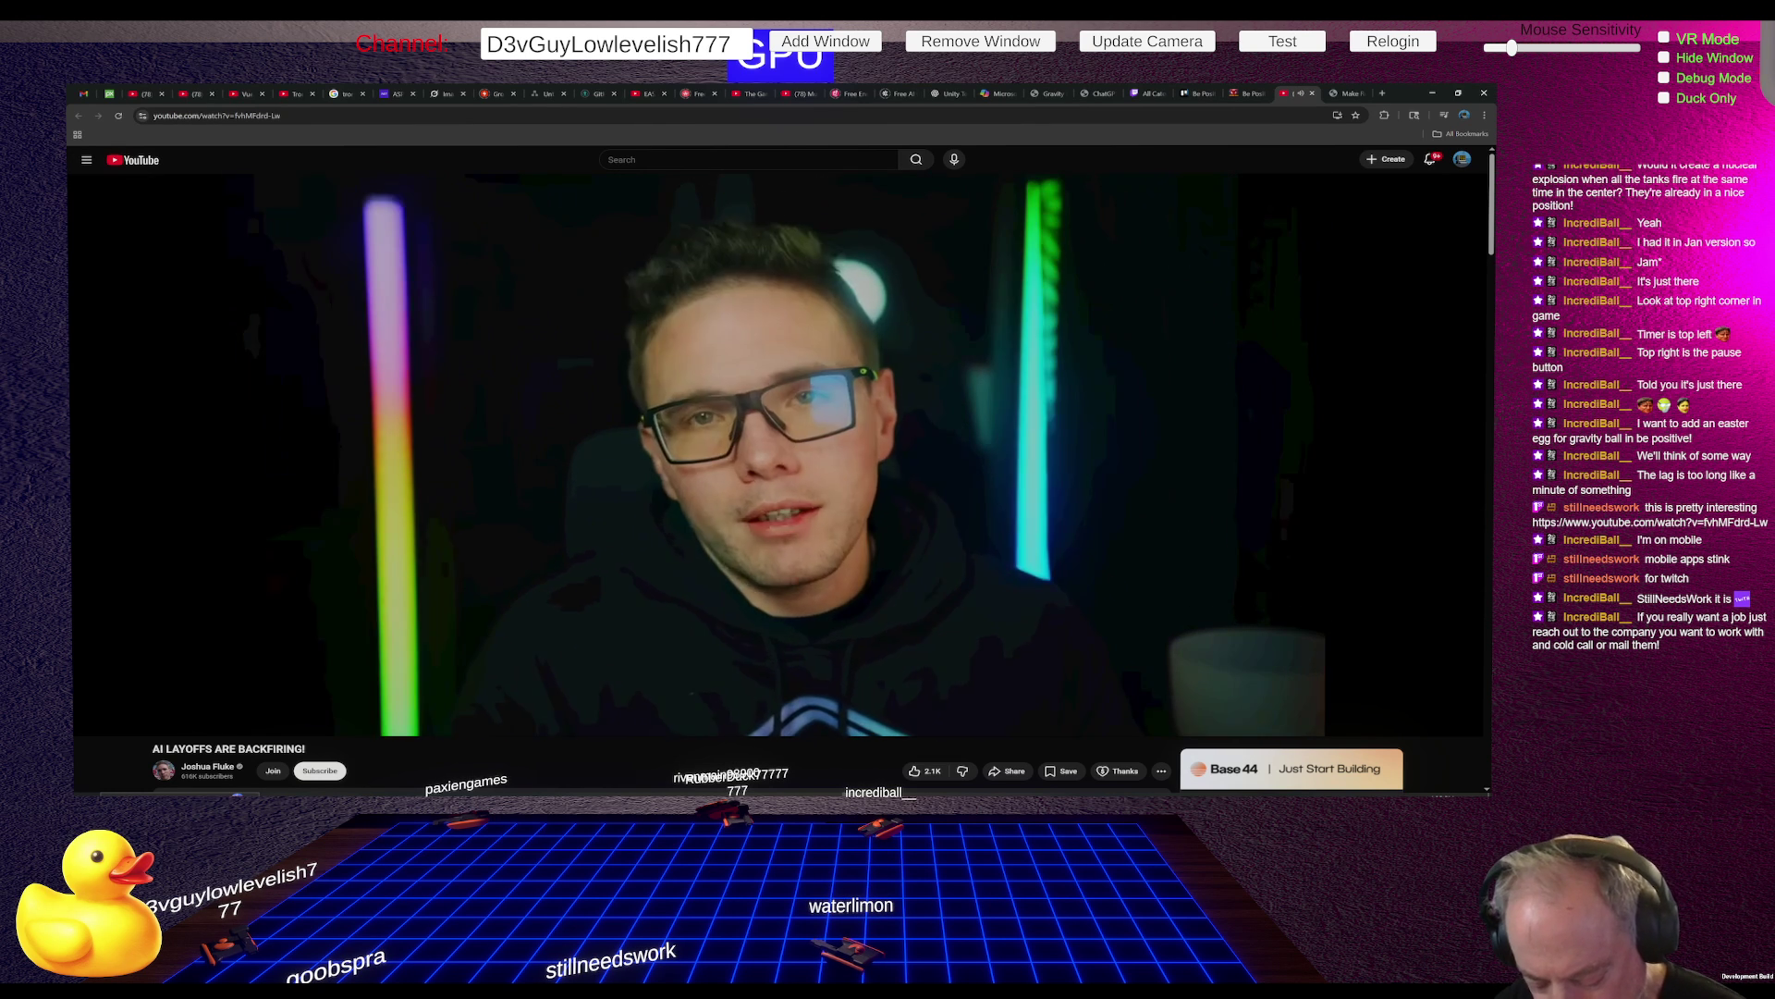
left_click(1035, 600)
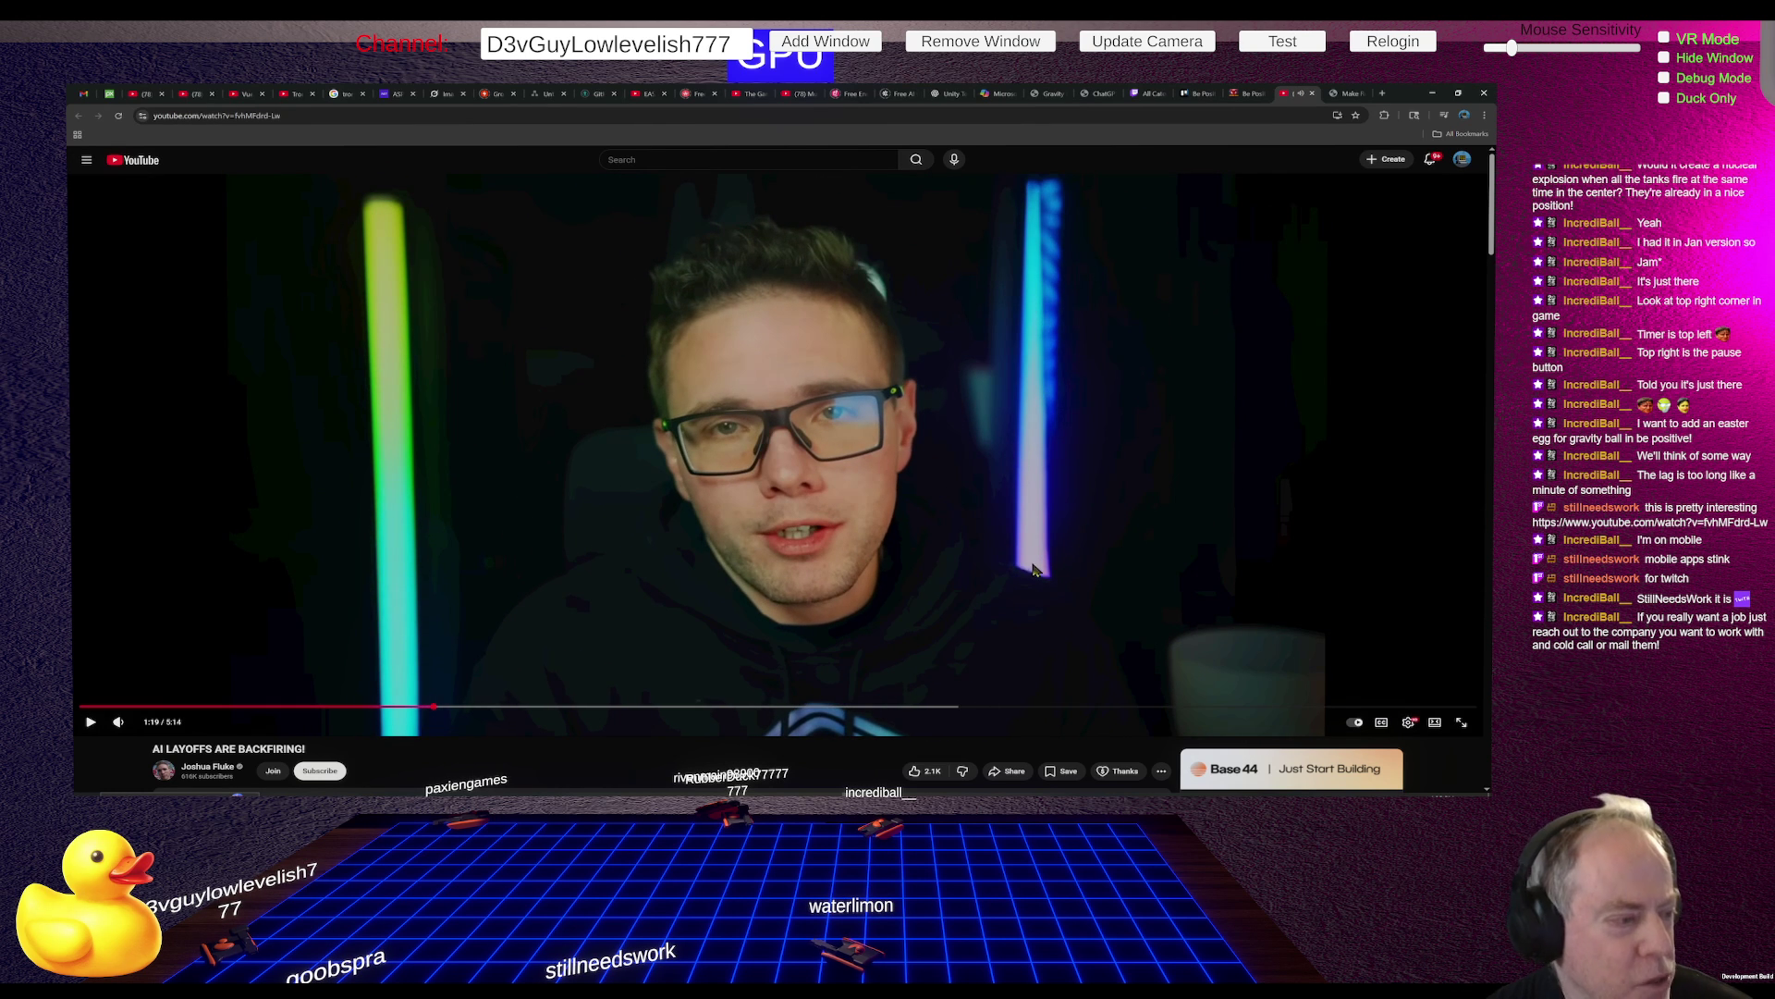
left_click(1376, 525)
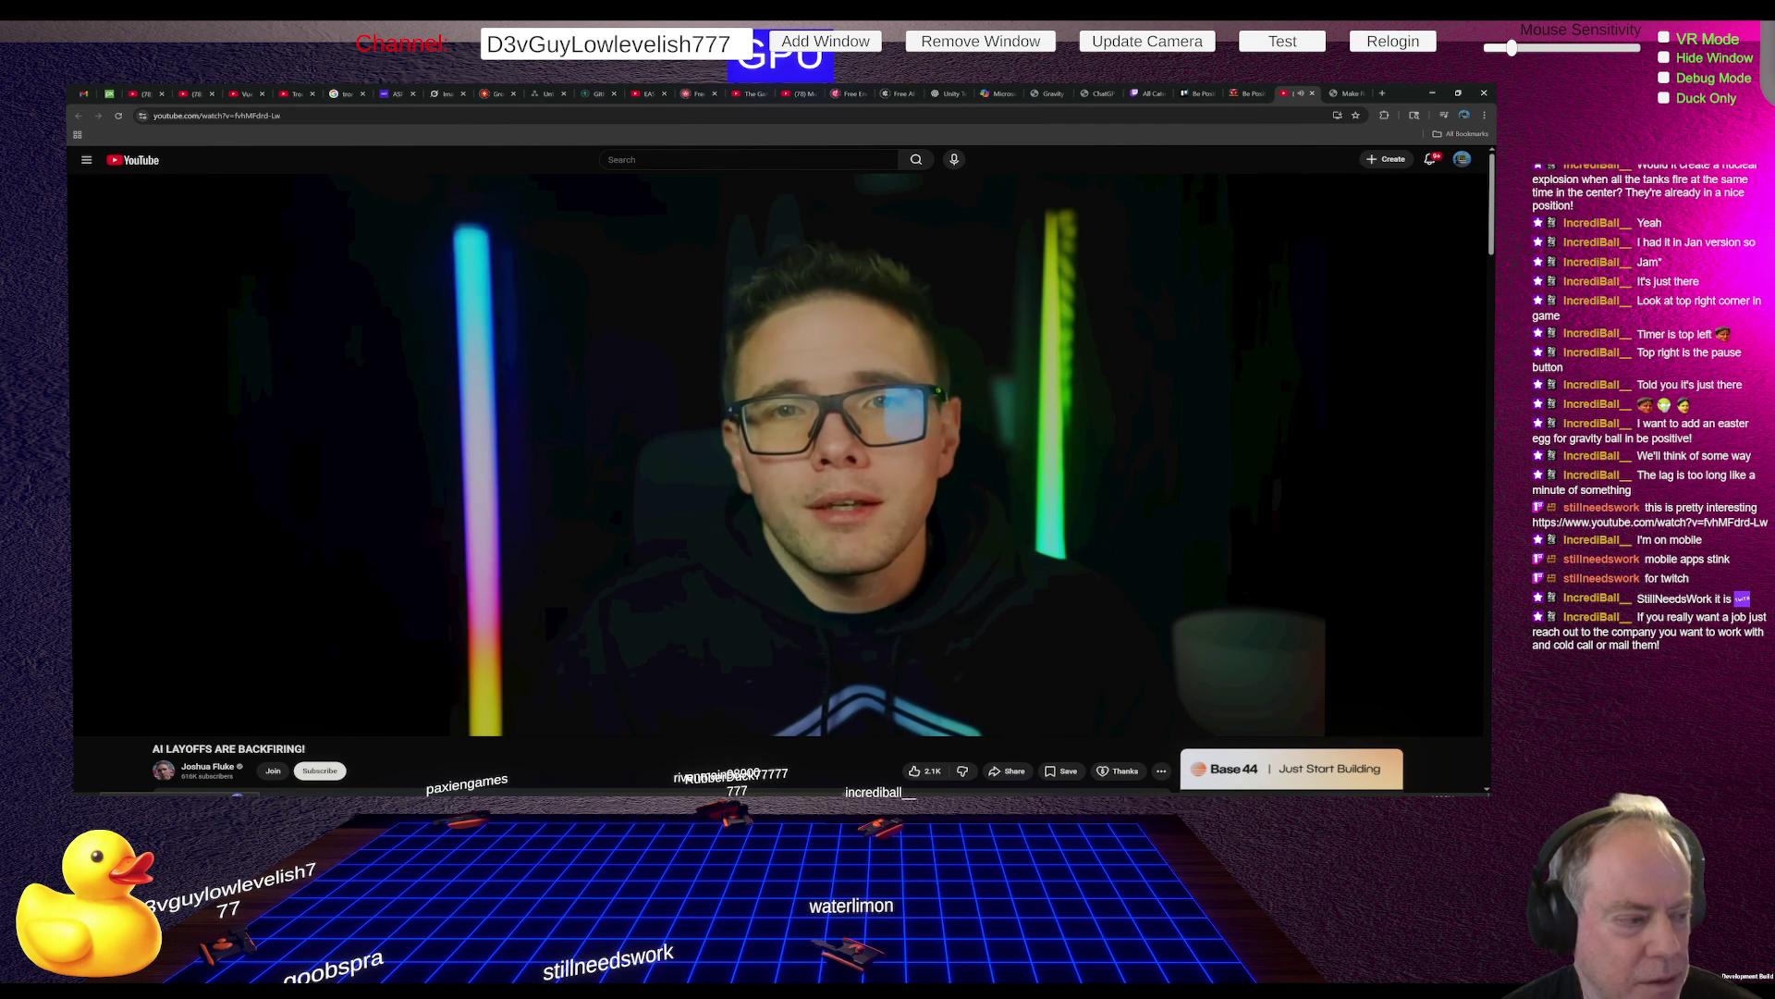
mouse_move(1059, 476)
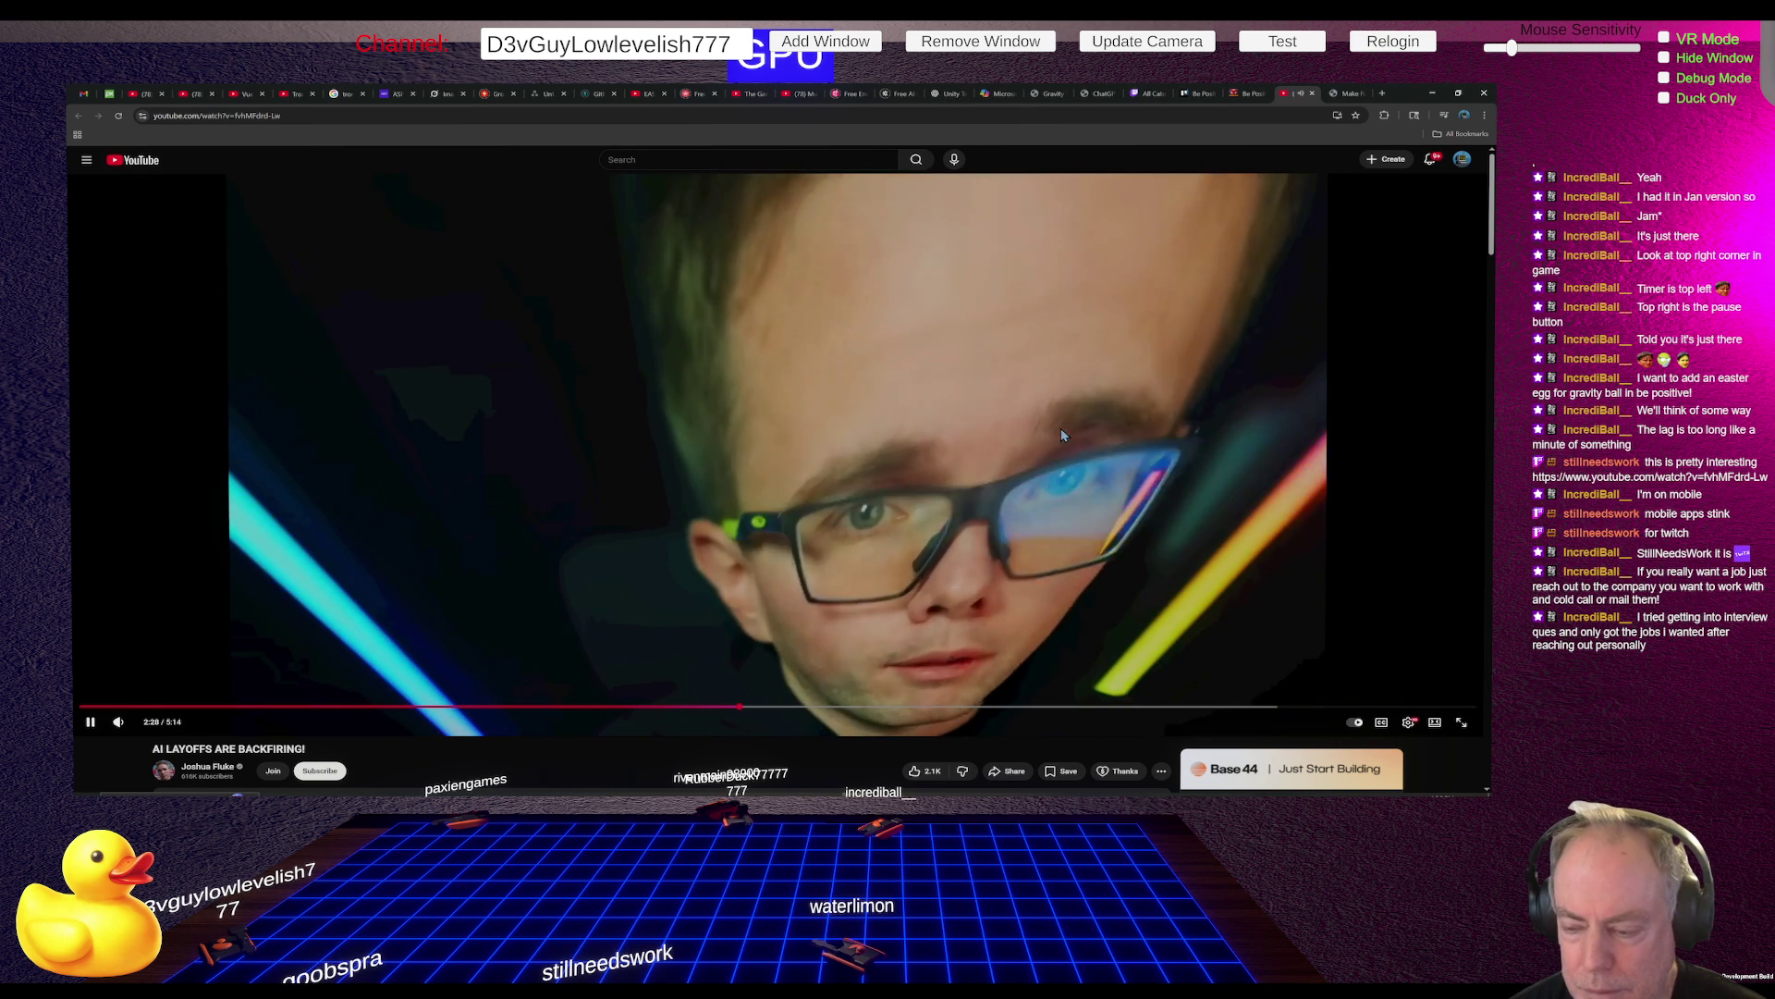
Pause the AI layoffs video at 2:30 of 5:14
left_click(1061, 435)
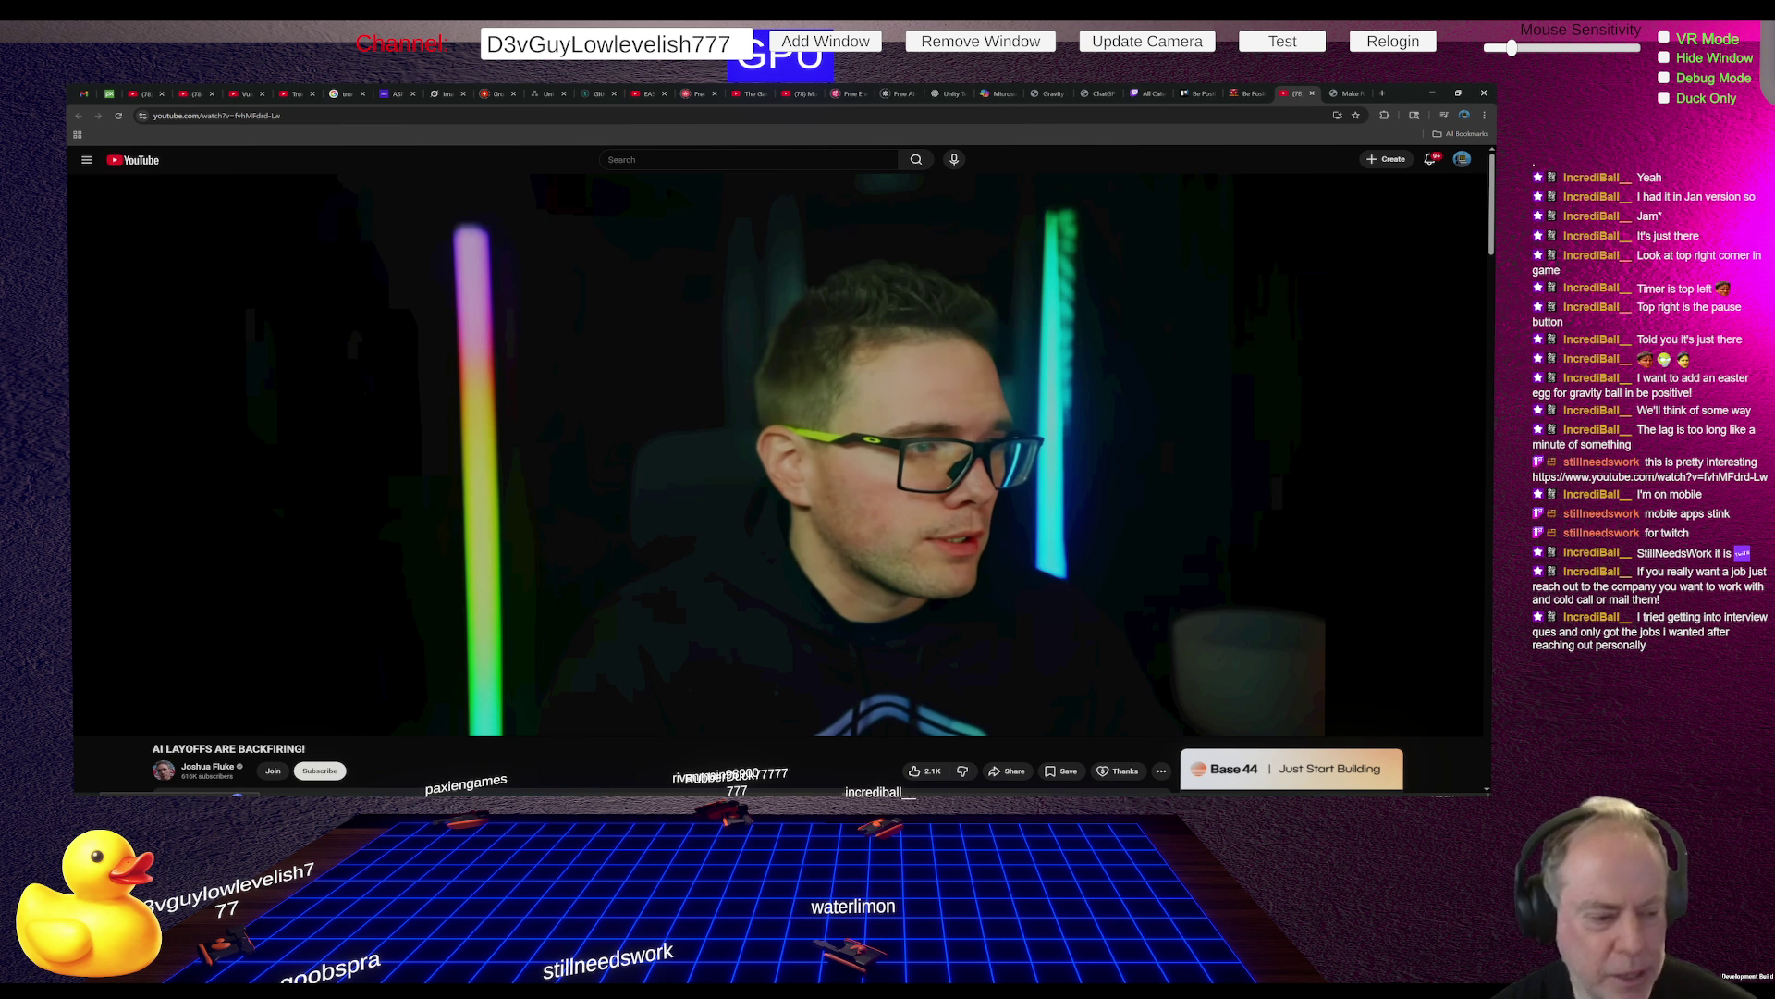
mouse_move(1045, 353)
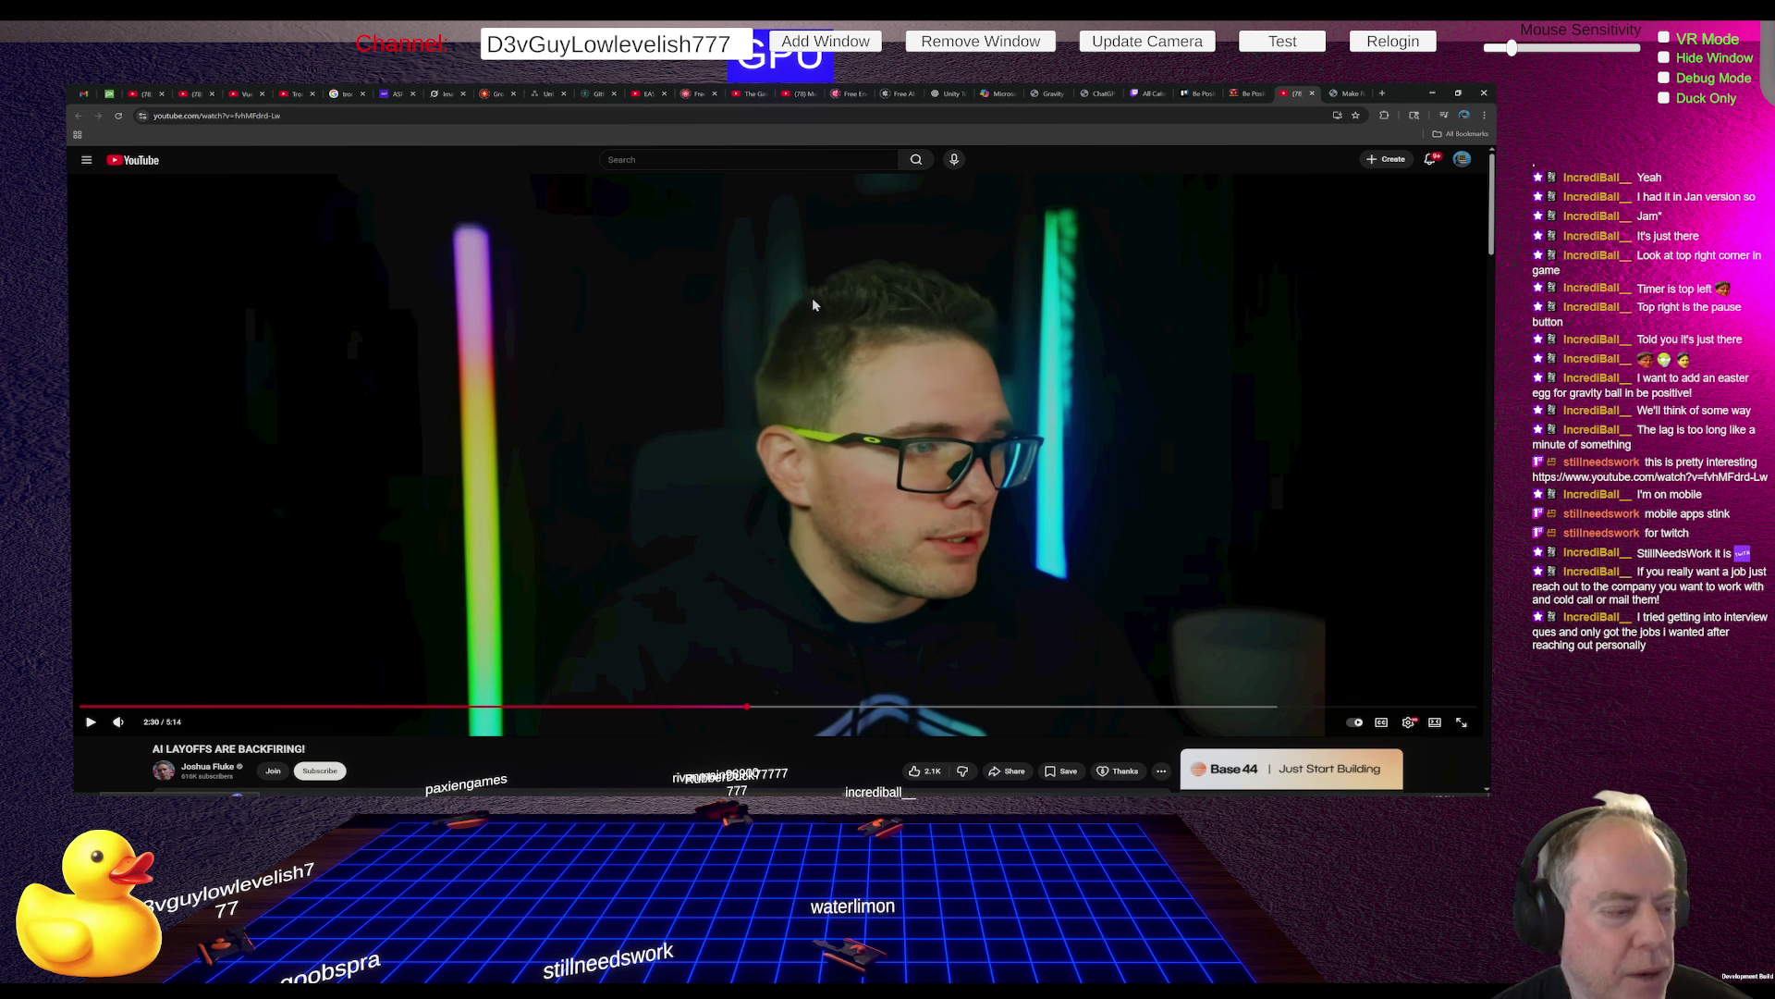
Resume the AI layoffs video and let it play past 4:00 into the LinkedIn comments
left_click(901, 344)
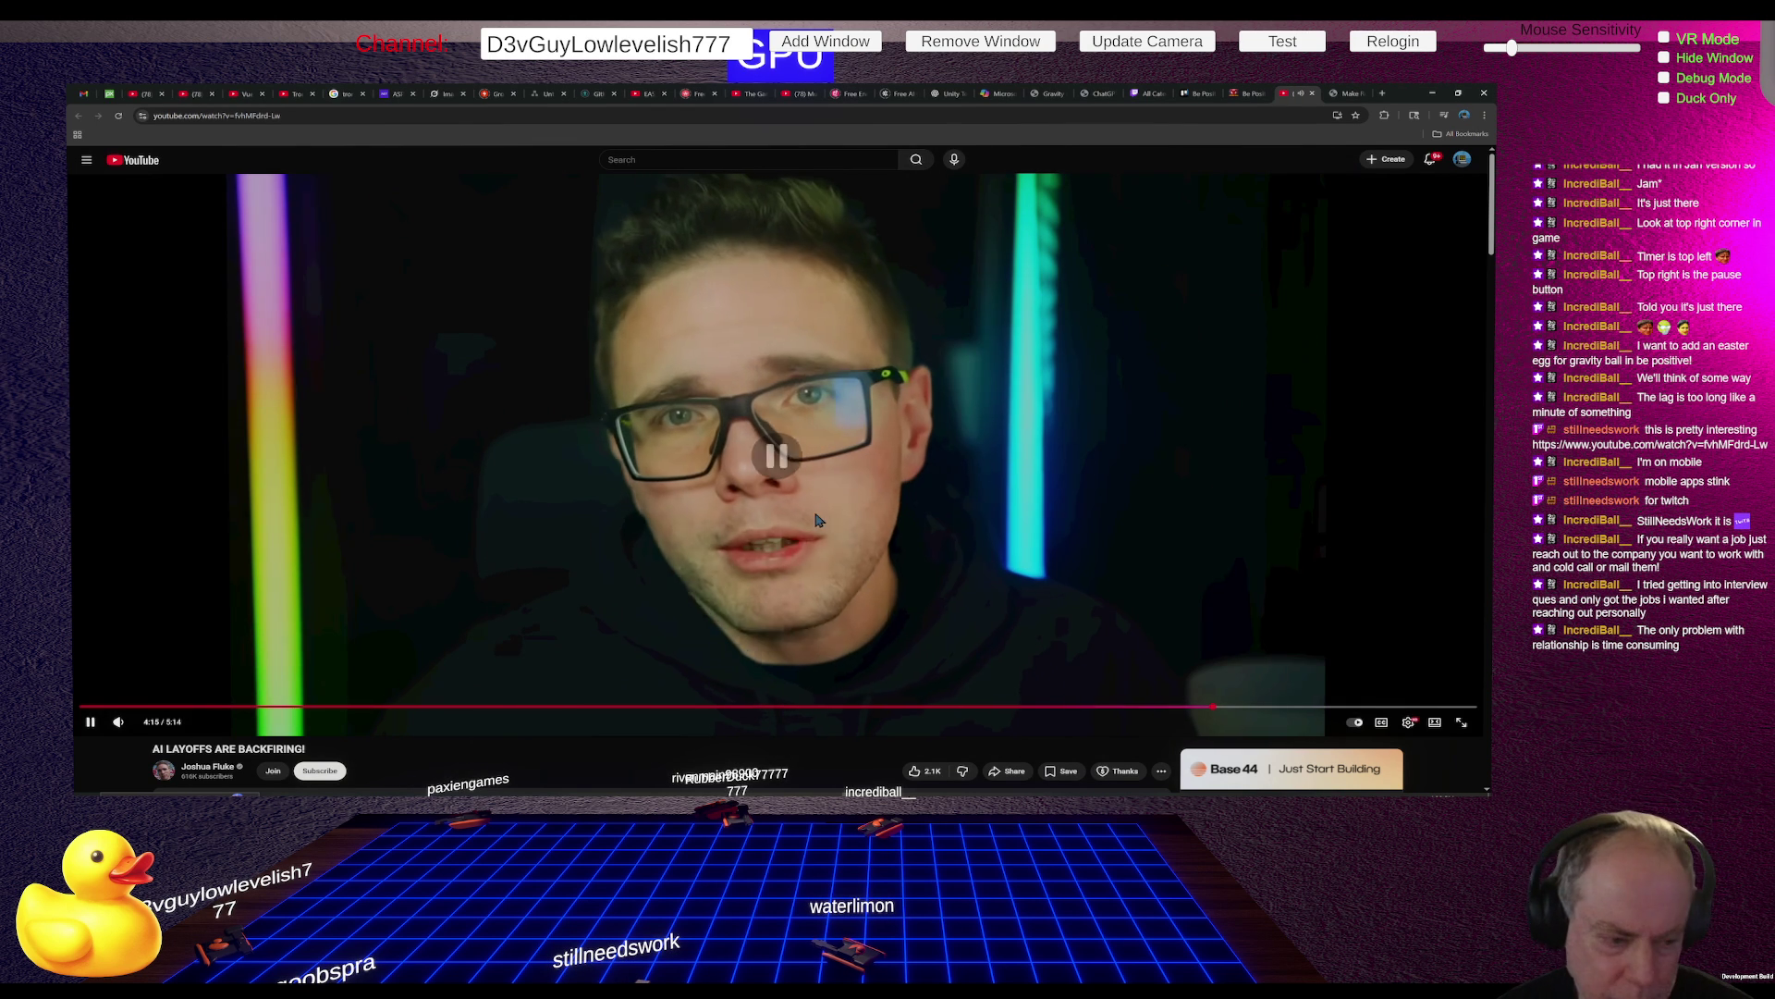
Pause the video around 4:15, then resume it and let it reach the suggested-videos end screen
left_click(827, 502)
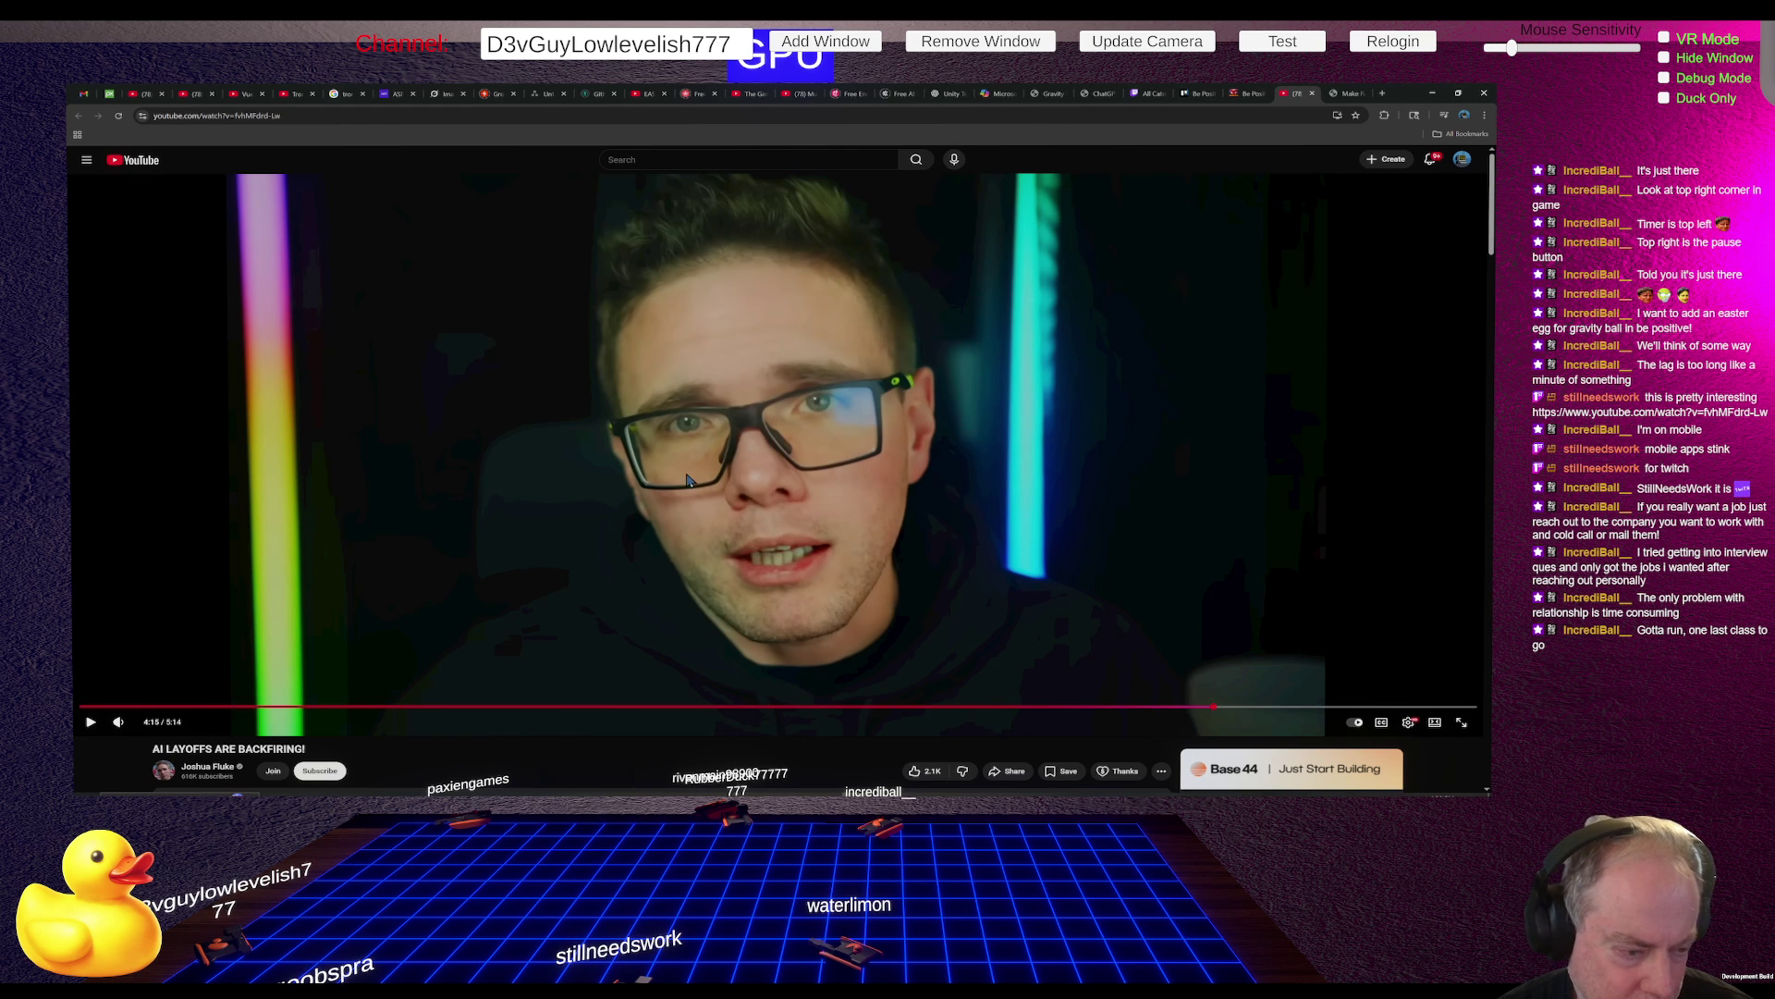
left_click(779, 471)
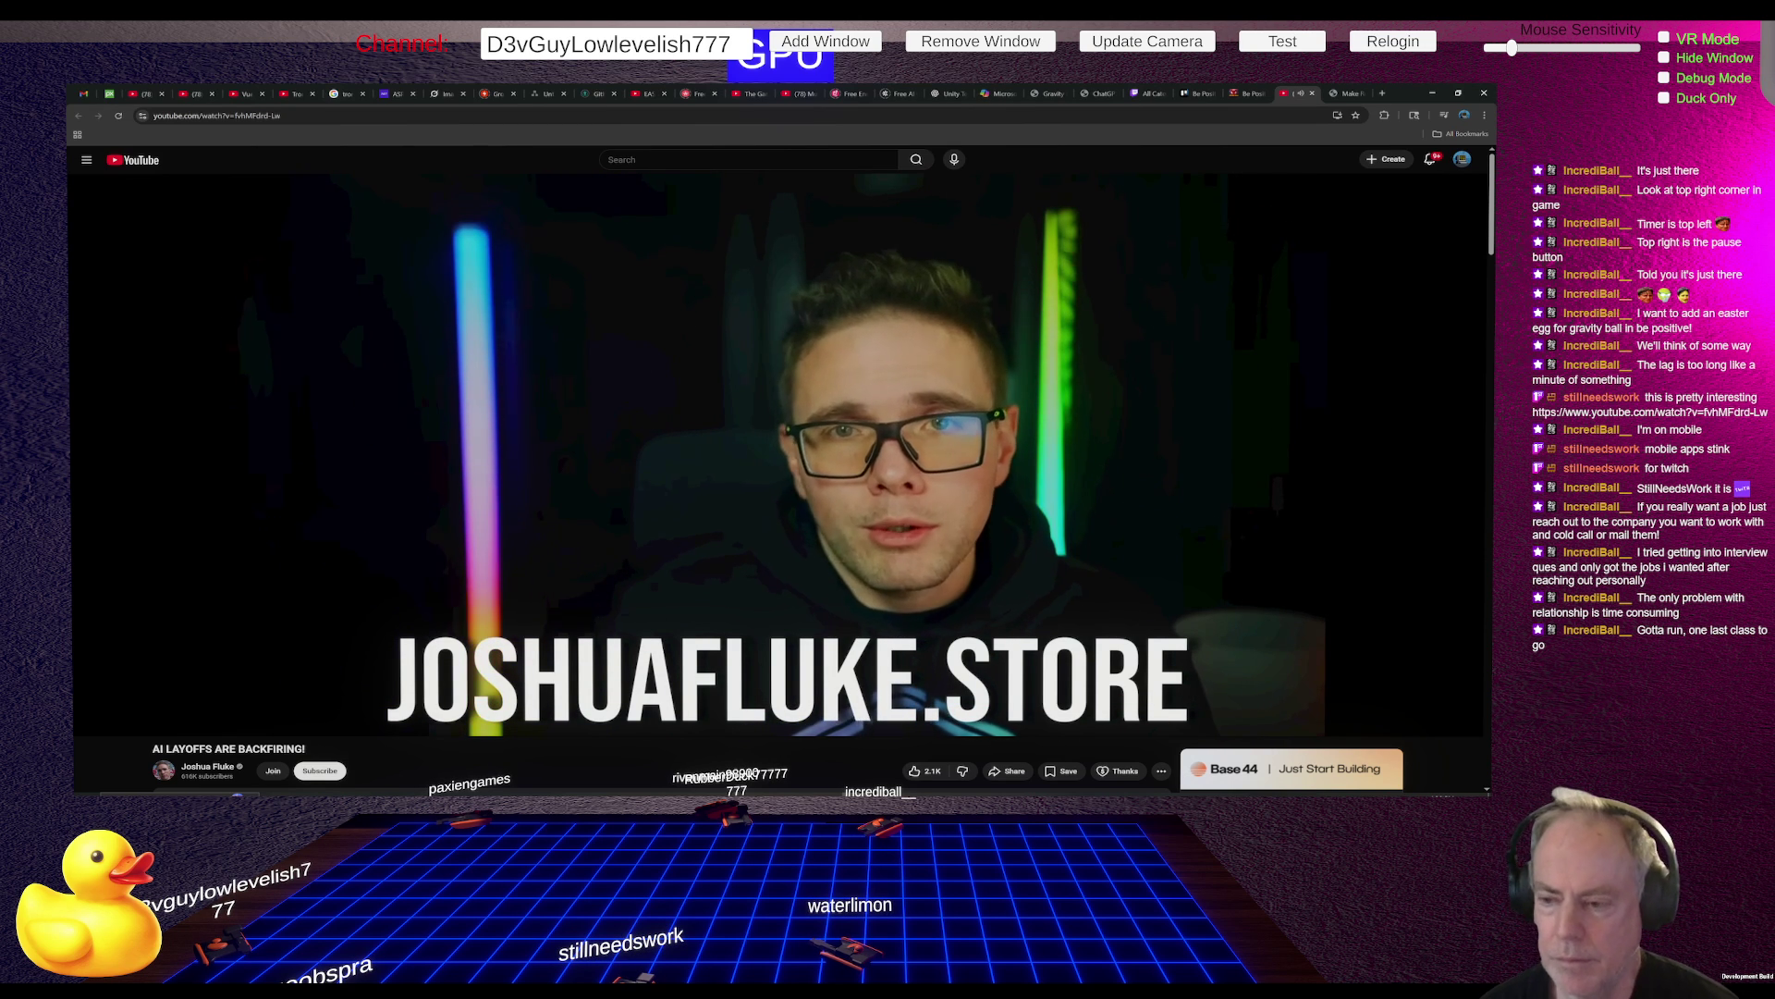
mouse_move(1259, 420)
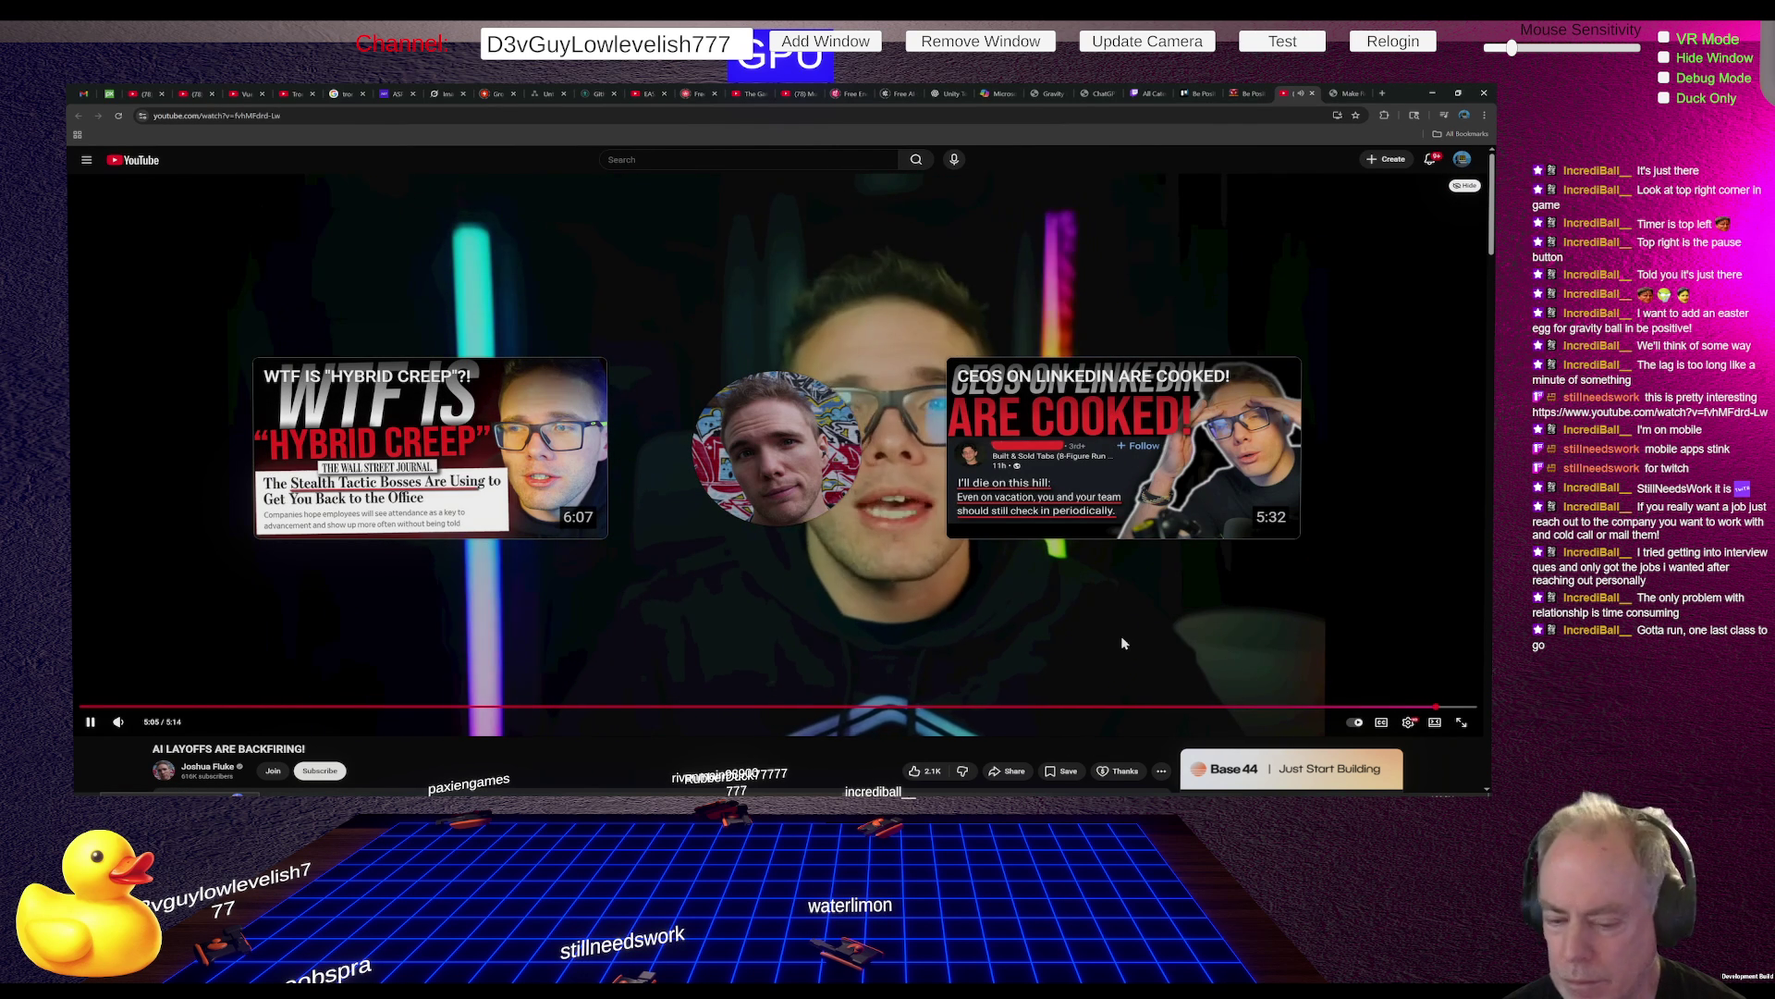
Close the YouTube and workitdaily.com tabs so the itch.io Be Positive page shows
left_click(1312, 94)
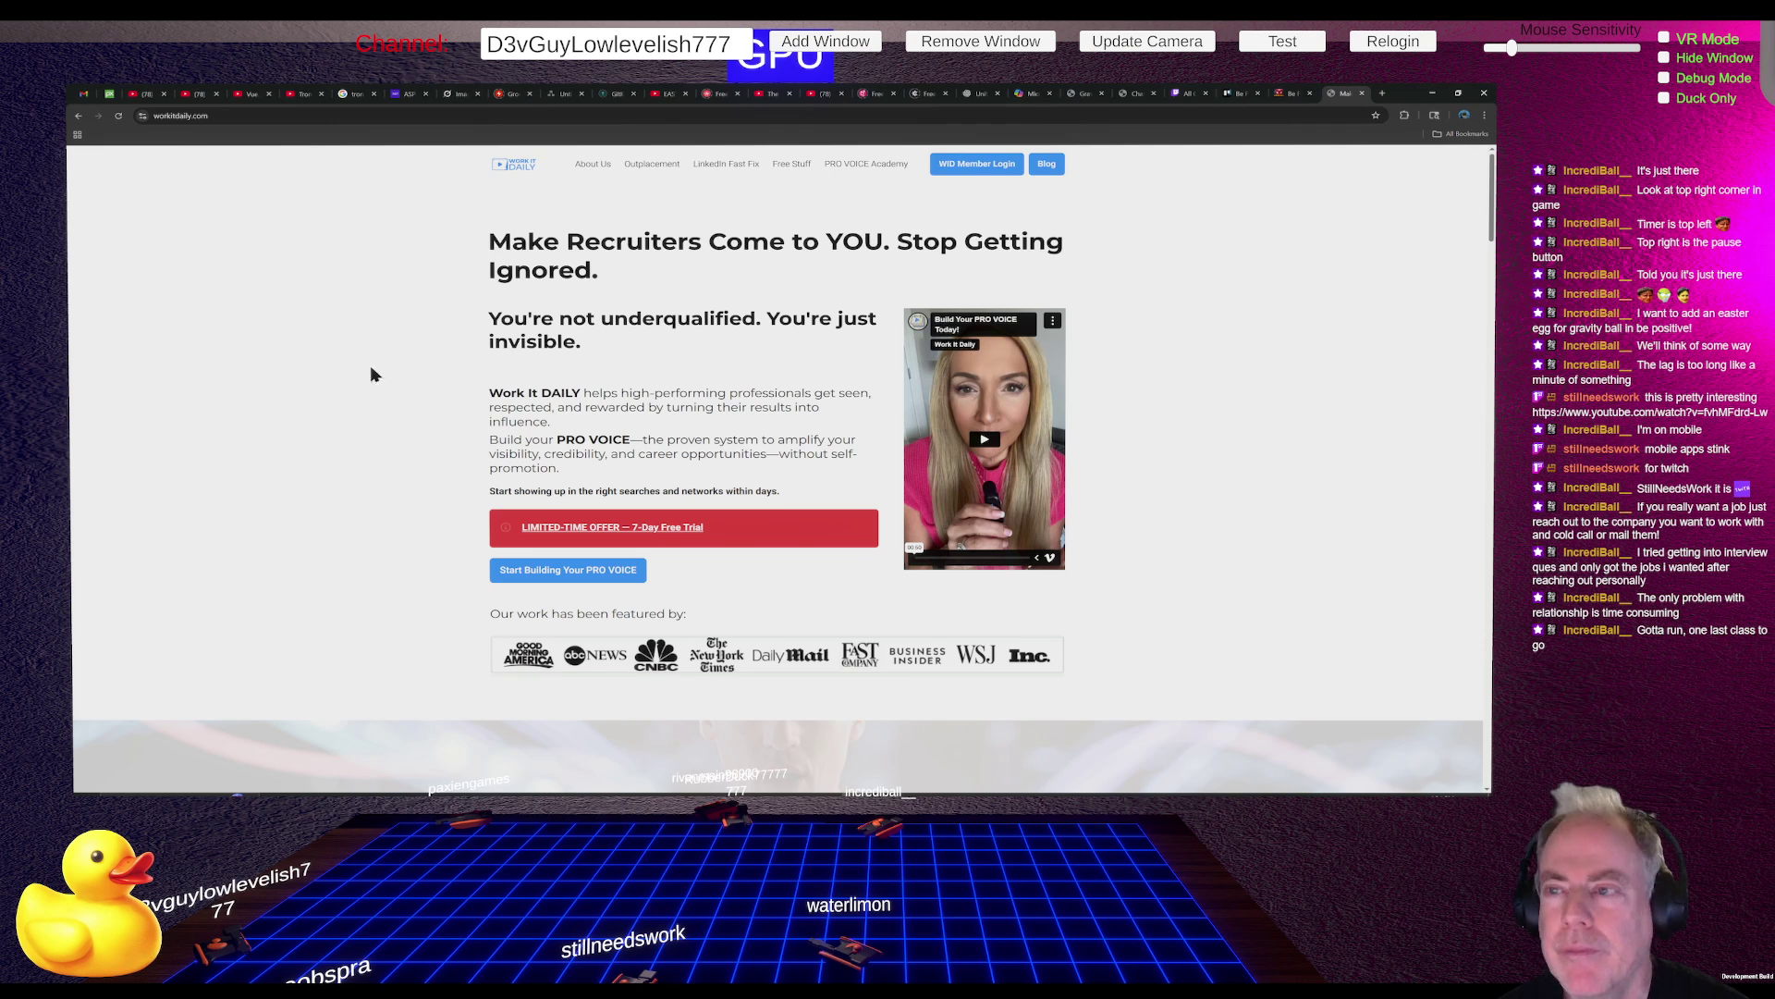
left_click(1363, 94)
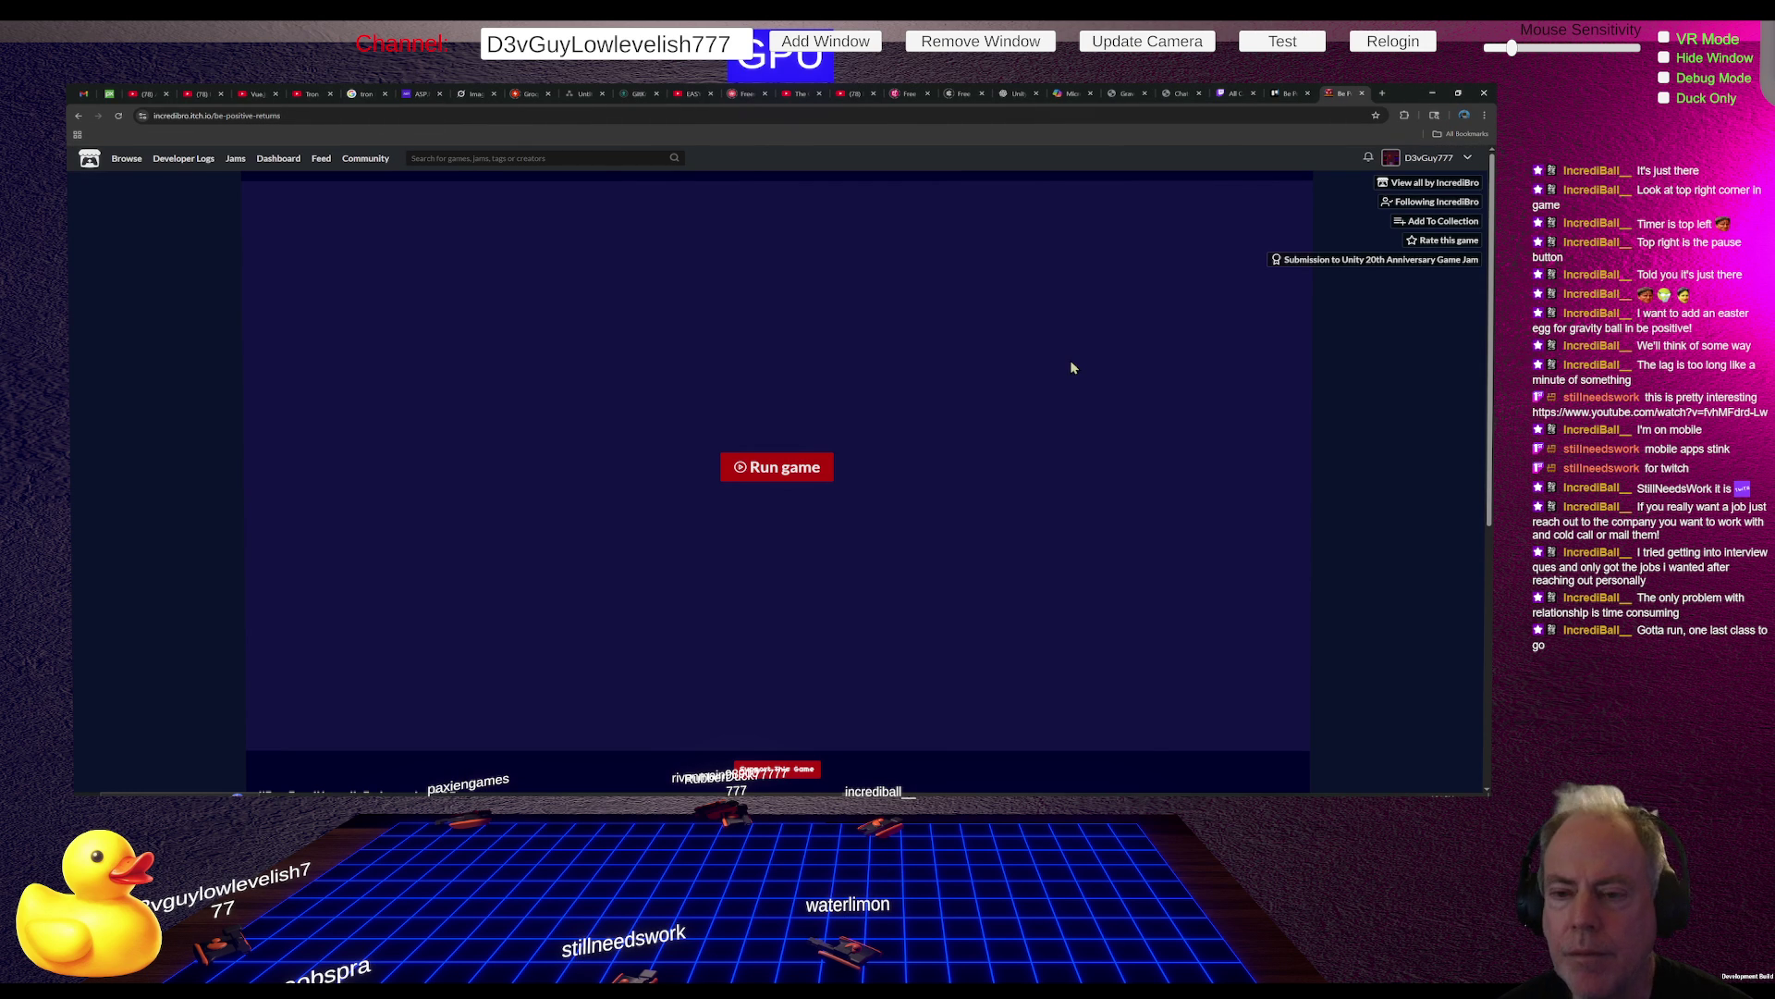
Review CameraMovement.cs's Awake and OnEnable/OnDisable event subscriptions in Rider, then return to Claude Code
key("alt+Tab")
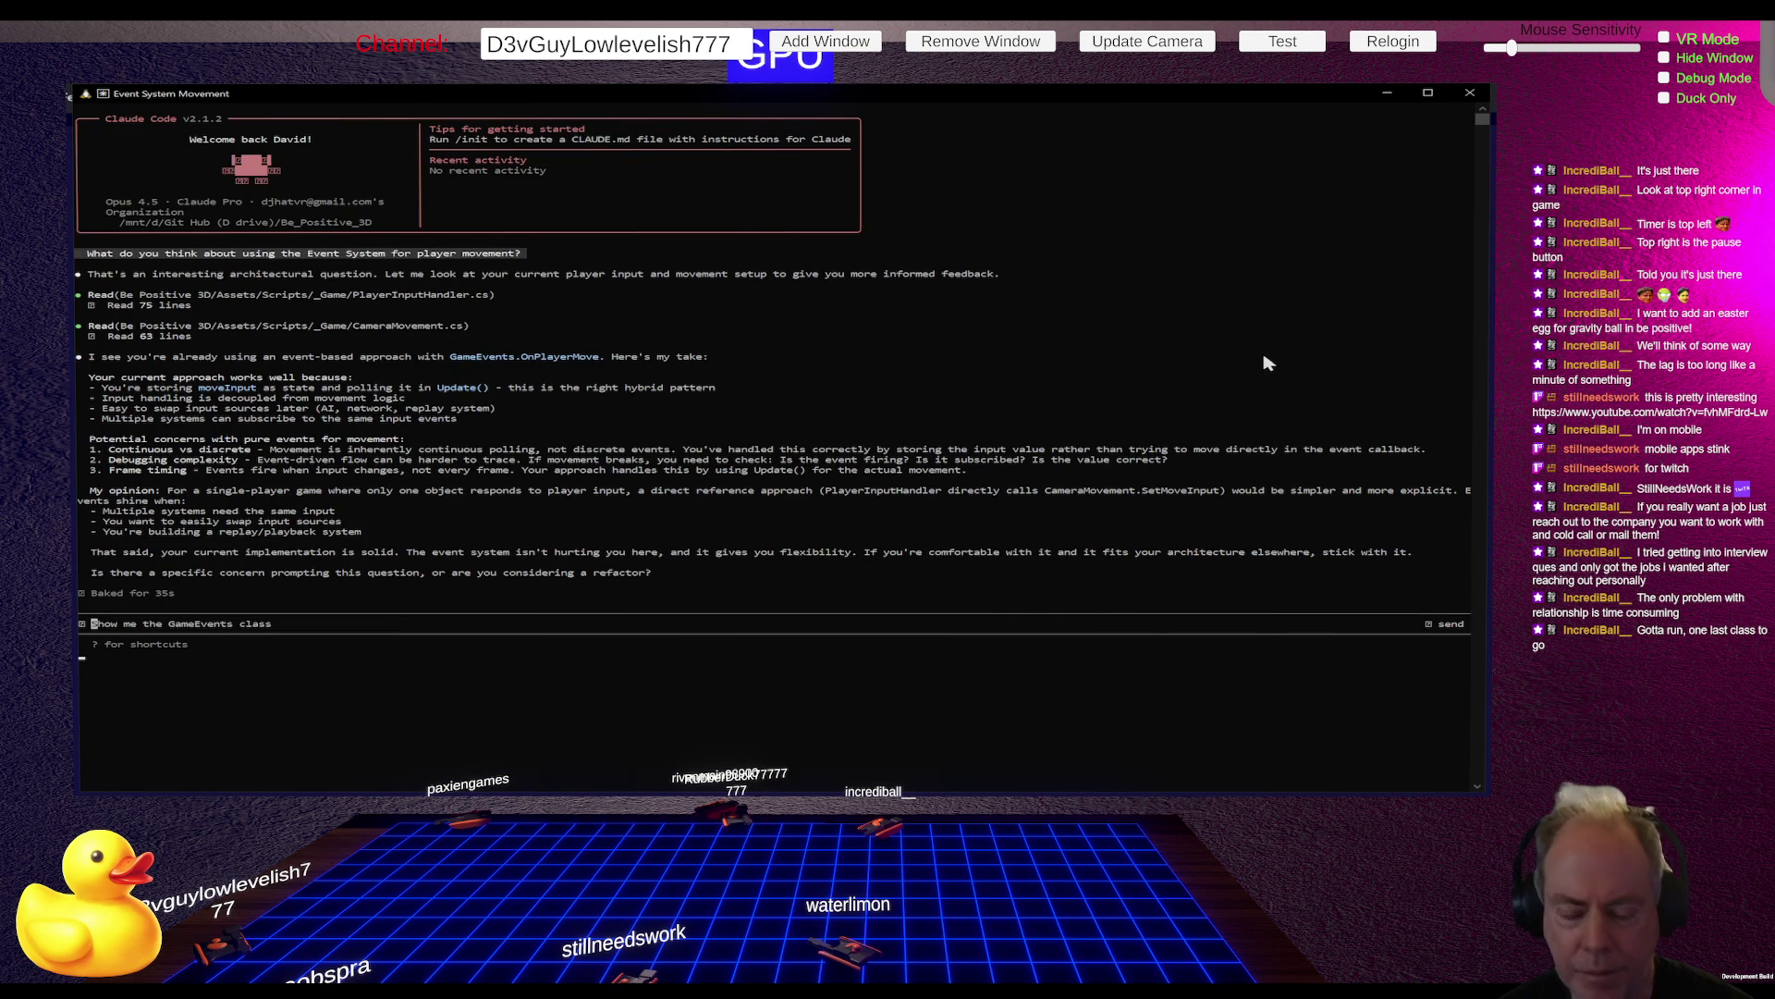
key("alt+Tab")
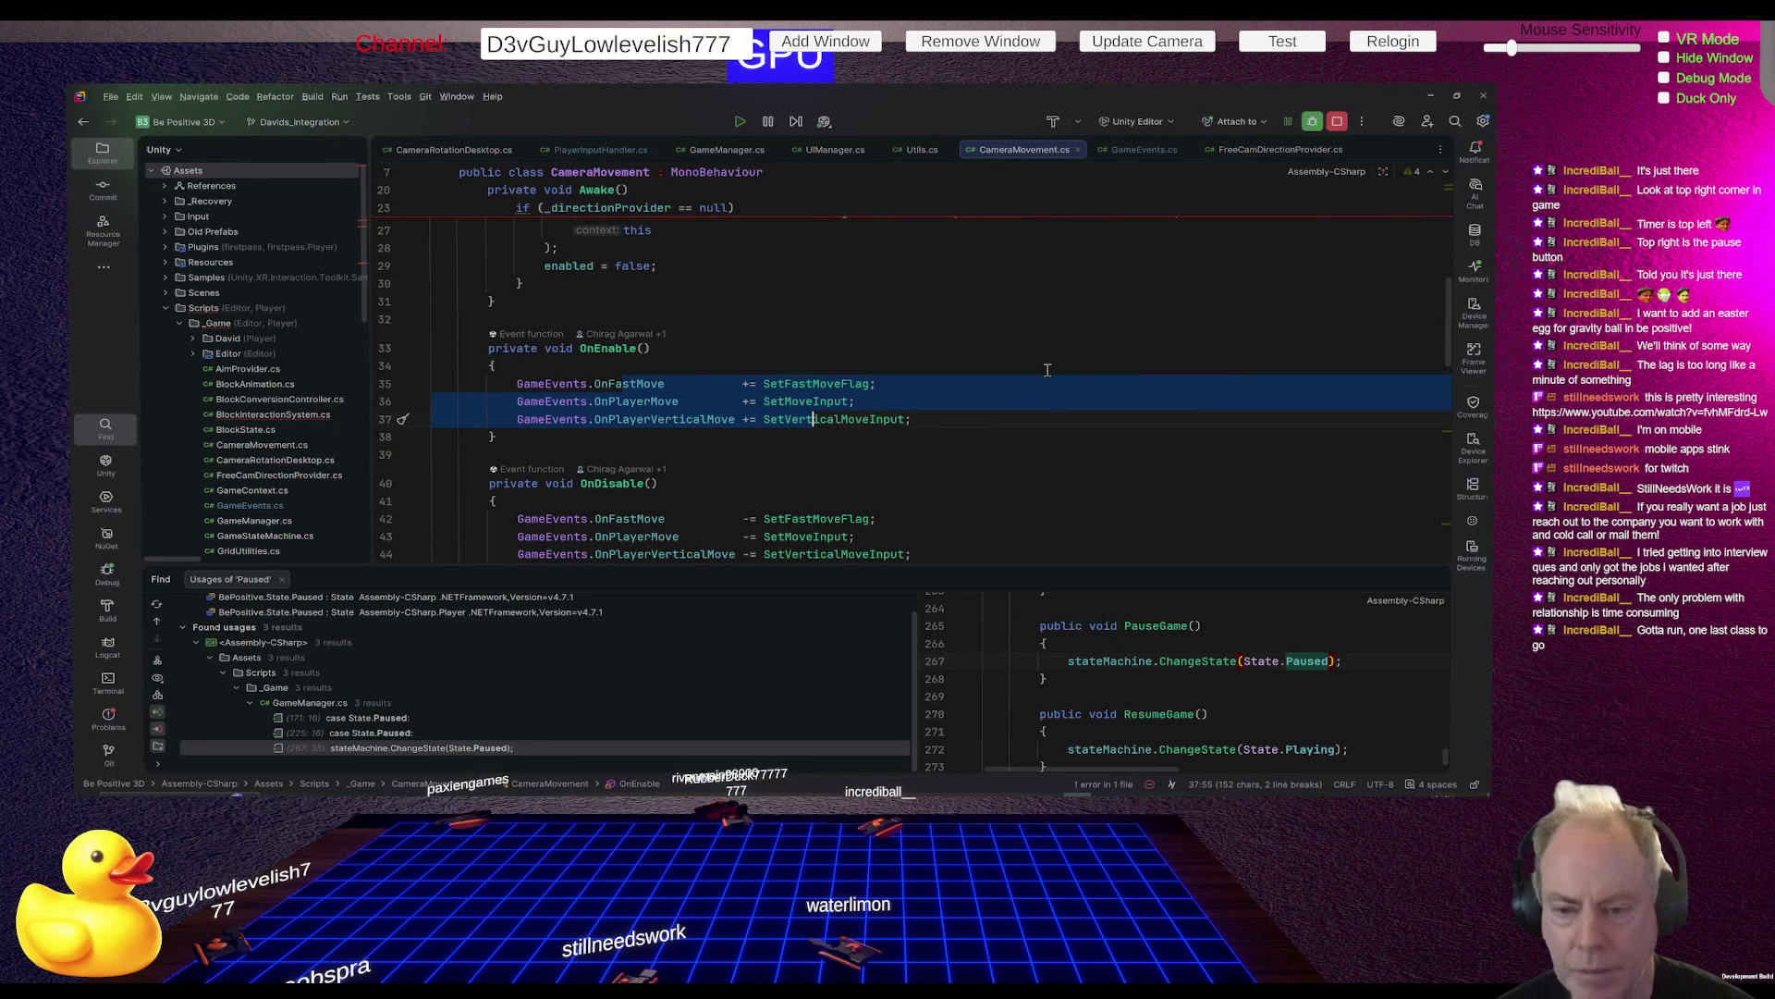
left_click(1009, 435)
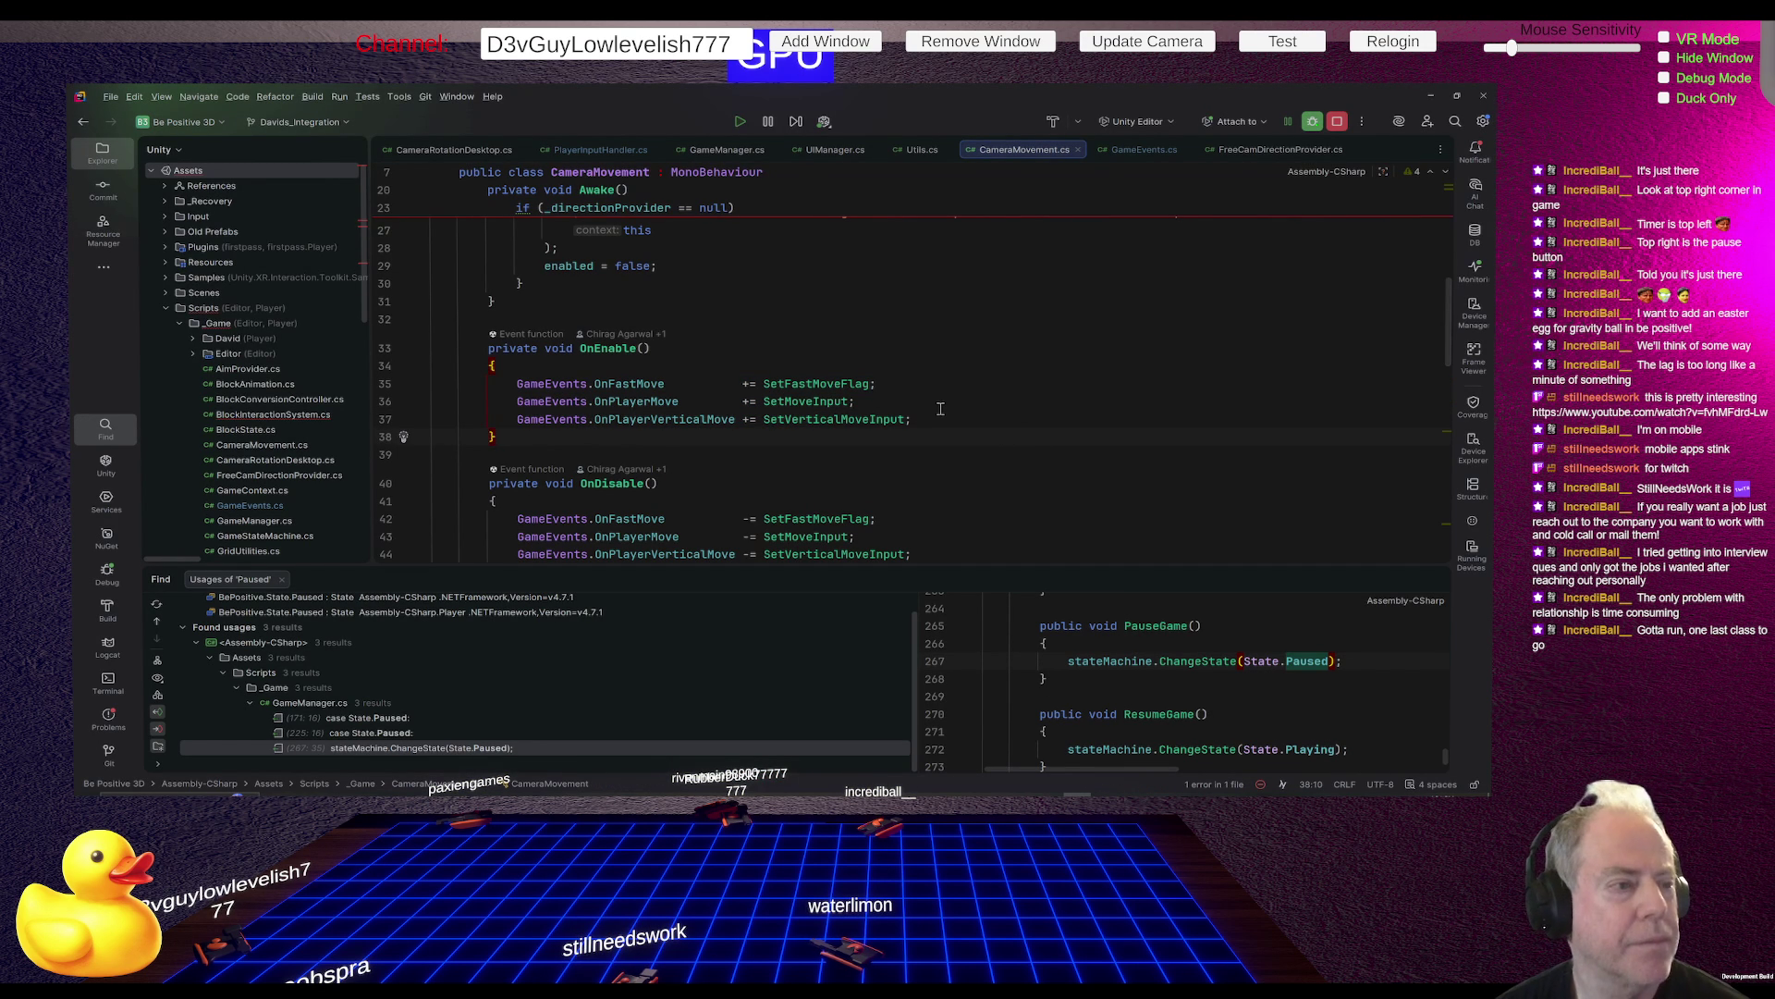
scroll(1019, 380, "down", 2)
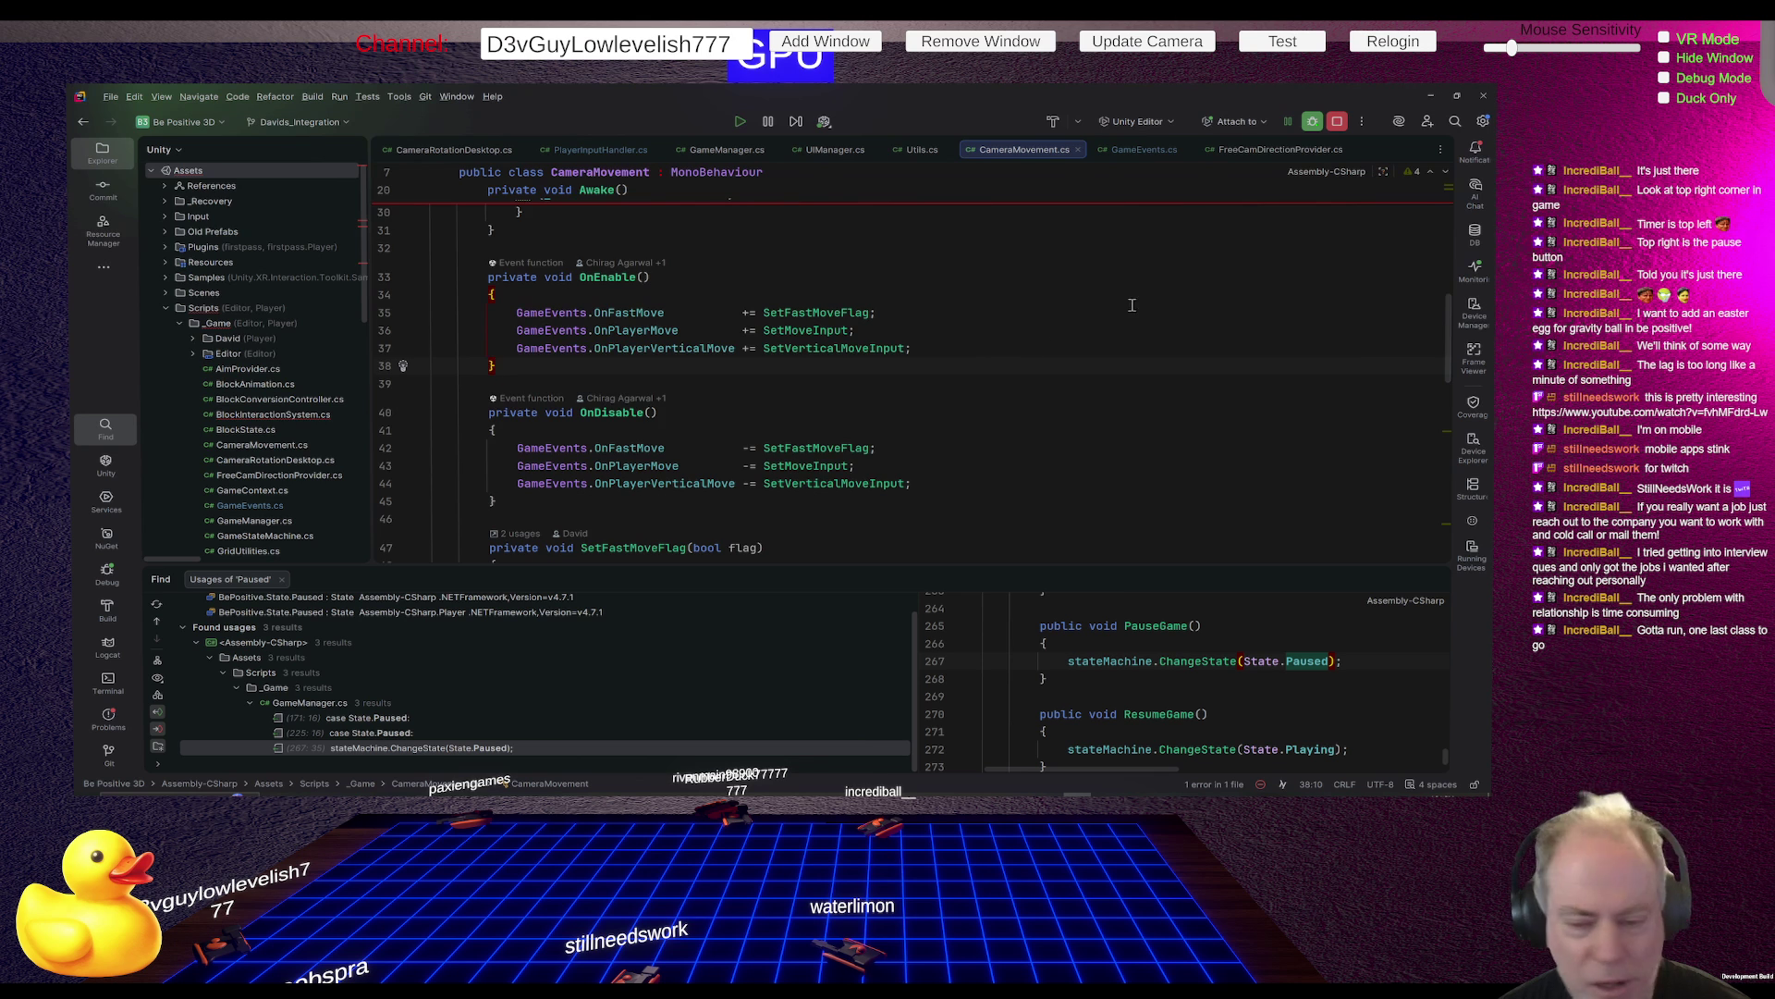
scroll(1105, 356, "down", 3)
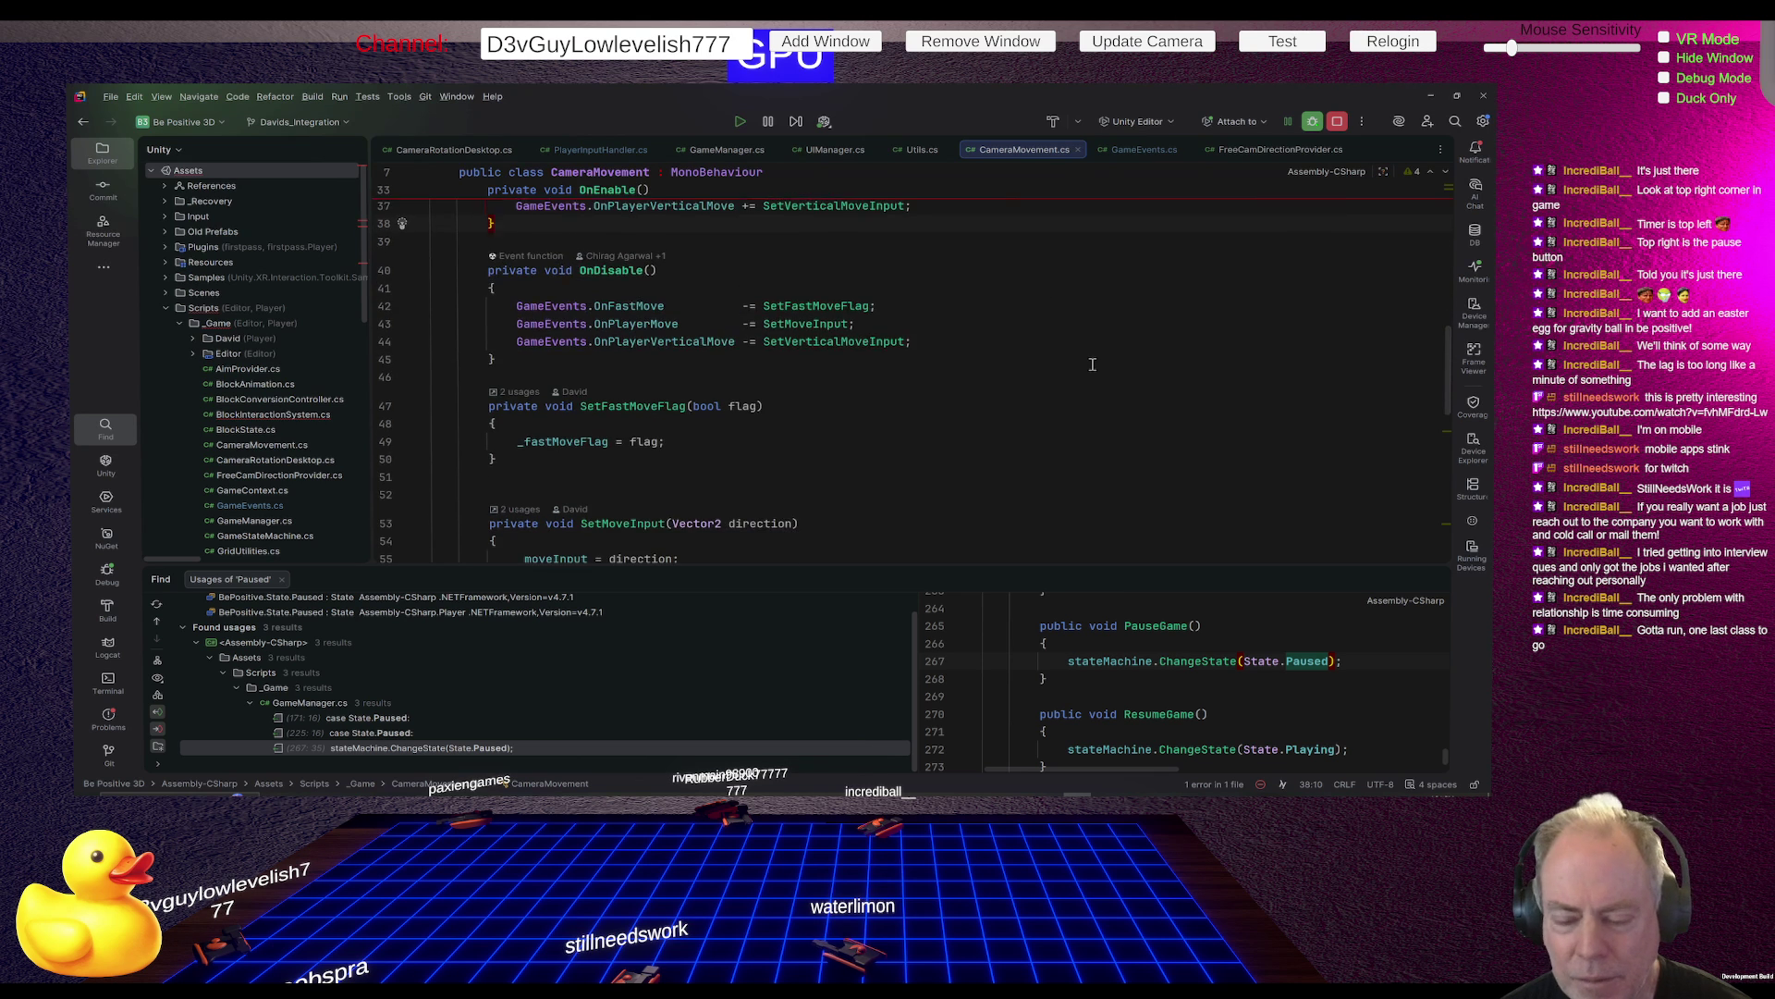
scroll(1092, 364, "down", 2)
scroll(1092, 365, "up", 4)
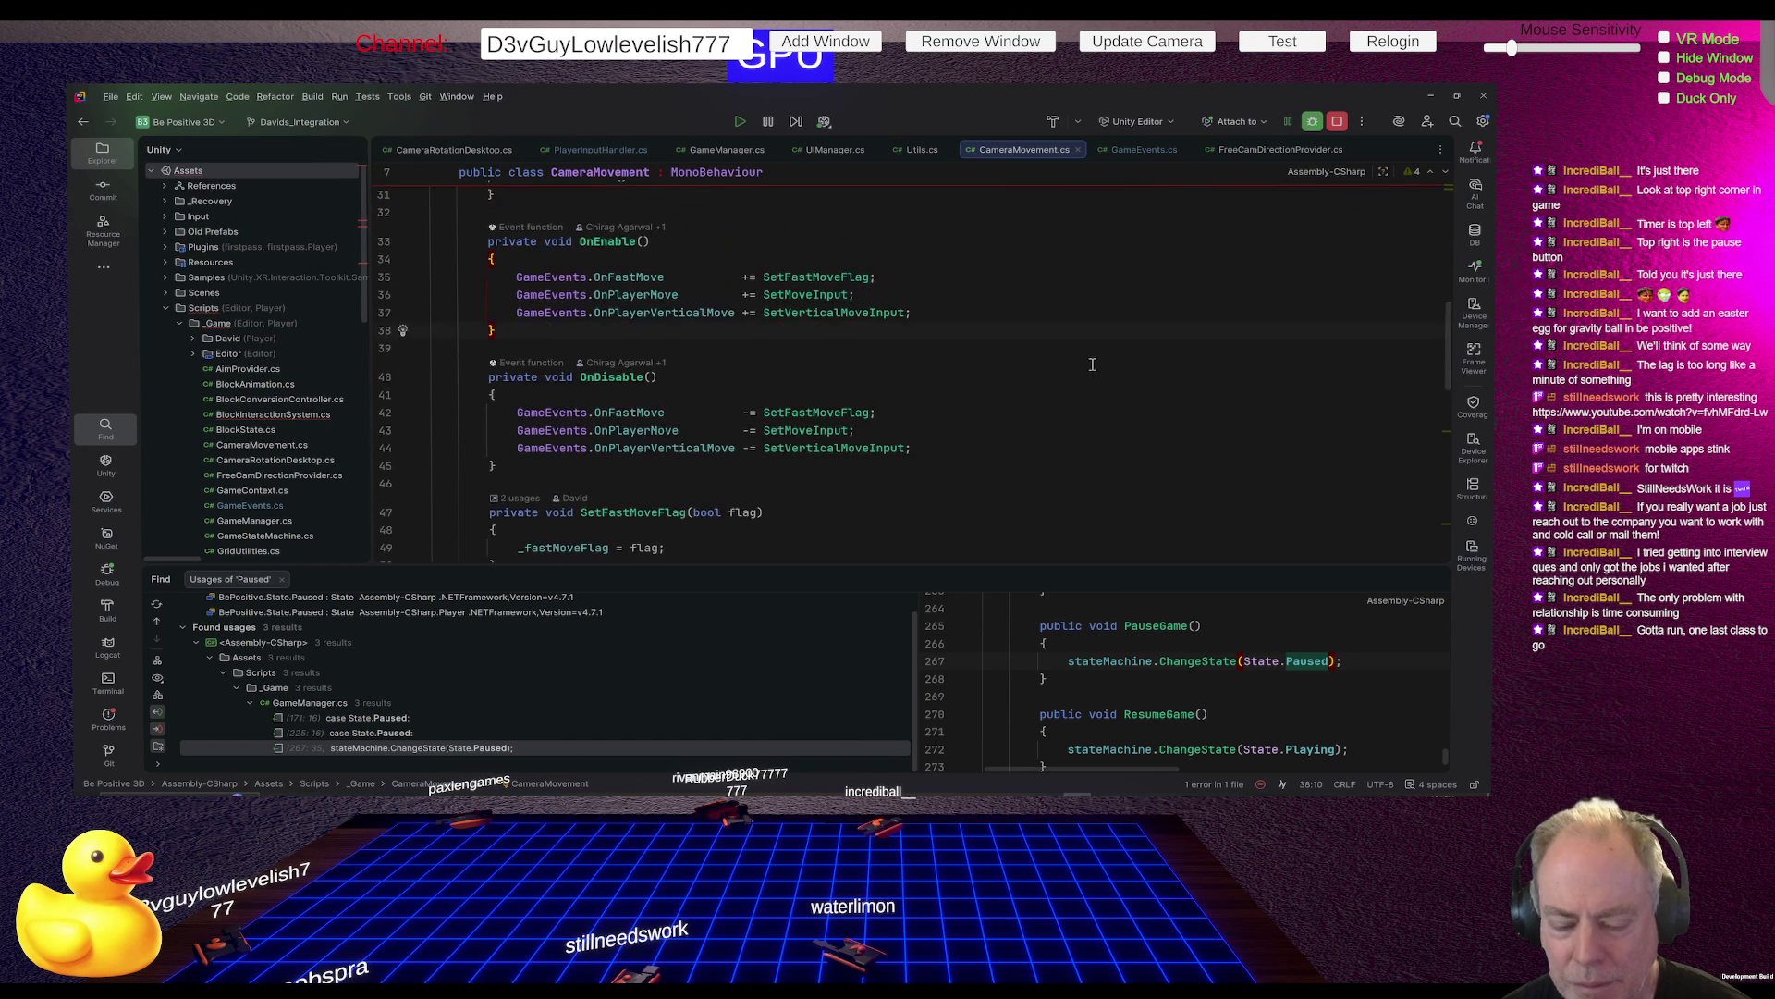
scroll(1064, 356, "up", 4)
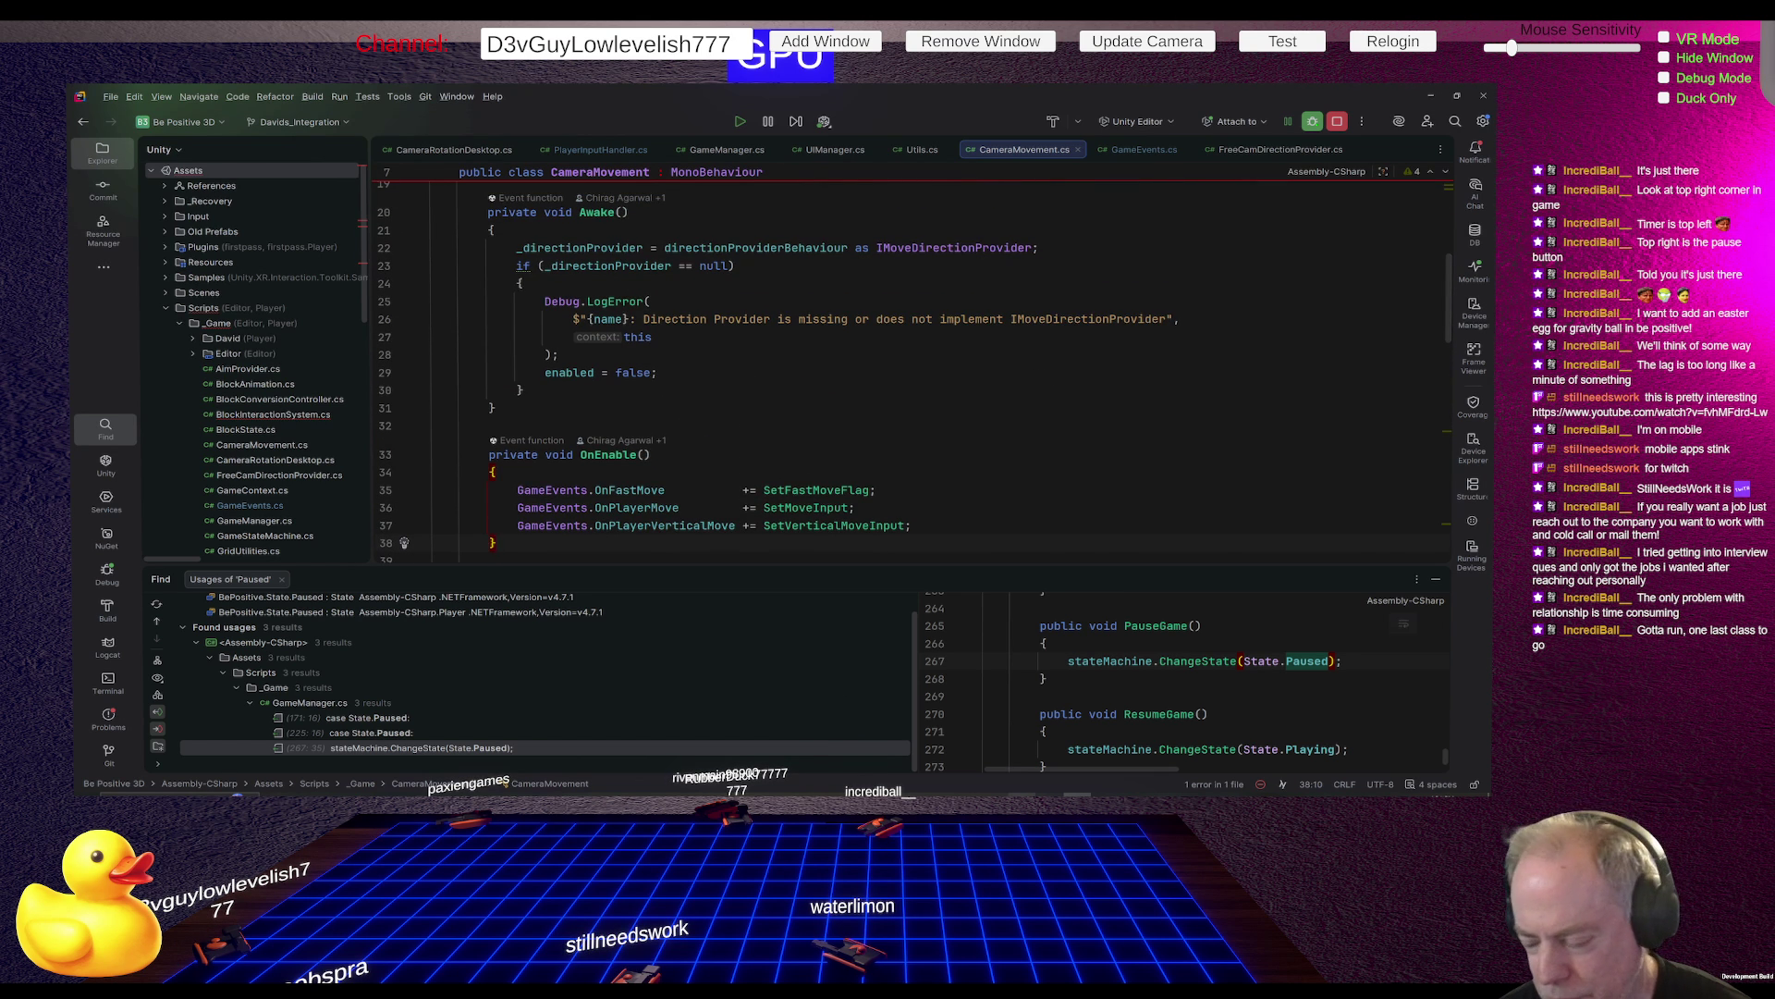
key("alt+Tab")
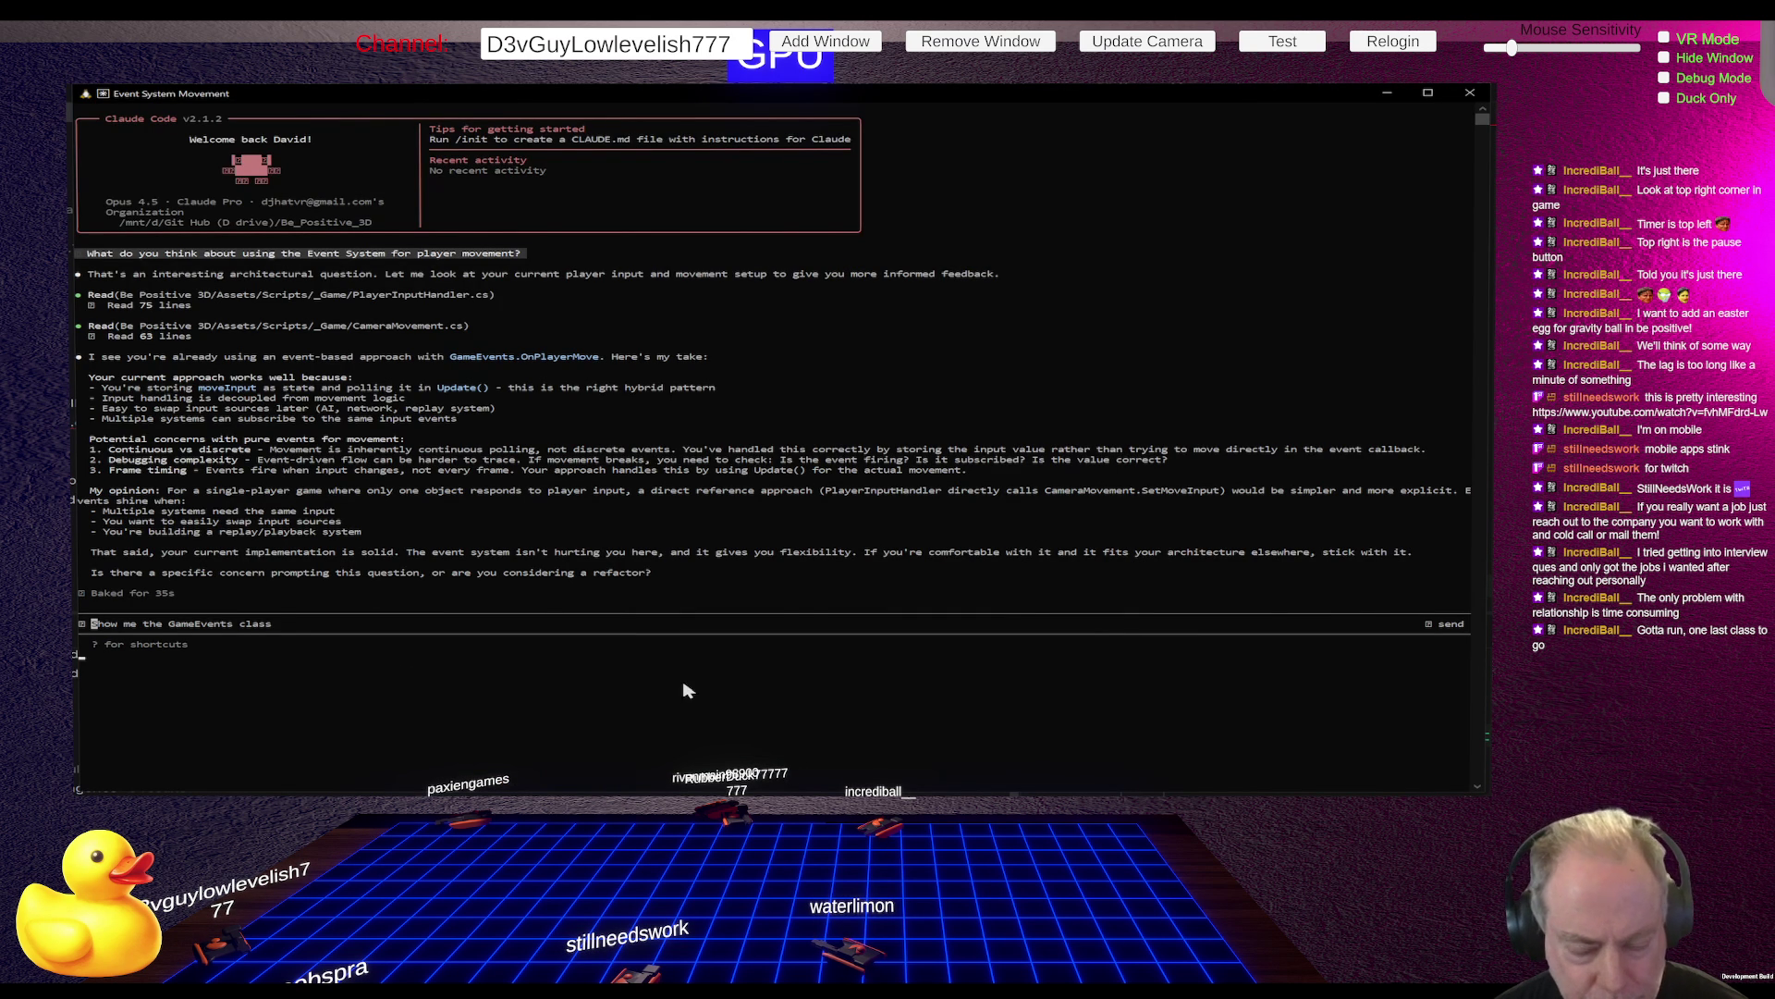
Enter 'I started adding a Pause function, how would you complete it?' in the Claude Code prompt
left_click(273, 618)
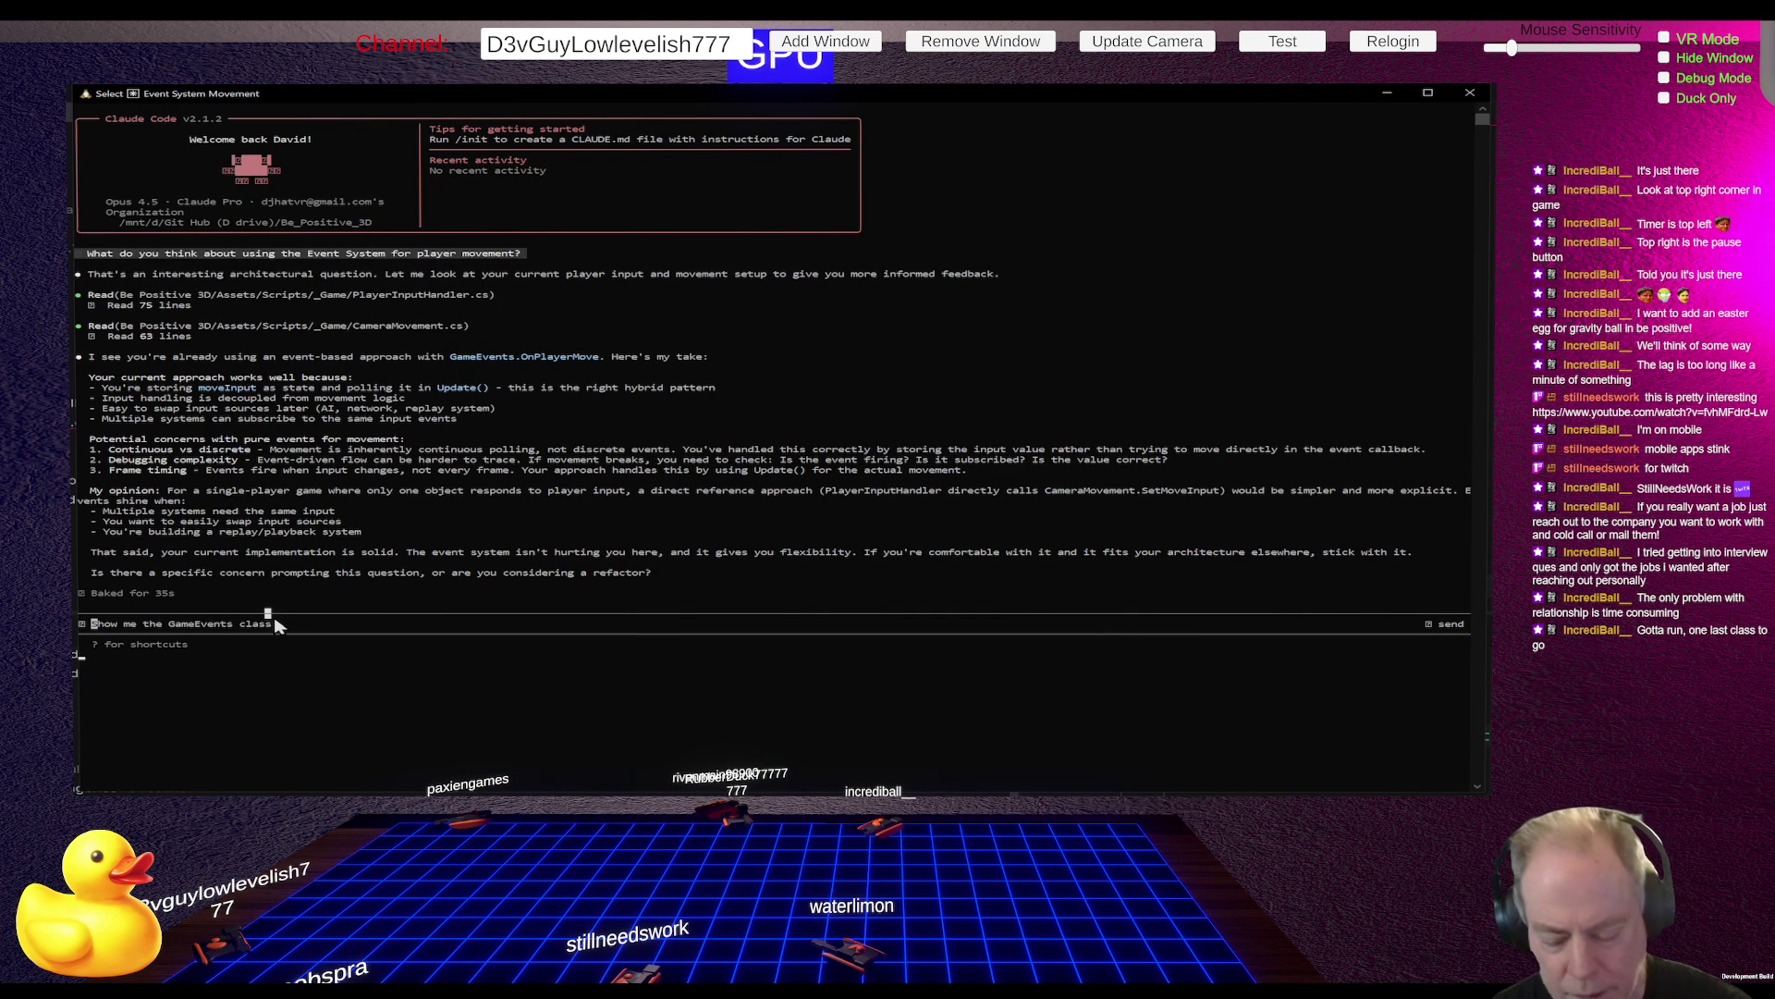
left_click(185, 626)
type("Iu")
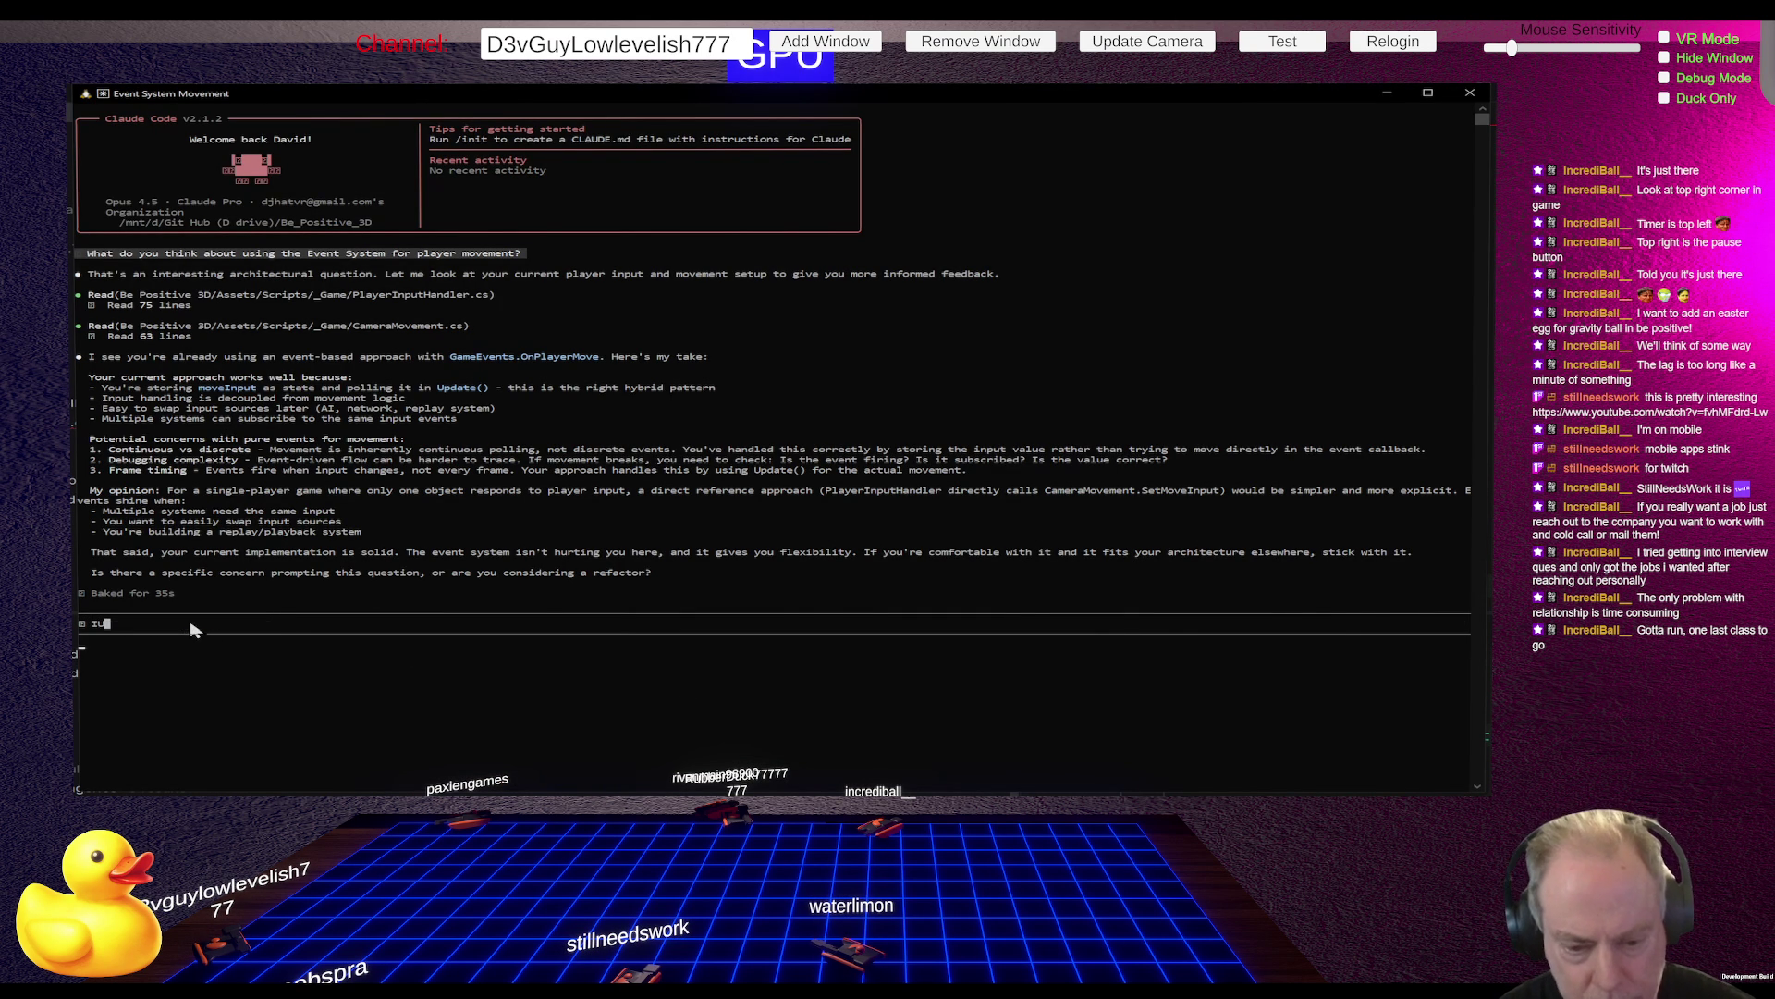
key("BackSpace")
type("I ")
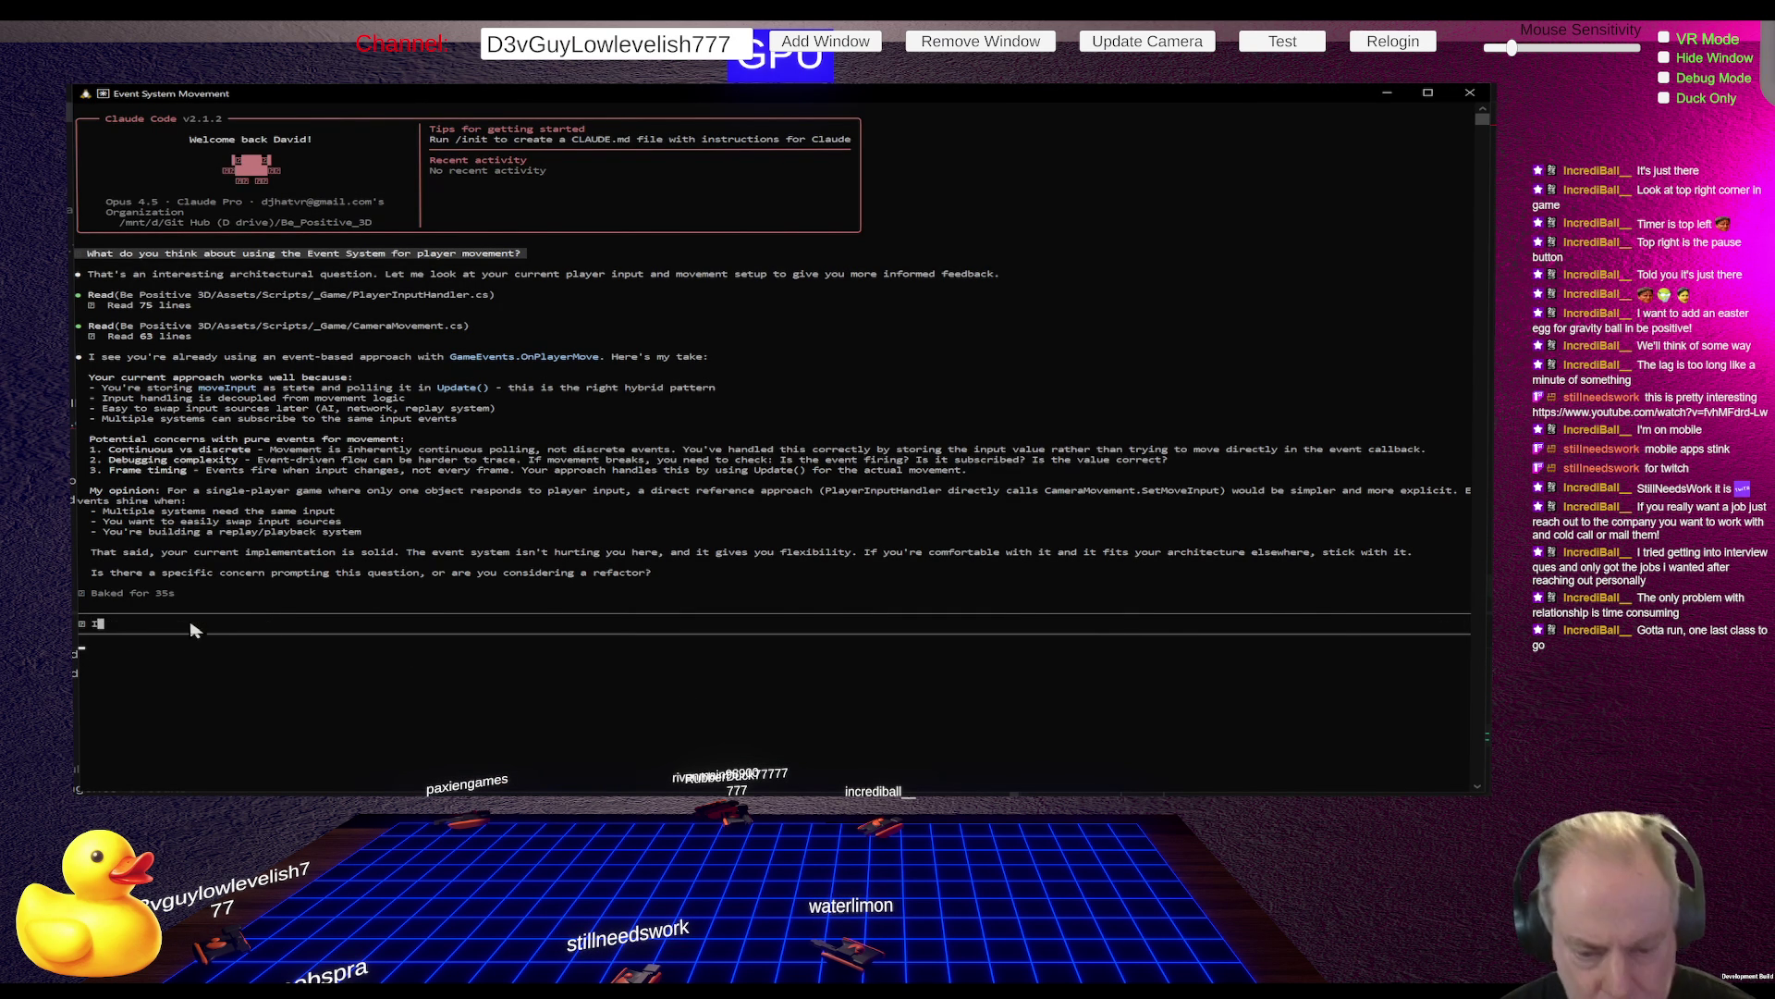
type("started ")
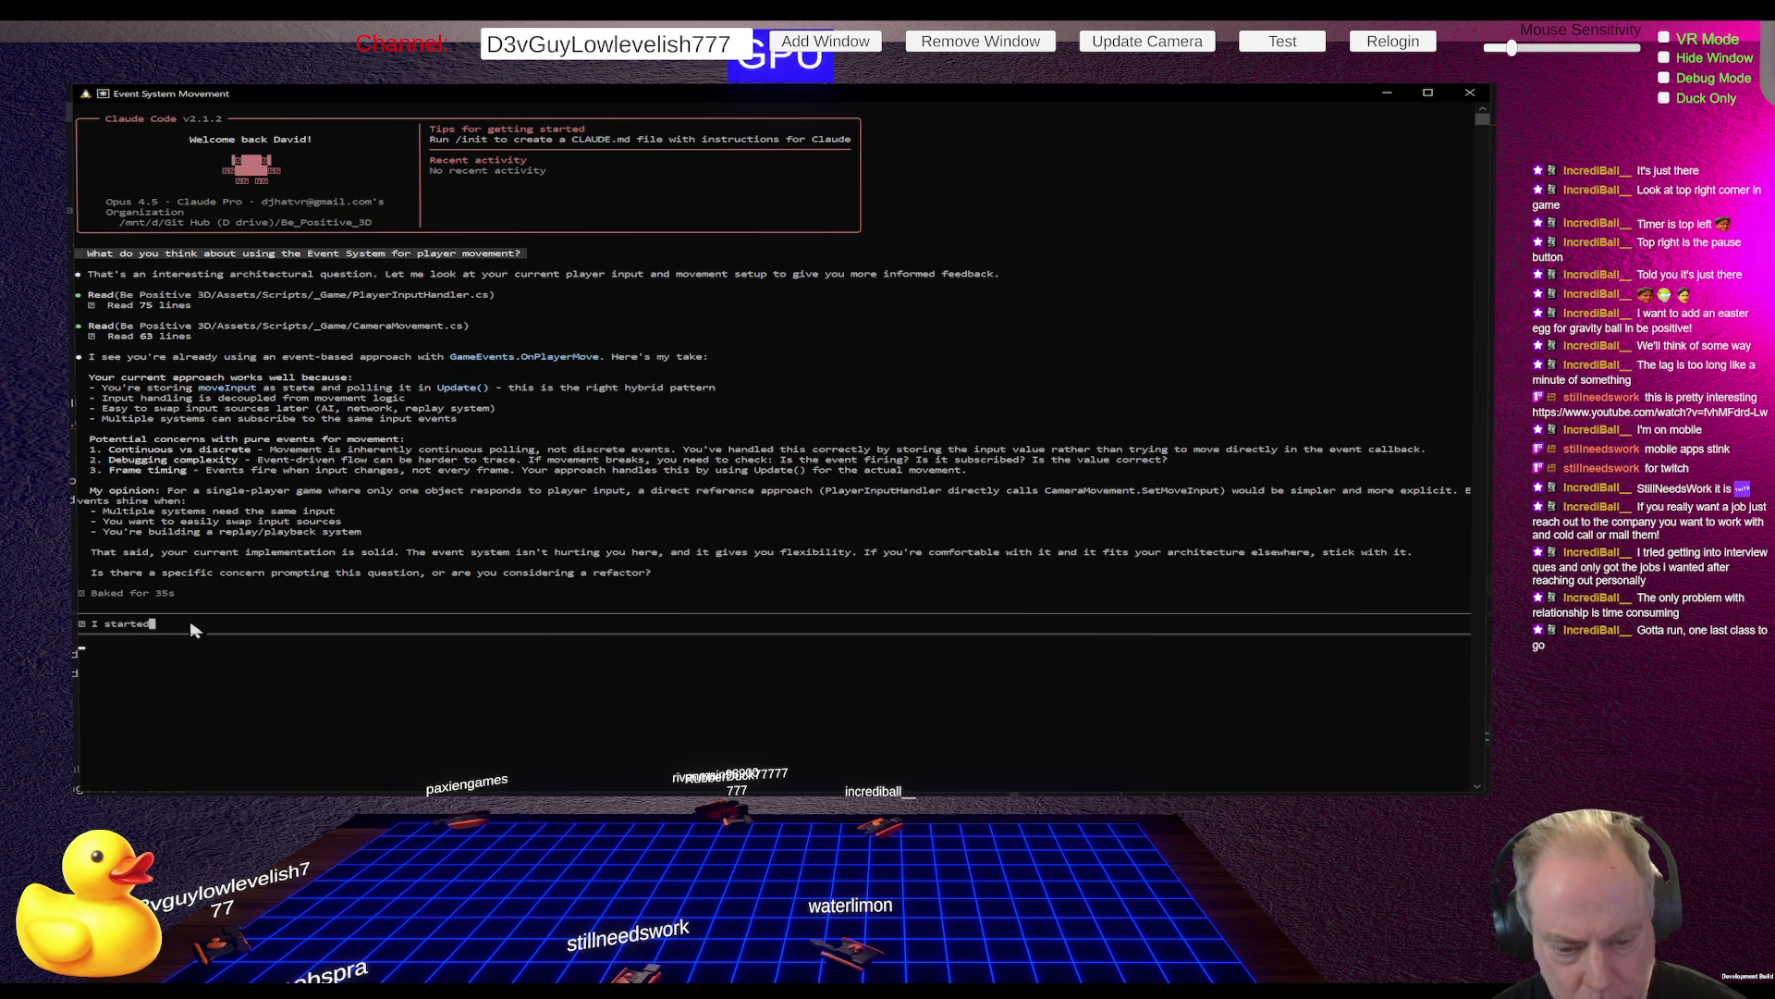
type("adding a ")
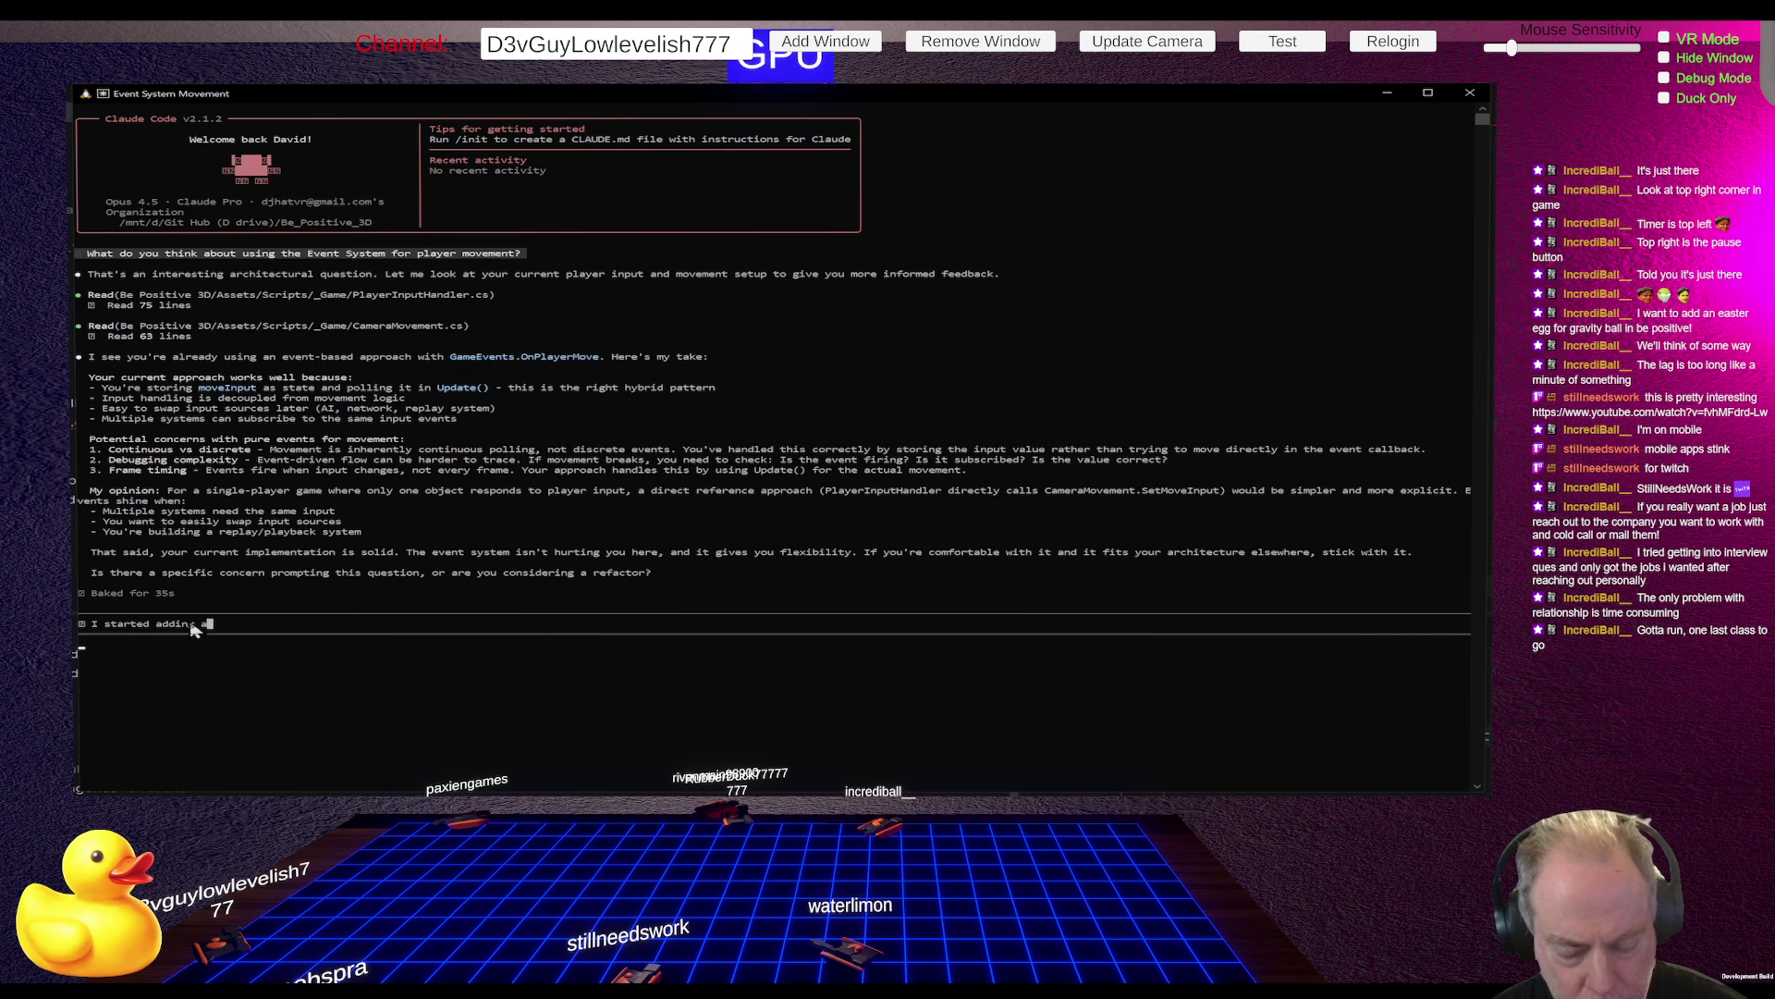
type("Pause fun")
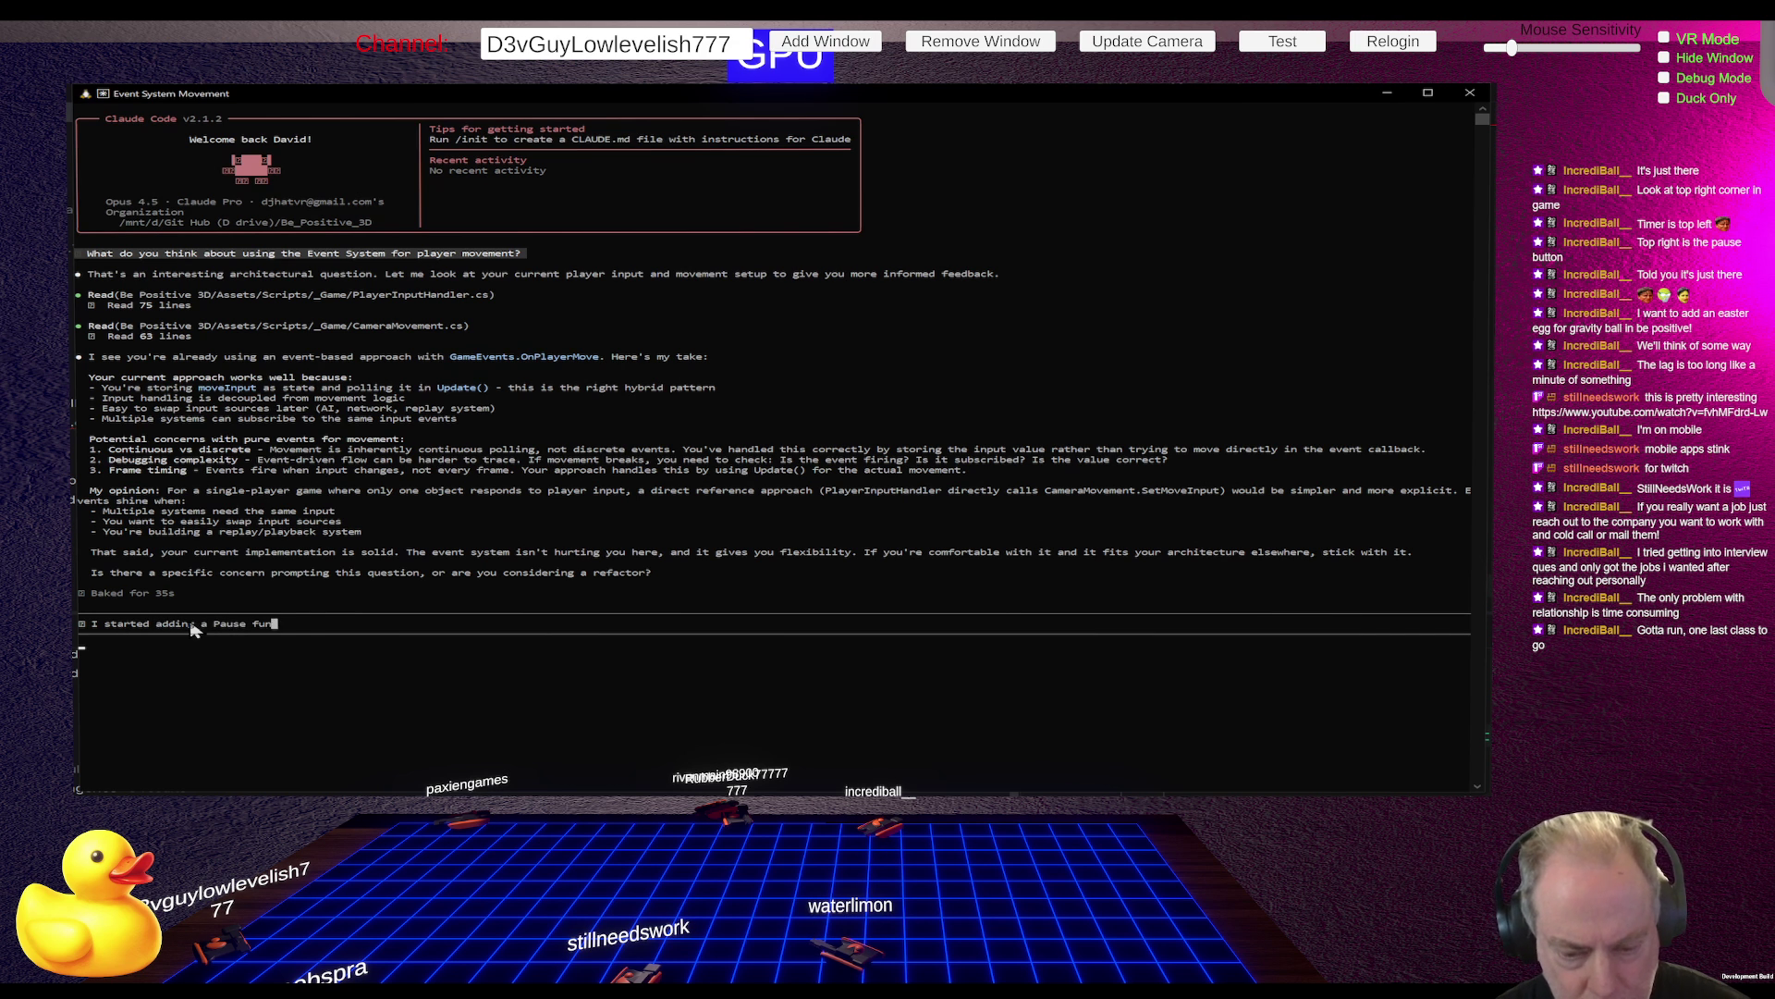
type("ction, how ")
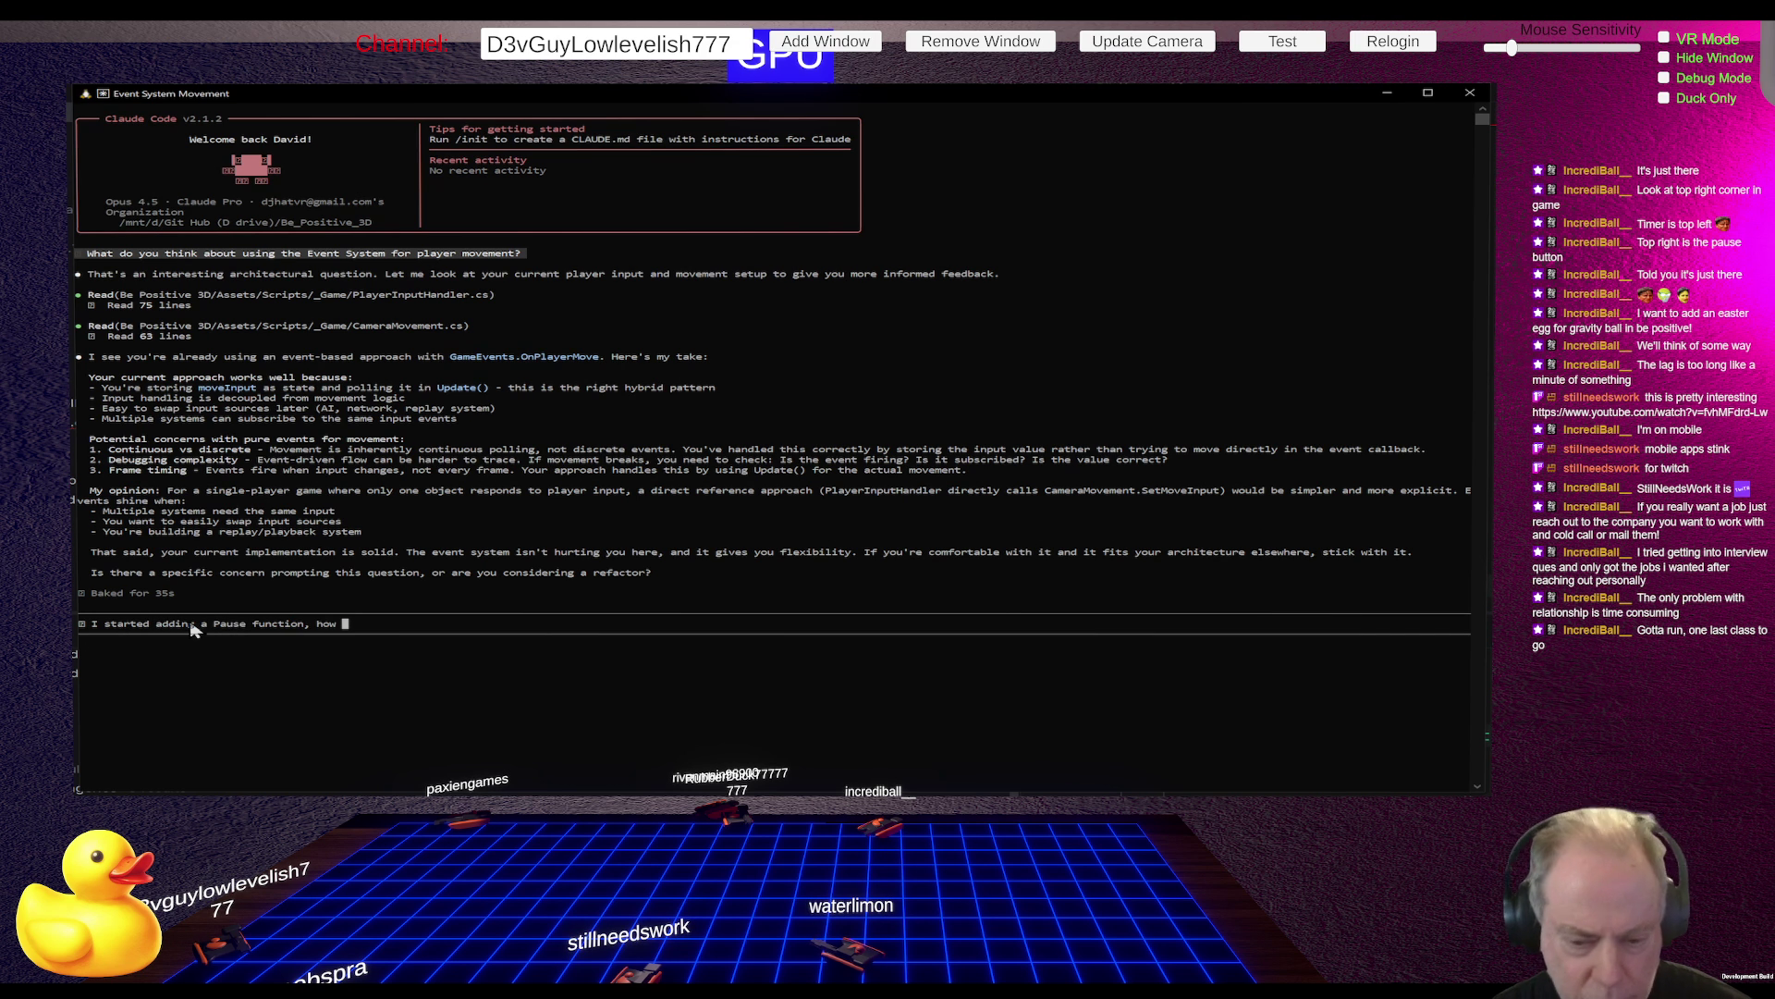
type("wou")
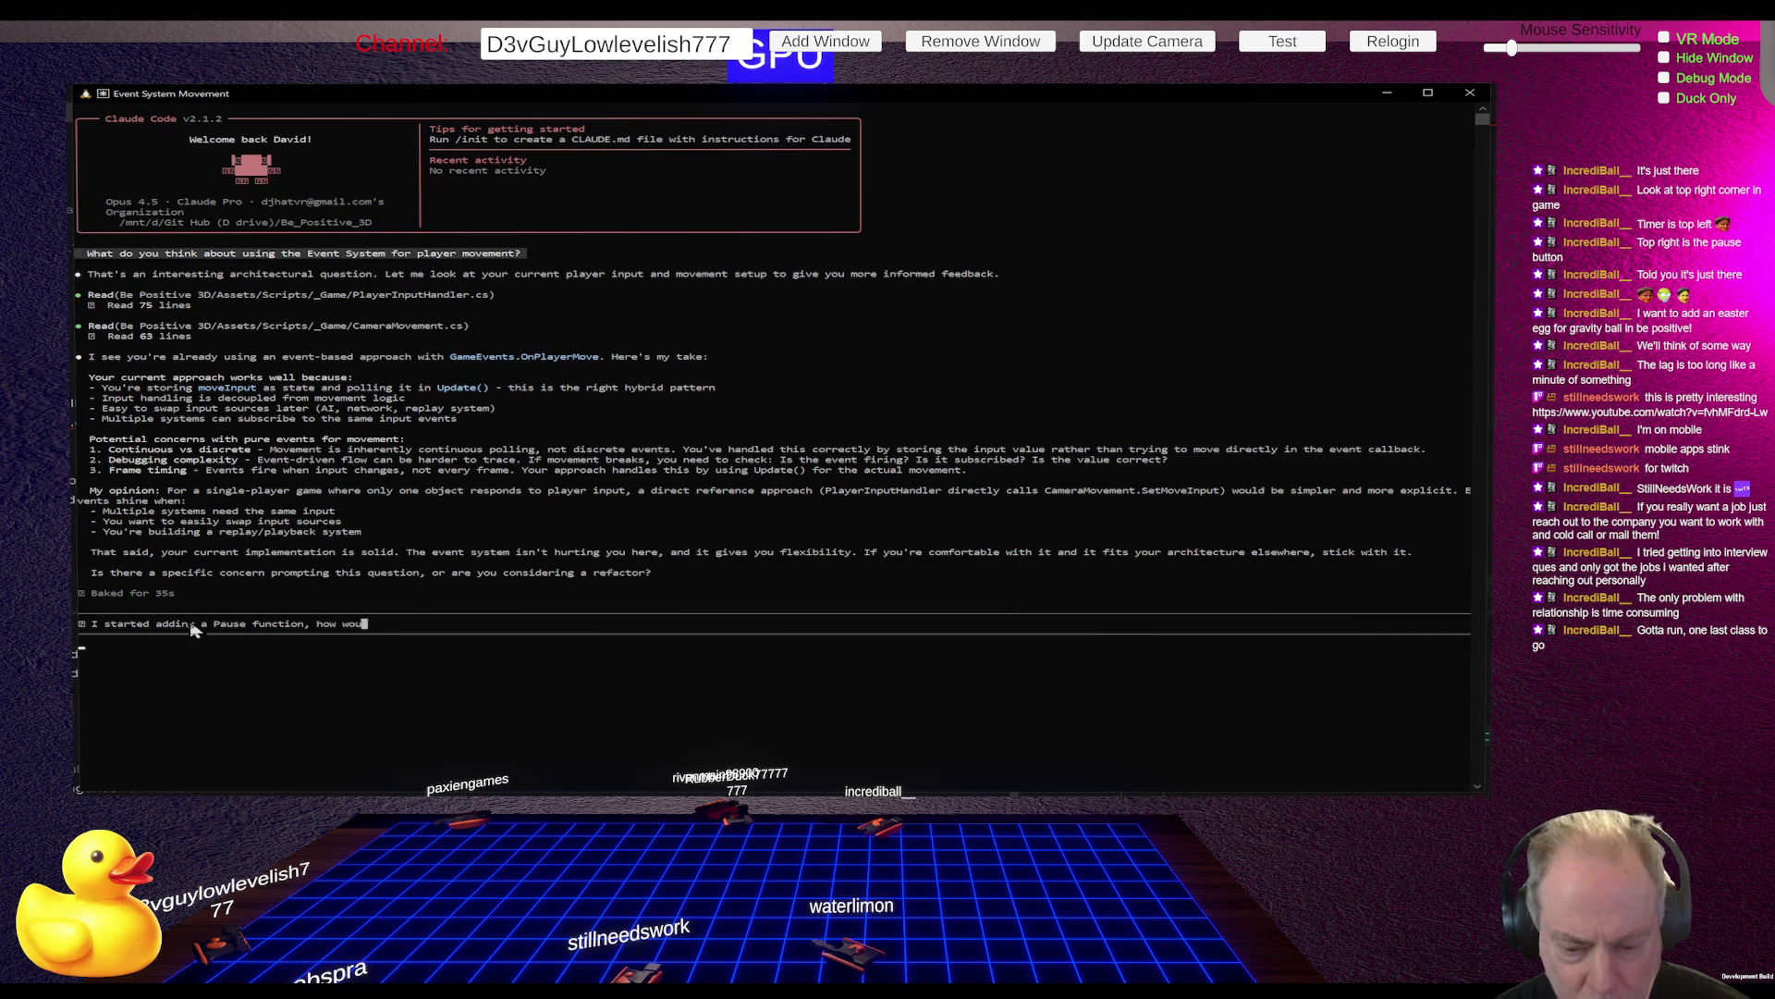
type("ld you complete it?")
Send the Pause-function question and wait for Claude's gap list and suggested code
key("Return")
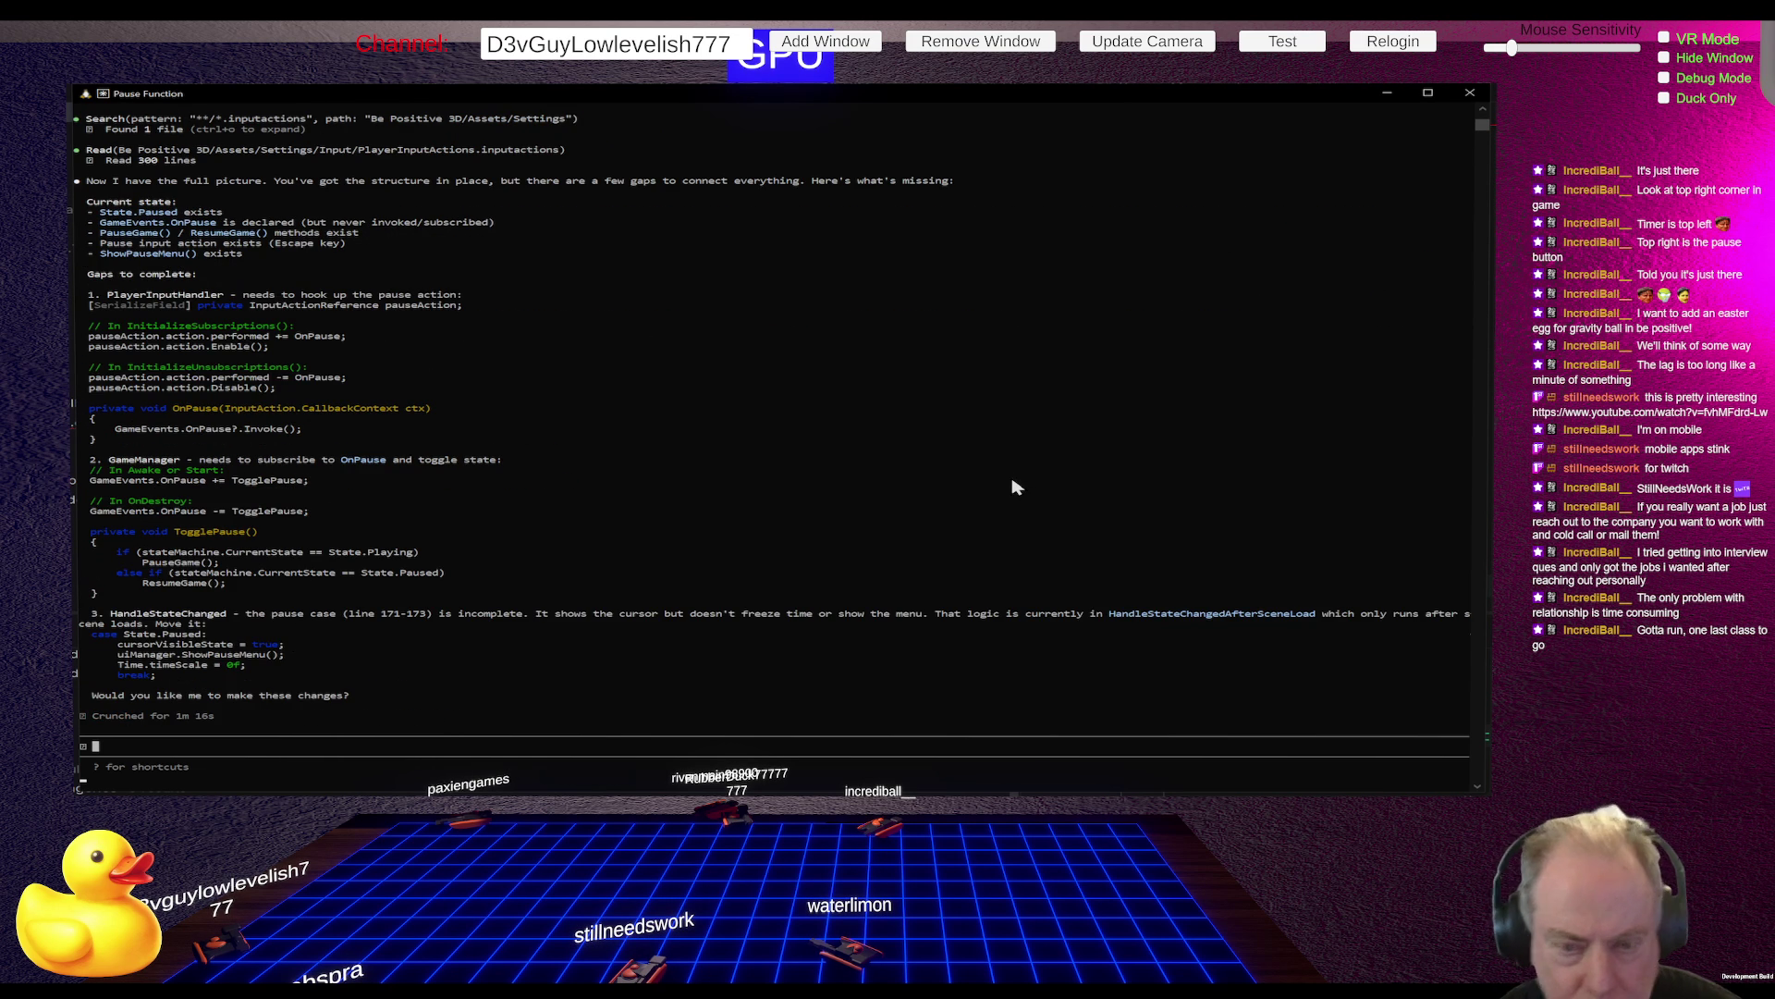
scroll(927, 484, "up", 5)
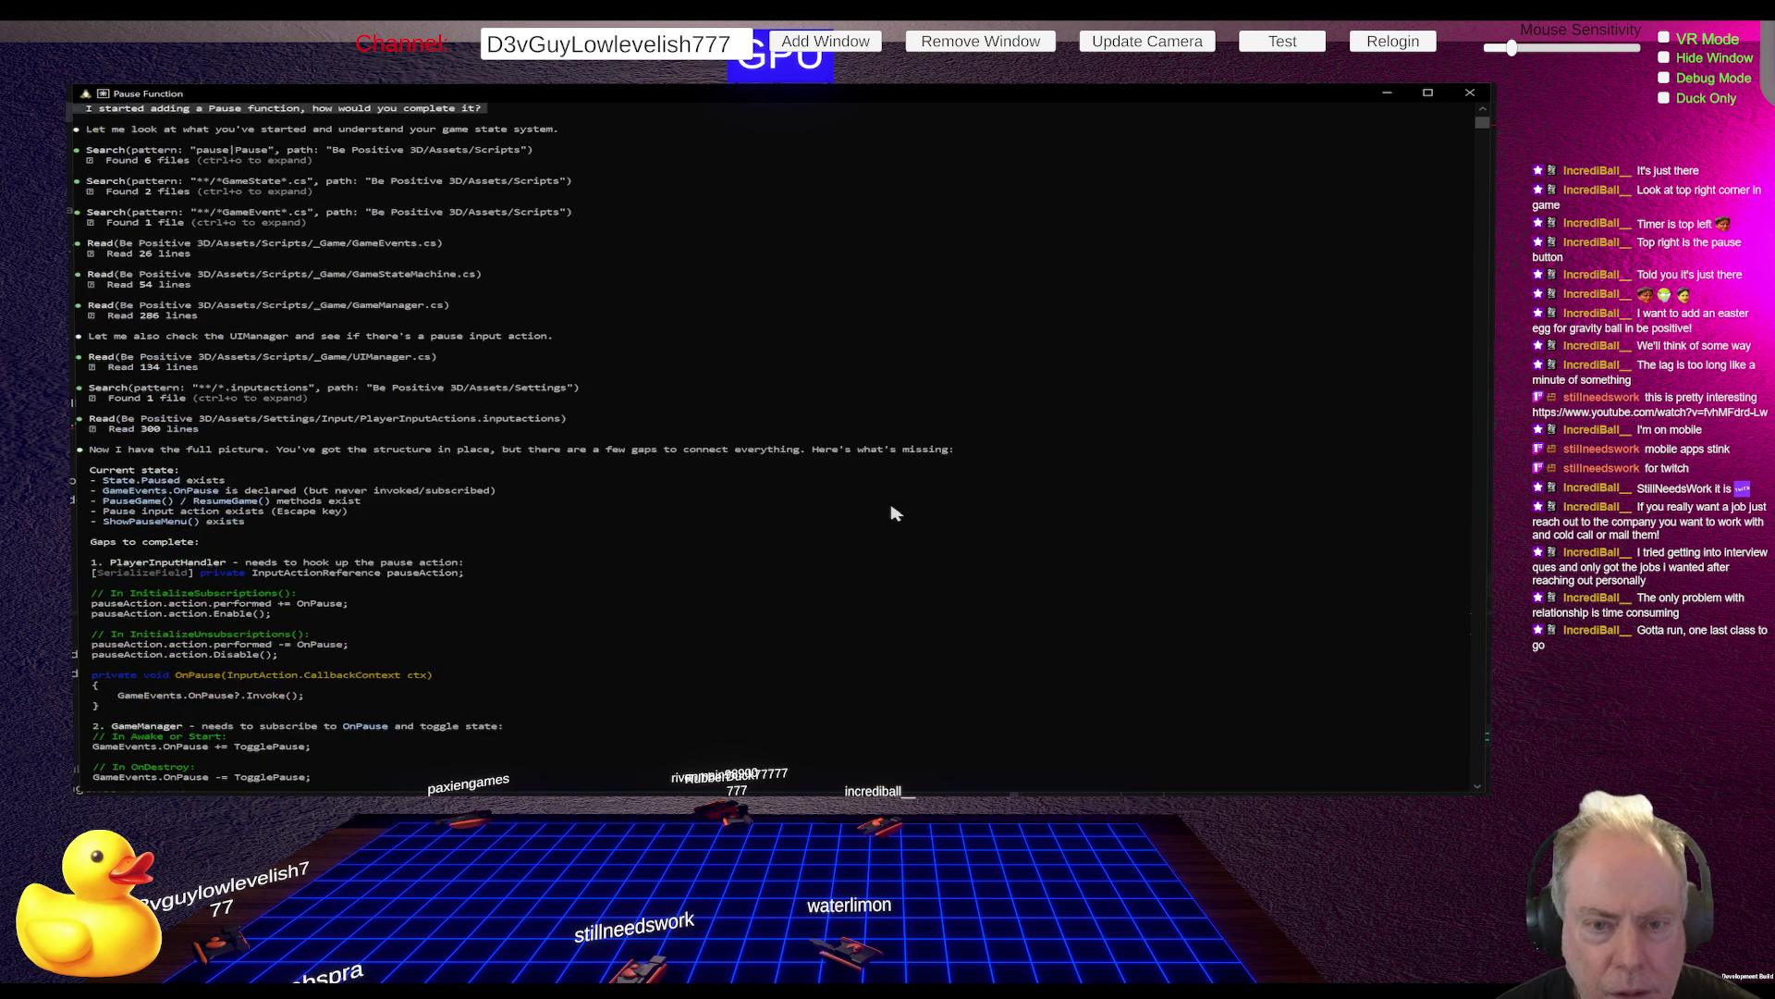
scroll(894, 511, "up", 1)
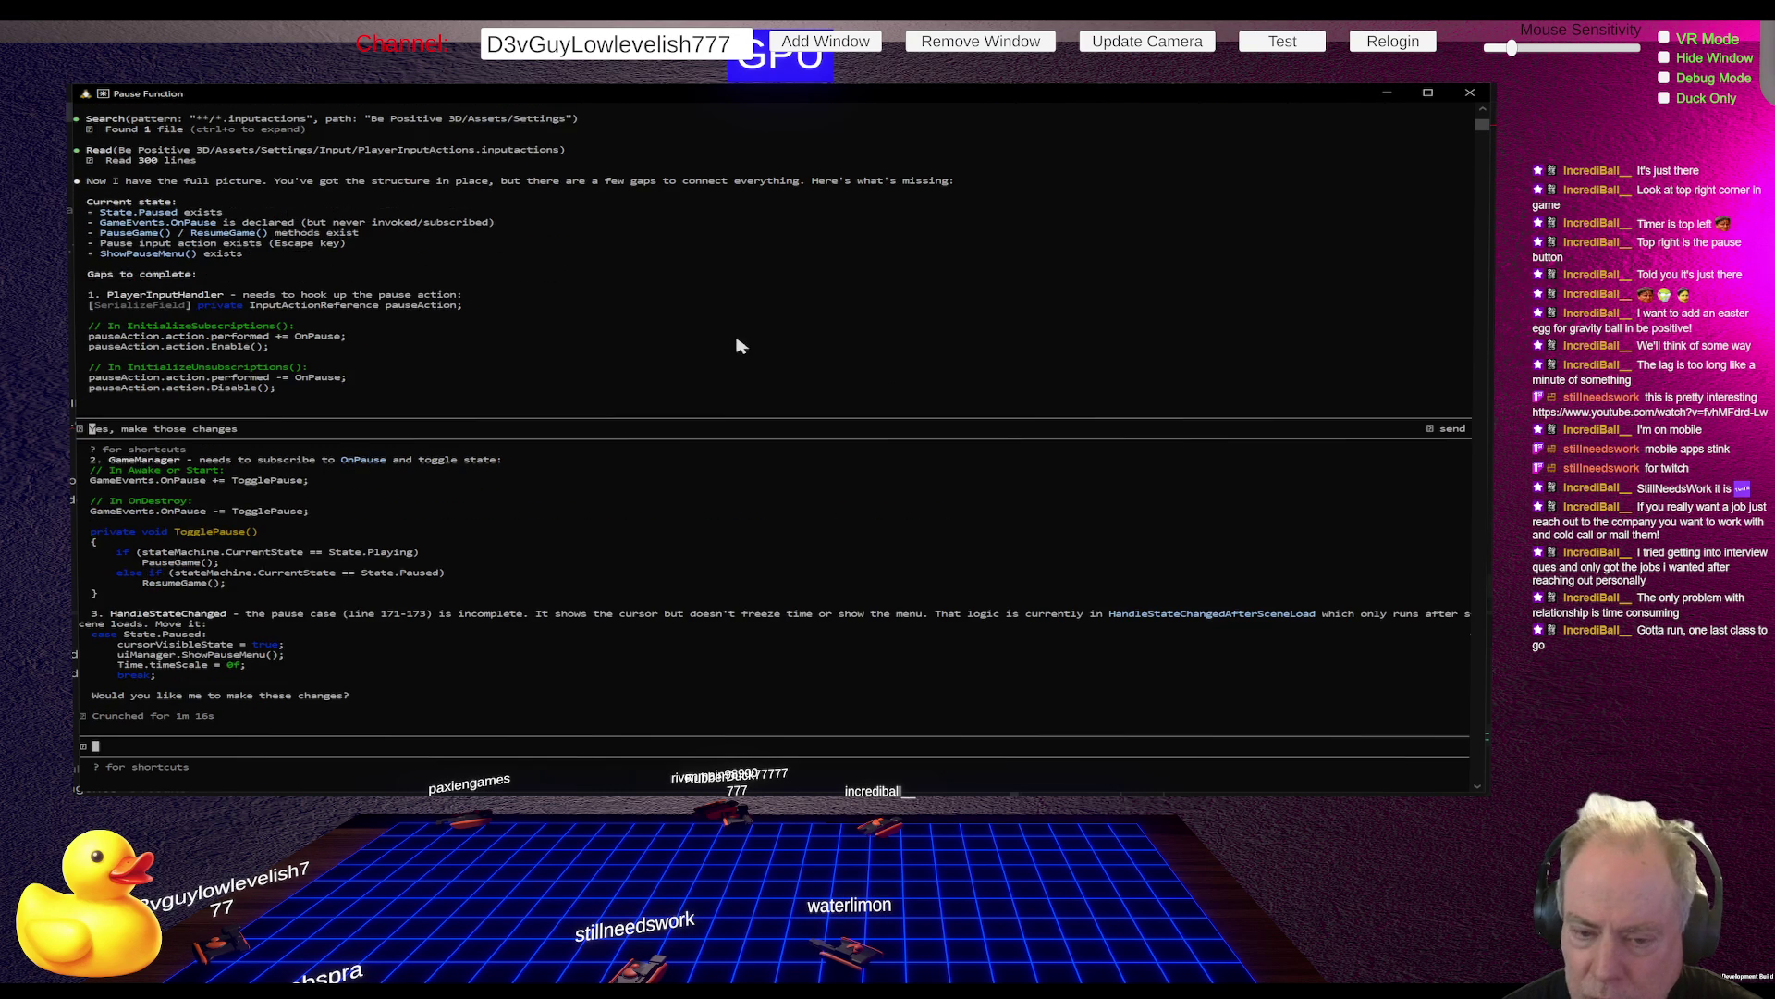
scroll(740, 346, "up", 9)
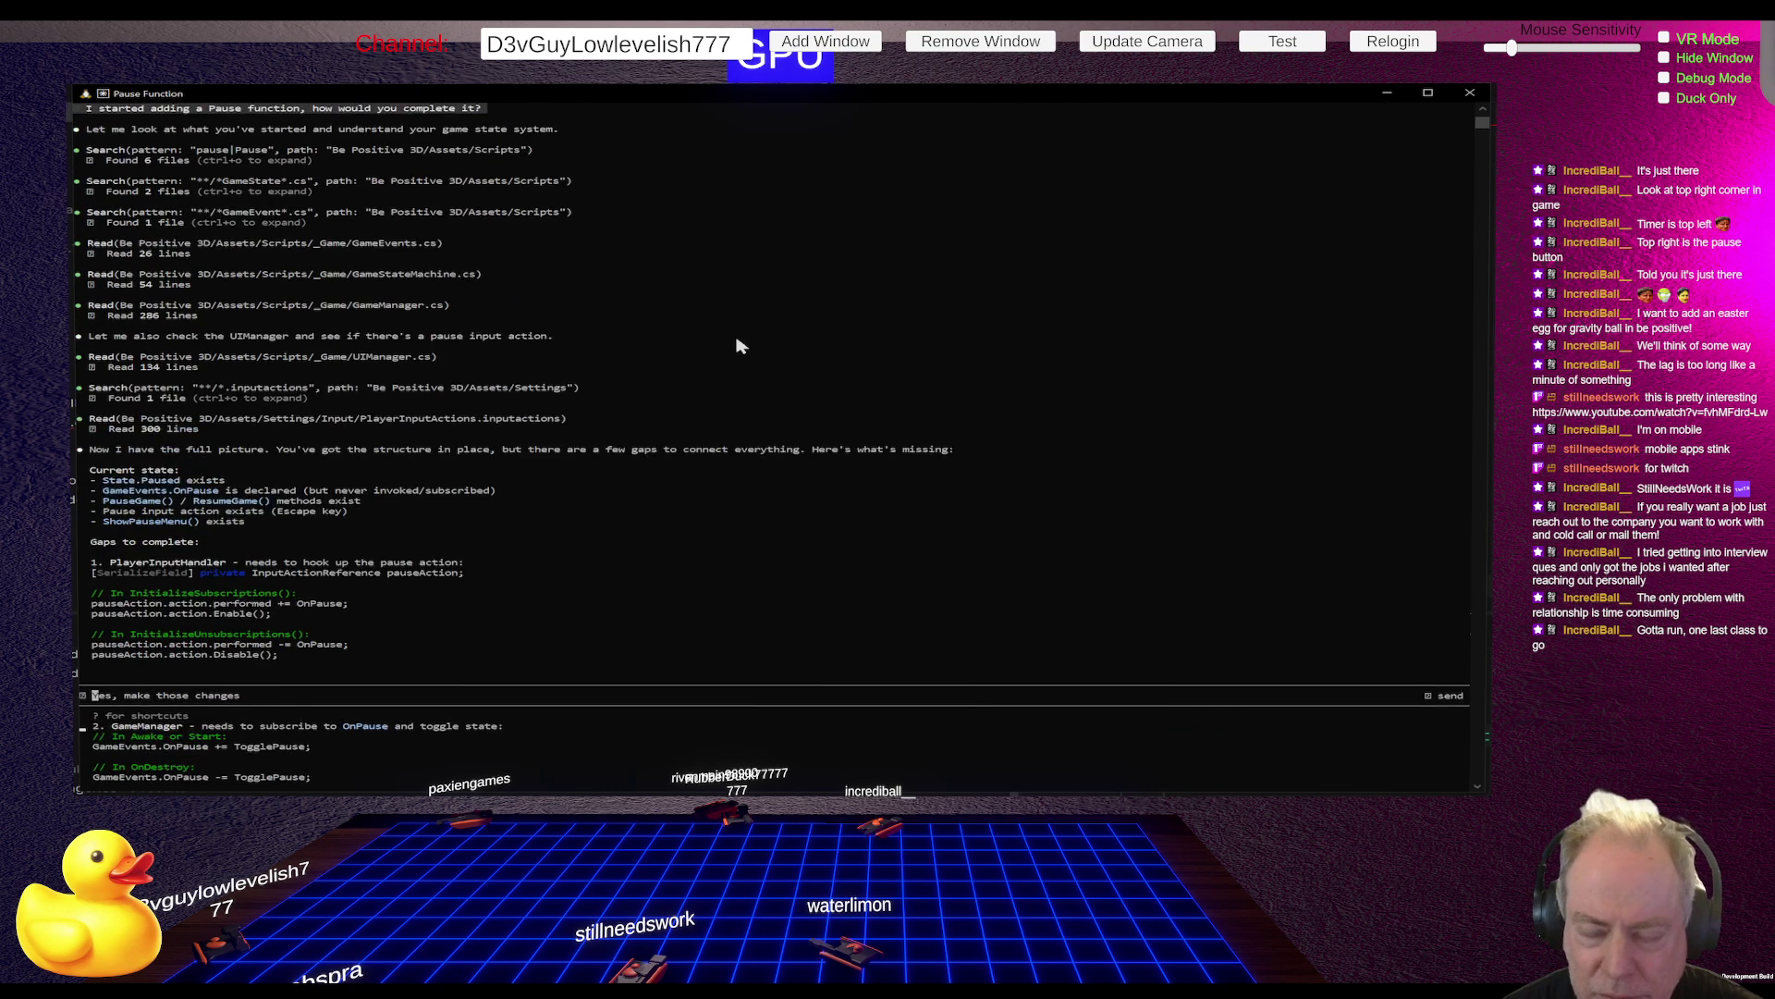
scroll(740, 346, "up", 2)
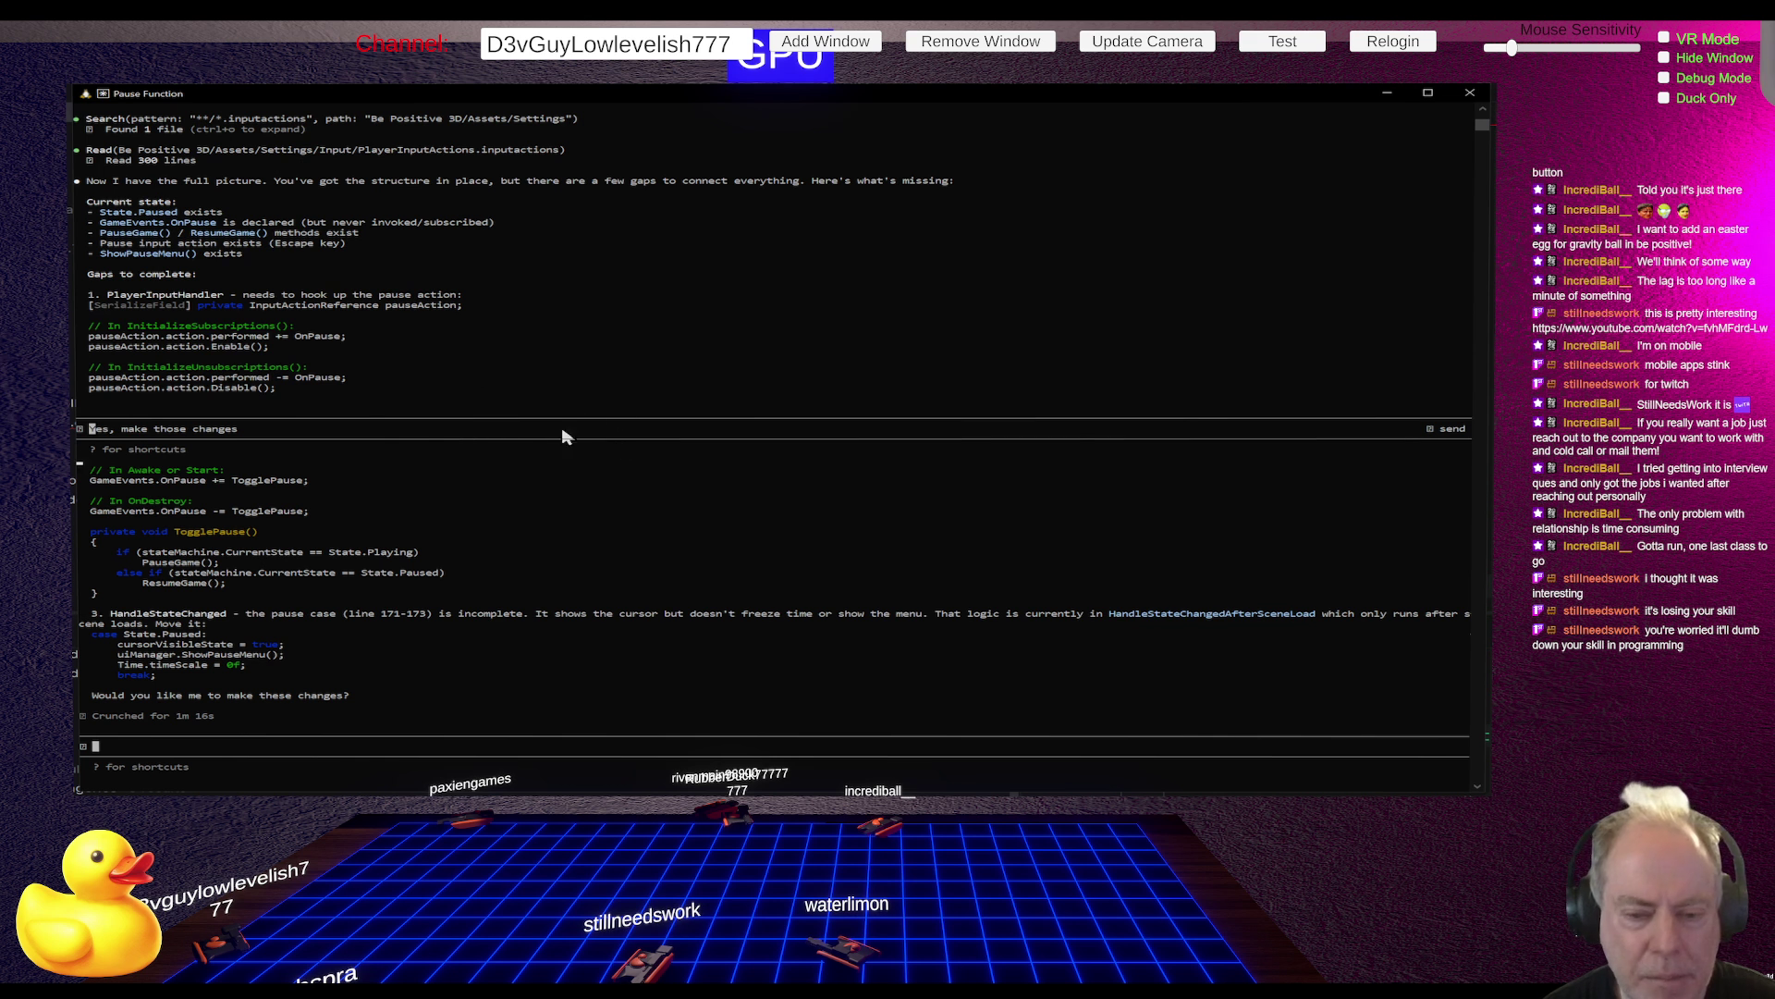
scroll(592, 426, "down", 1)
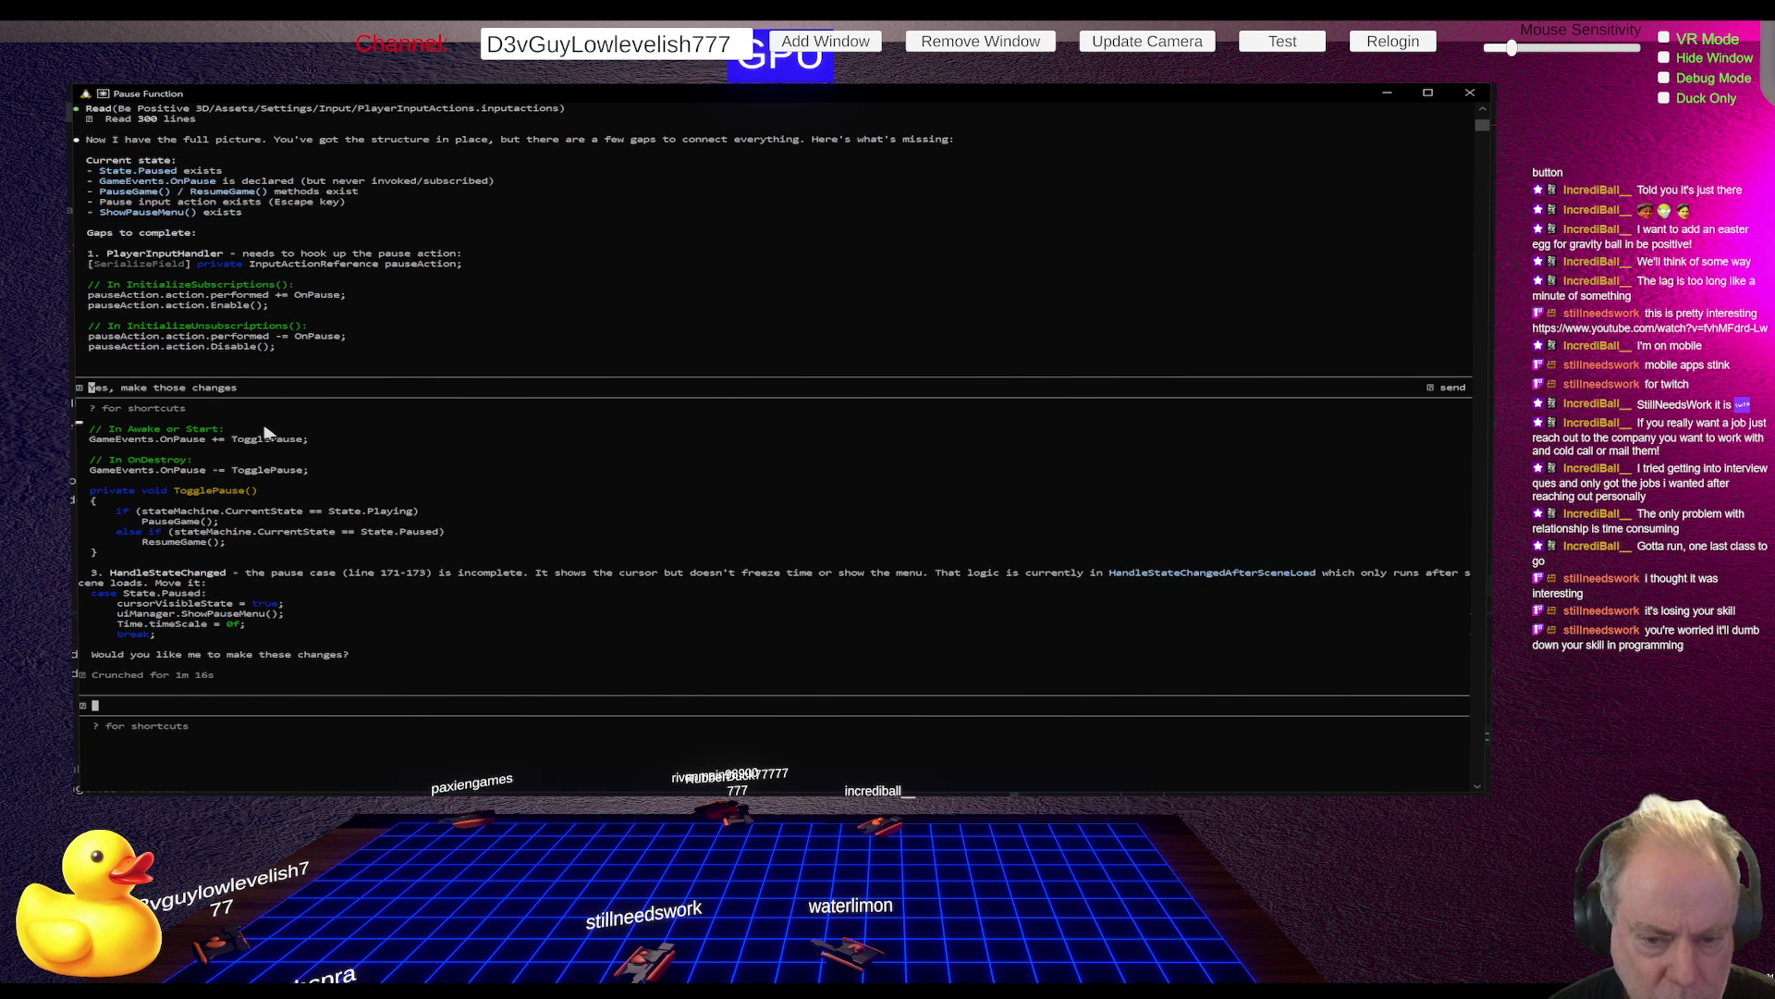
scroll(414, 465, "up", 1)
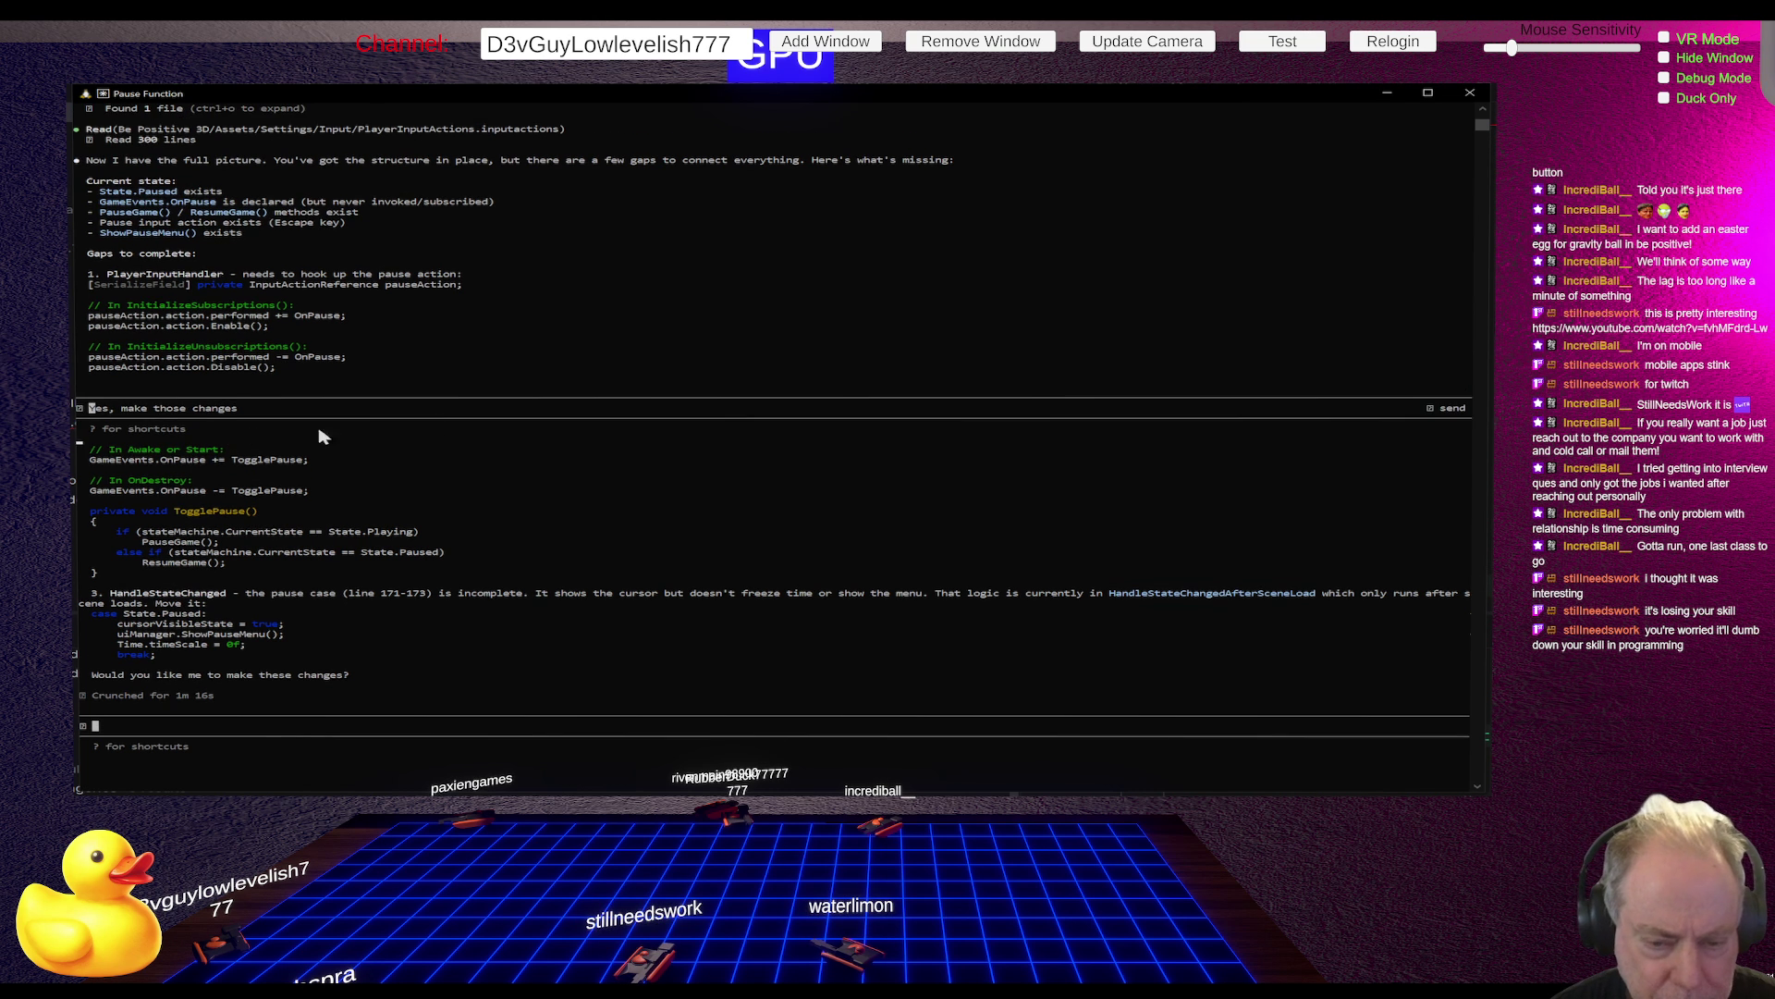
scroll(453, 428, "down", 2)
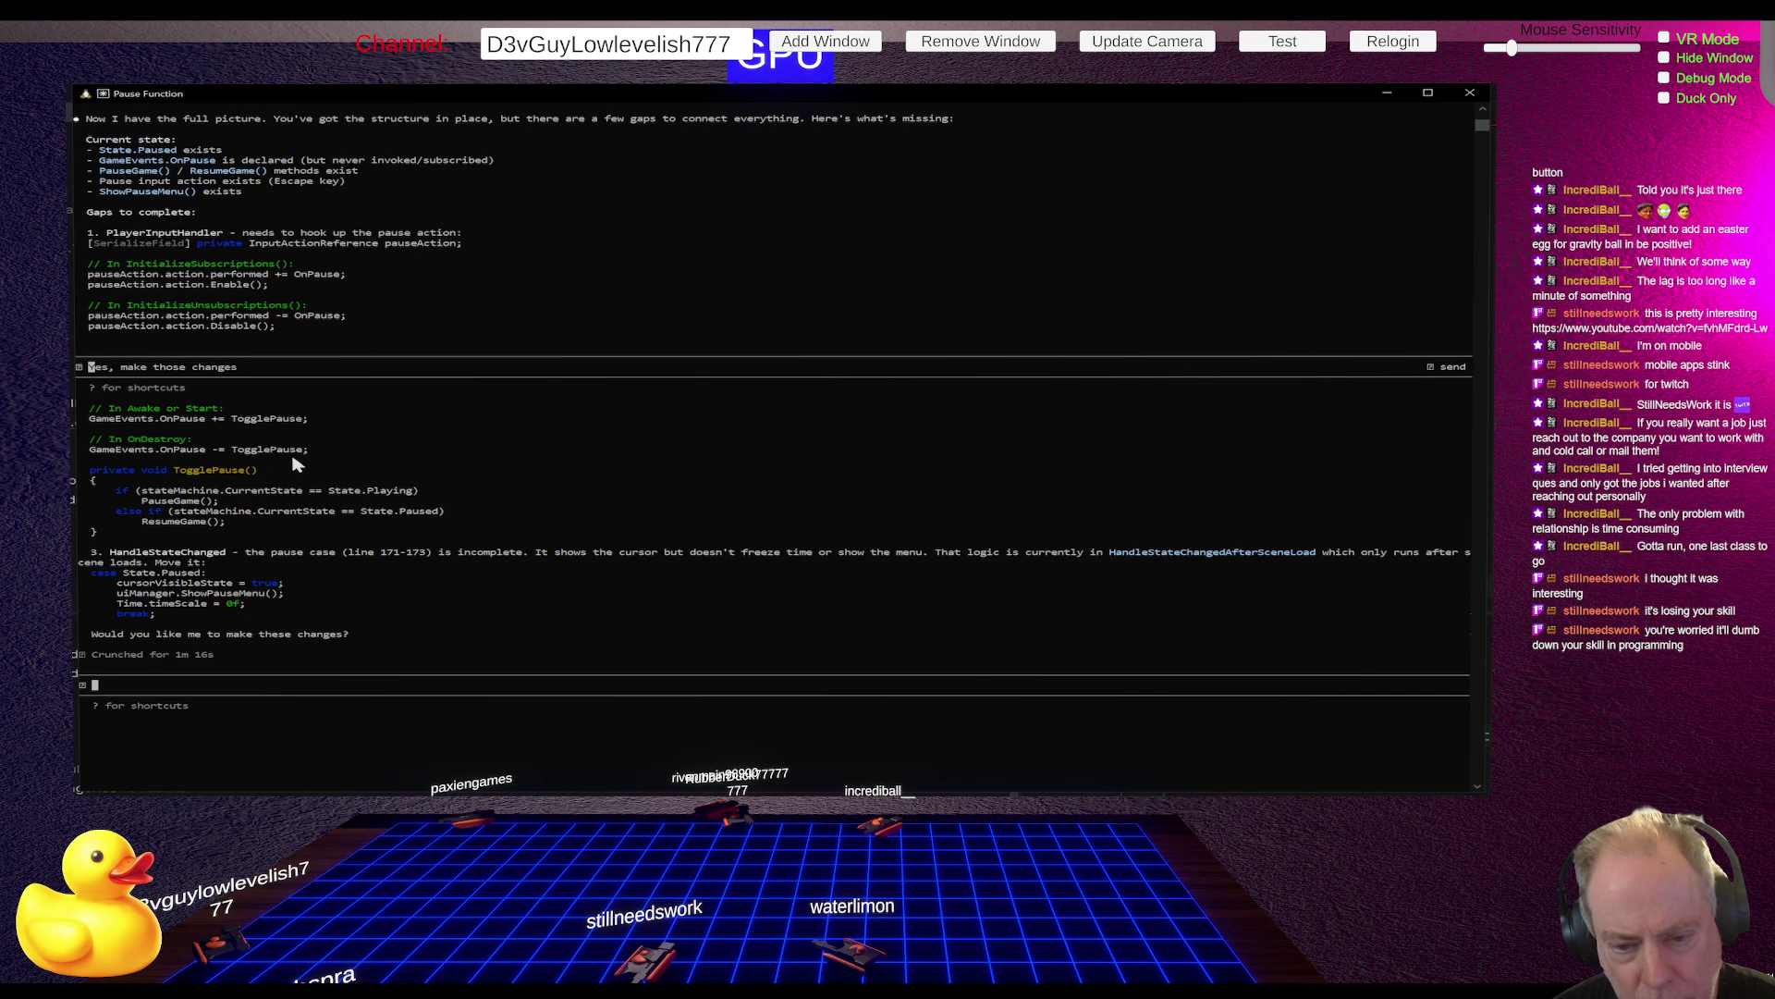
scroll(333, 460, "down", 1)
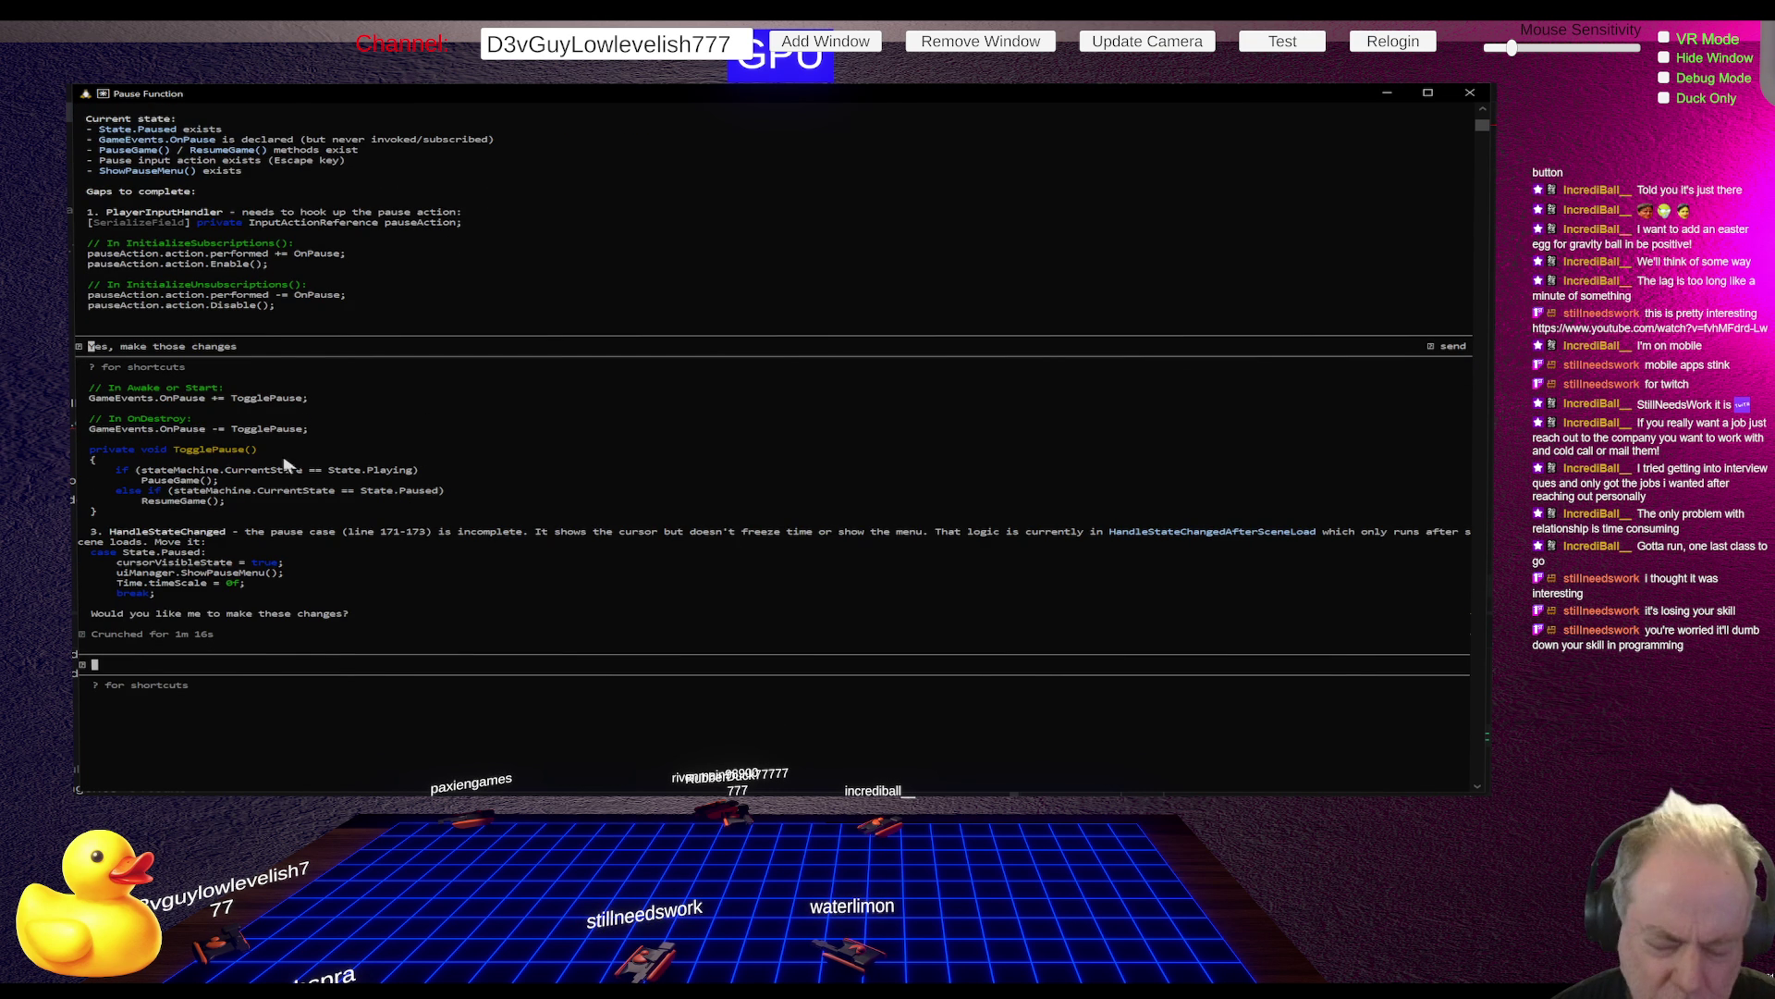
scroll(277, 476, "up", 9)
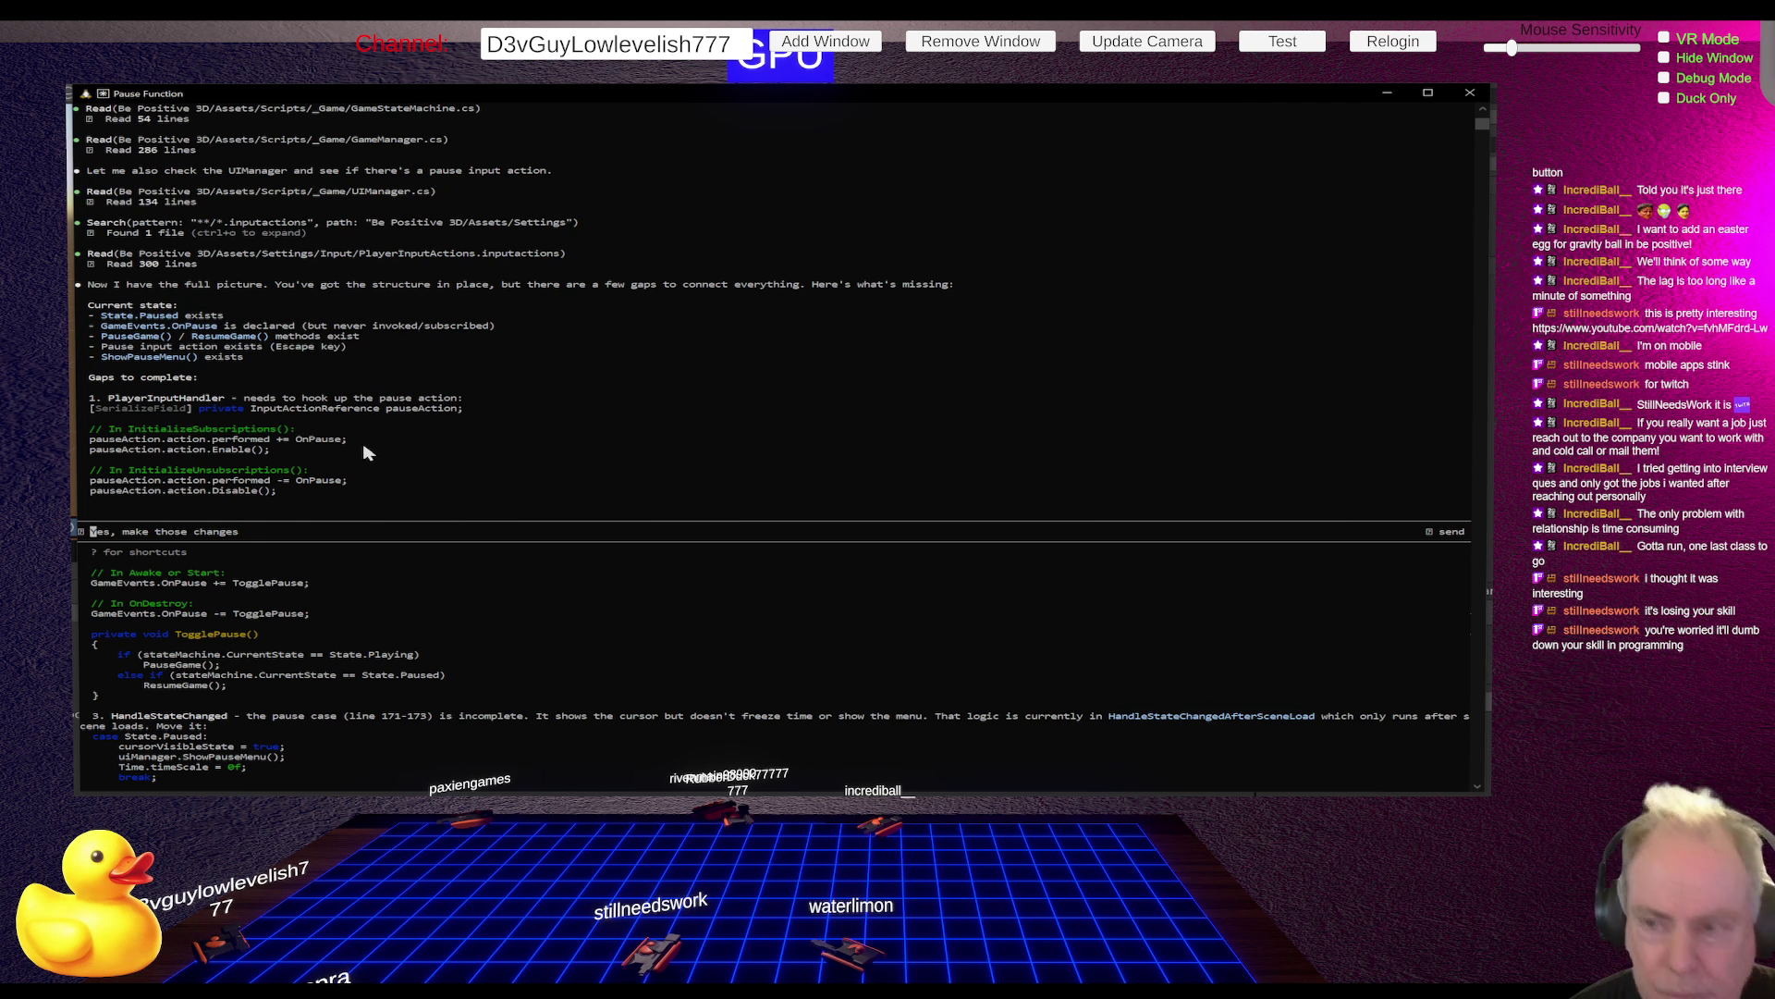
Open PlayerInputHandler.cs in Rider, comparing it against the Claude Code conversation
key("alt+Tab")
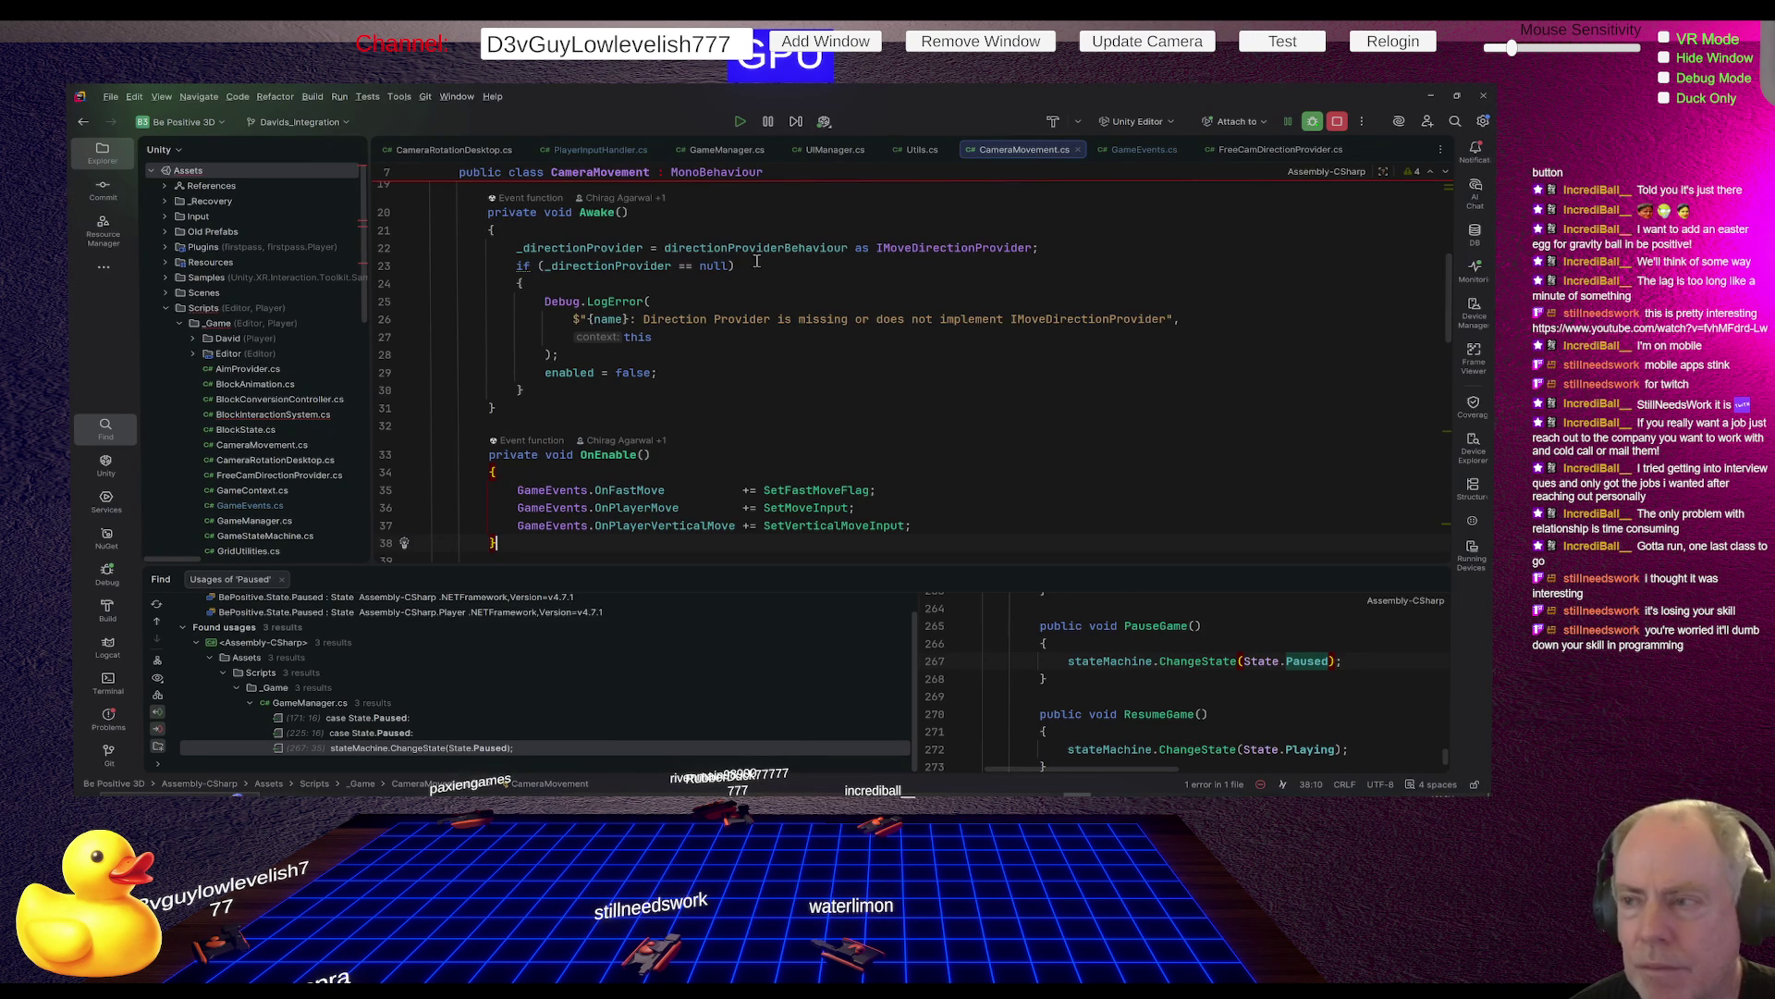
left_click(607, 150)
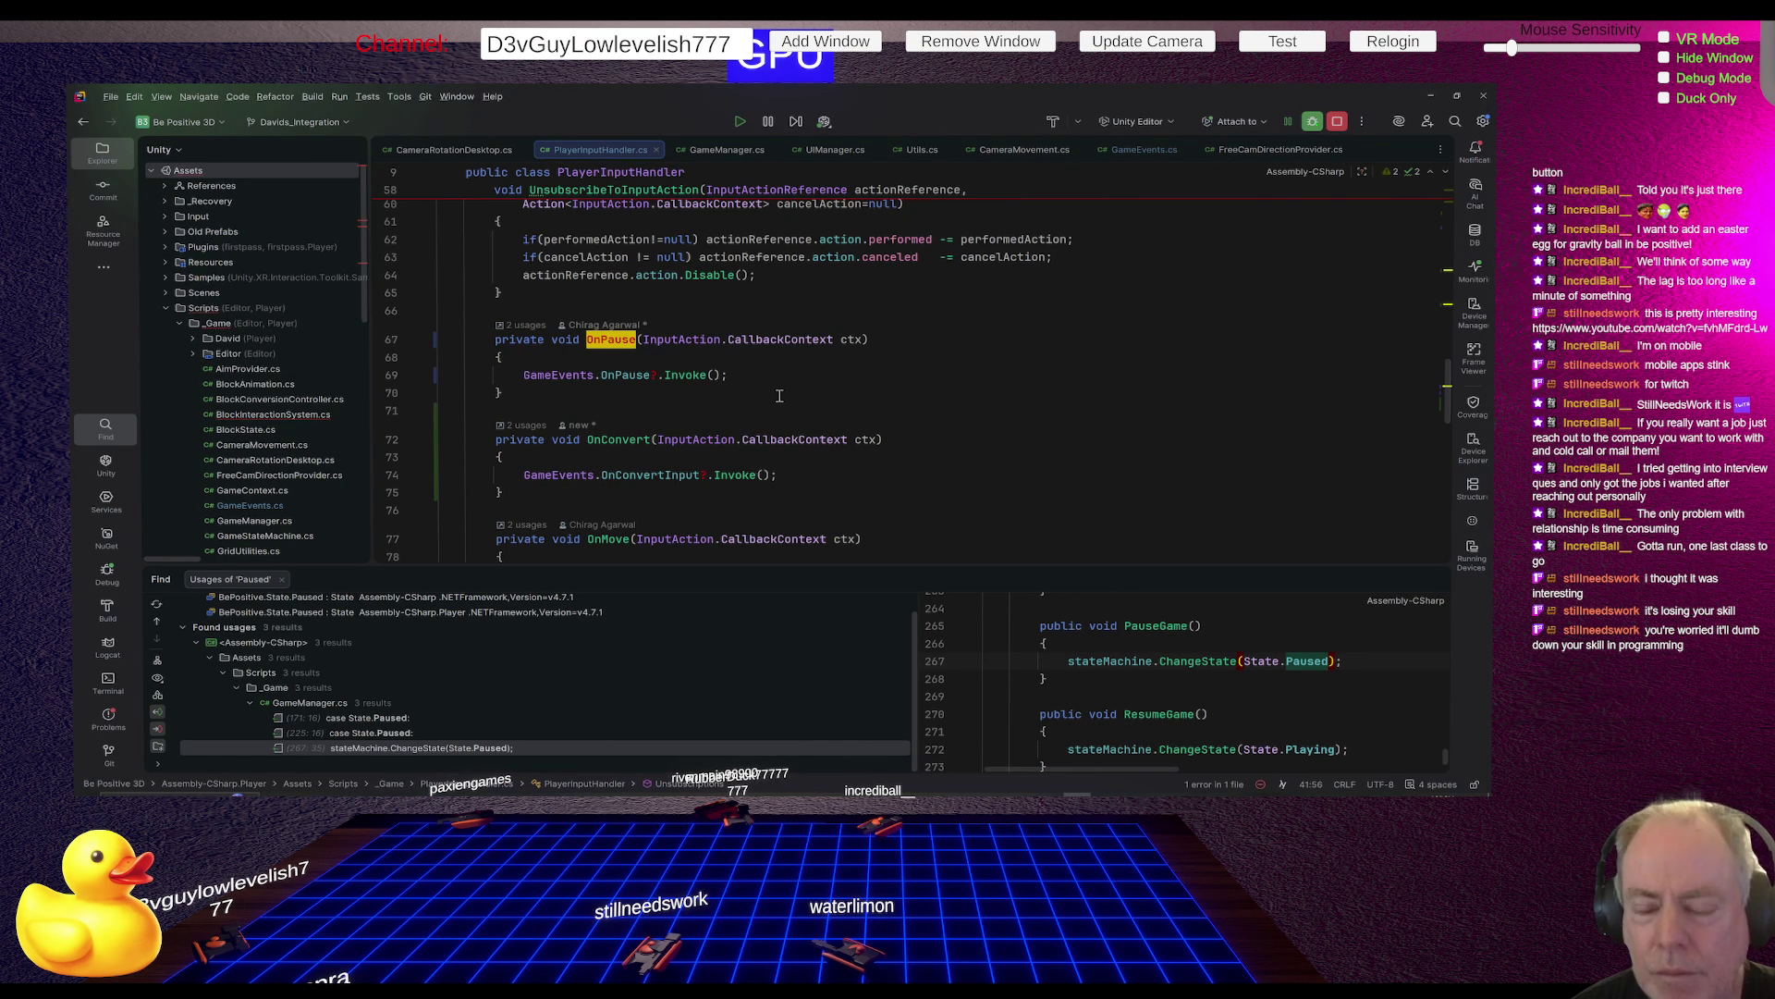
key("alt+Tab")
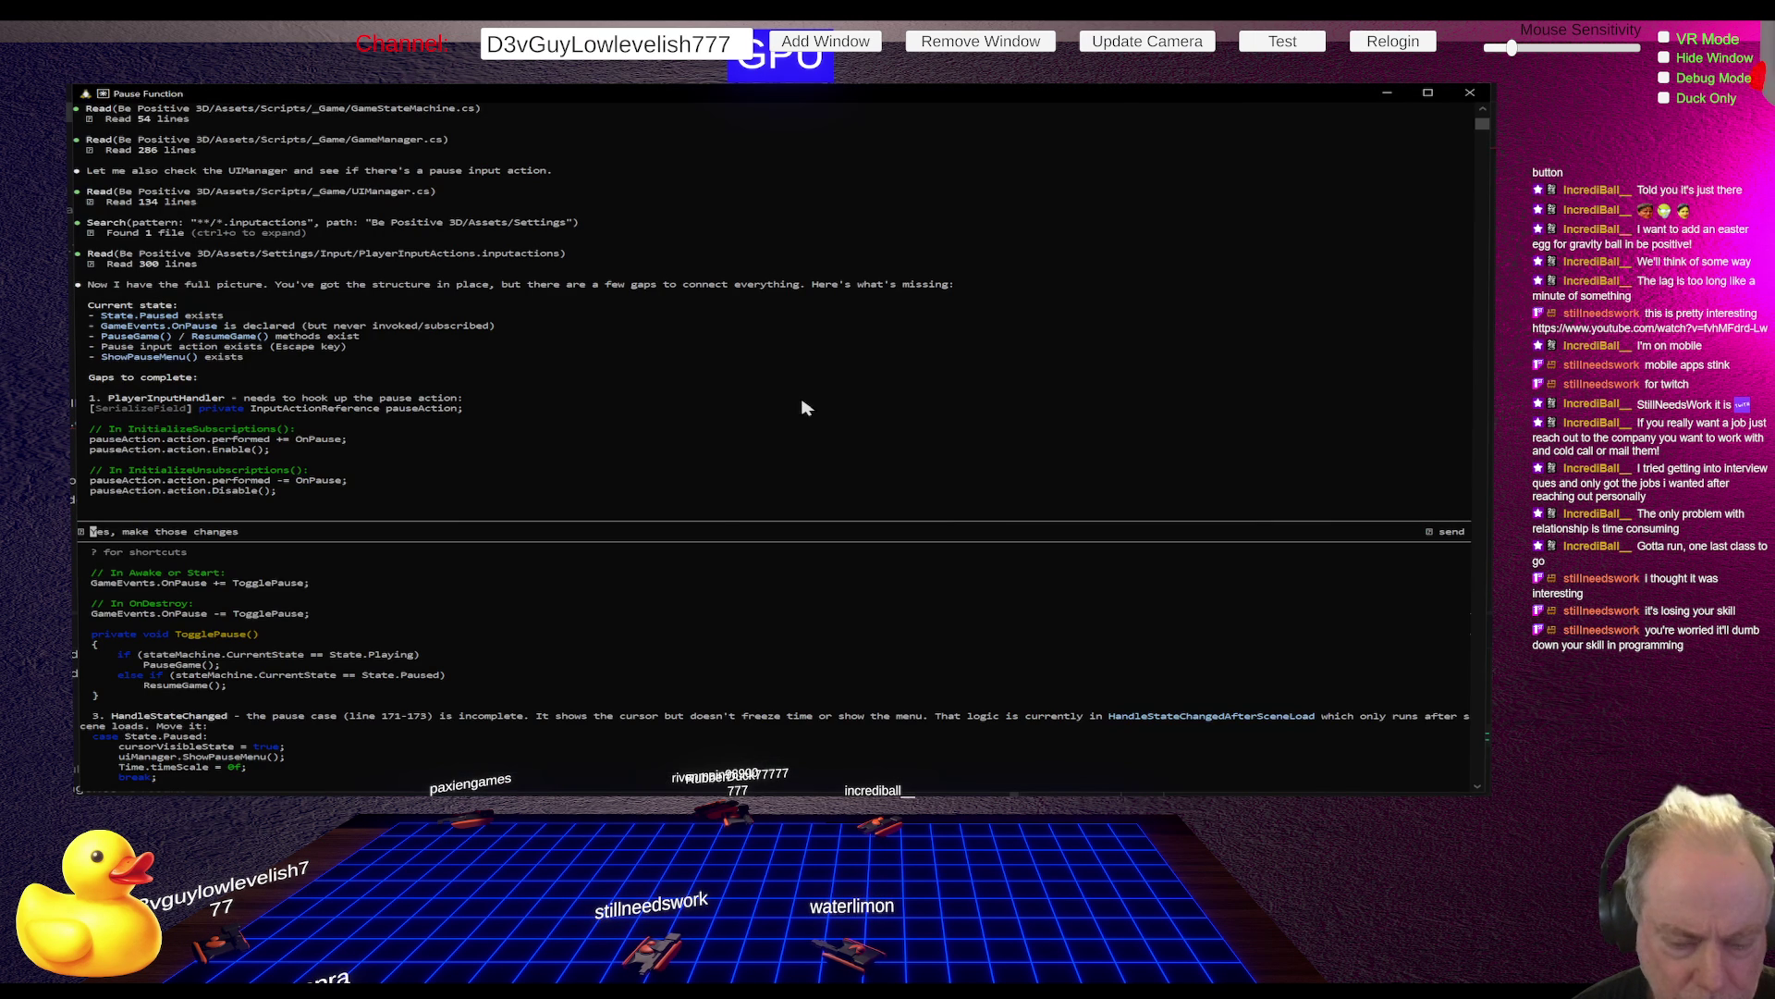
key("alt+Tab")
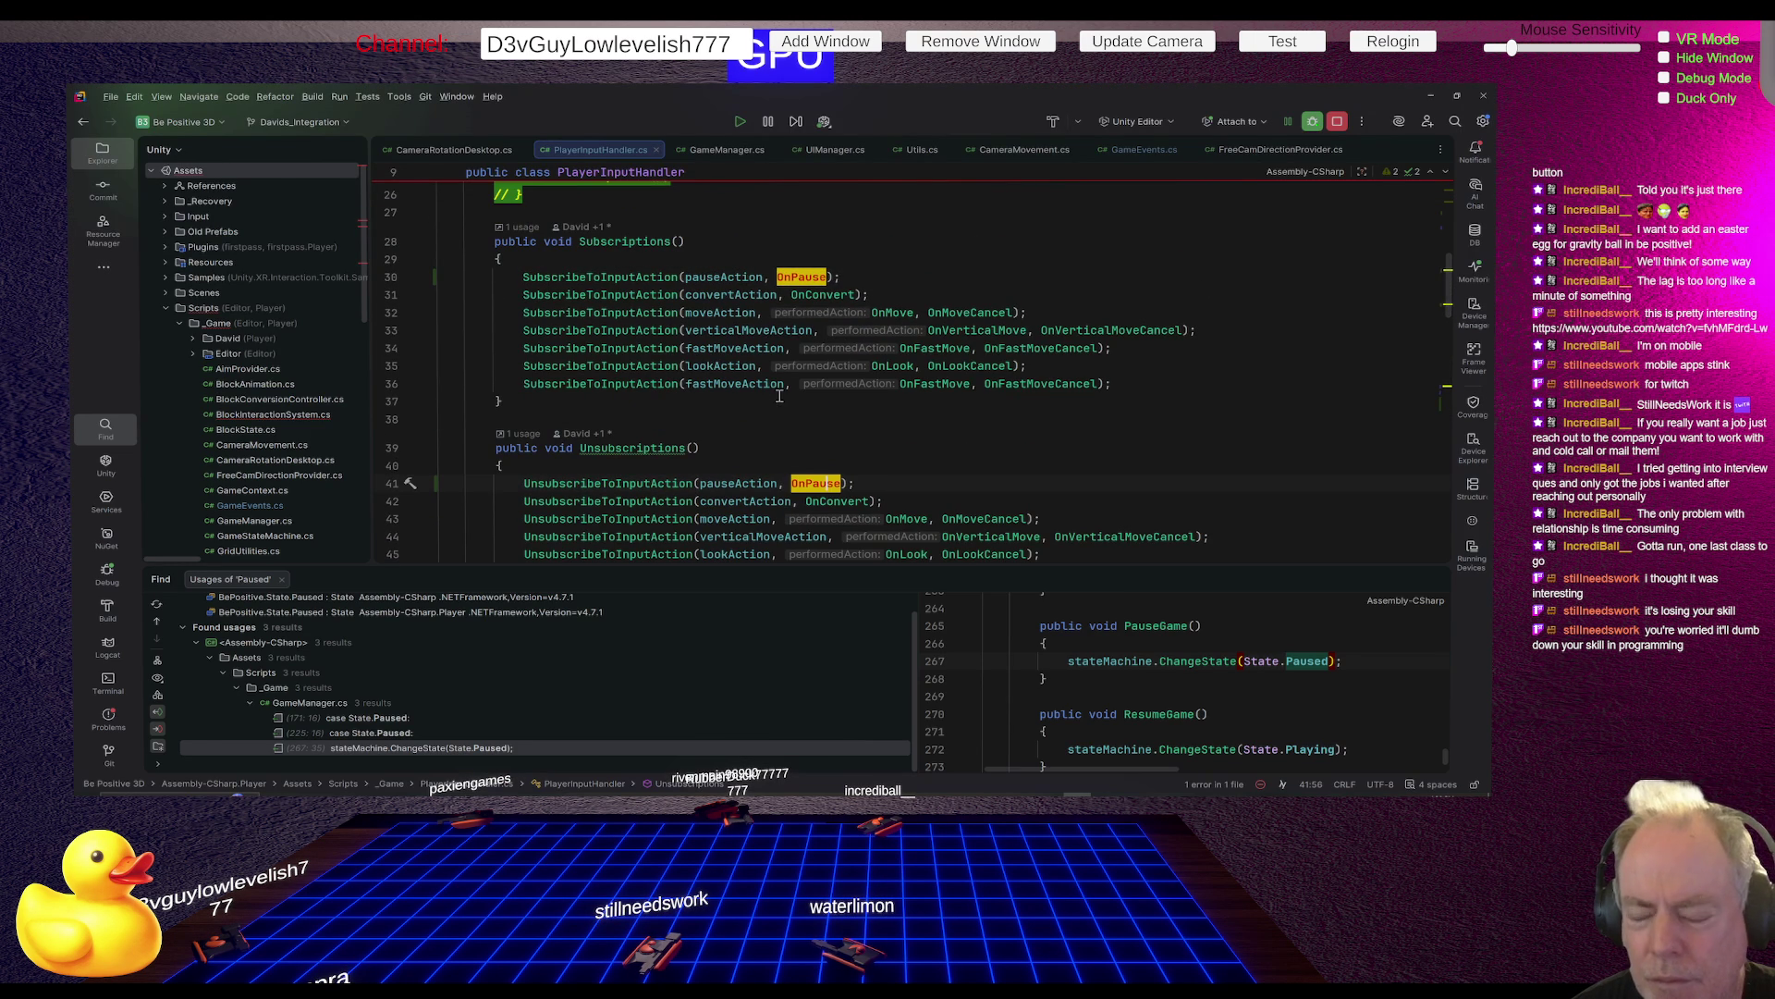
key("alt+Tab")
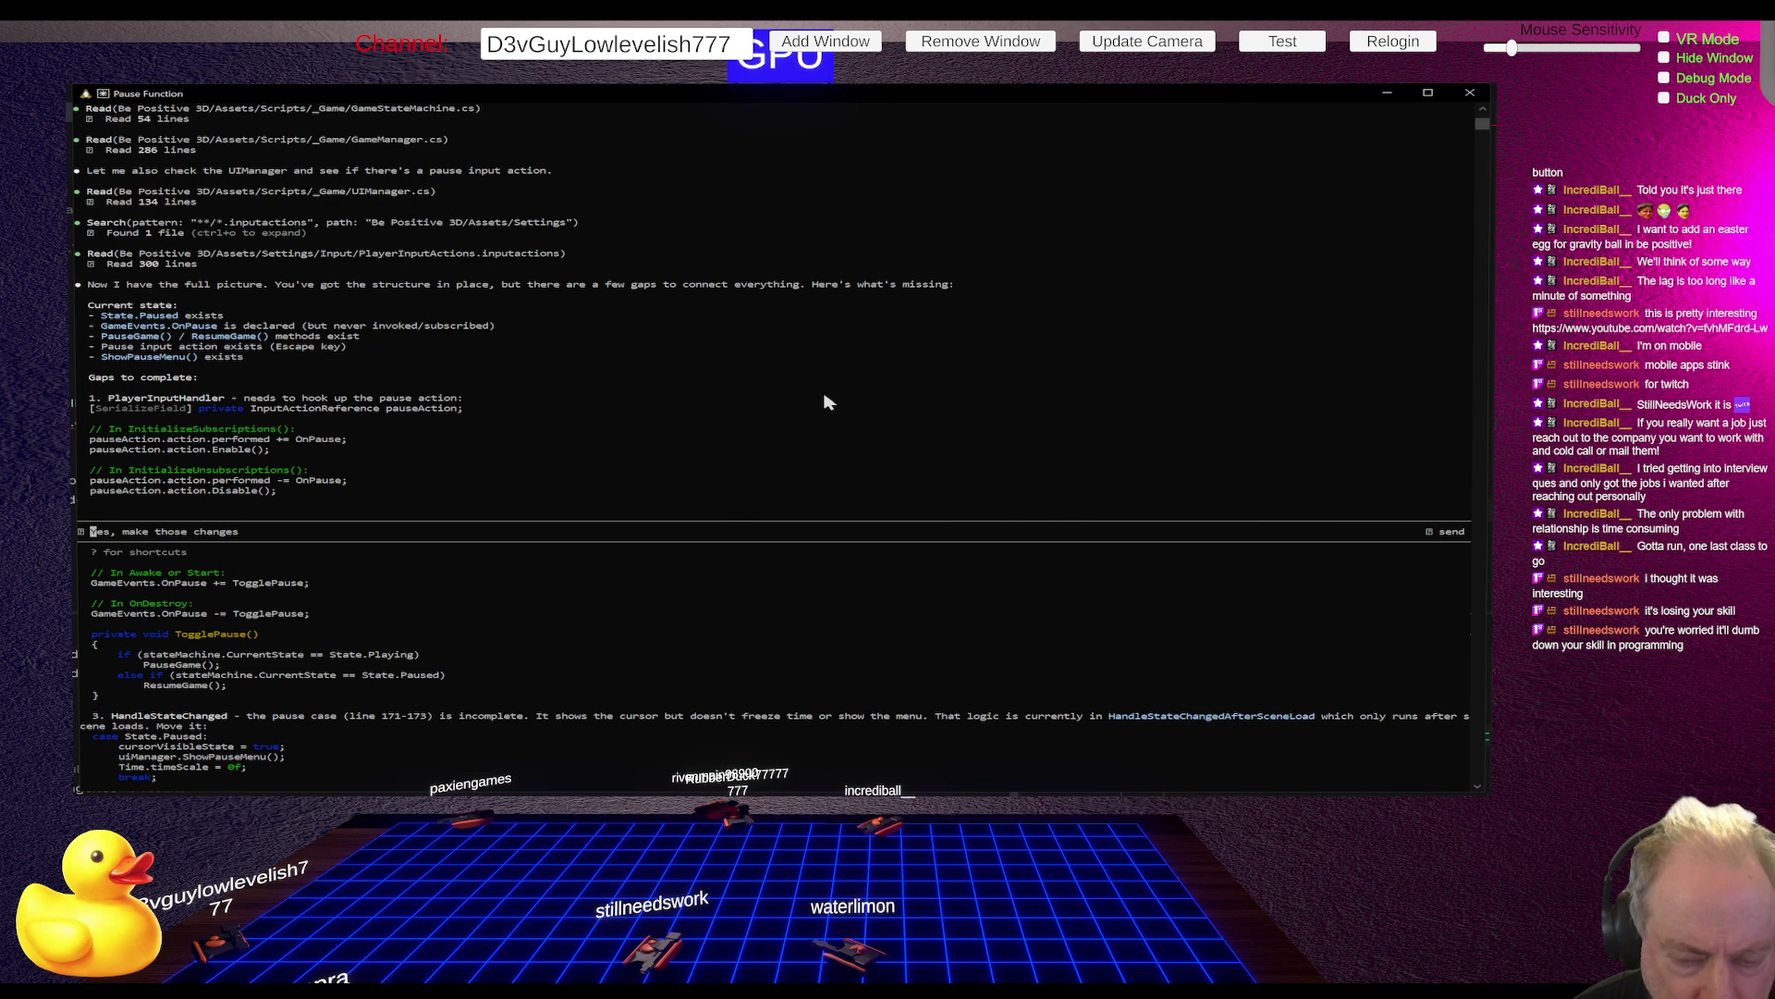
key("alt+Tab")
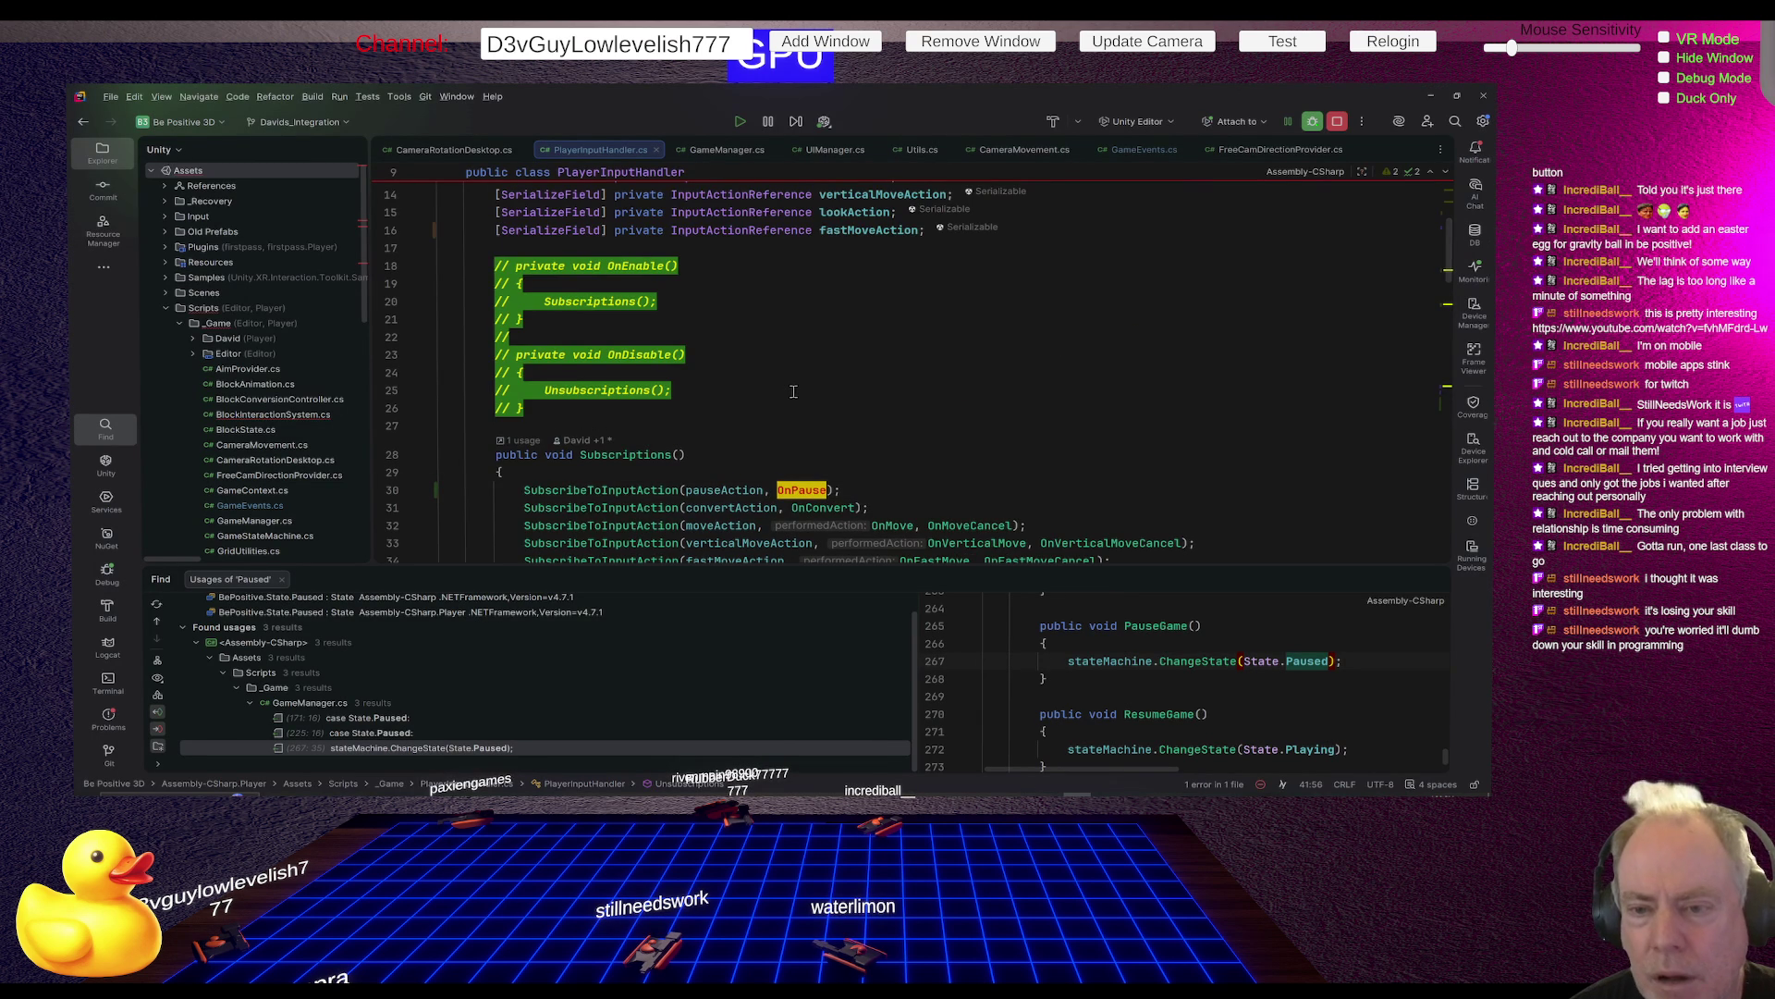
Scroll through PlayerInputHandler.cs to inspect the OnPause handler, then return to Claude Code
scroll(793, 391, "up", 5)
scroll(794, 391, "down", 7)
scroll(793, 391, "down", 2)
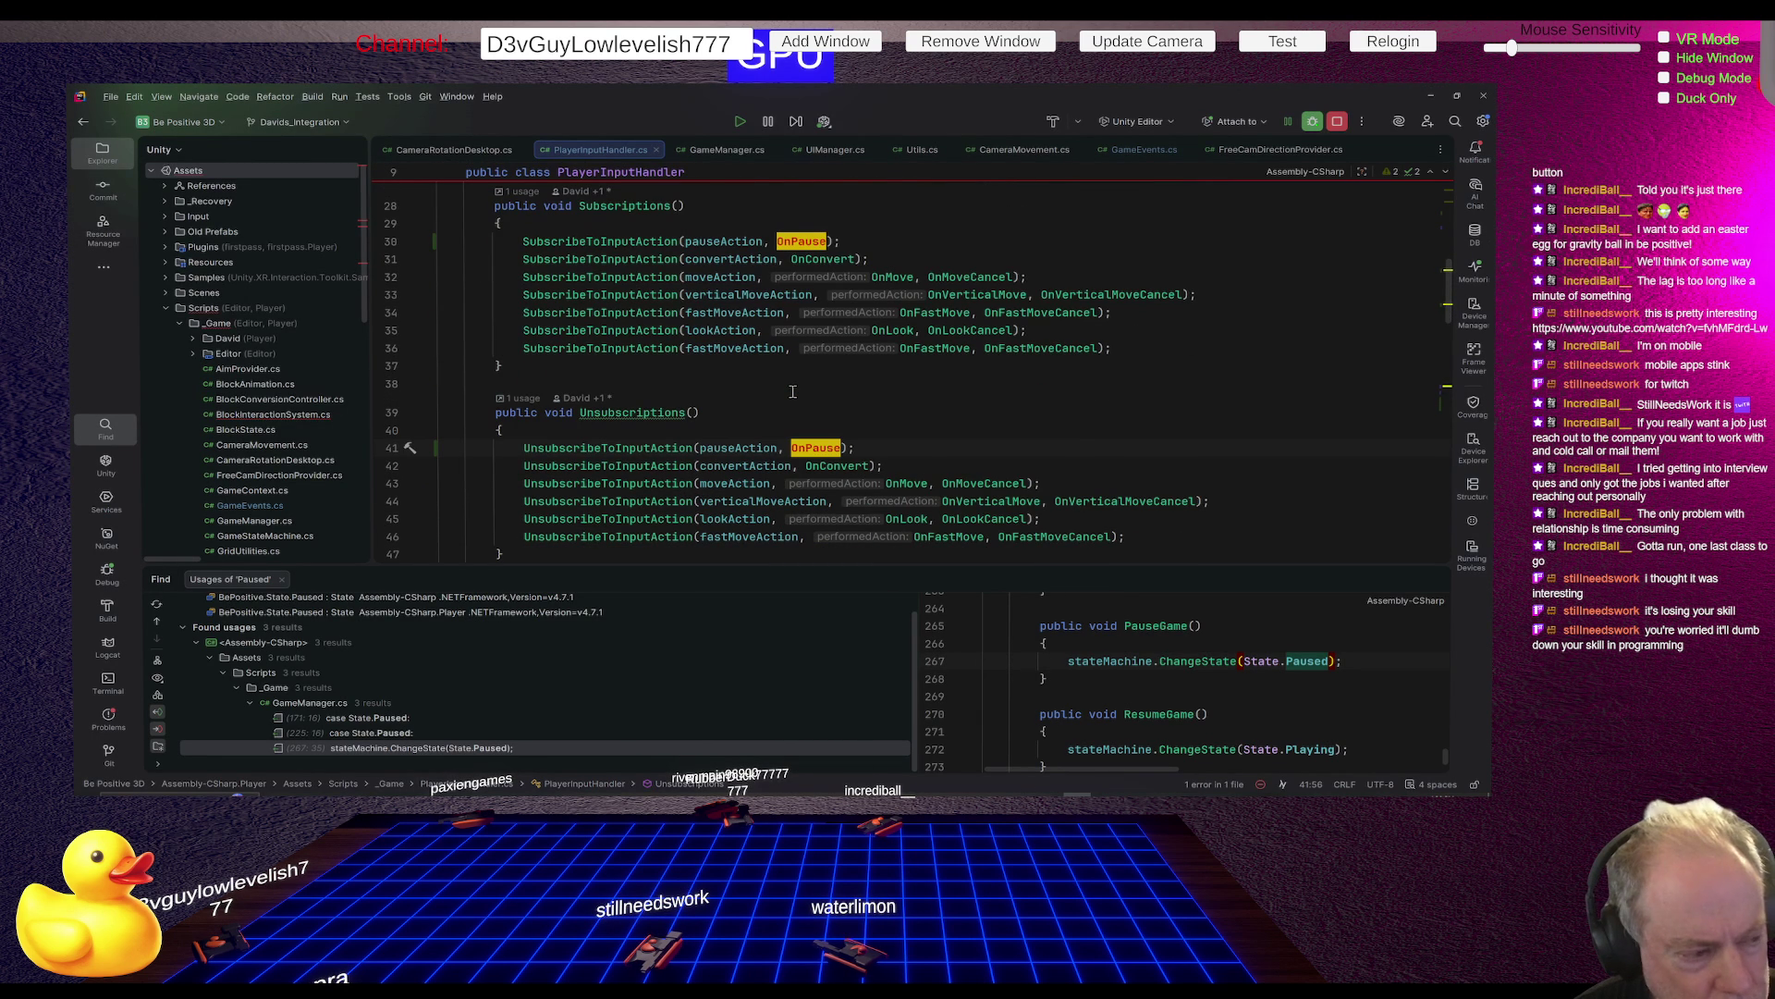
scroll(793, 391, "down", 5)
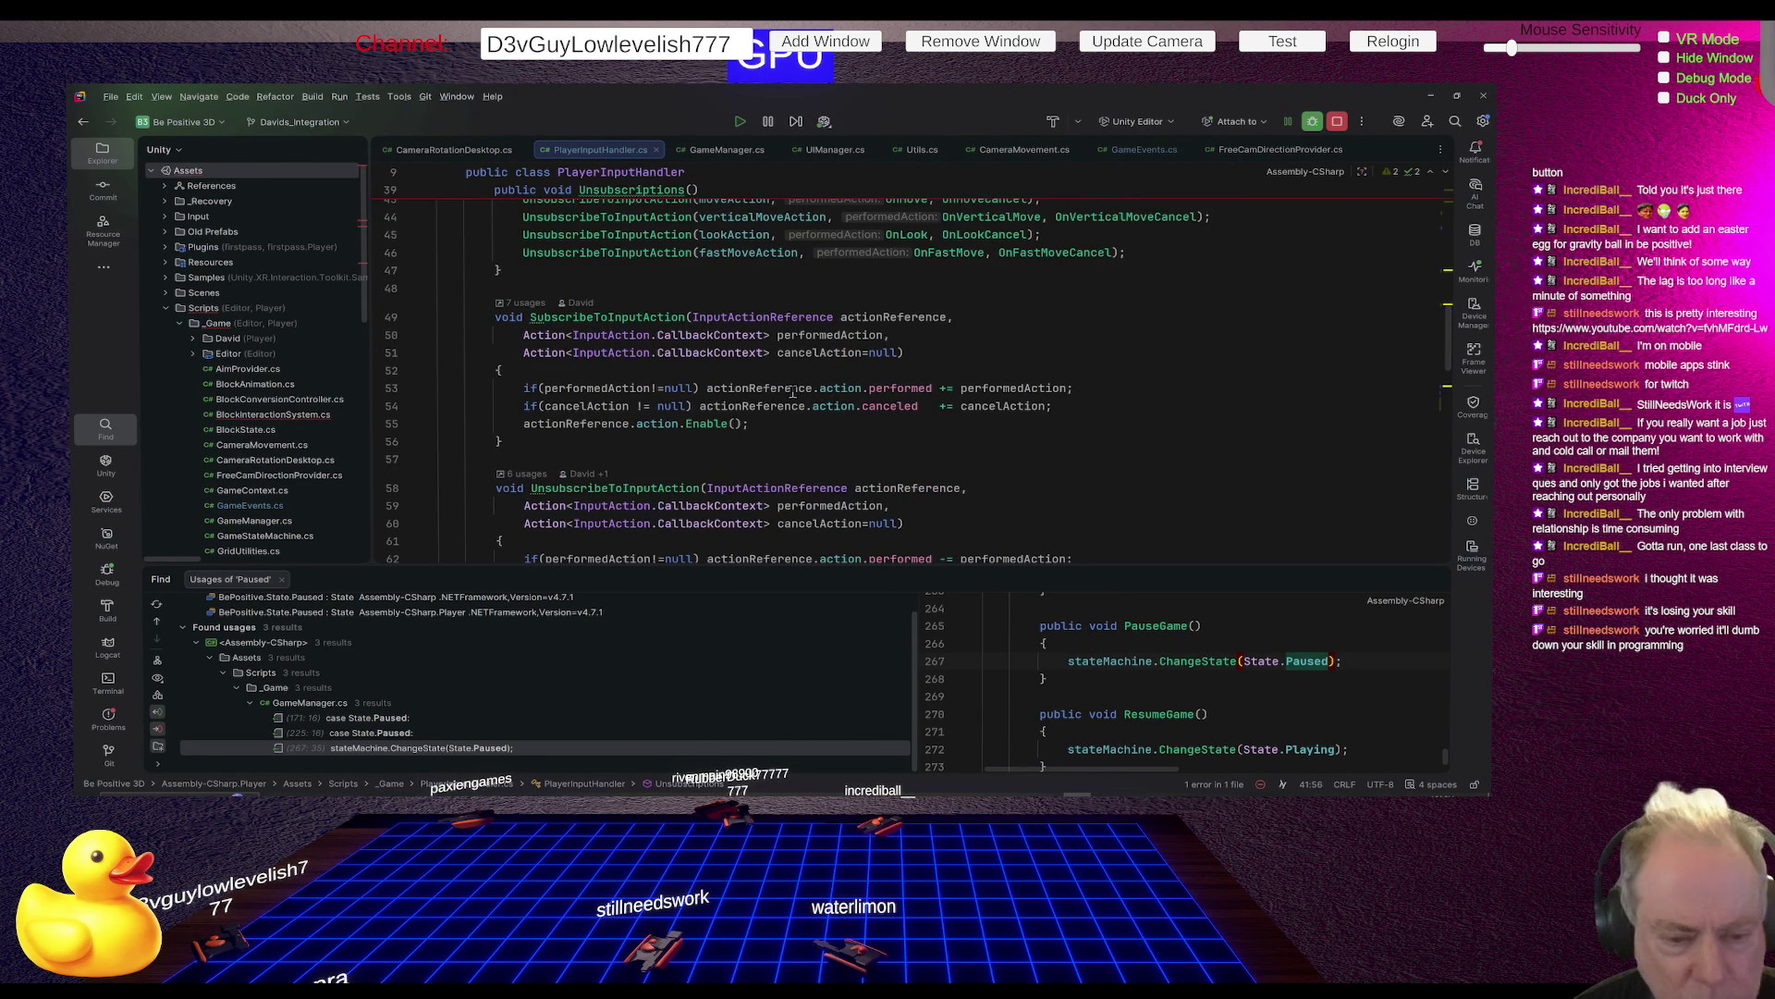
scroll(793, 391, "down", 2)
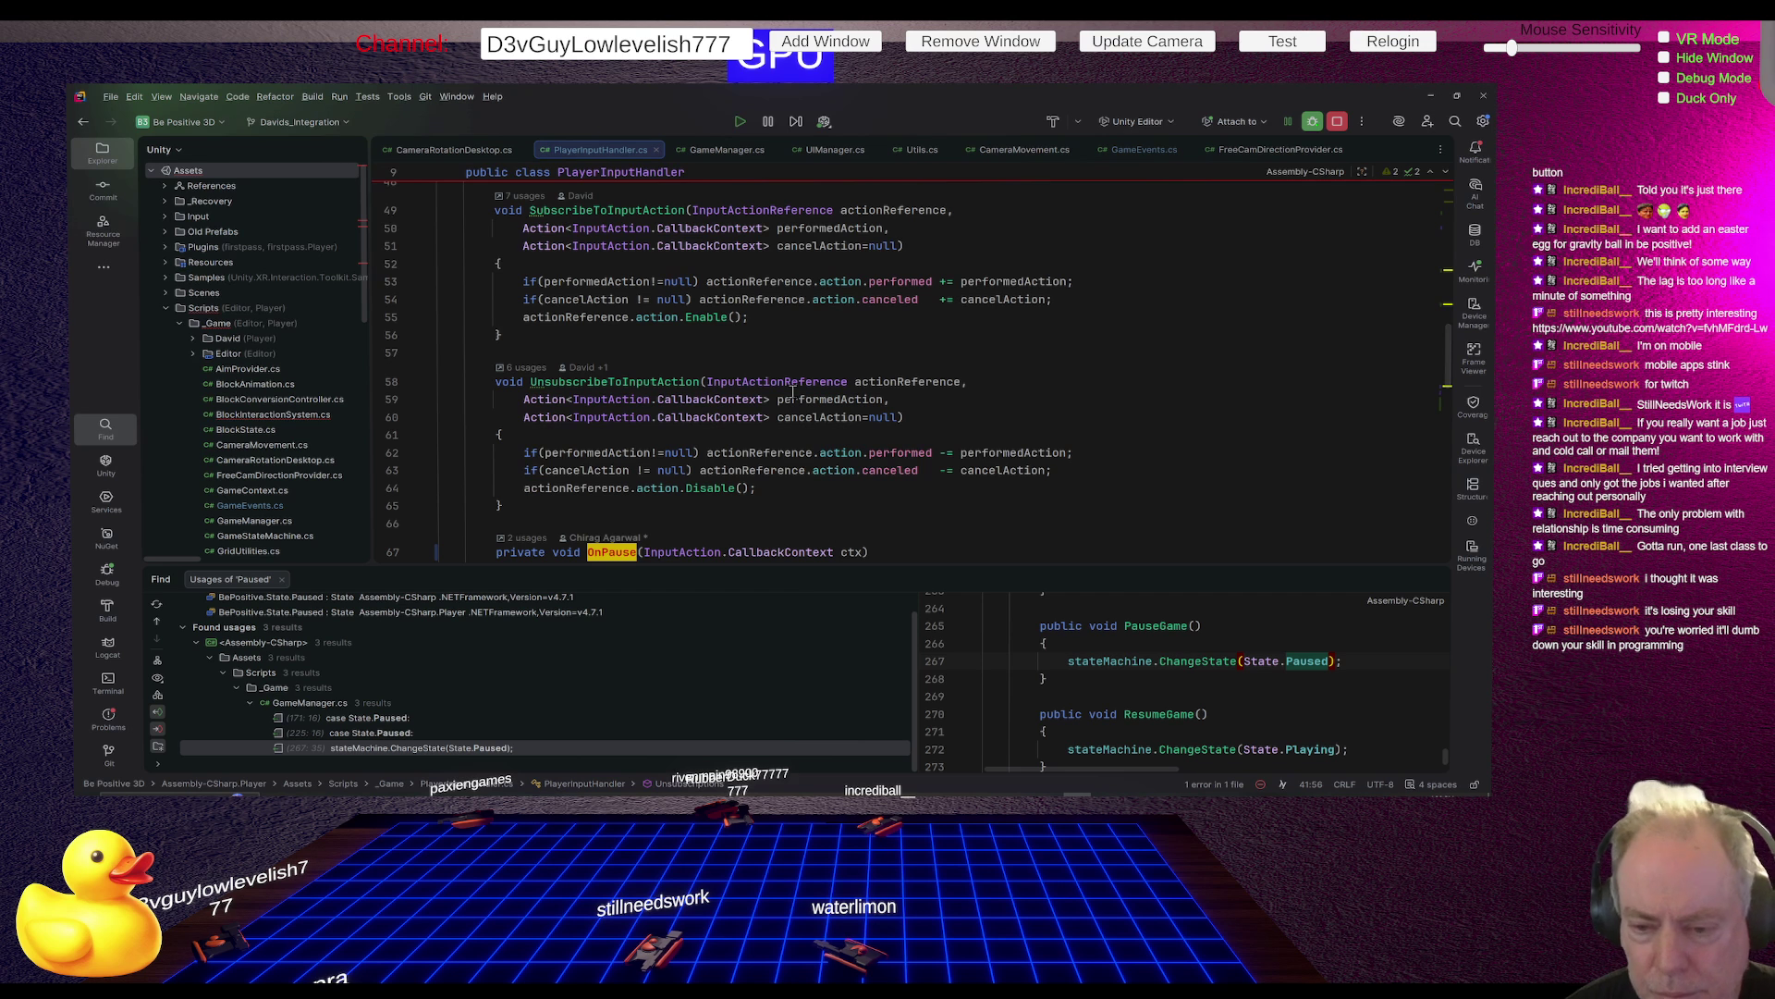
scroll(793, 391, "down", 4)
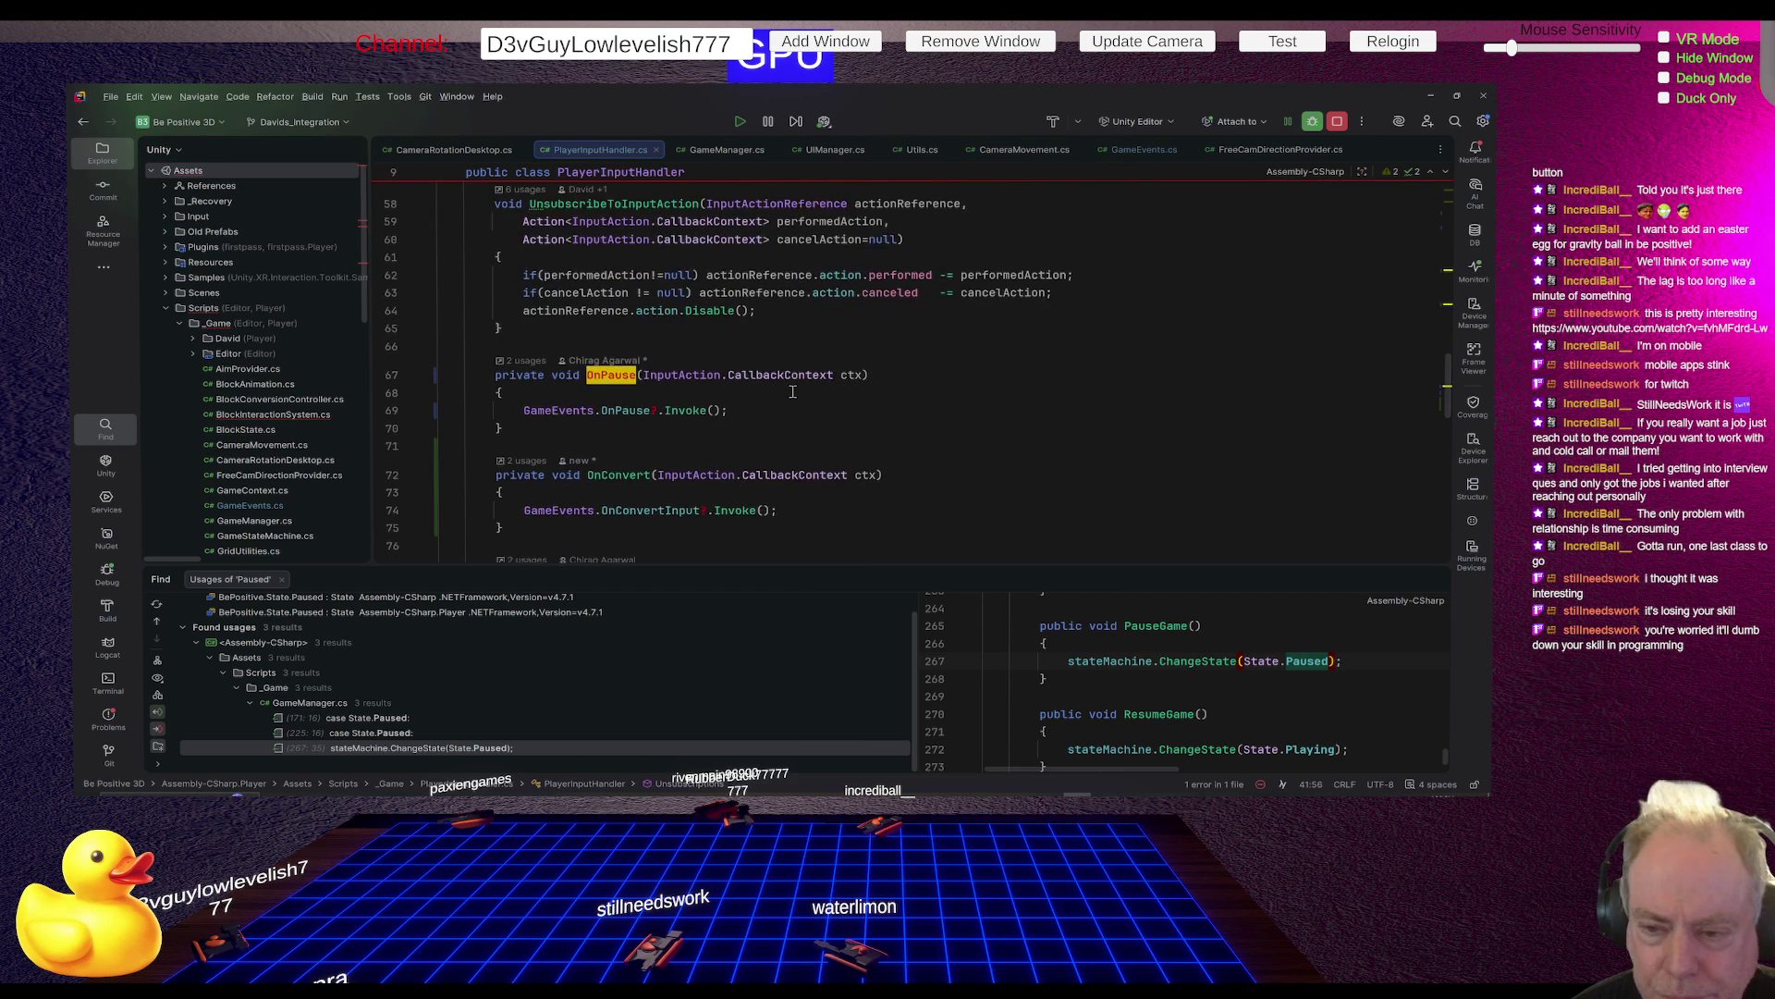
scroll(792, 391, "up", 5)
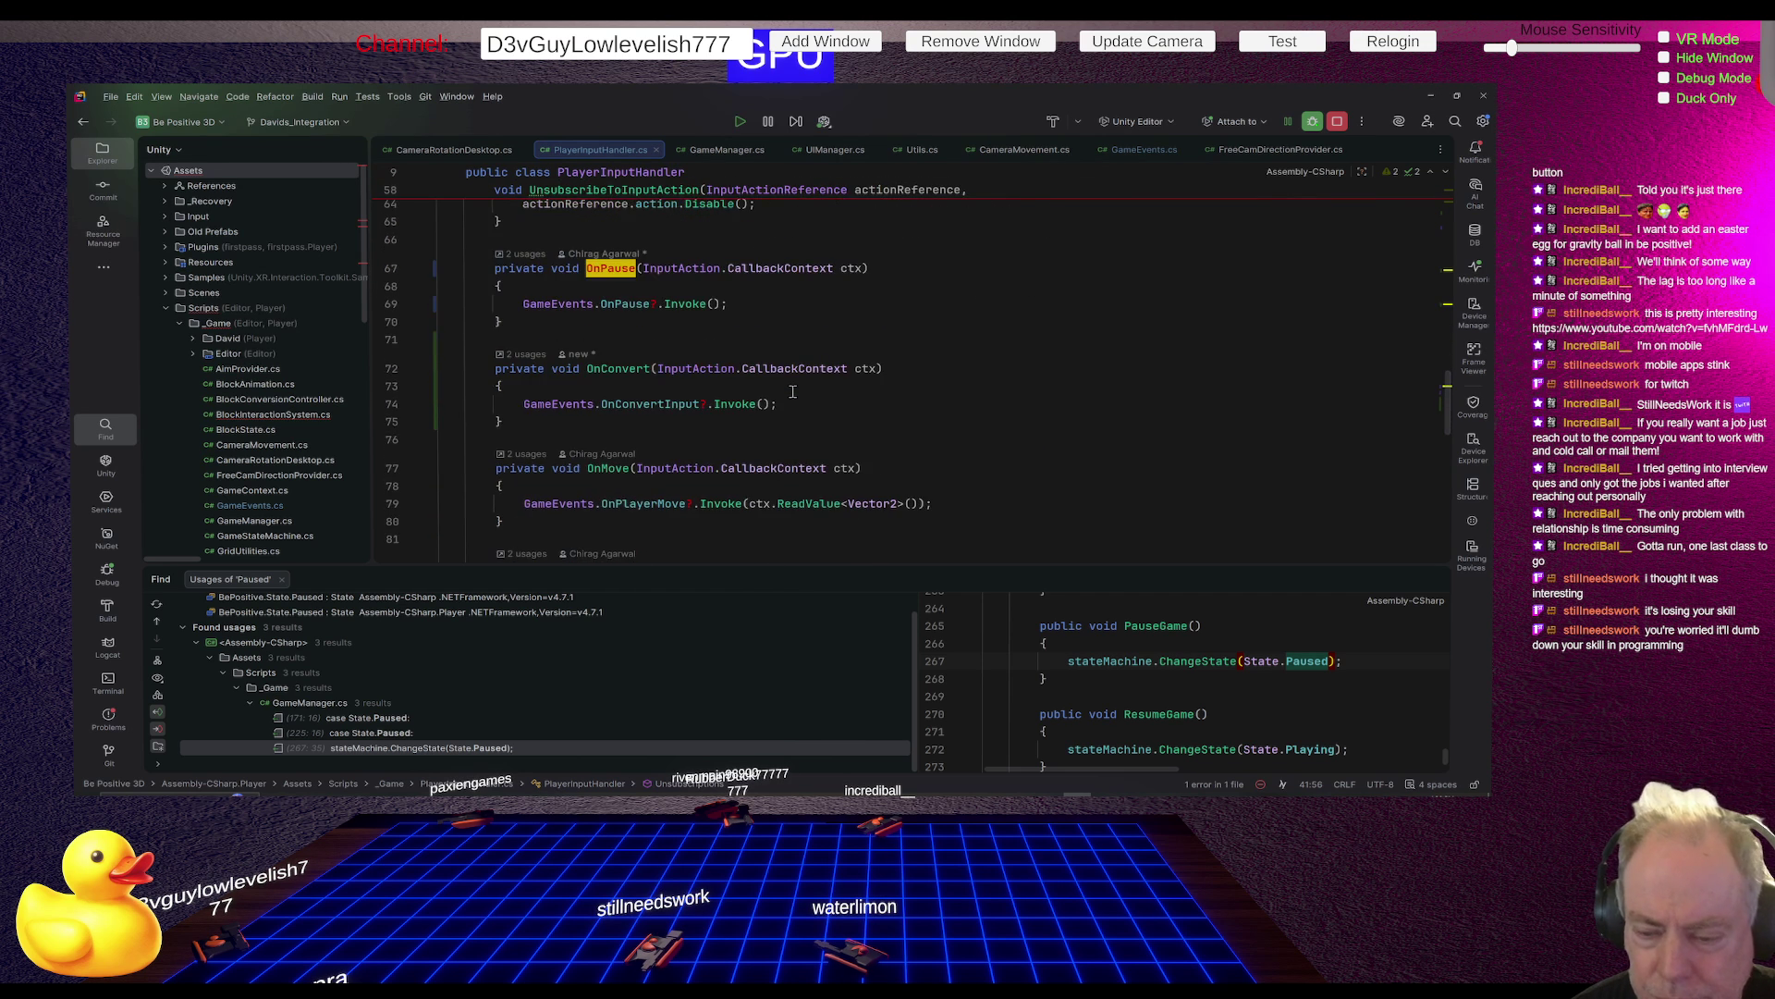
scroll(793, 391, "up", 1)
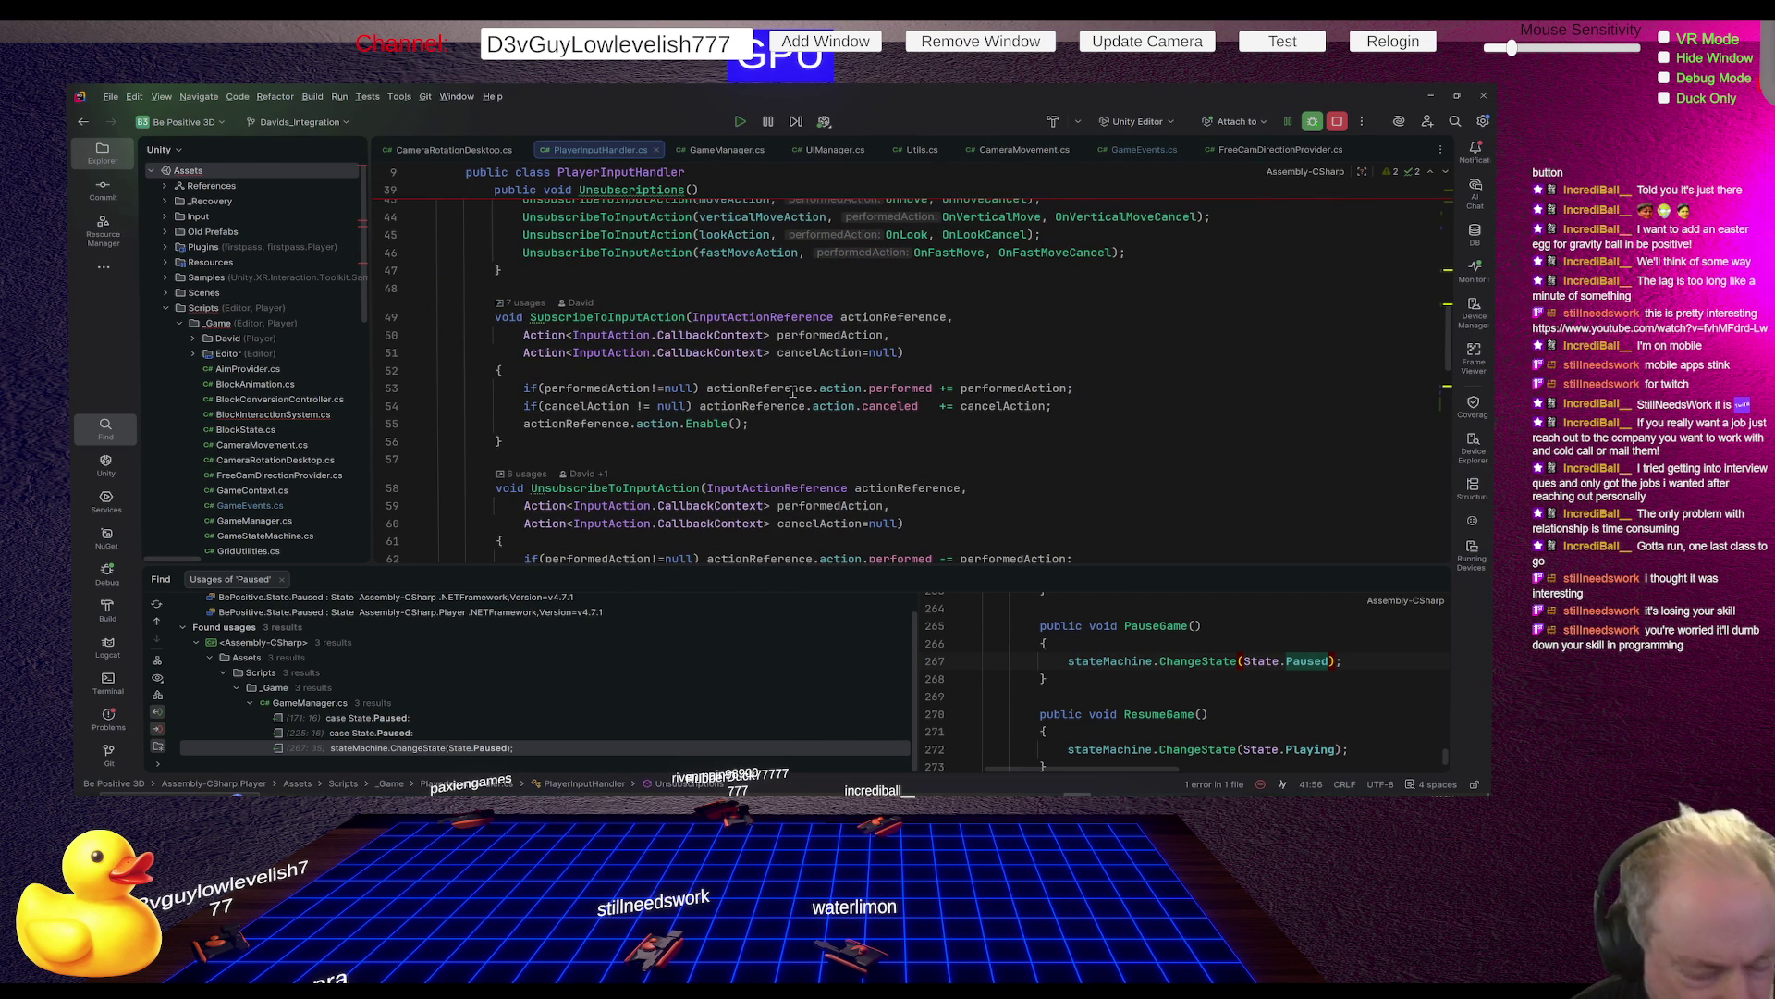
key("alt+Tab")
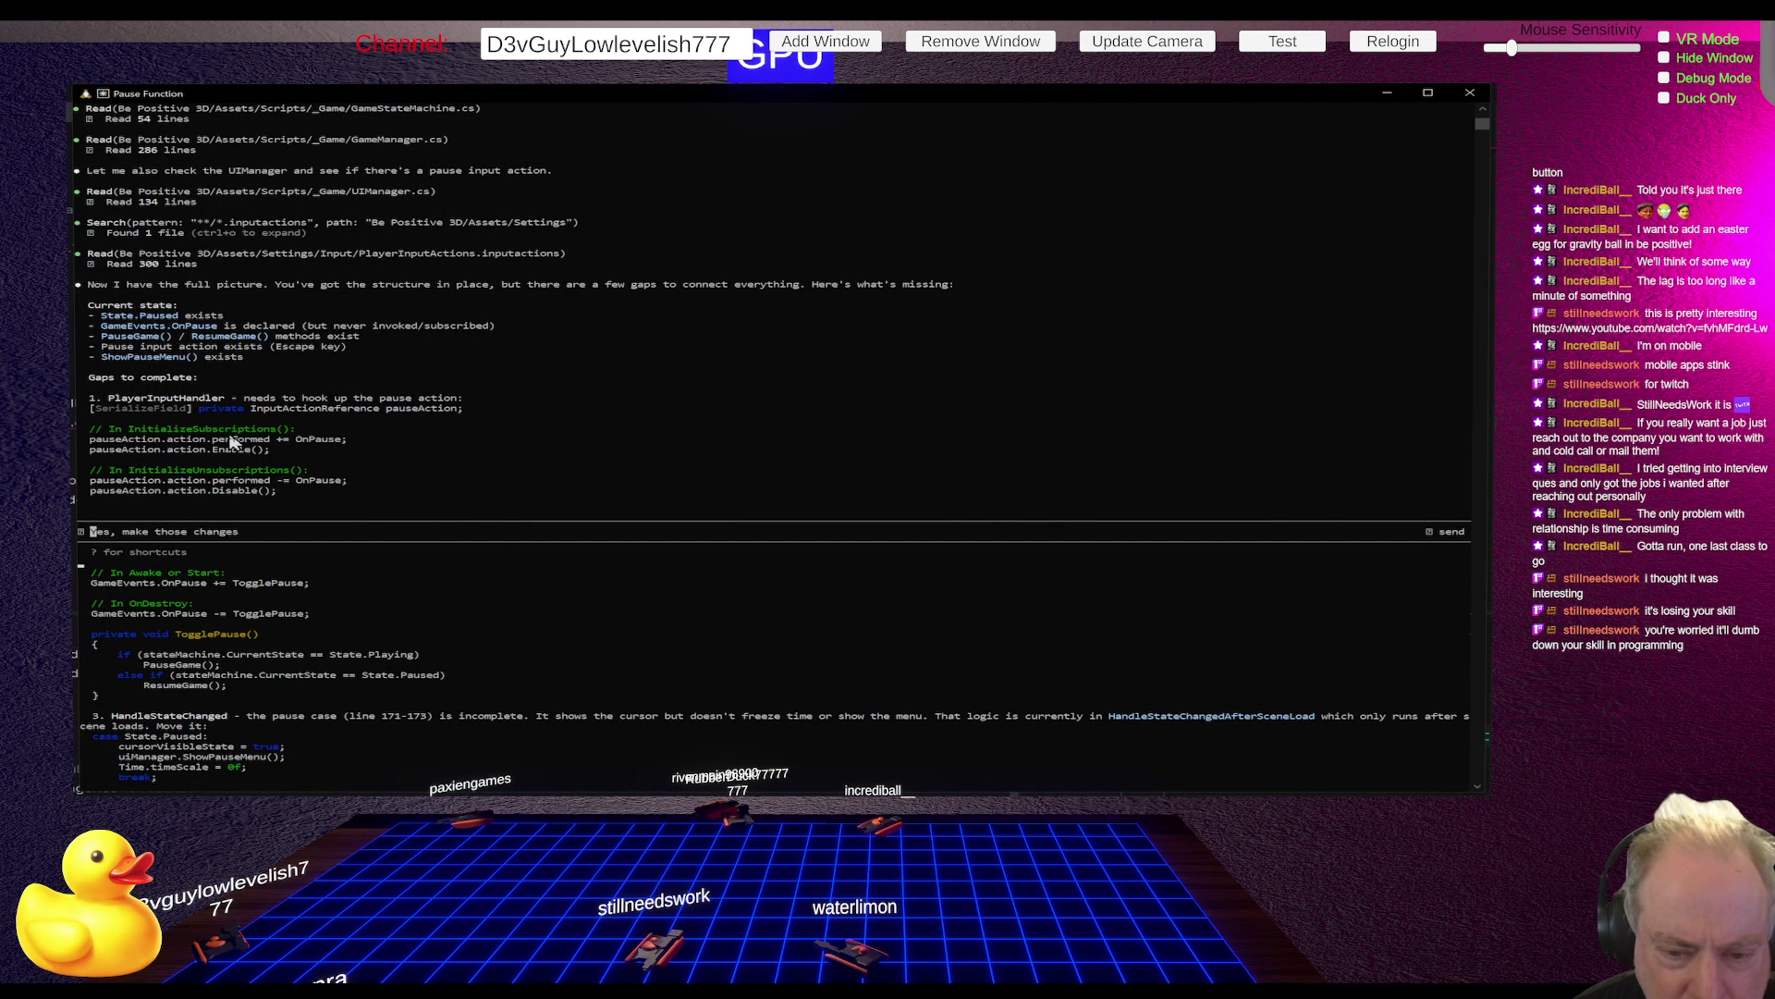
left_click(242, 474)
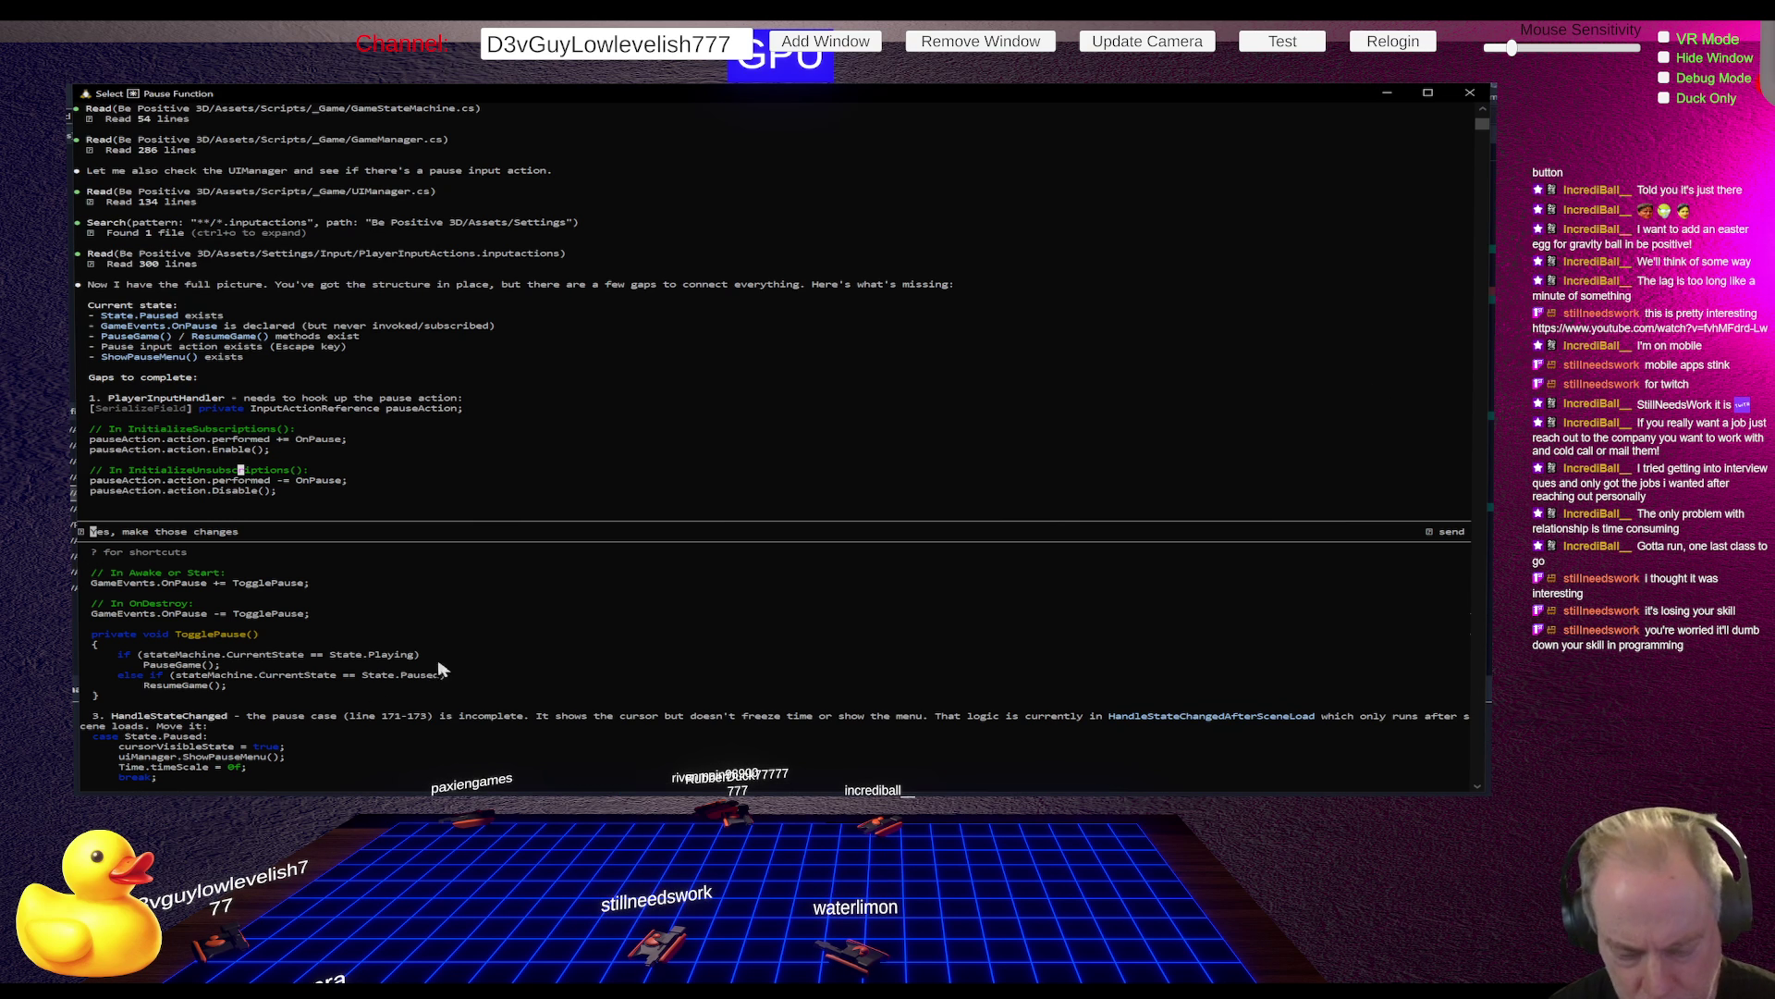
Clear the pending approval reply from the prompt and start drafting a new remark
key("Return")
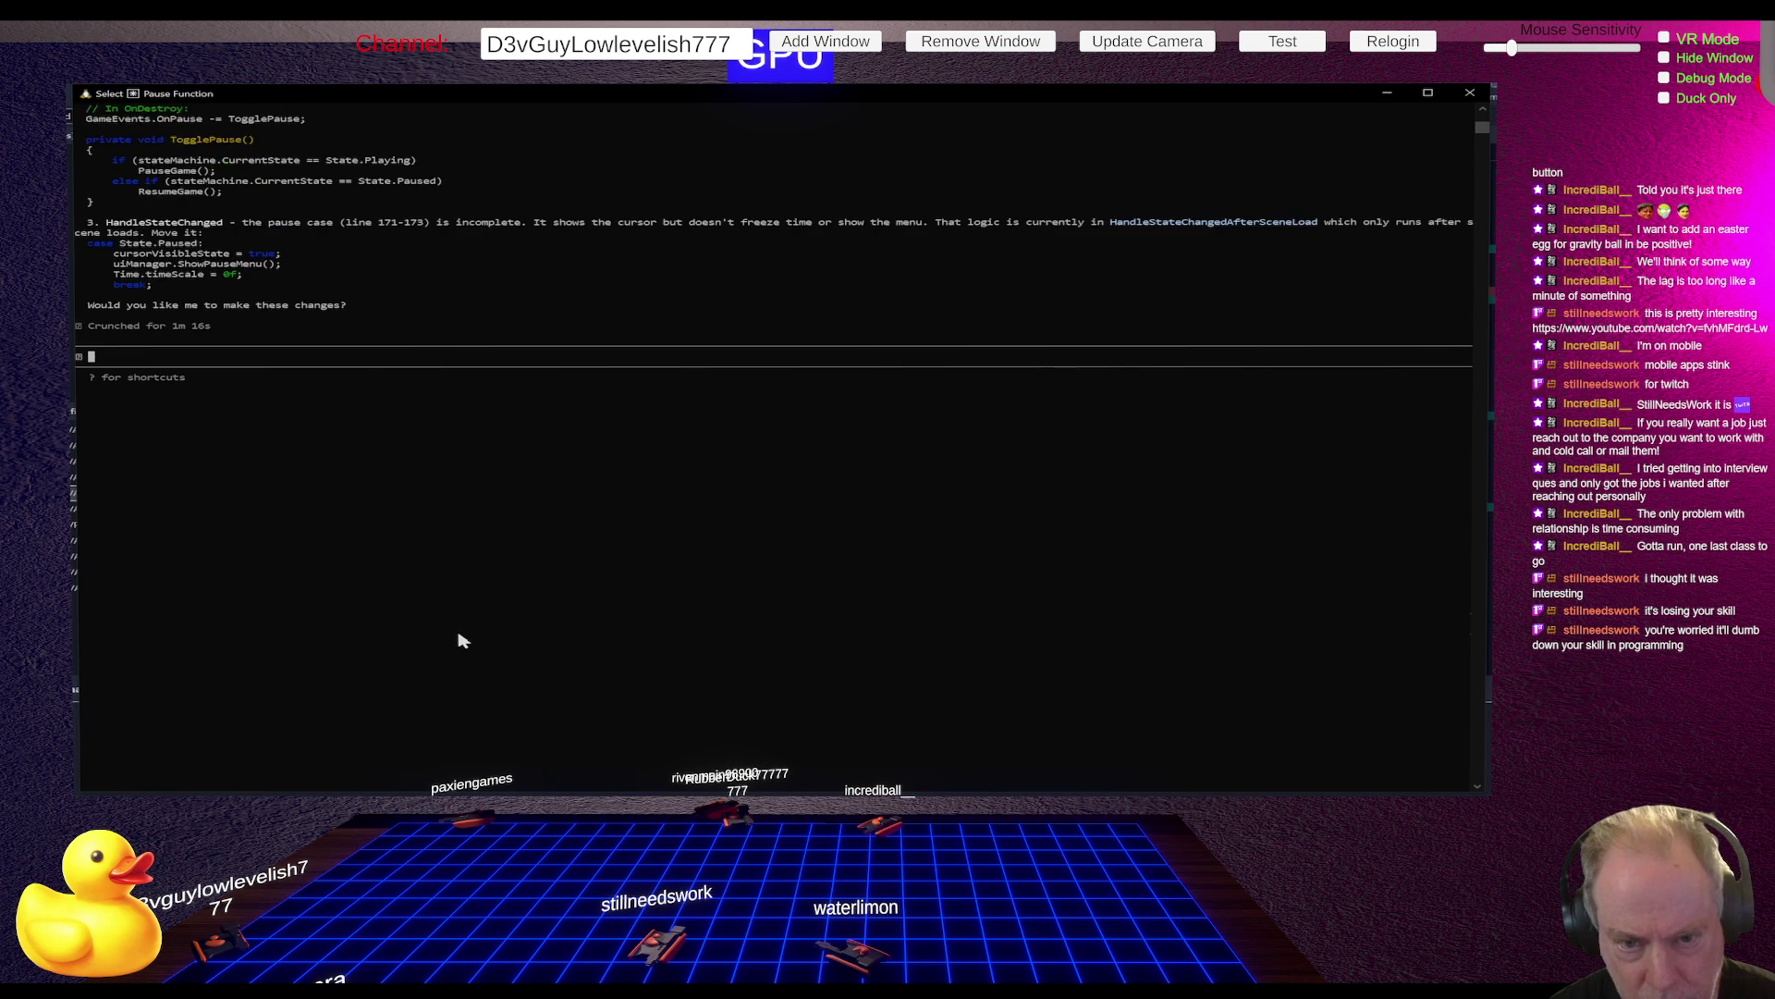
type("You")
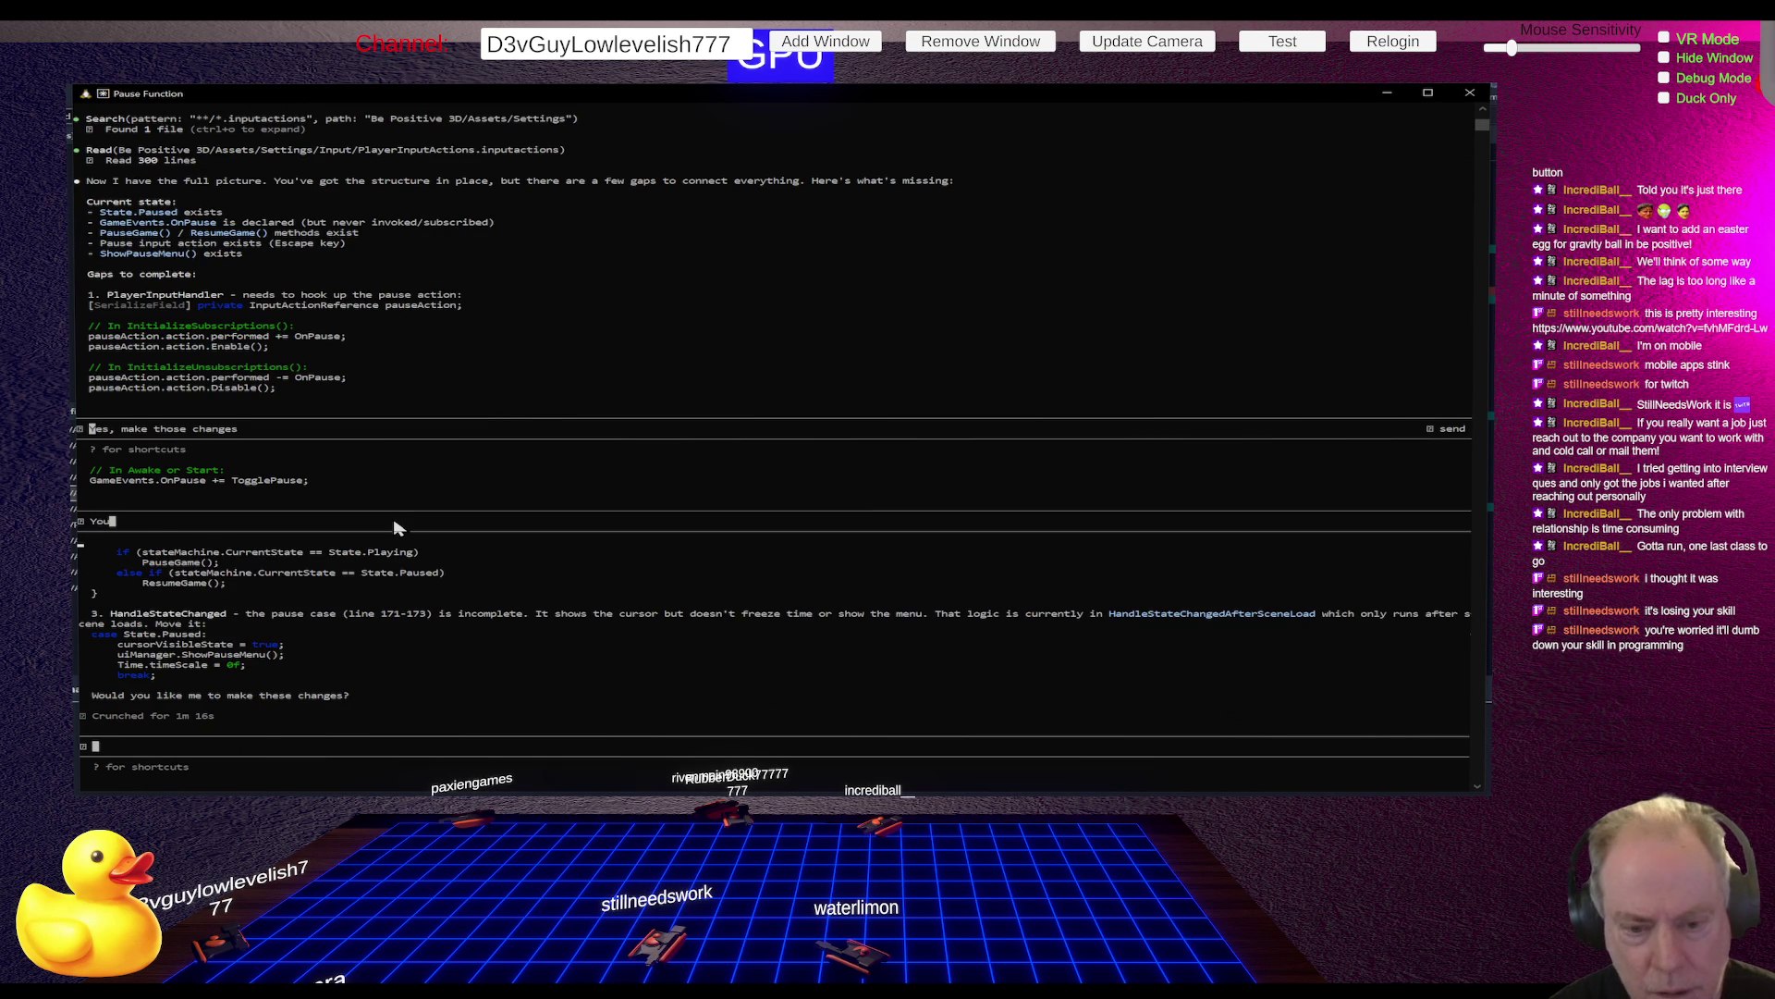
type(" seem to")
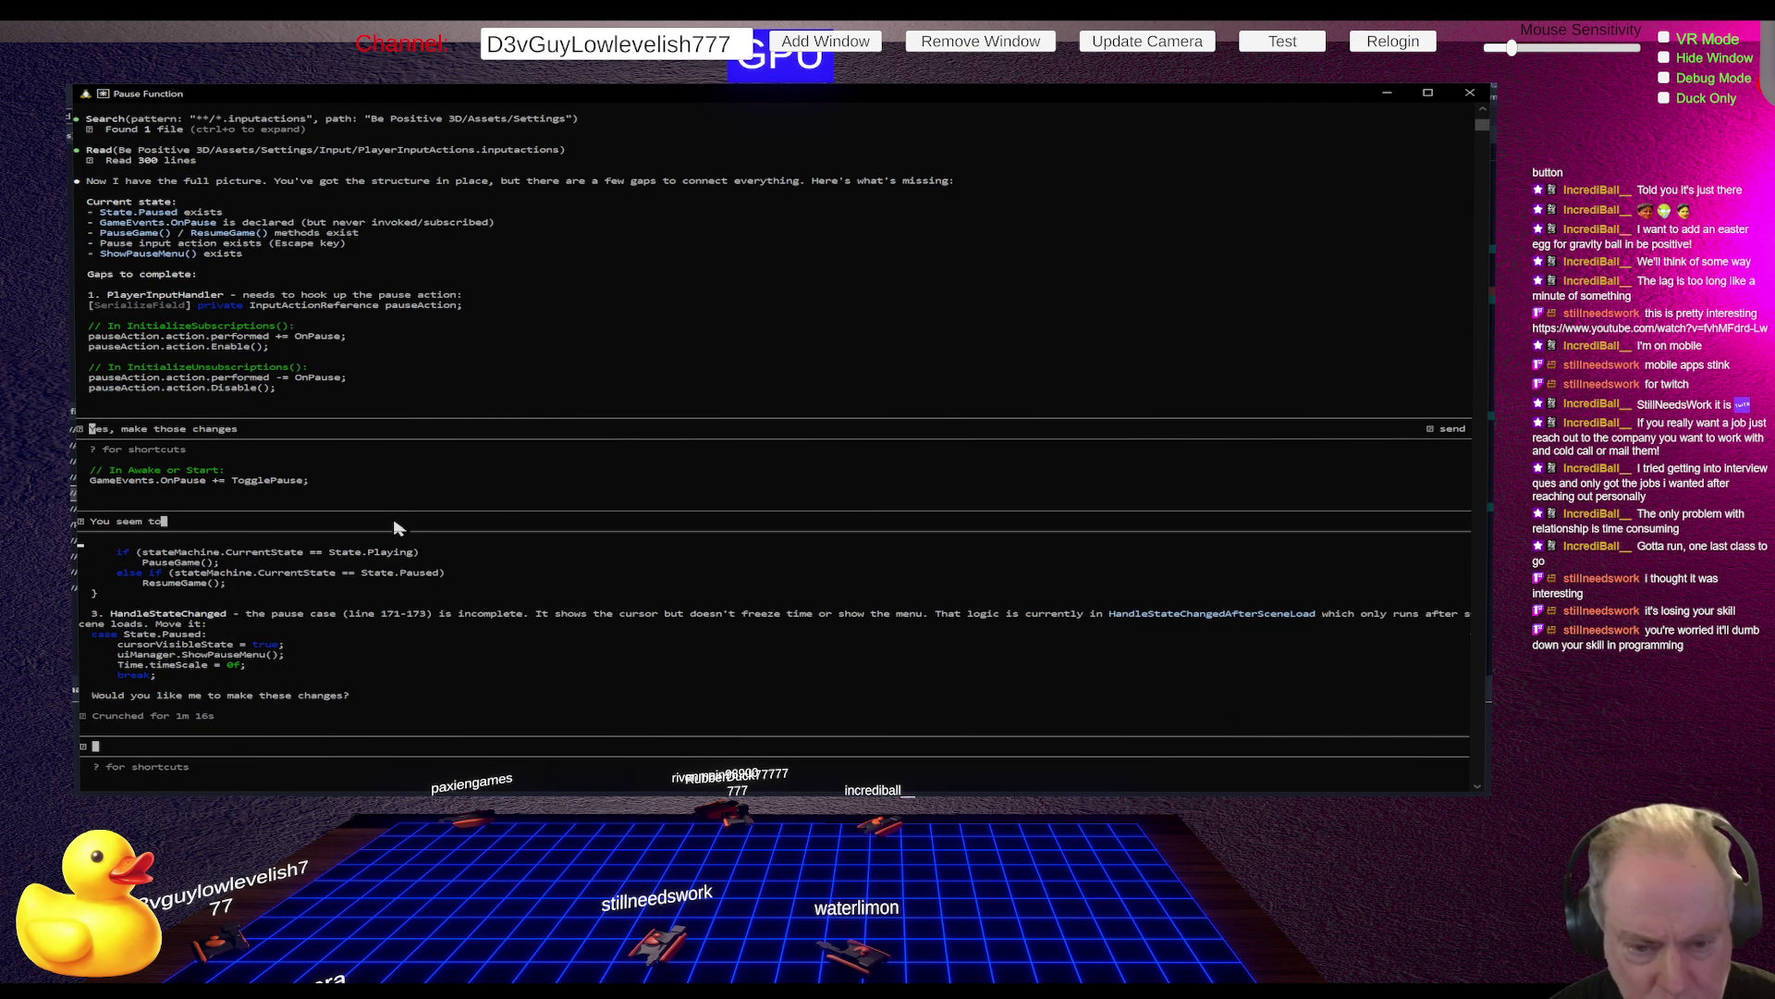
key("BackSpace")
key("BackSpace")
key("BackSpace")
key("Up")
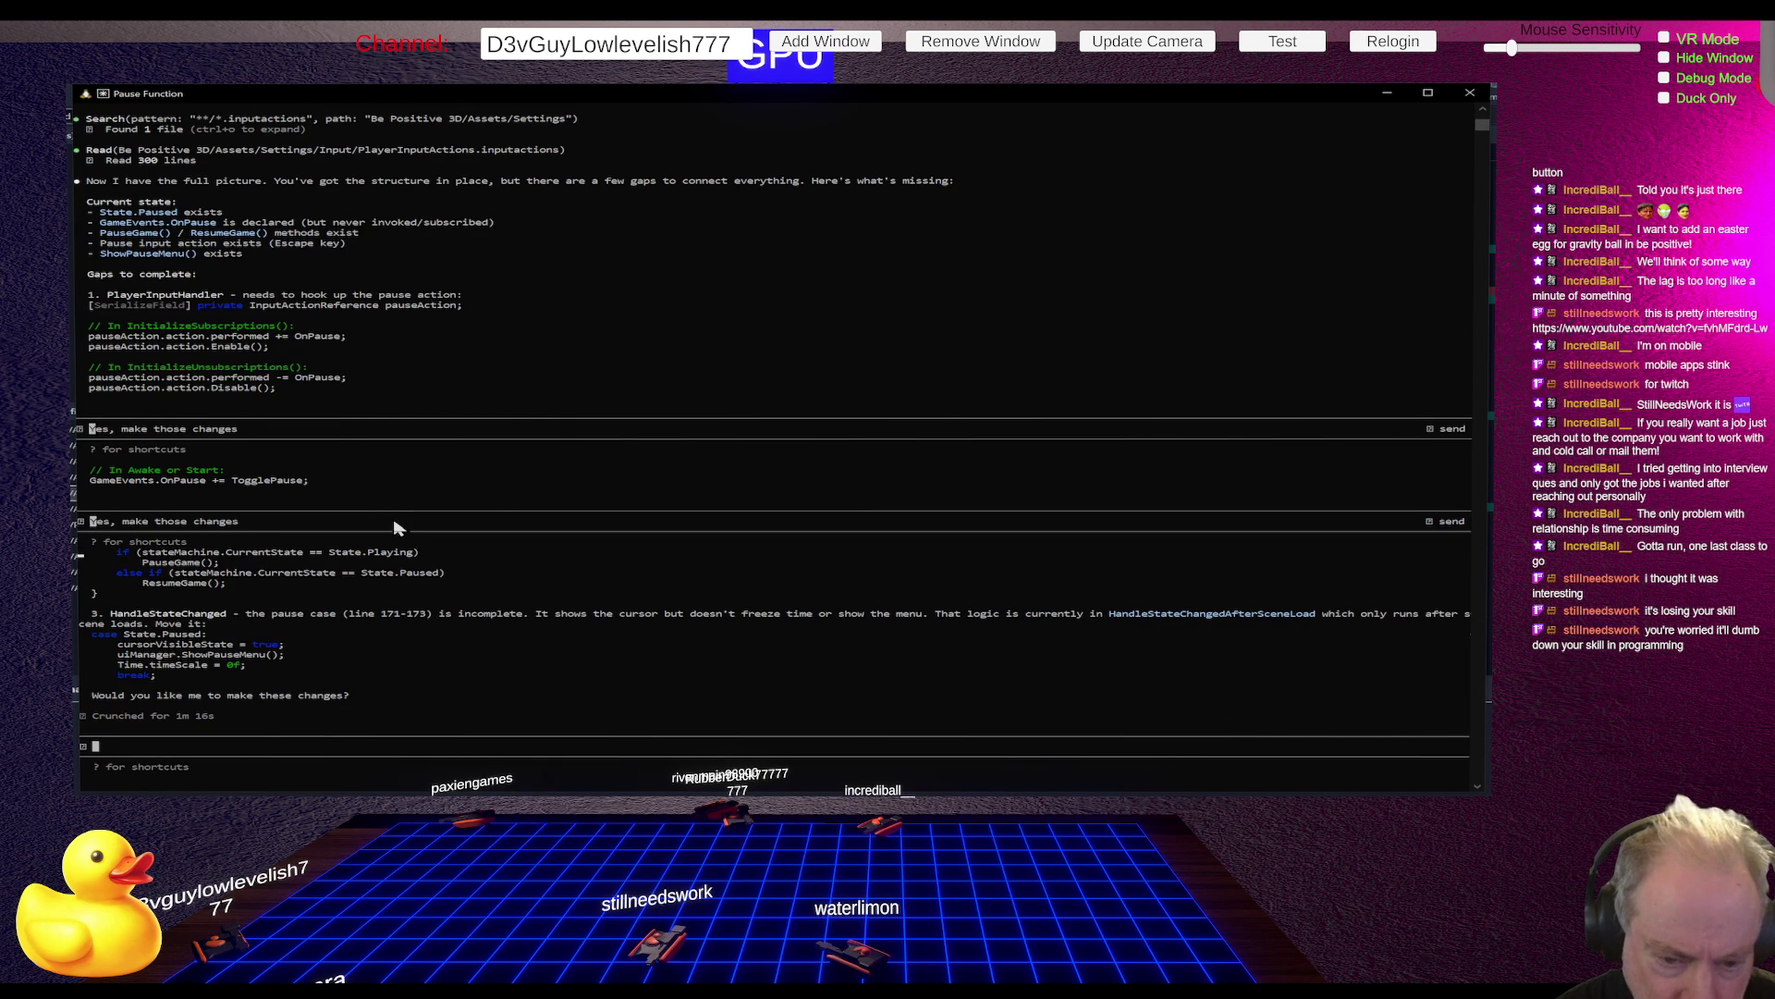
key("Down")
type("ou")
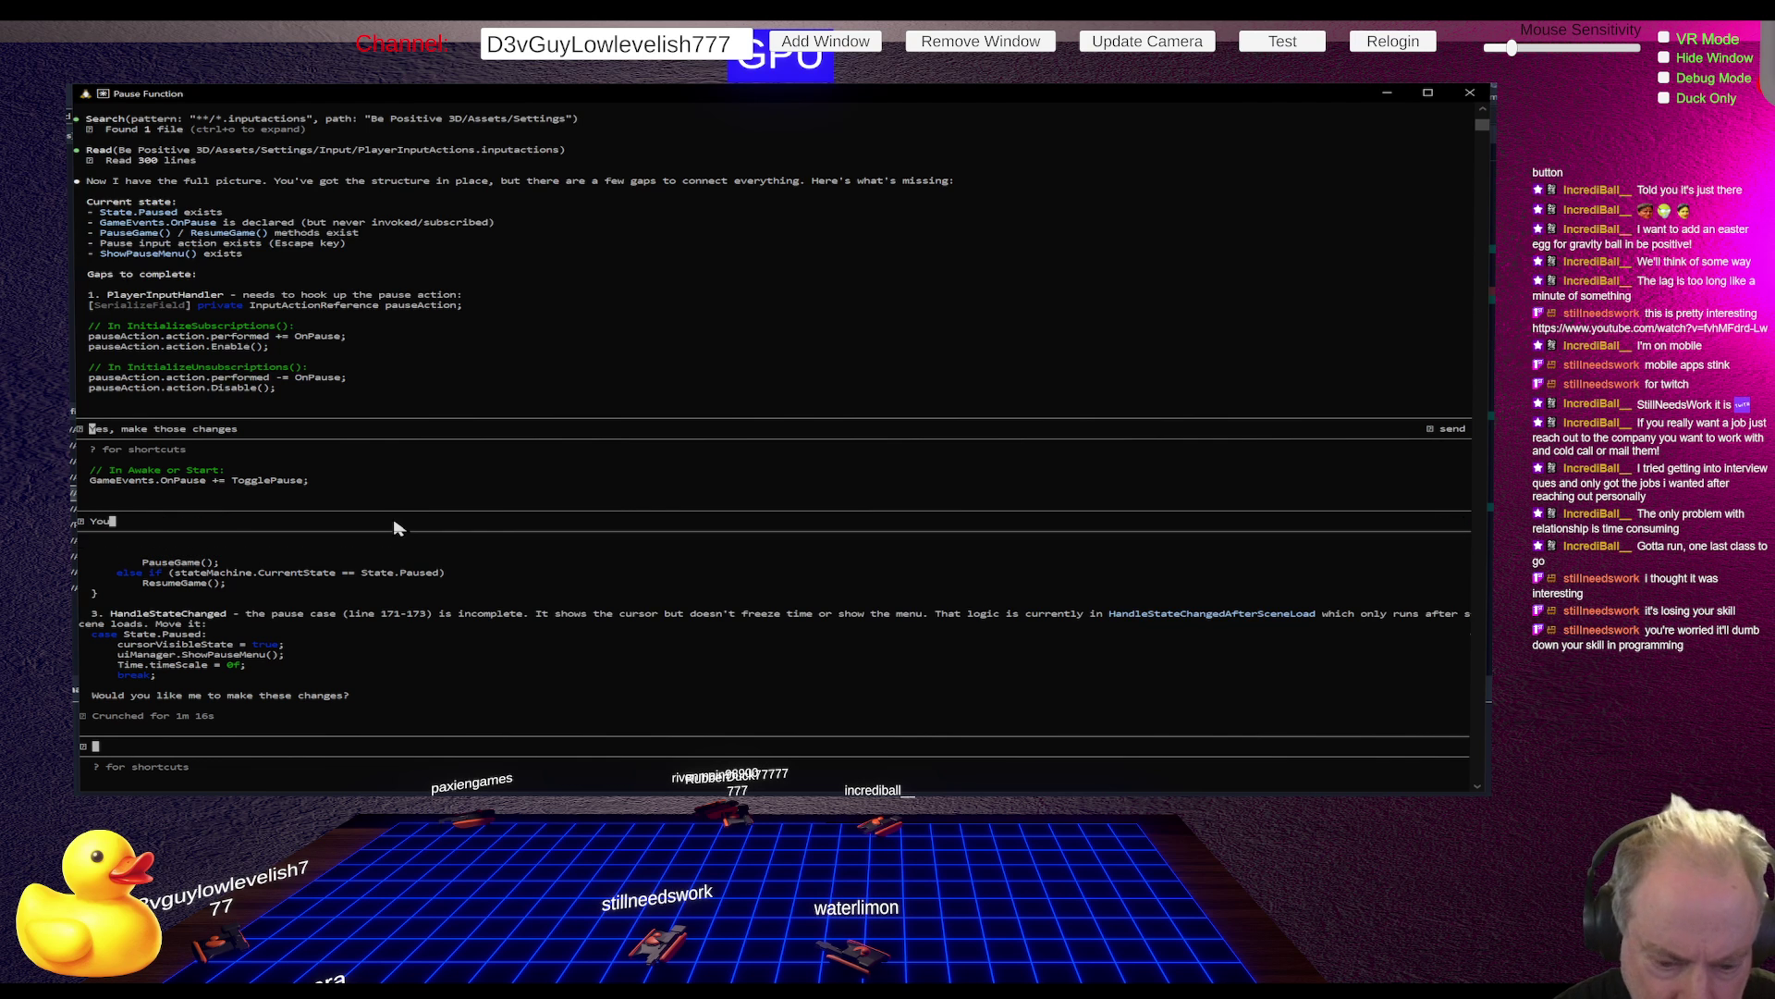
key("Up")
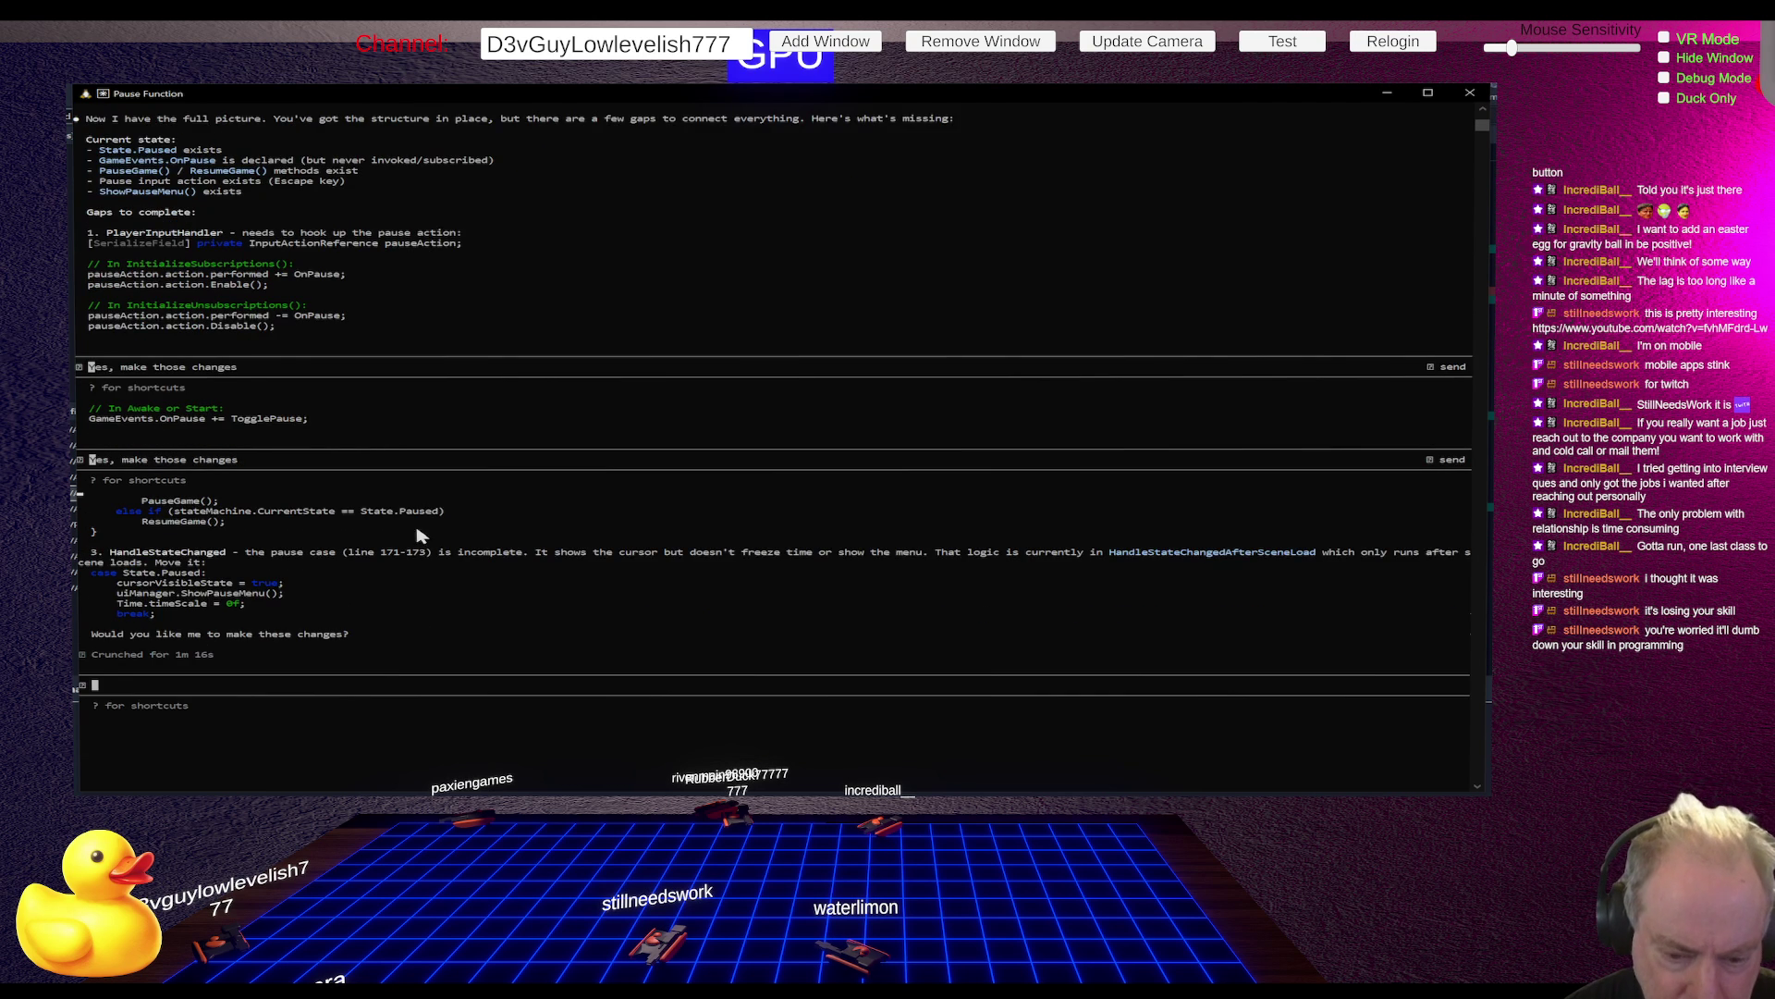
Recheck Claude's plan, then send 'you seem to have Old code'
scroll(418, 612, "down", 2)
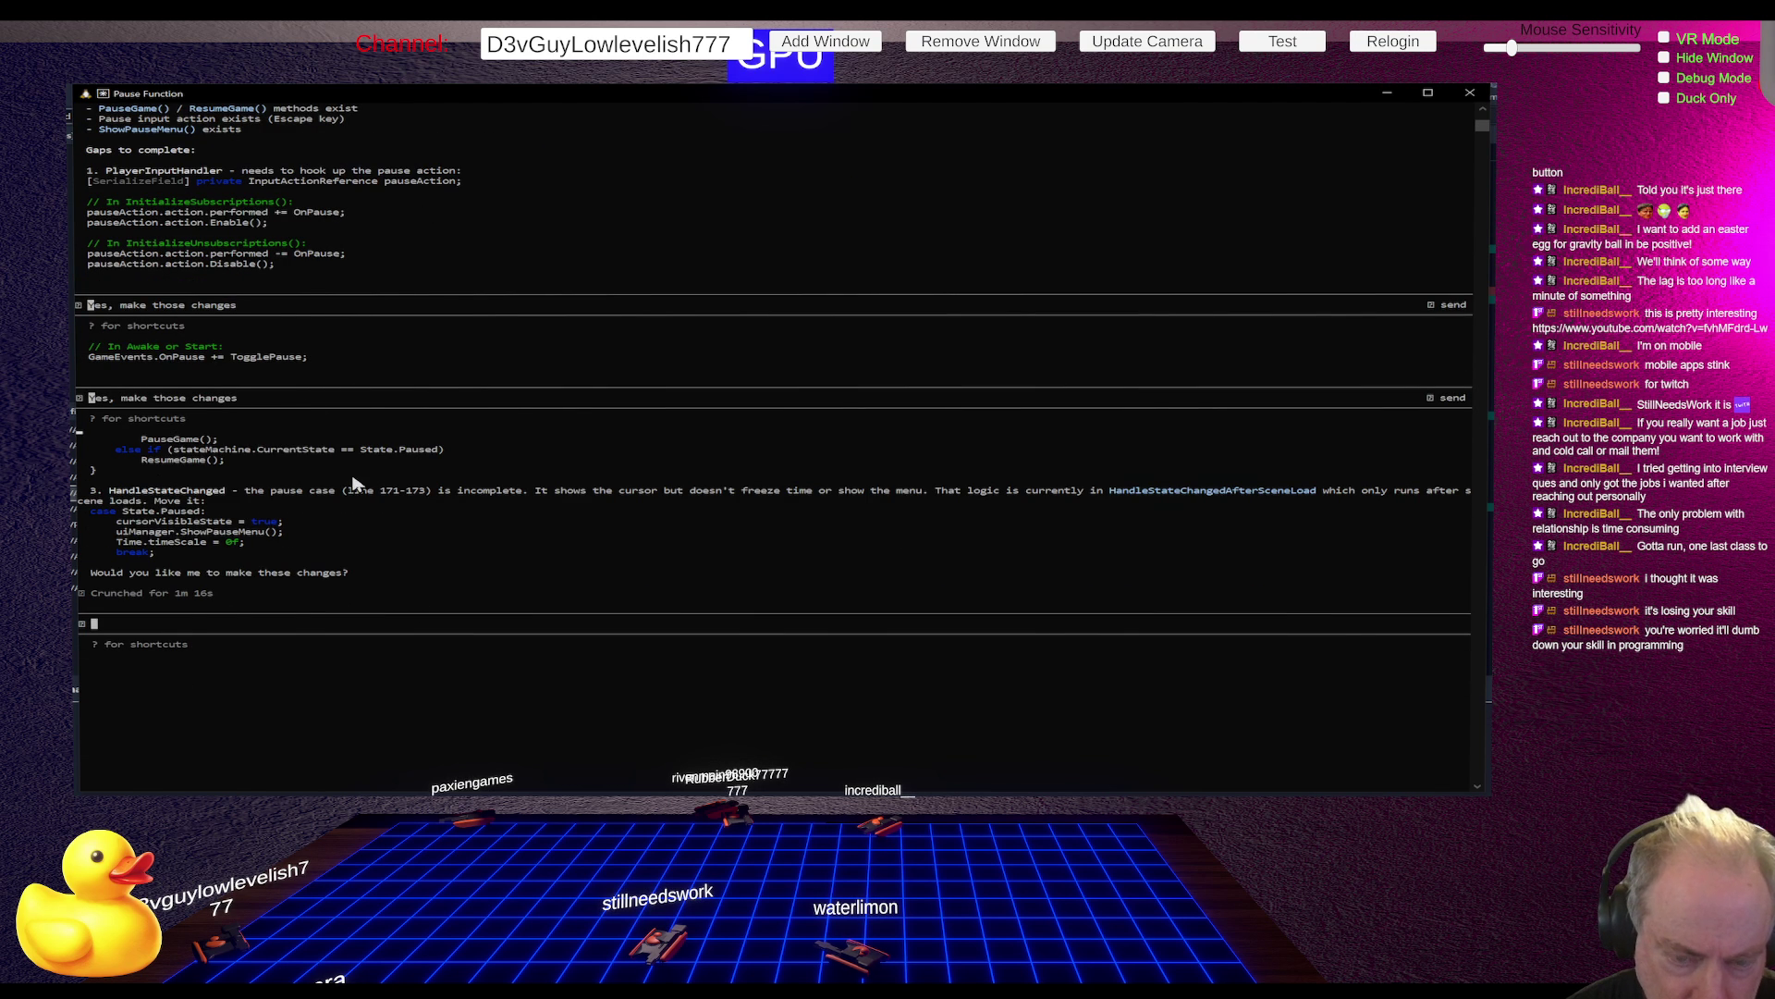
scroll(388, 516, "up", 5)
scroll(386, 517, "up", 3)
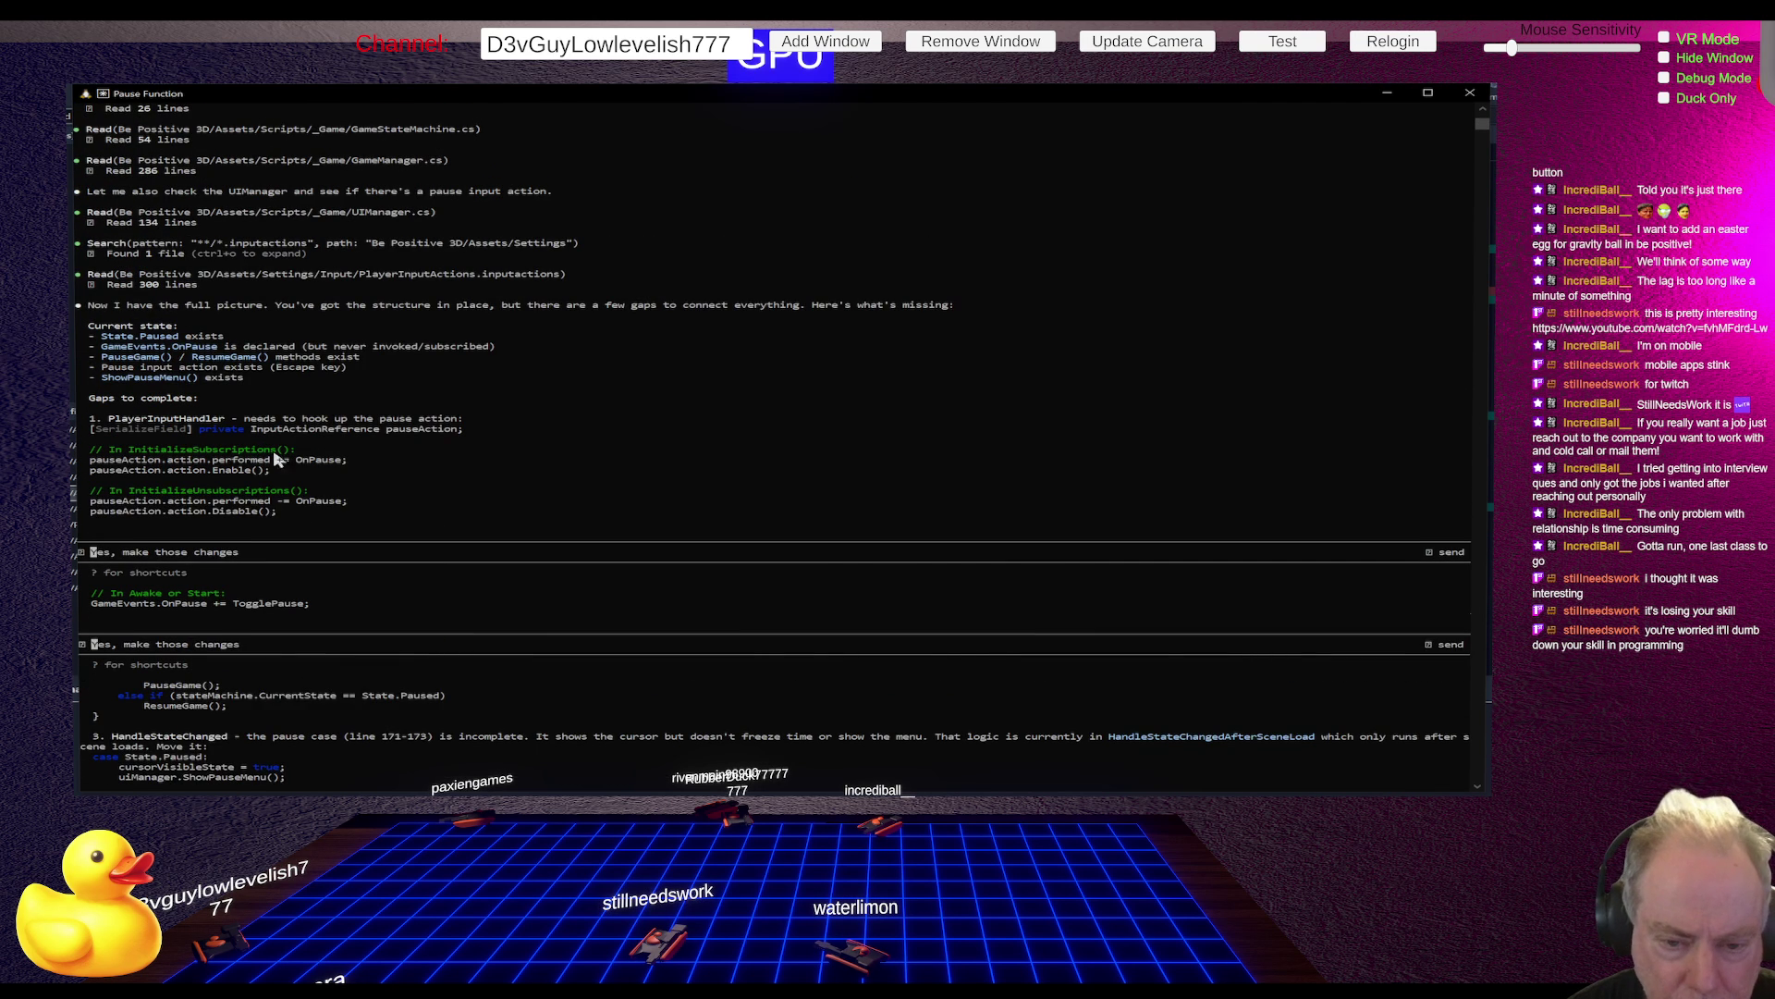
scroll(437, 418, "down", 1)
left_click(167, 535)
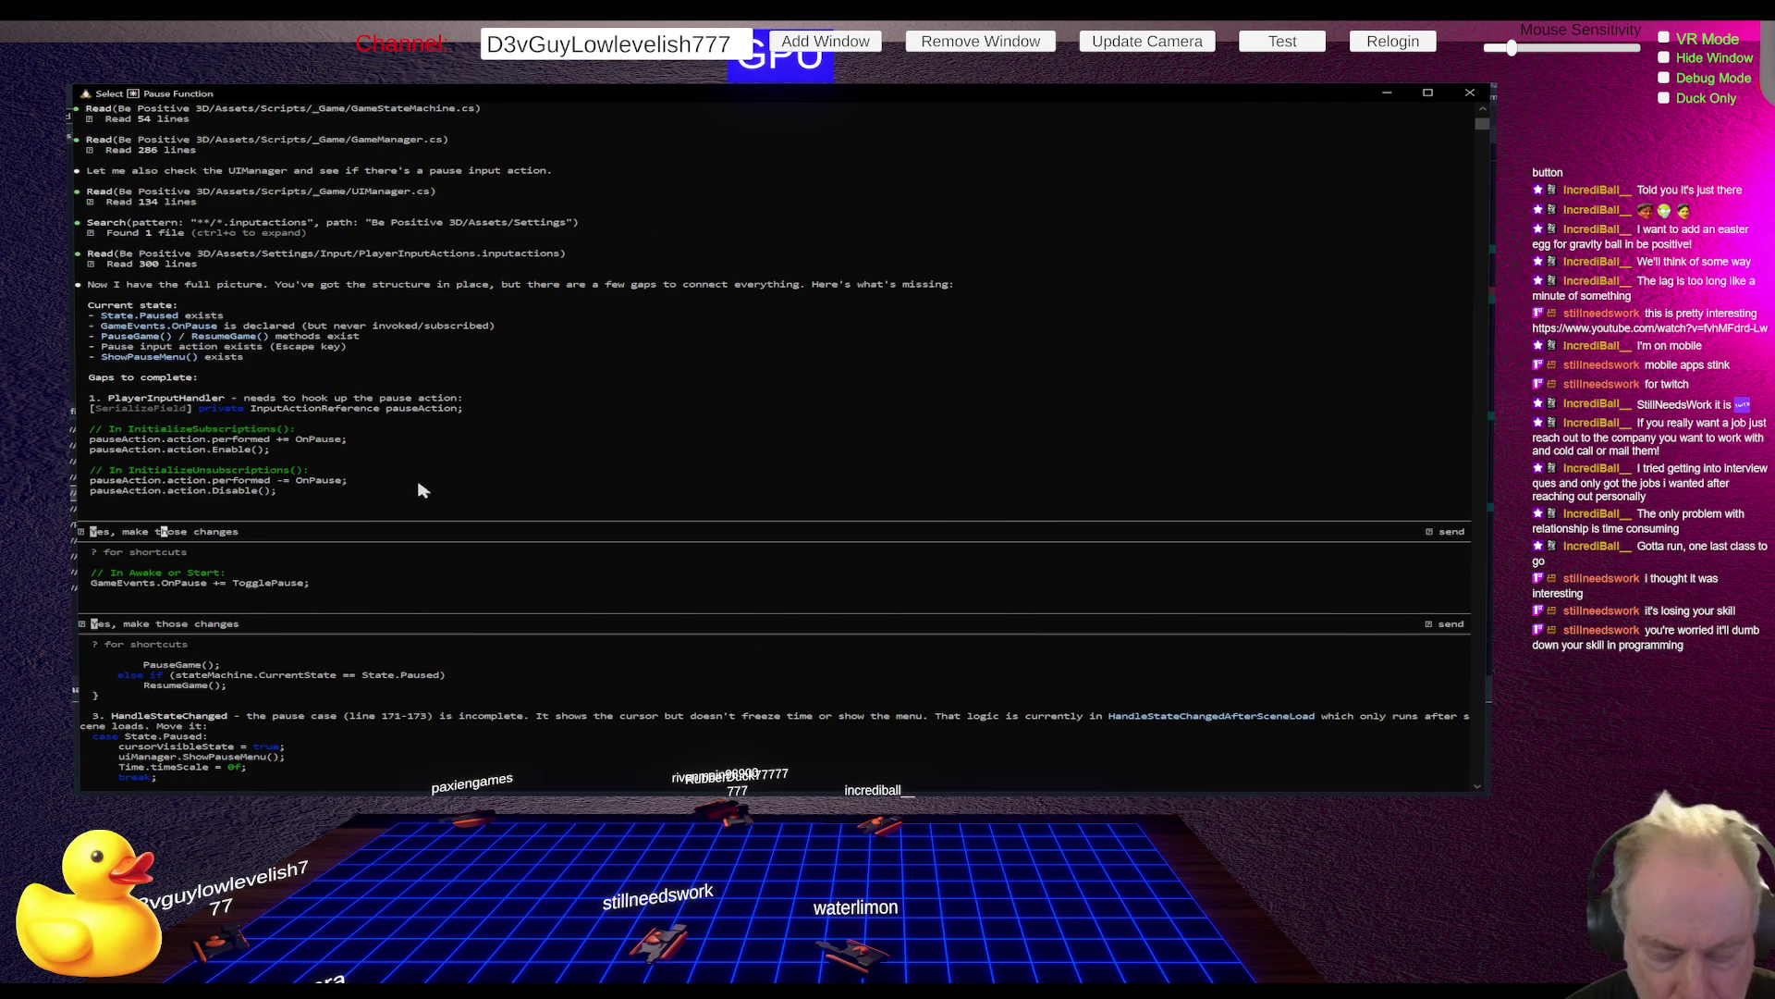
type("you")
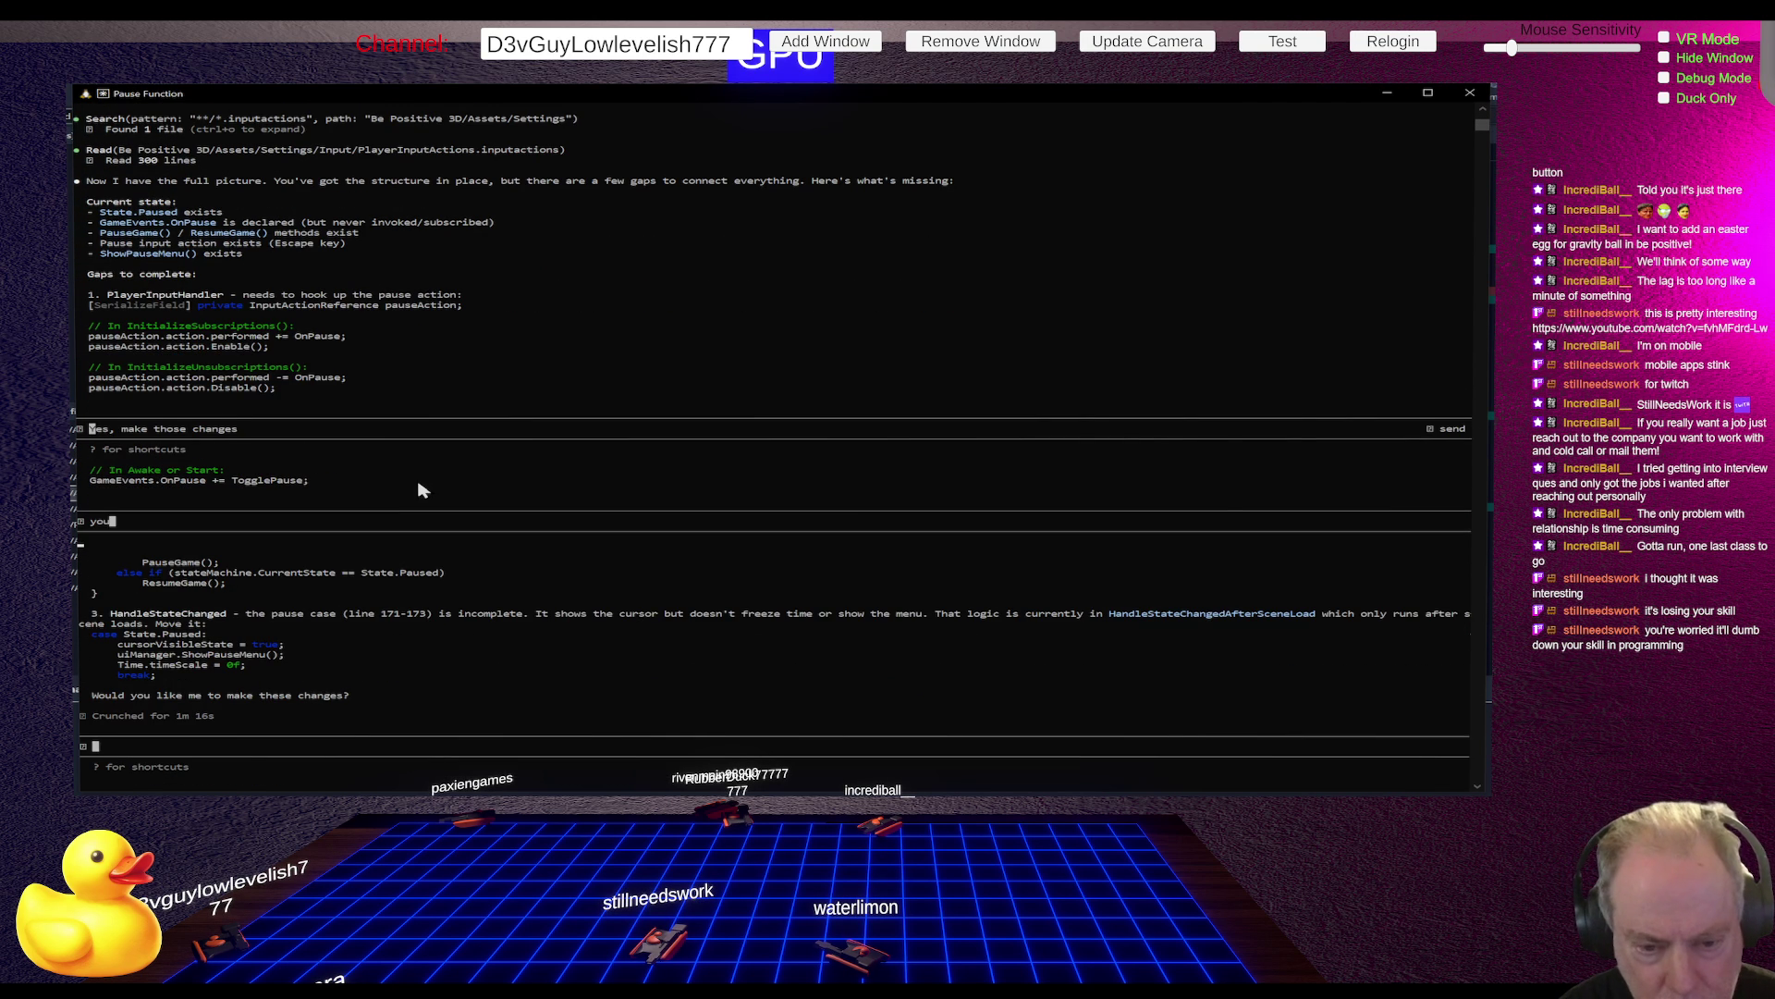
type(" seem to")
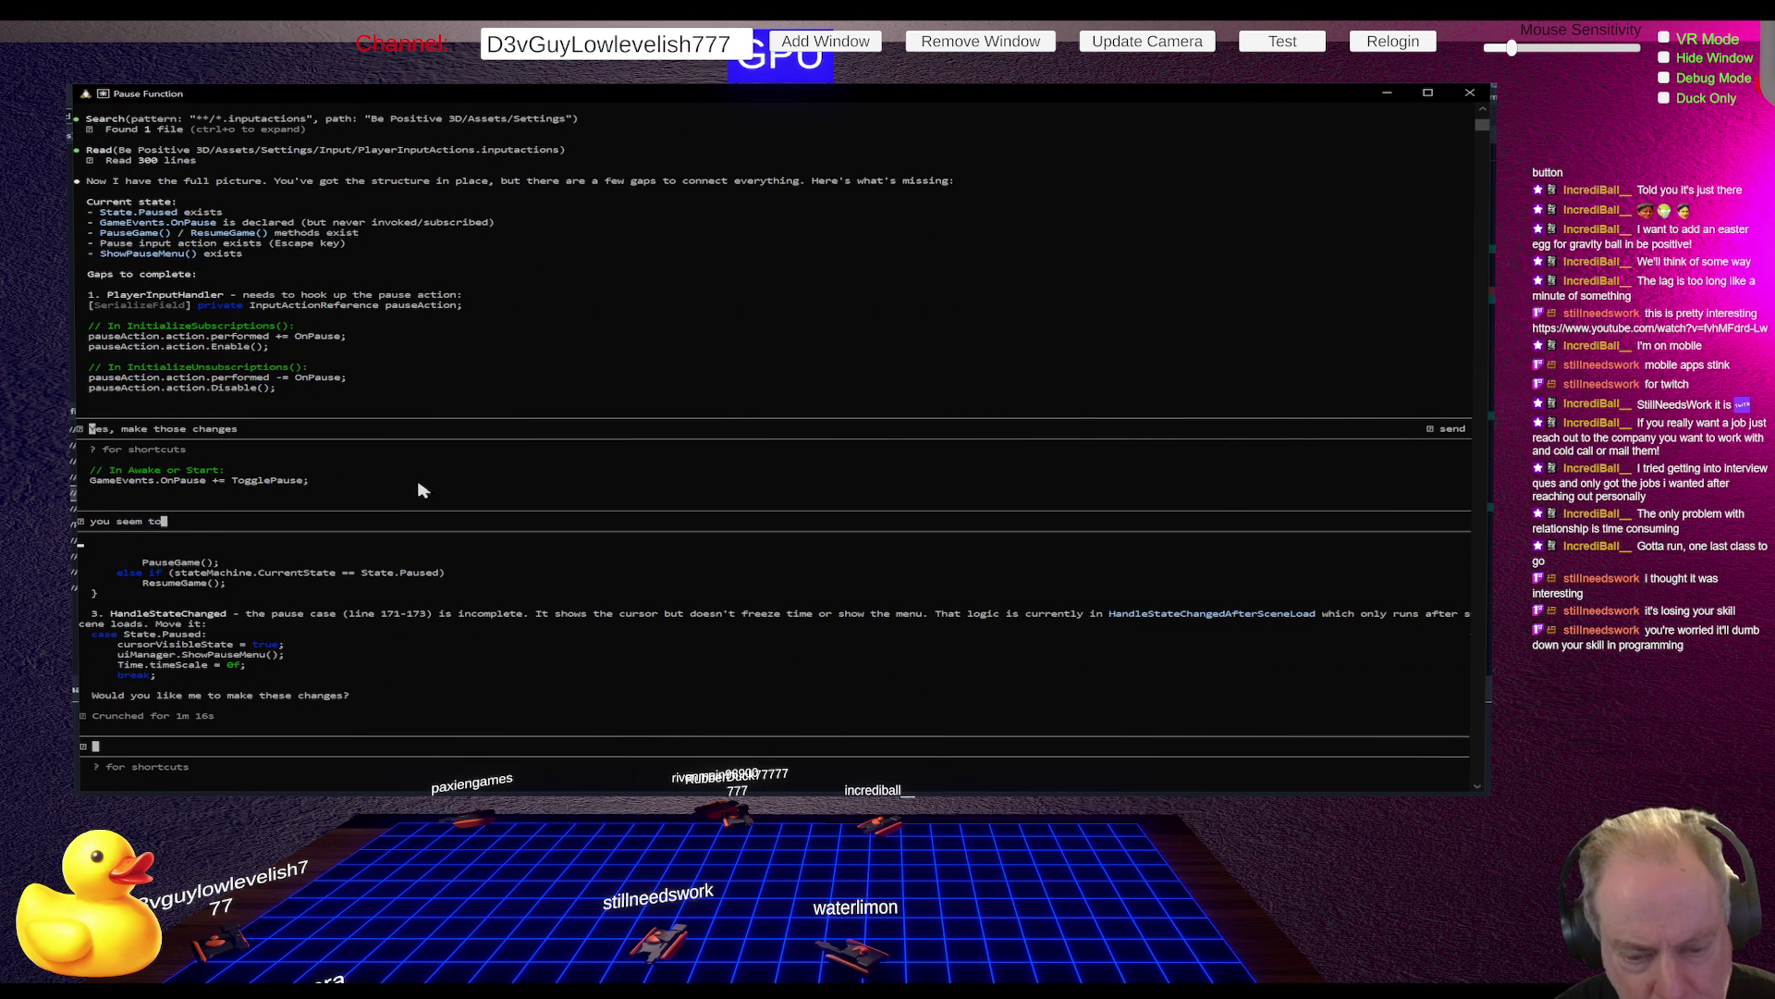
type(" have Ol")
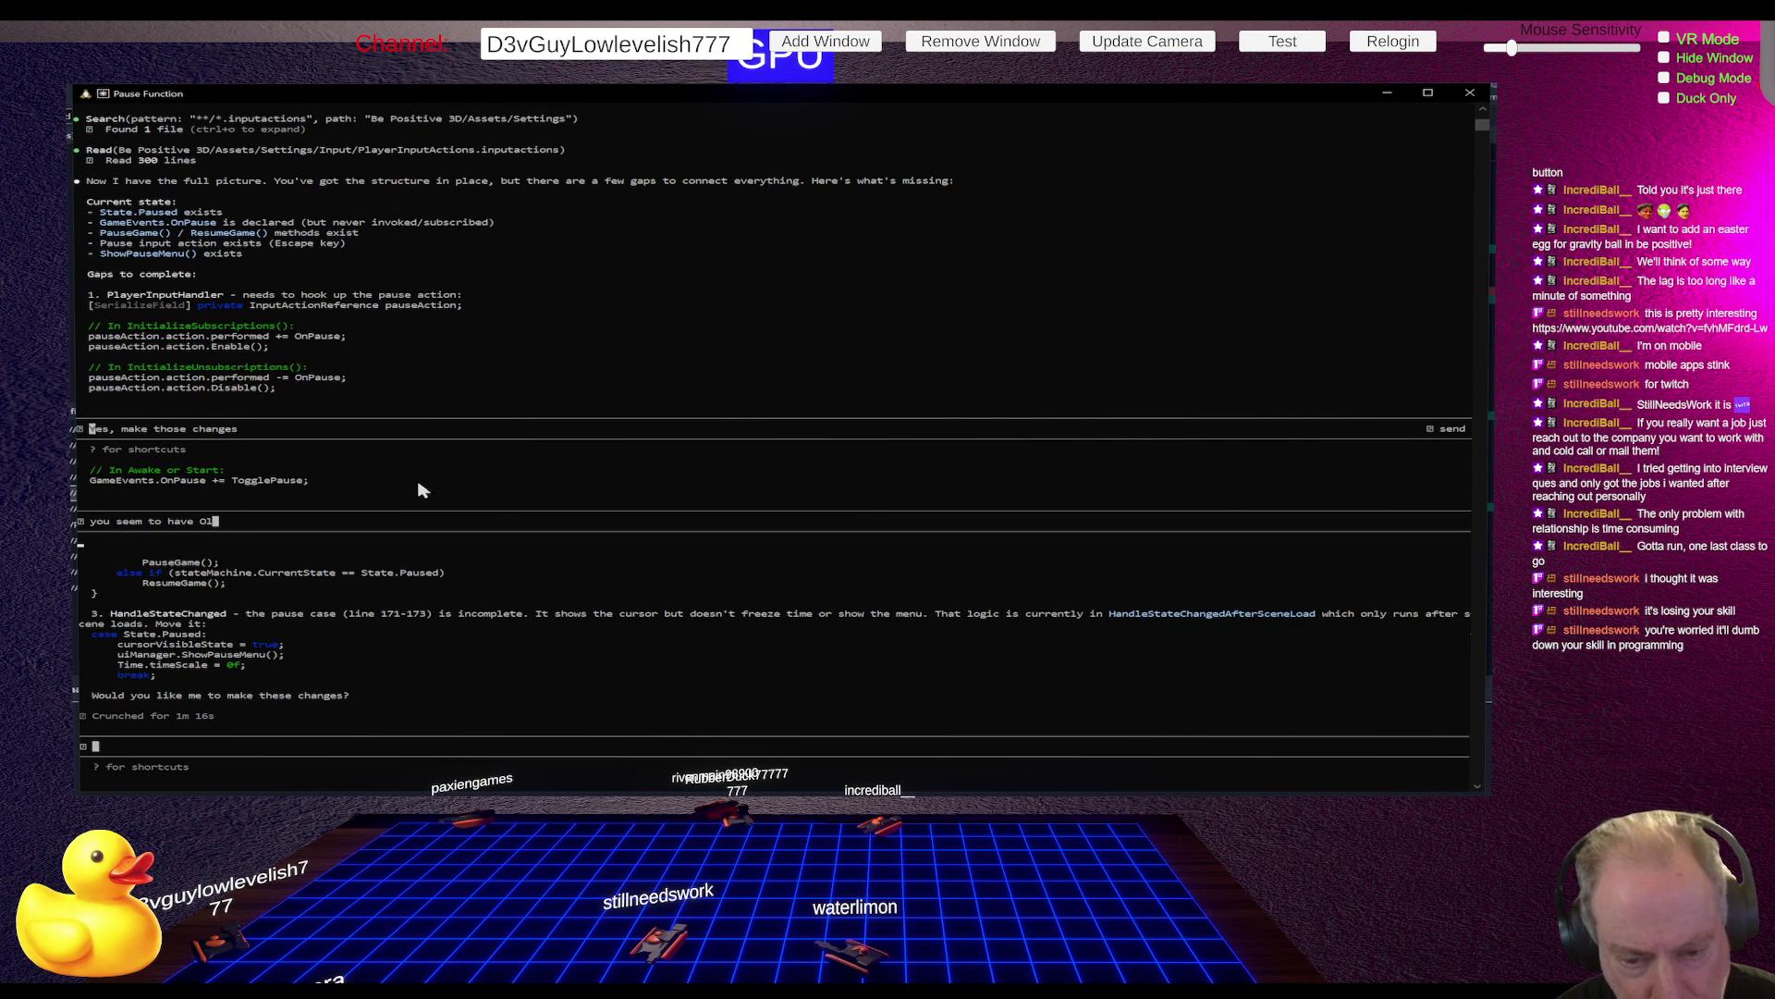
type("d code")
key("Return")
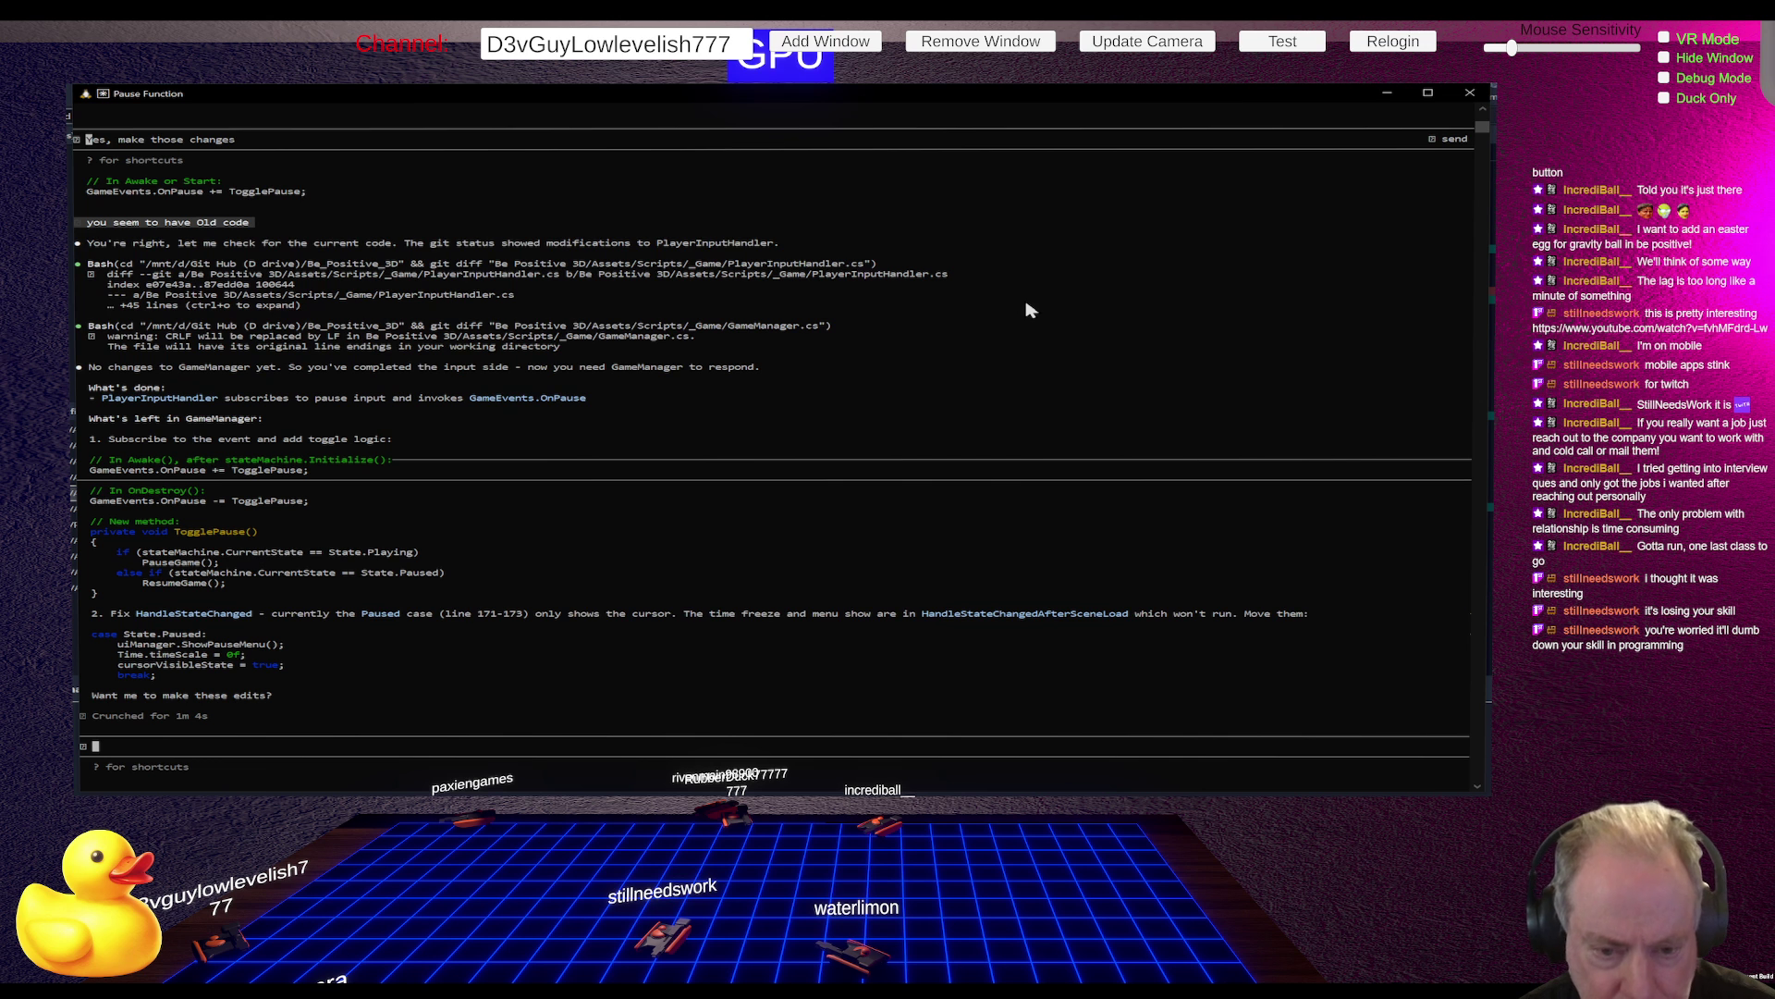
Enter 'Yes make those edits' in the Claude Code prompt to approve the revised GameManager plan
type("Yes make those edits")
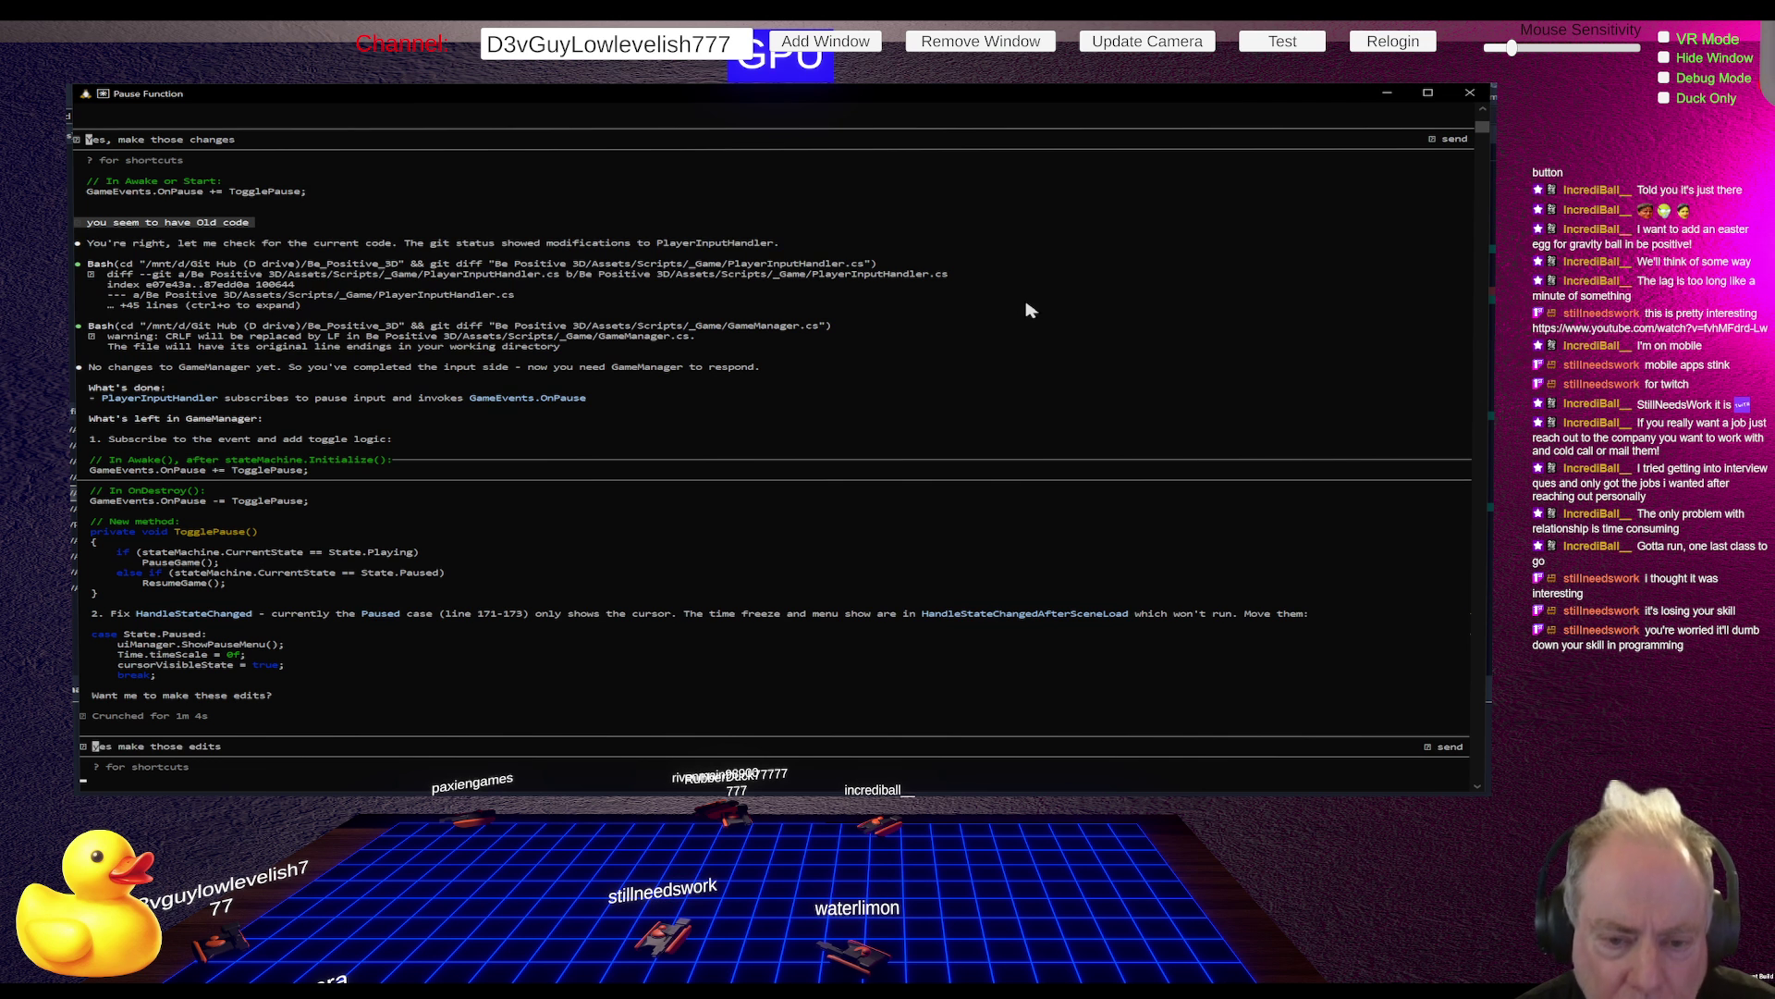